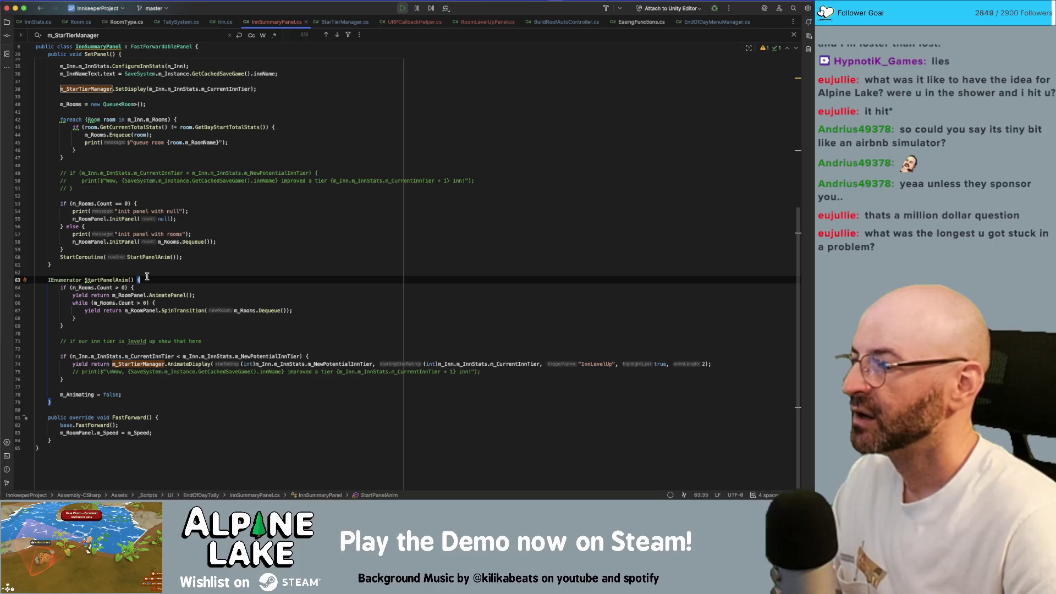
Try moving the AnimatePanel call above the room-count check in StartPanelAnim, then restore the original order
key("Down")
key("alt+shift+Down")
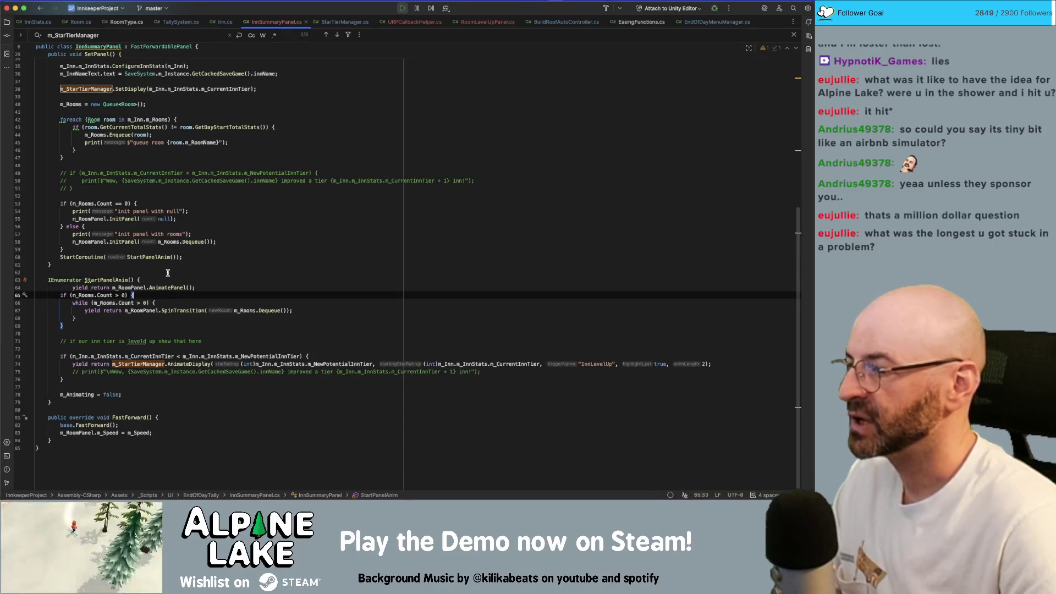
key("Up")
key("alt+Right")
key("alt+Right")
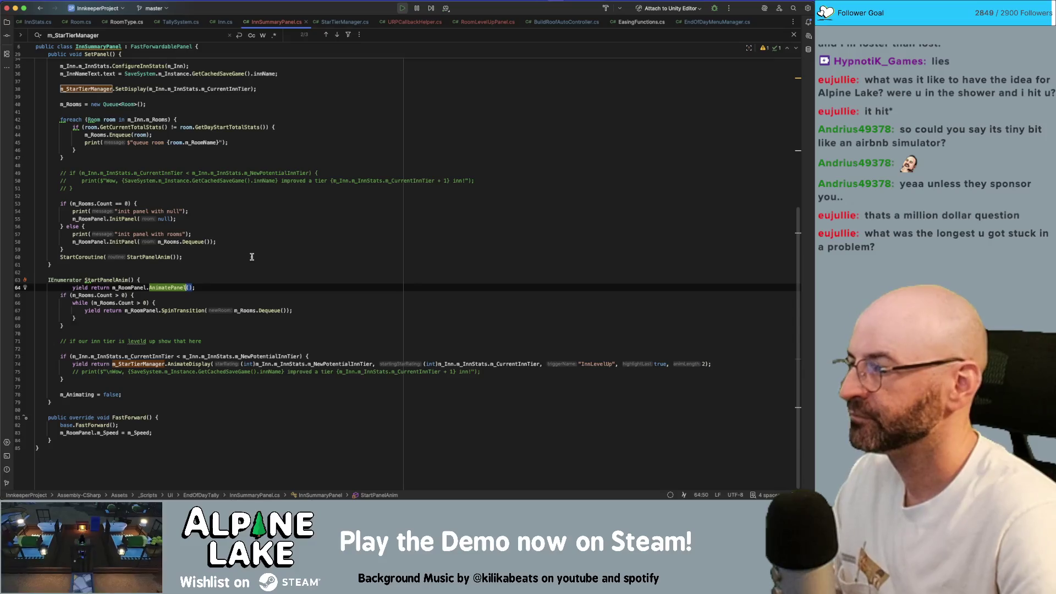
key("alt+shift+Left")
key("Home")
key("Tab")
key("shift+Tab")
key("shift+Tab")
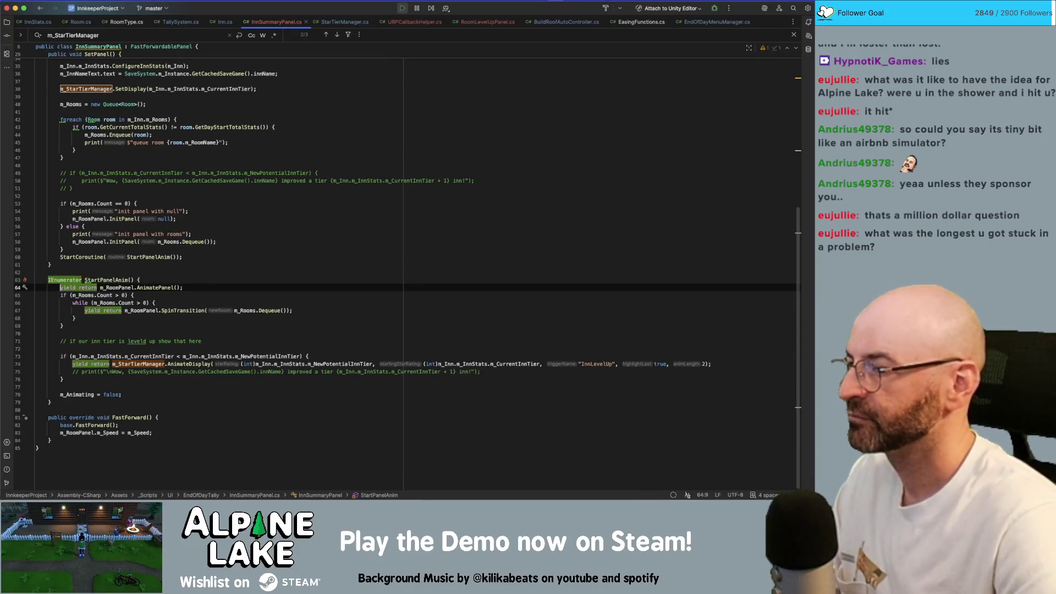
key("Tab")
key("Down")
key("End")
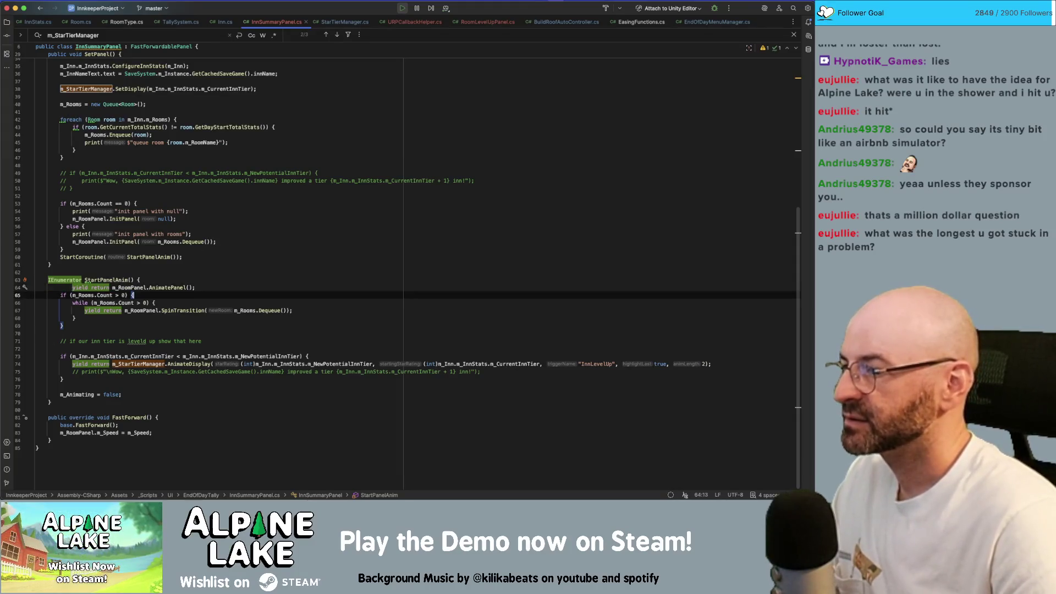
key("alt+shift+Up")
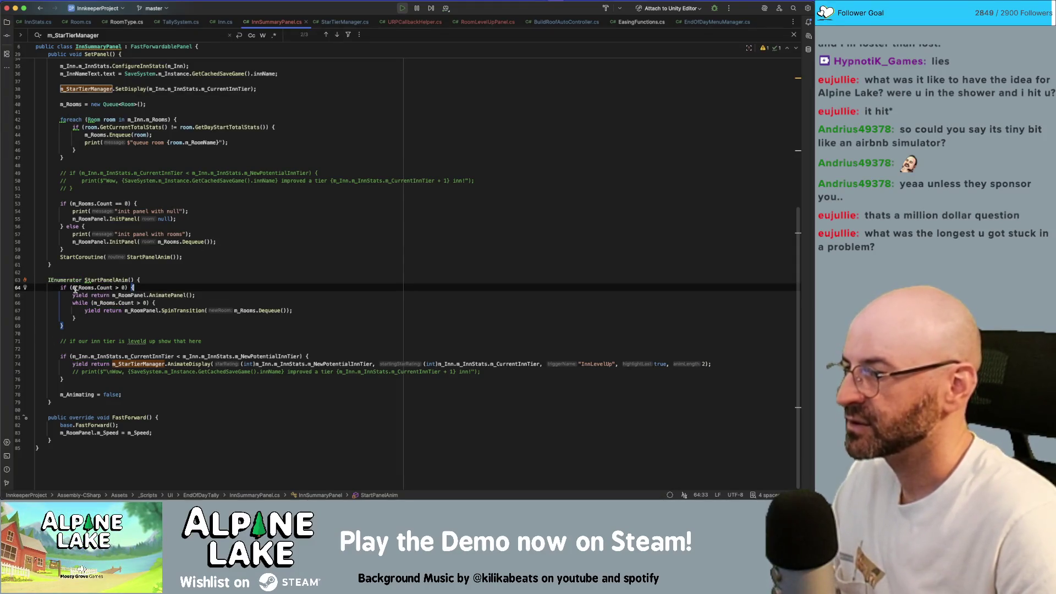
Inspect usages of Dequeue, InitPanel, m_Rooms, StartPanelAnim and m_RoomPanel in the panel script
left_click(159, 241)
key("alt+Right")
key("alt+Right")
key("shift+alt+Left")
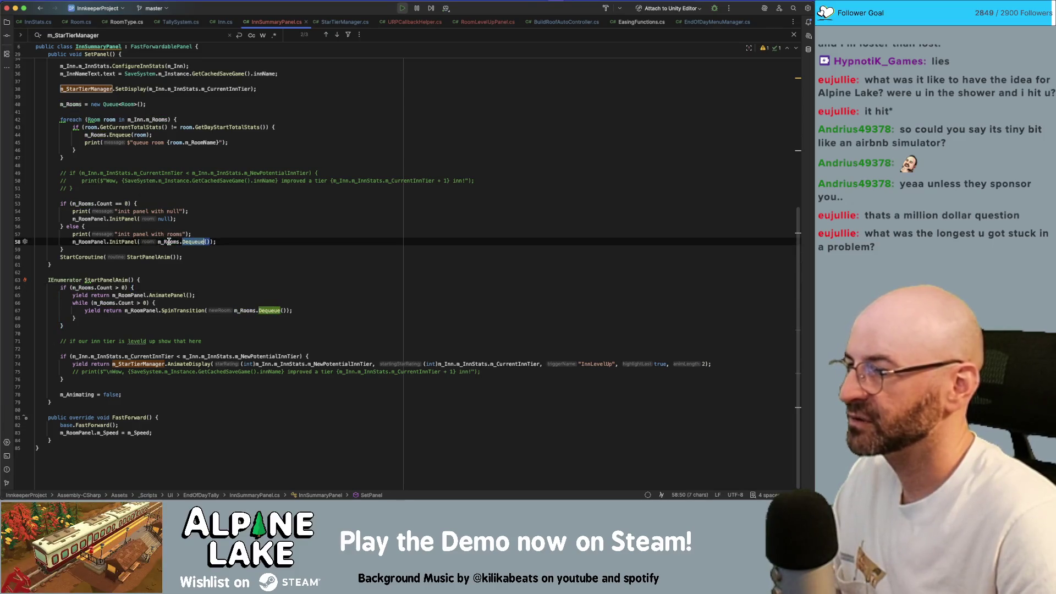
mouse_move(163, 240)
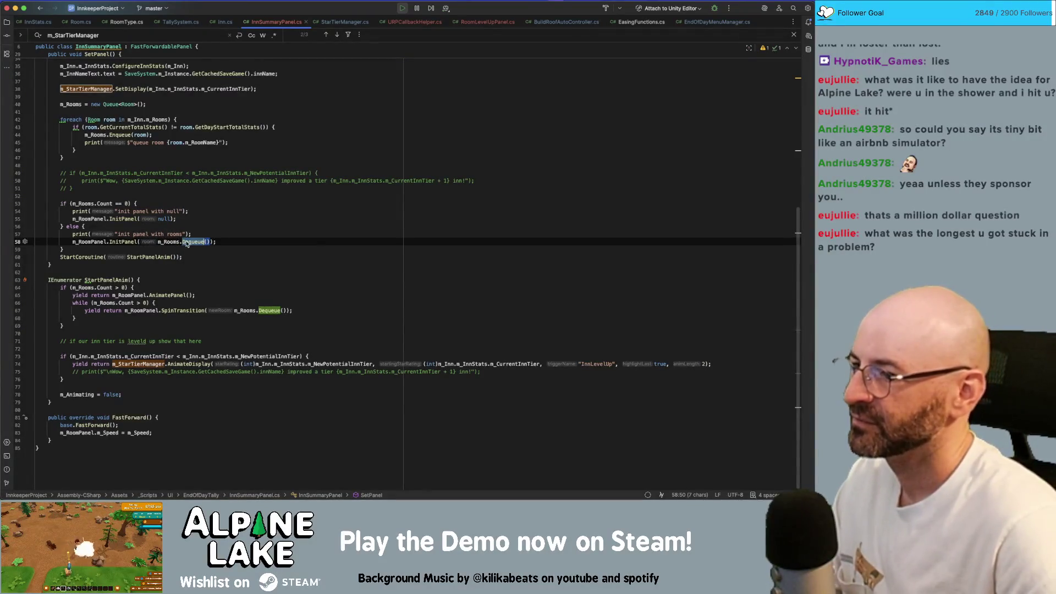
left_click(214, 241)
double_click(133, 242)
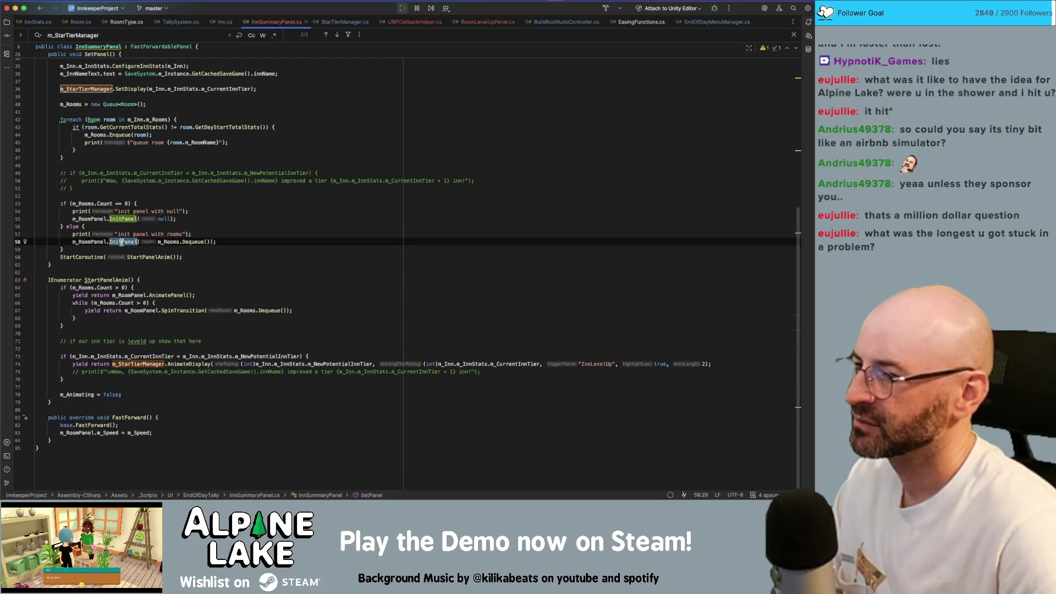
double_click(176, 242)
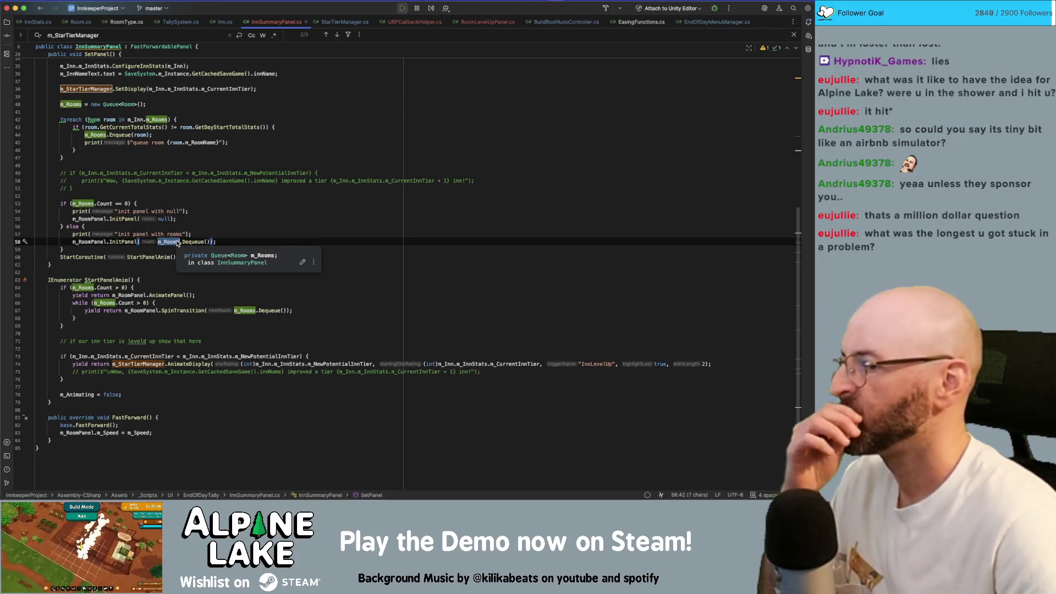
double_click(147, 256)
left_click(77, 288)
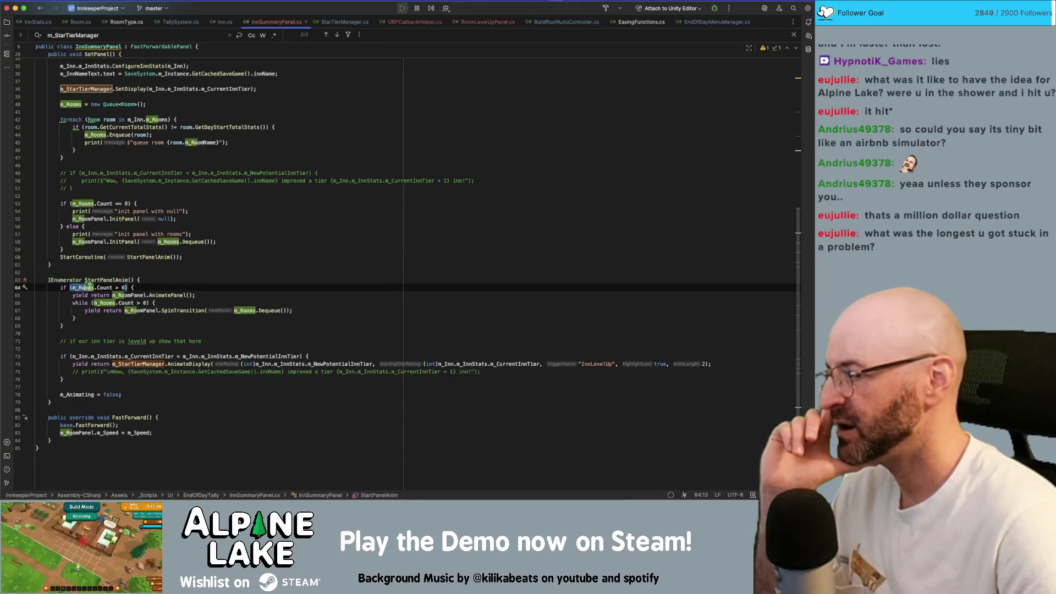
left_click_drag(72, 288, 101, 288)
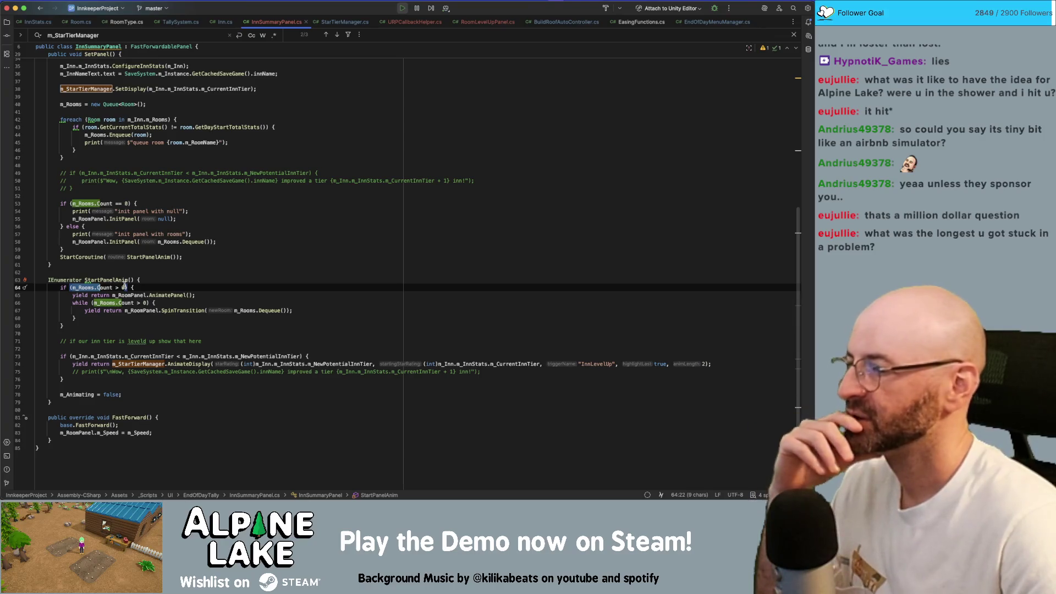
double_click(119, 295)
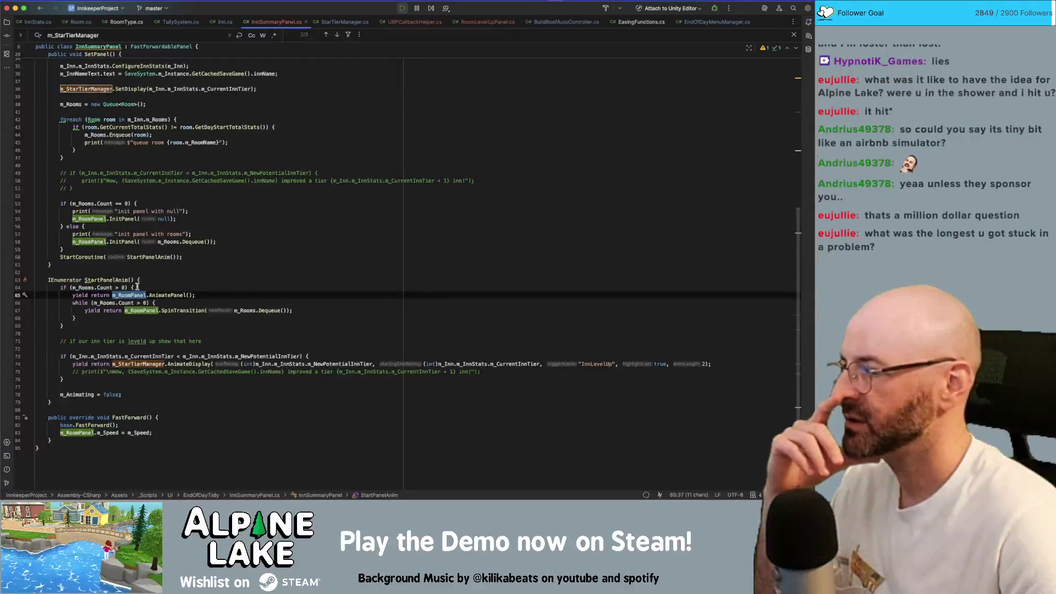
Add a new class field 'private bool m_AnimateRoomPanel;'
left_click(227, 240)
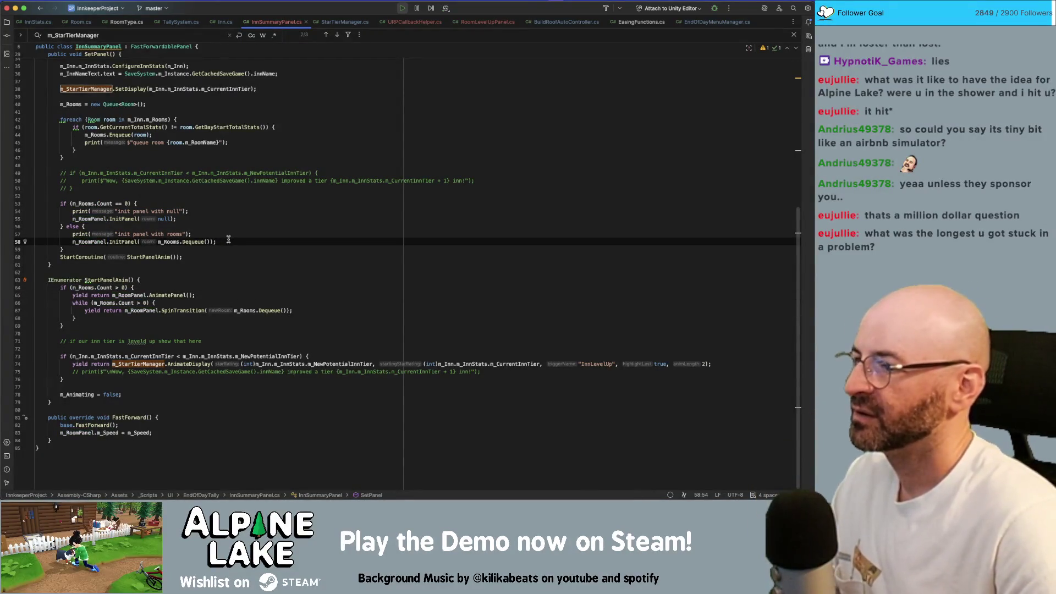
scroll(228, 240, "up", 5)
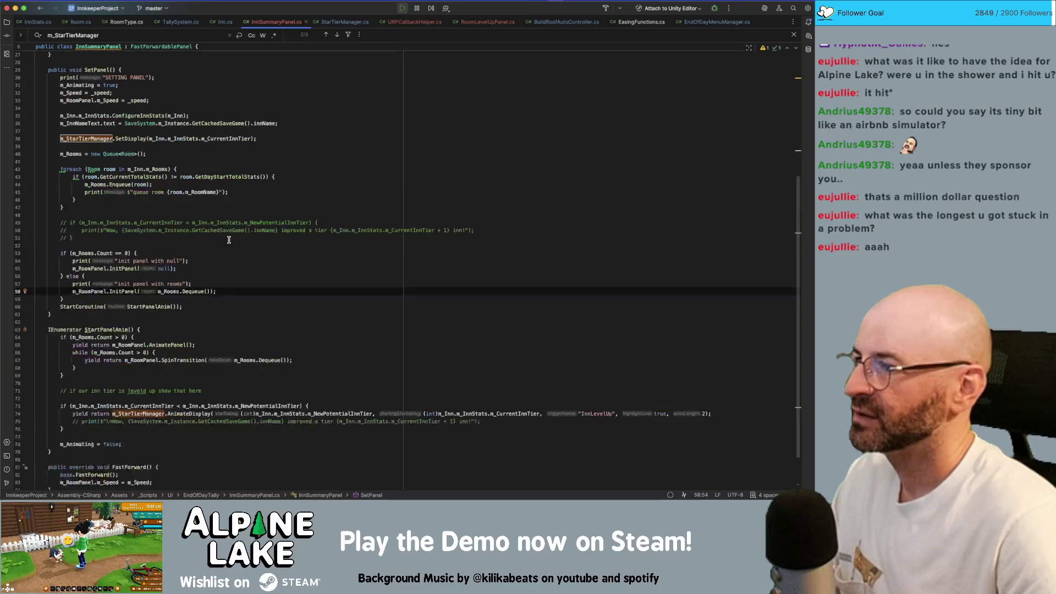
left_click(221, 130)
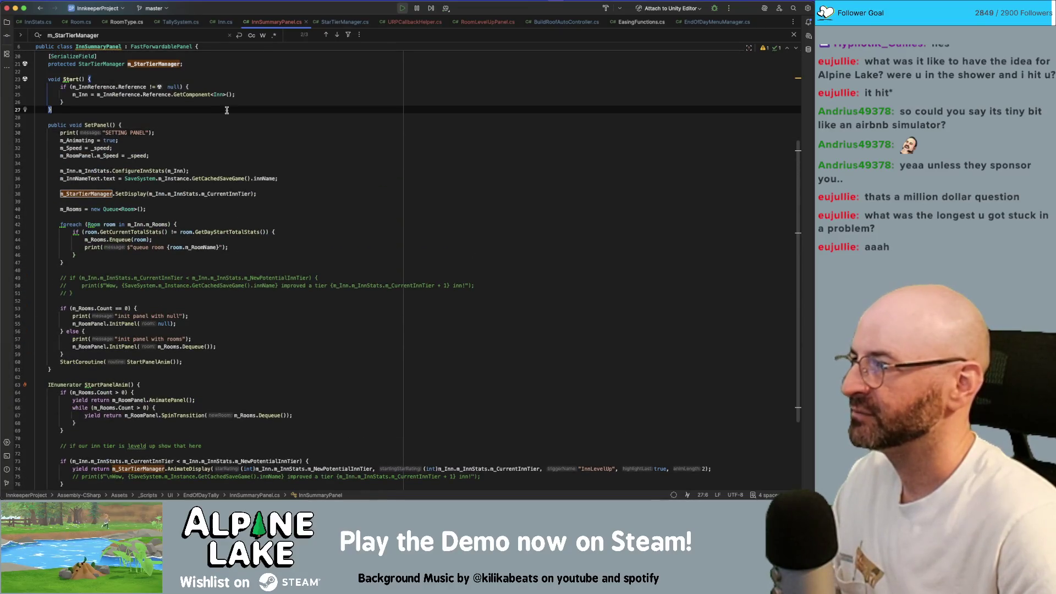
scroll(229, 106, "up", 1)
left_click(242, 77)
key("Return")
key("Return")
type("[rovat")
key("BackSpace")
key("BackSpace")
key("BackSpace")
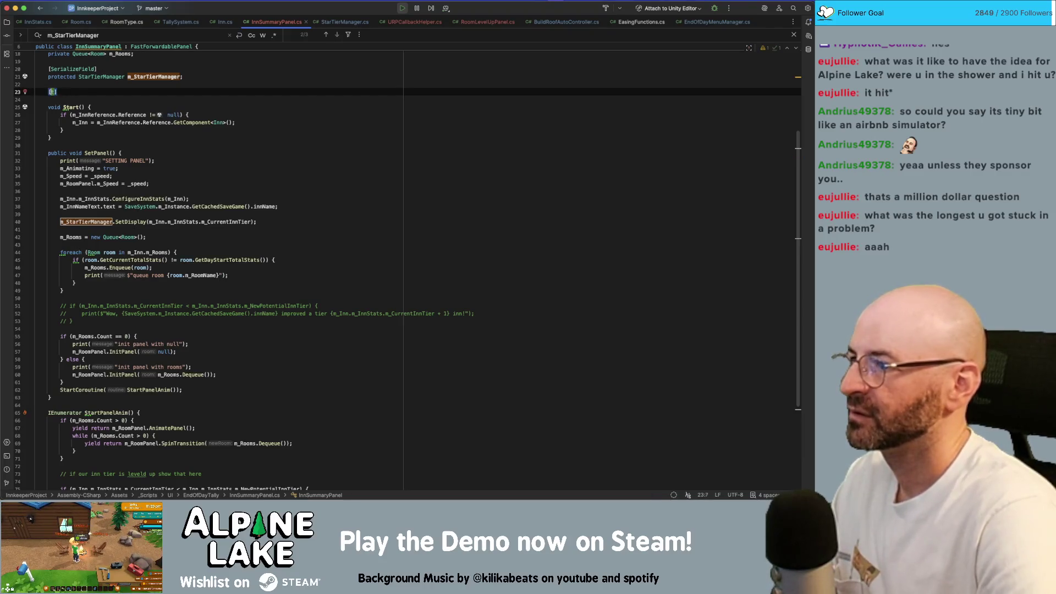
type("pri")
key("Return")
type("bo")
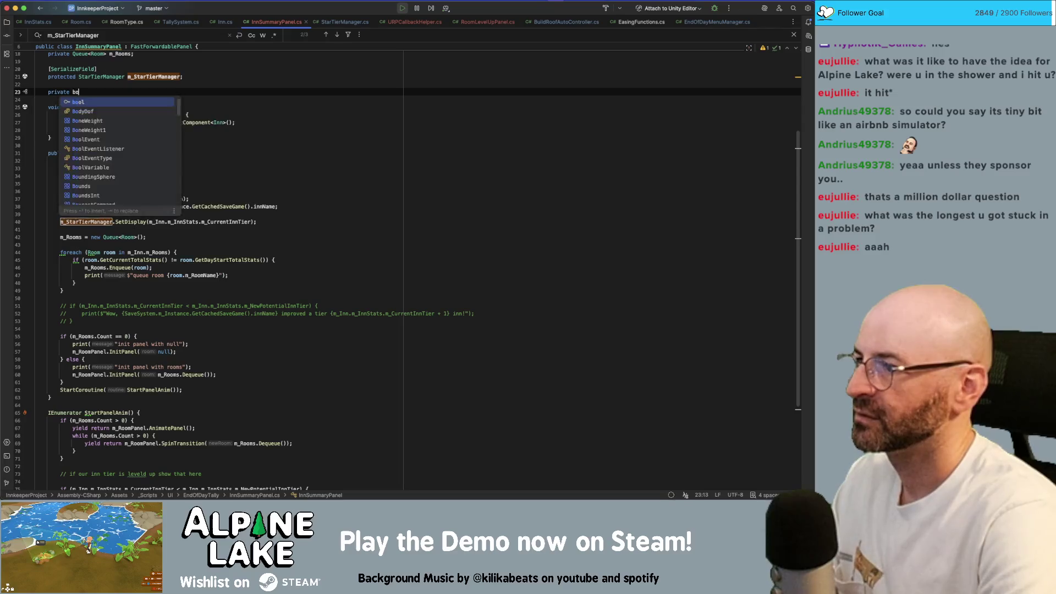
type("ol m_")
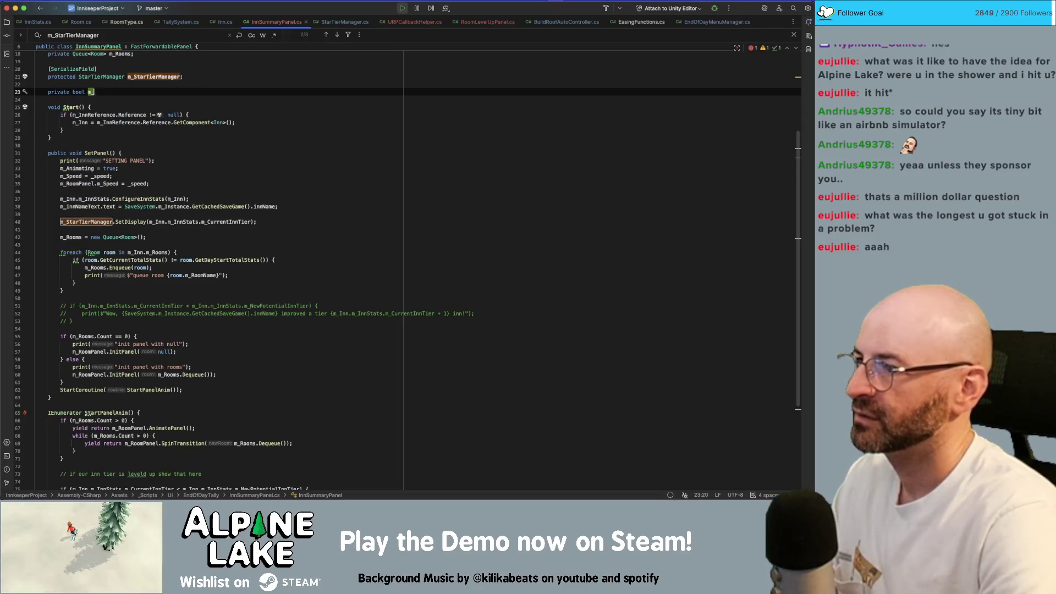
type("AnimateRoomPanel;")
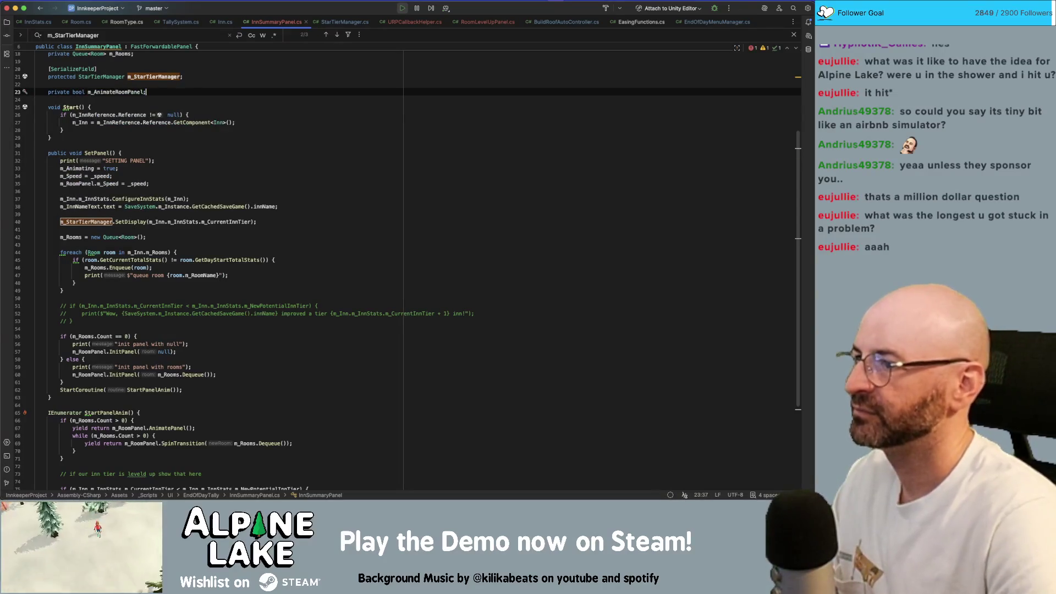
In SetPanel, set m_AnimateRoomPanel = false in the room-less branch and true after the Dequeue InitPanel call
left_click(187, 361)
left_click(290, 349)
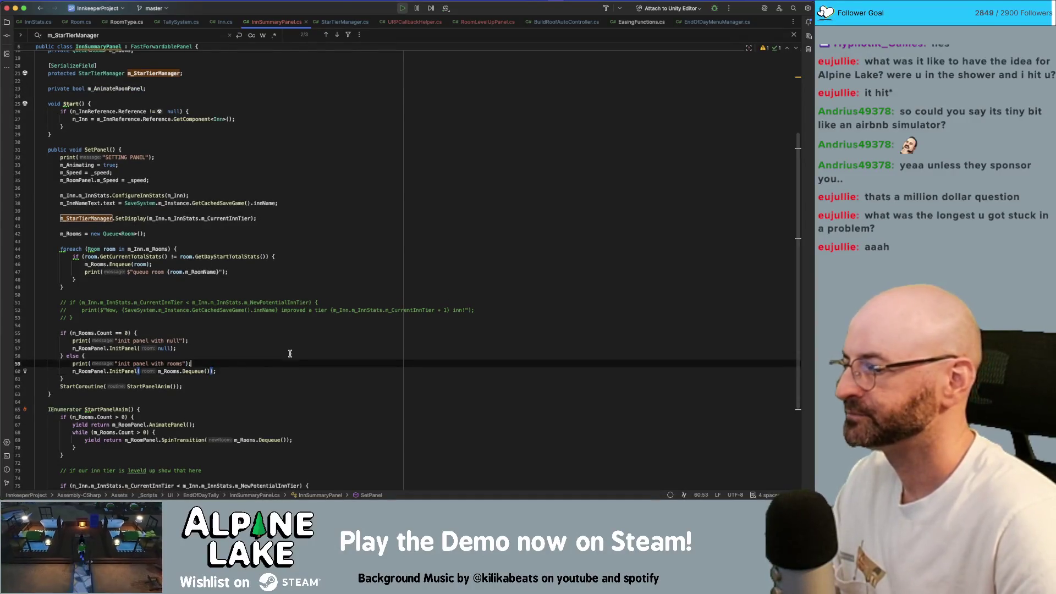
key("Return")
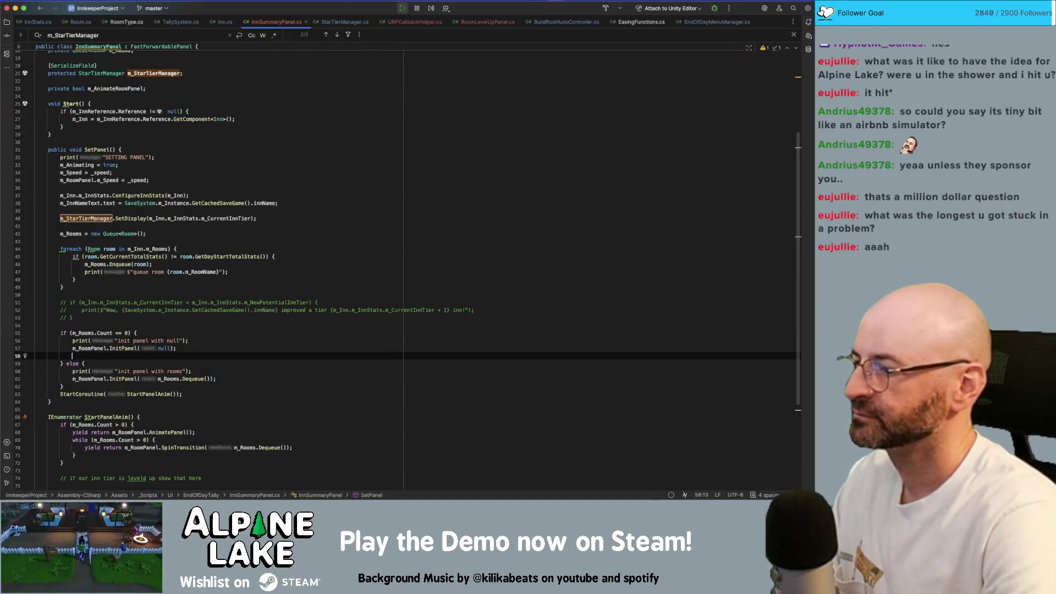
scroll(285, 352, "down", 1)
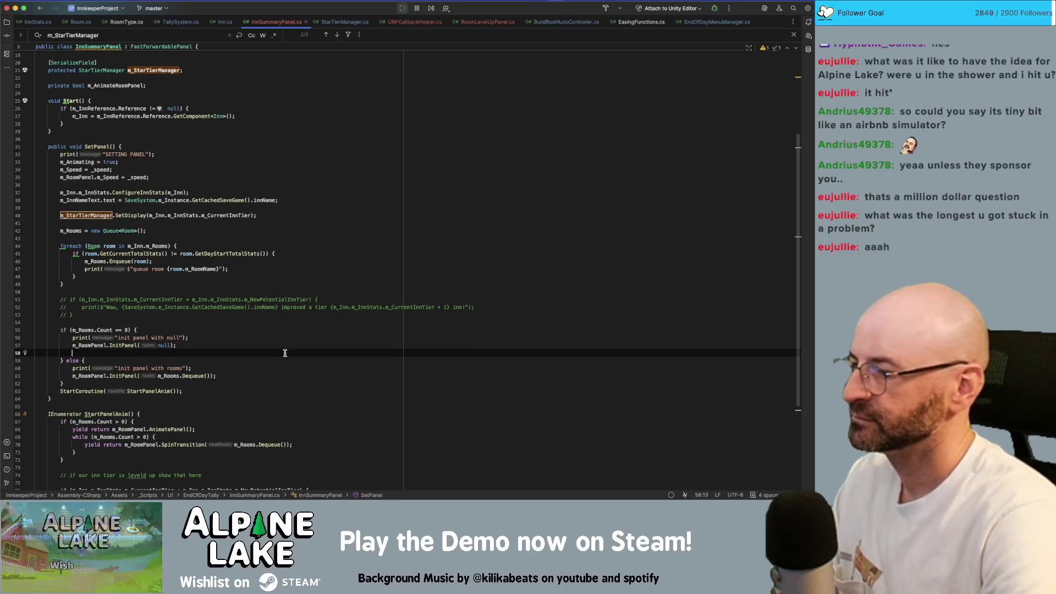
type("m_AnimateRoomPanel = false;")
left_click(217, 376)
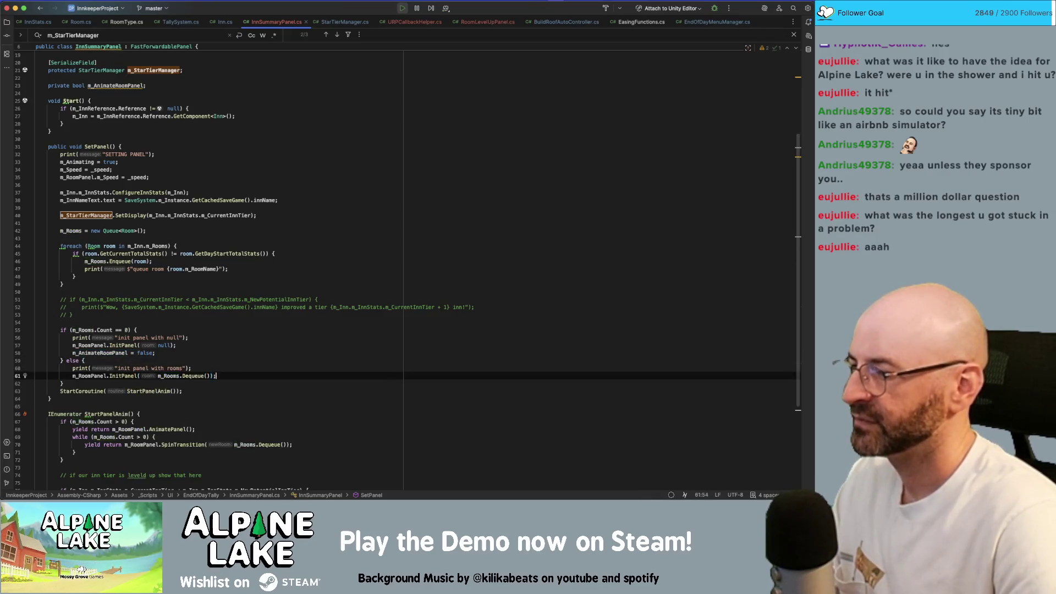
key("Return")
type("m_AnimateRoomPanel = true;")
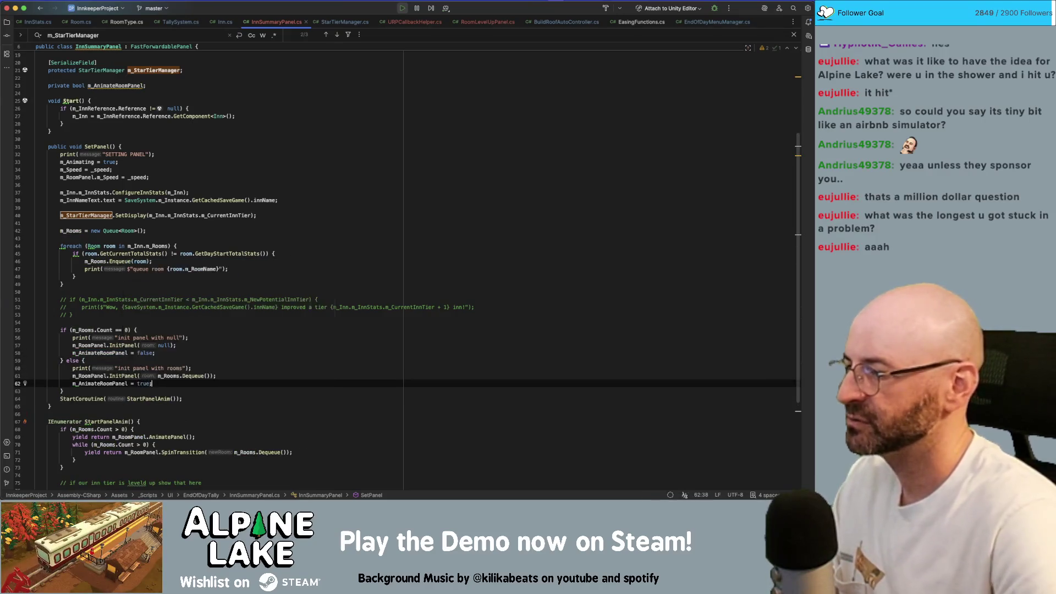
Replace the m_Rooms.Count condition in StartPanelAnim with m_AnimateRoomPanel
double_click(104, 384)
key("ctrl+c")
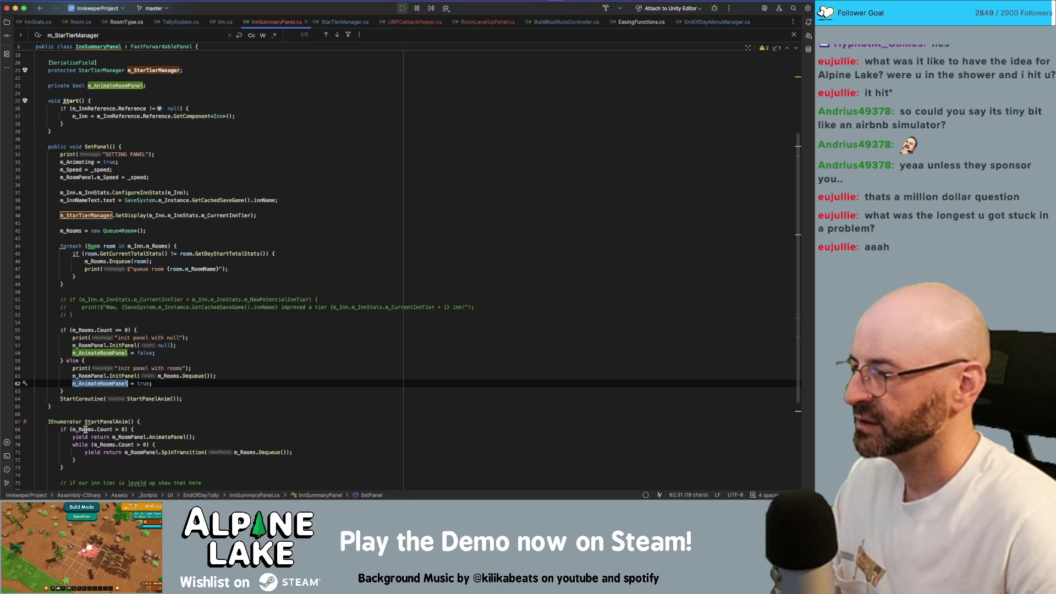
double_click(86, 429)
key("BackSpace")
key("Delete")
key("Delete")
key("Delete")
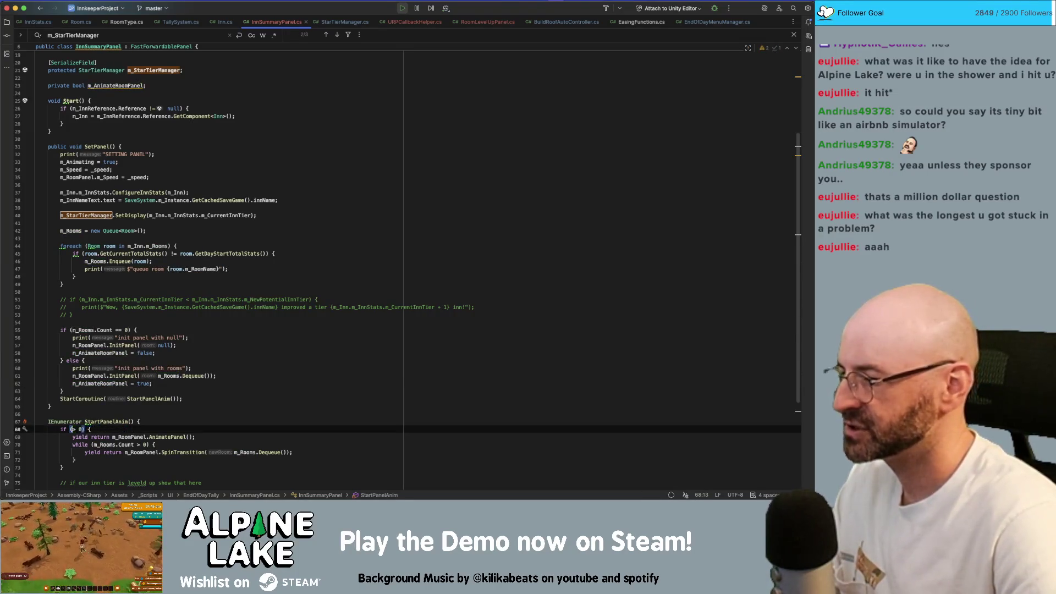
key("ctrl+v")
scroll(141, 400, "down", 3)
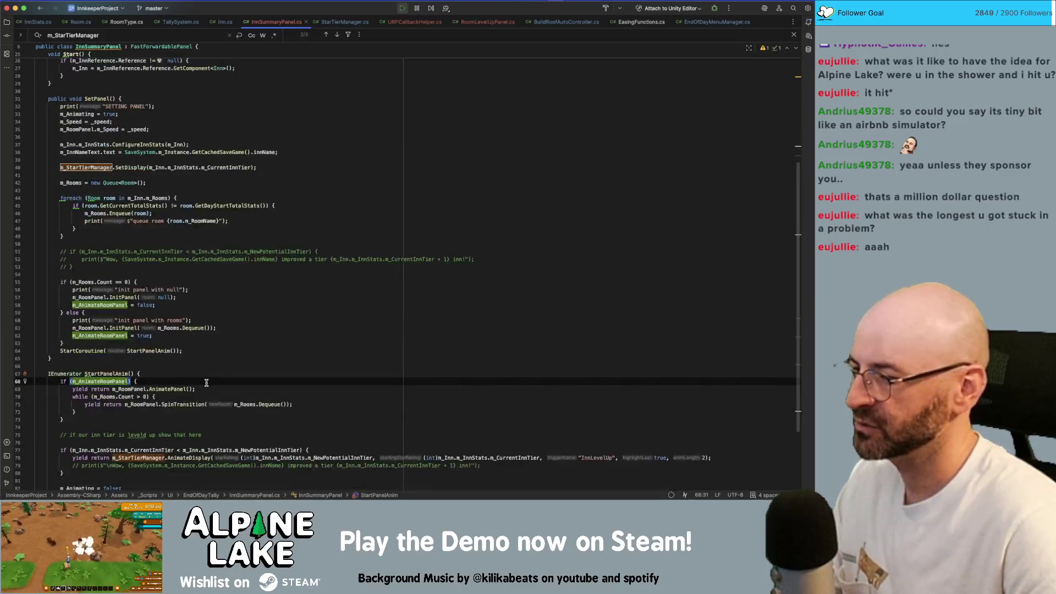
key("End")
Return to the Unity editor and stop the running game
double_click(171, 389)
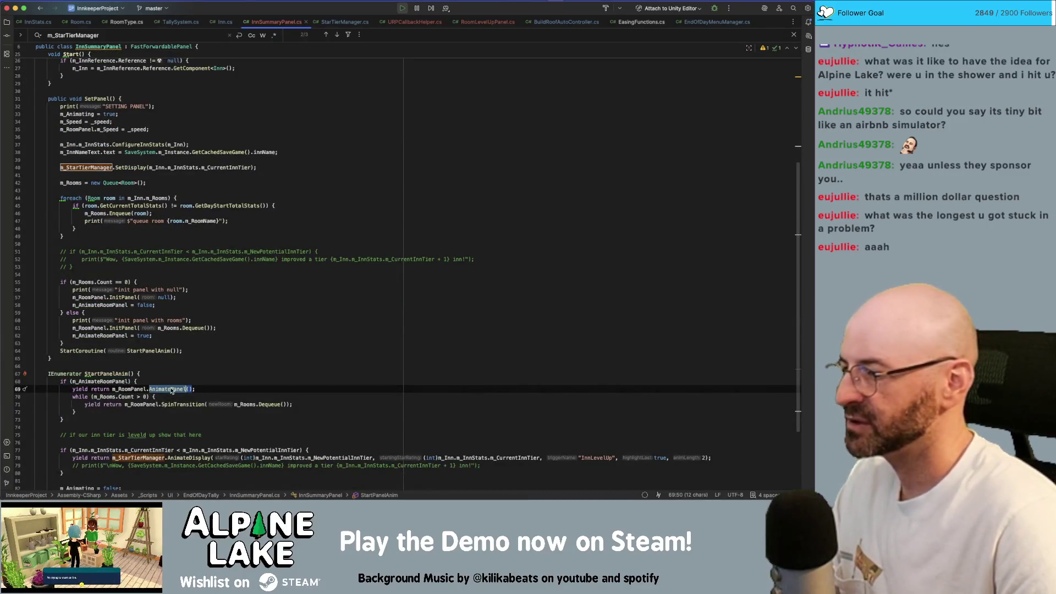
double_click(126, 396)
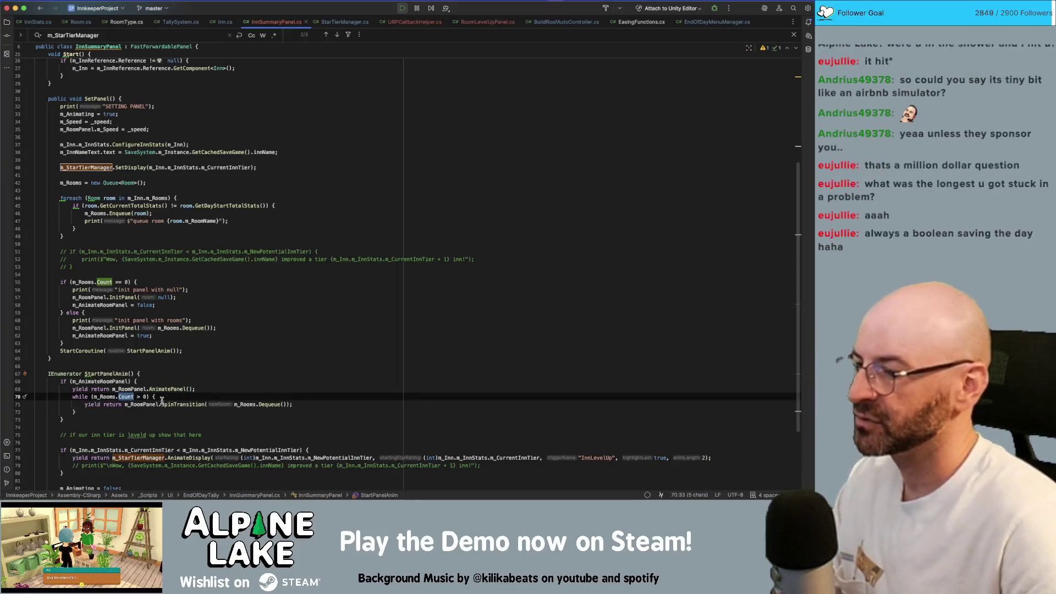
left_click(260, 359)
scroll(260, 342, "down", 1)
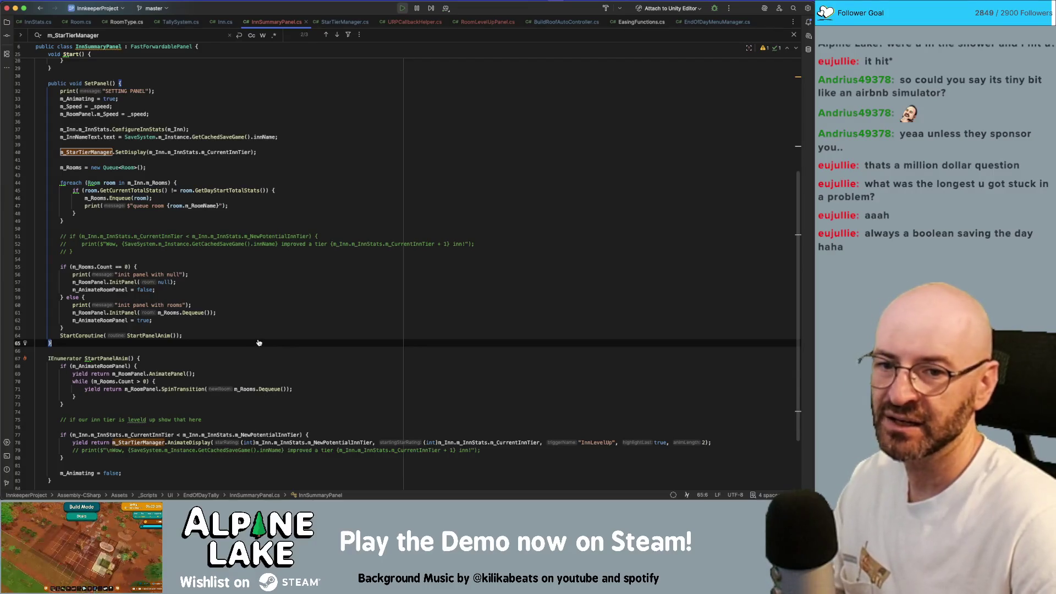
key("super+Tab")
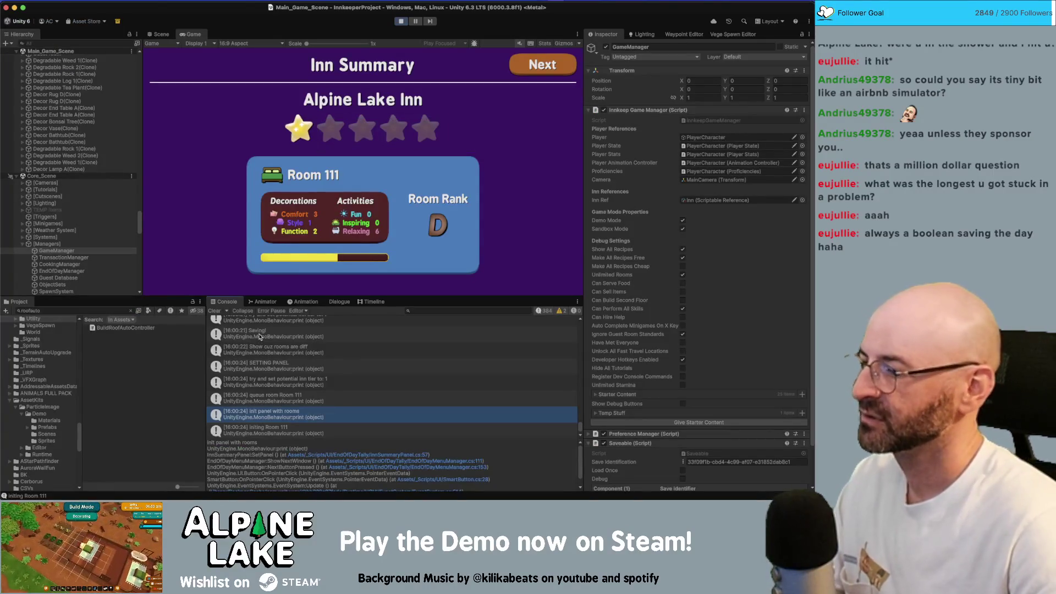
left_click(401, 21)
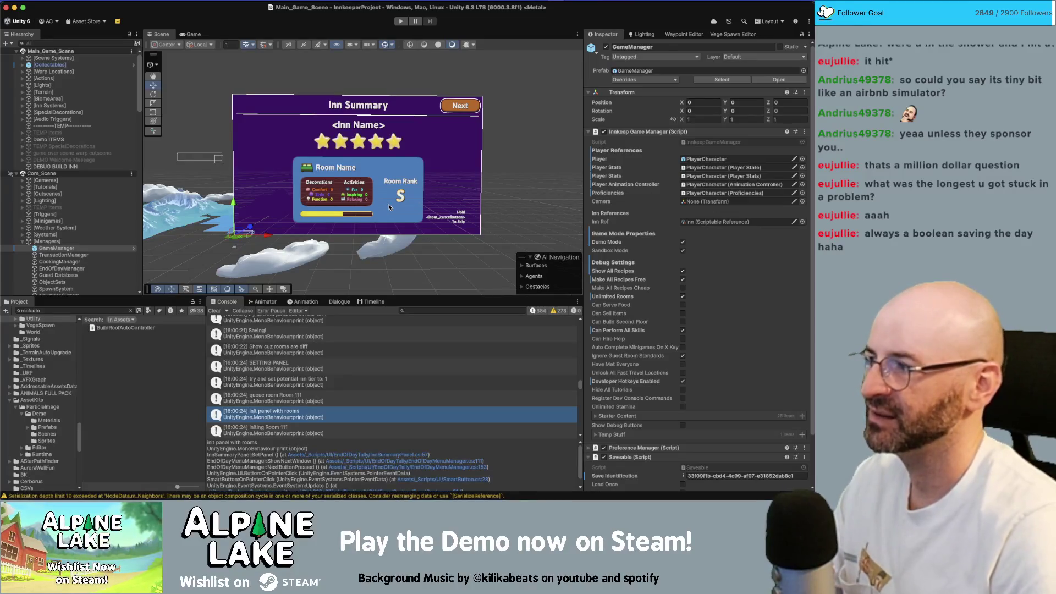
left_click(402, 22)
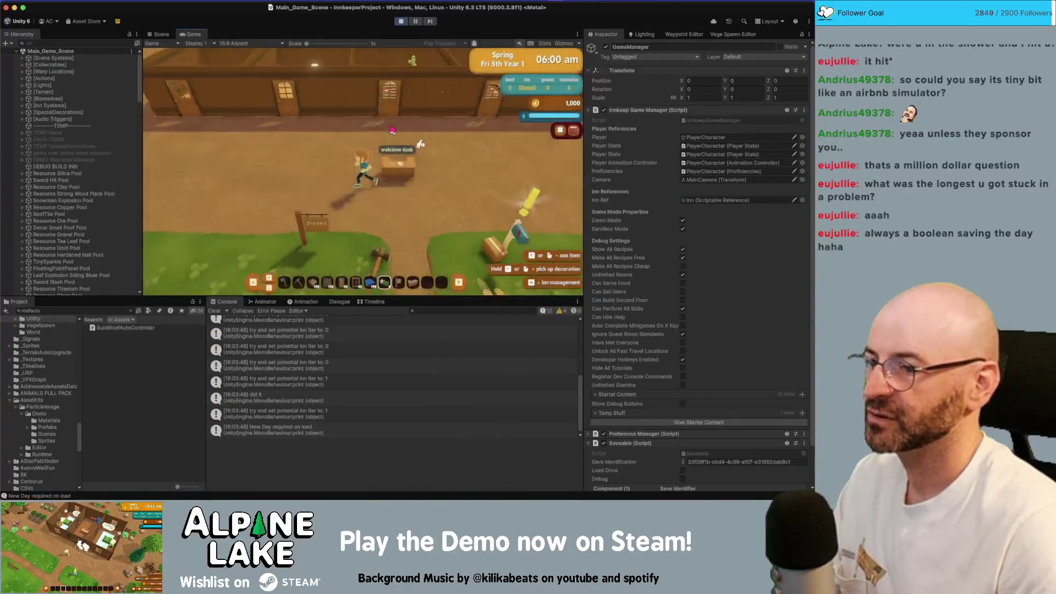
left_click(392, 129)
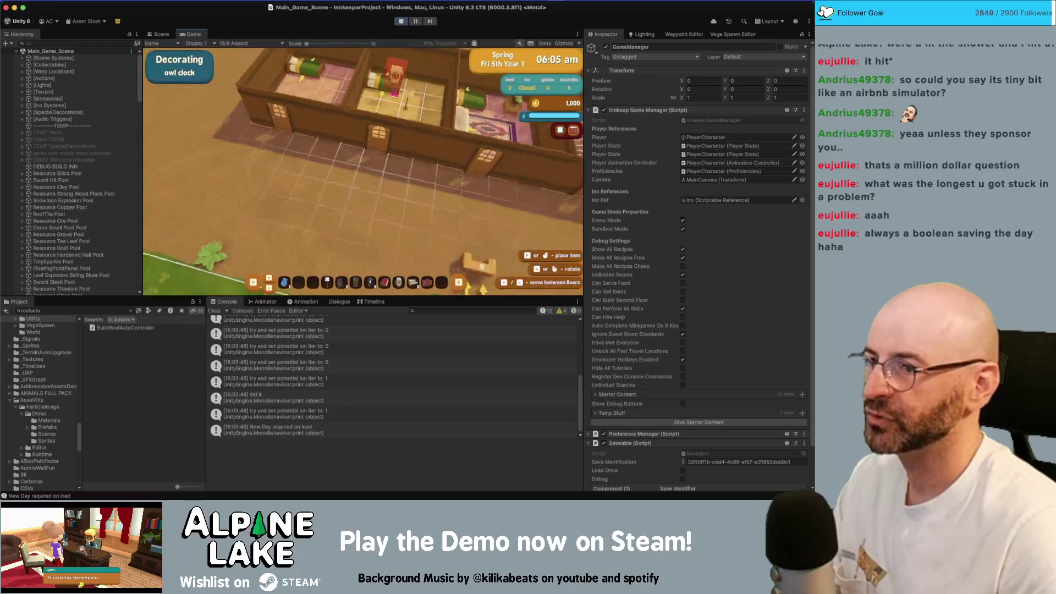
left_click(388, 93)
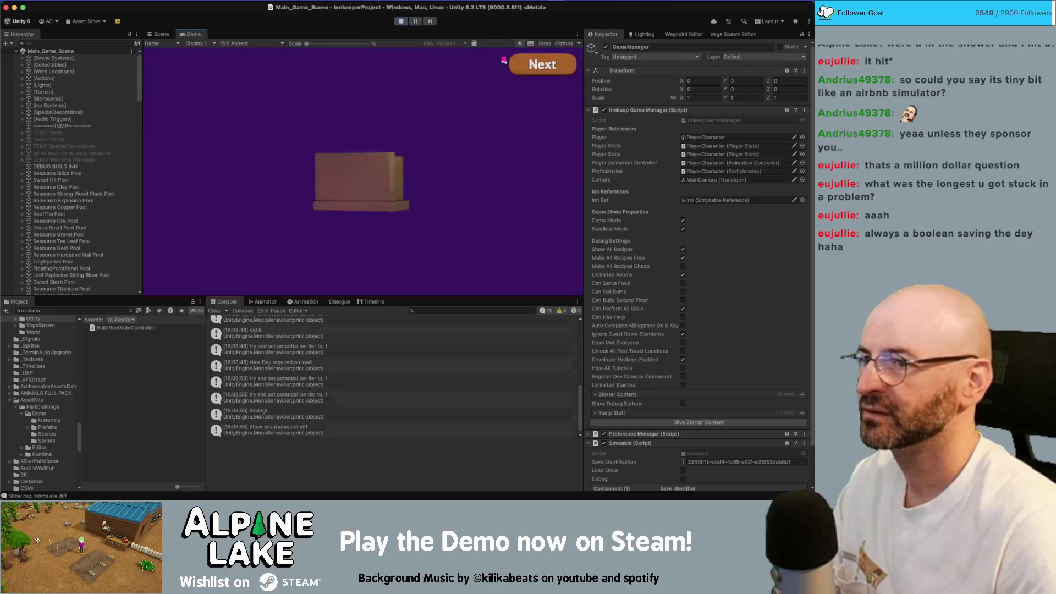
left_click(514, 66)
left_click(514, 66)
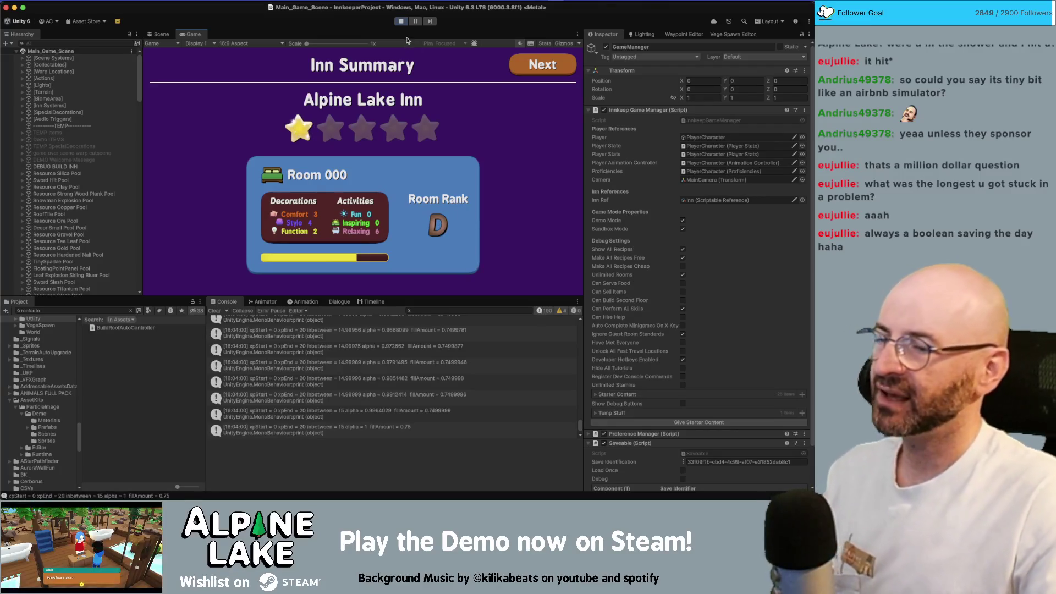
left_click(400, 22)
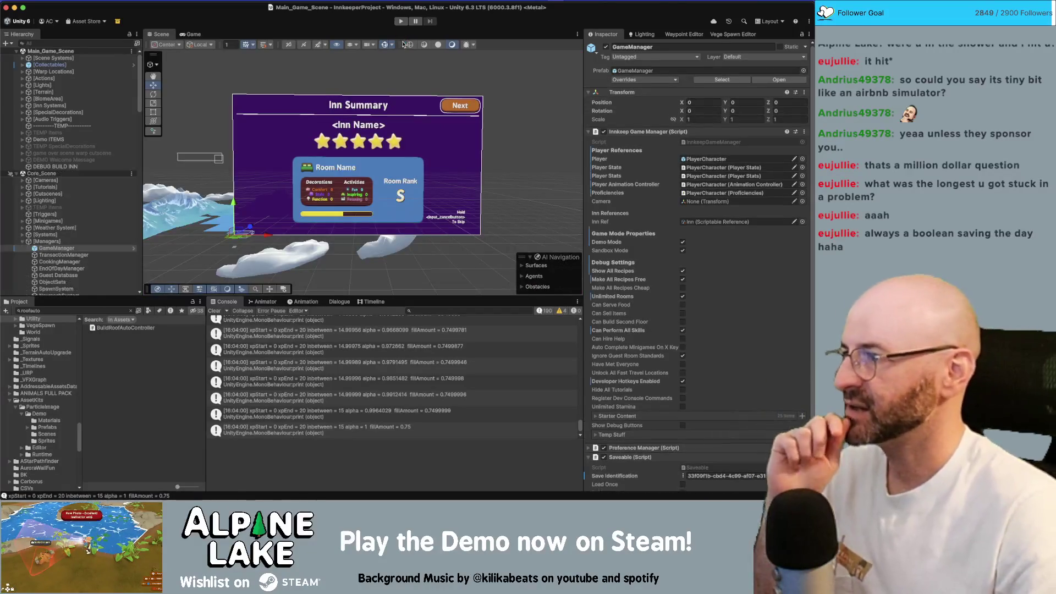
Open RoomLevelUpPanel.cs and check where alpha and oscillationSpeed are used
key("super+Tab")
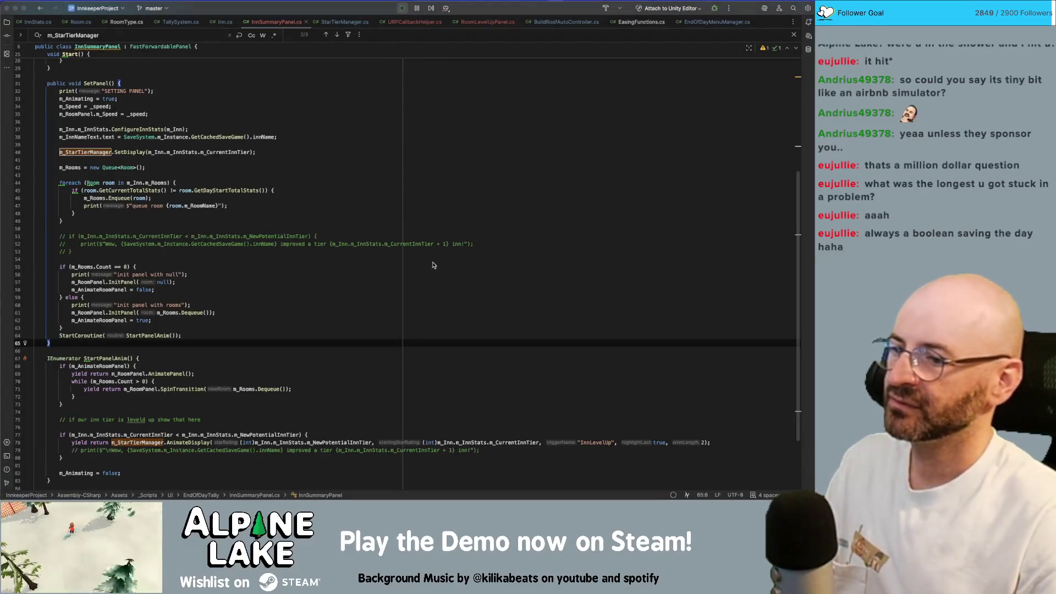
scroll(435, 271, "down", 2)
scroll(435, 270, "up", 5)
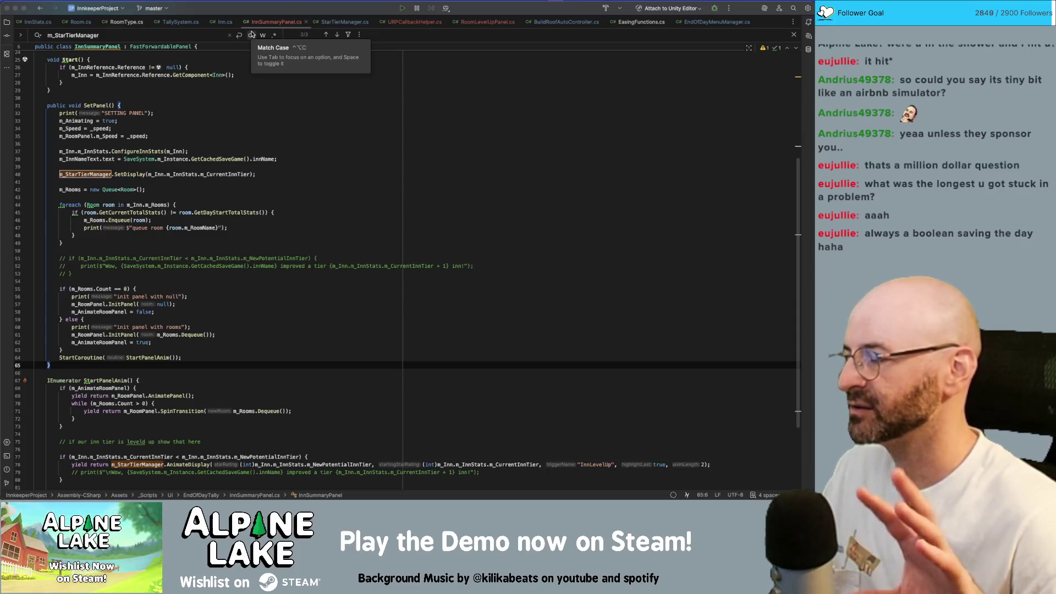
left_click(482, 22)
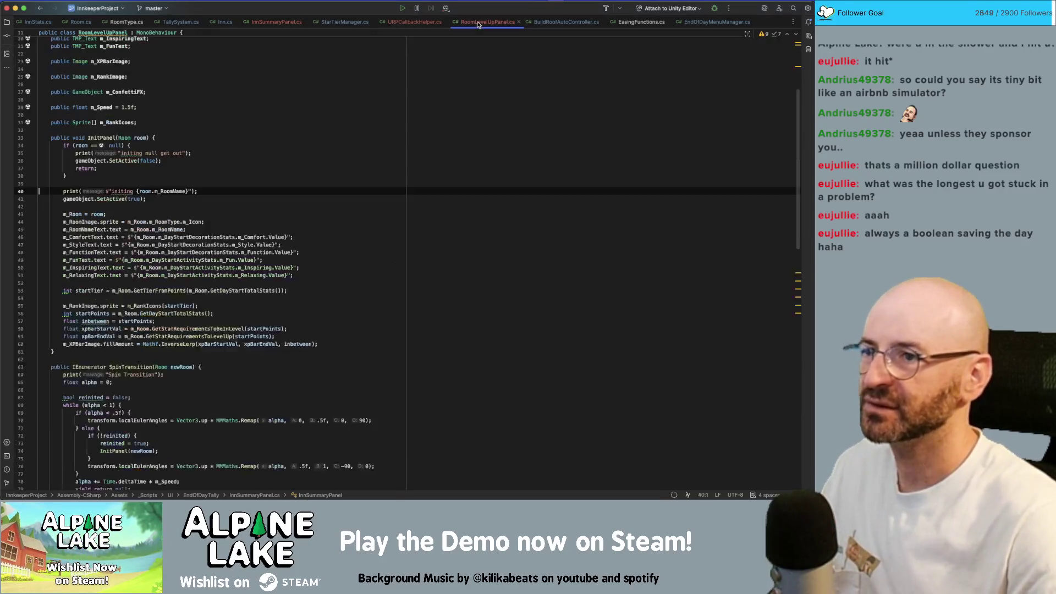
scroll(410, 269, "down", 10)
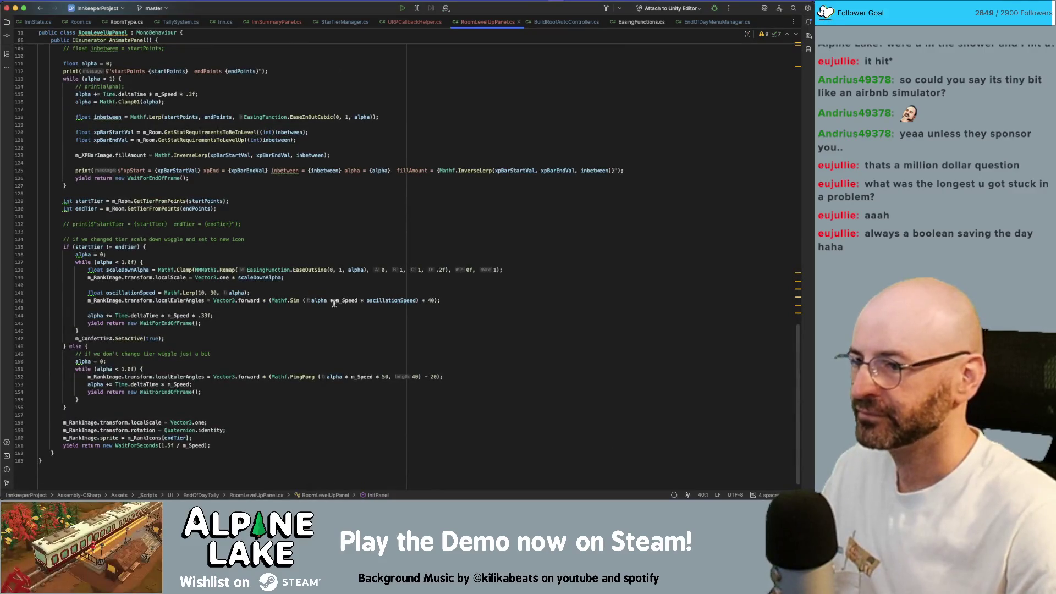
double_click(319, 300)
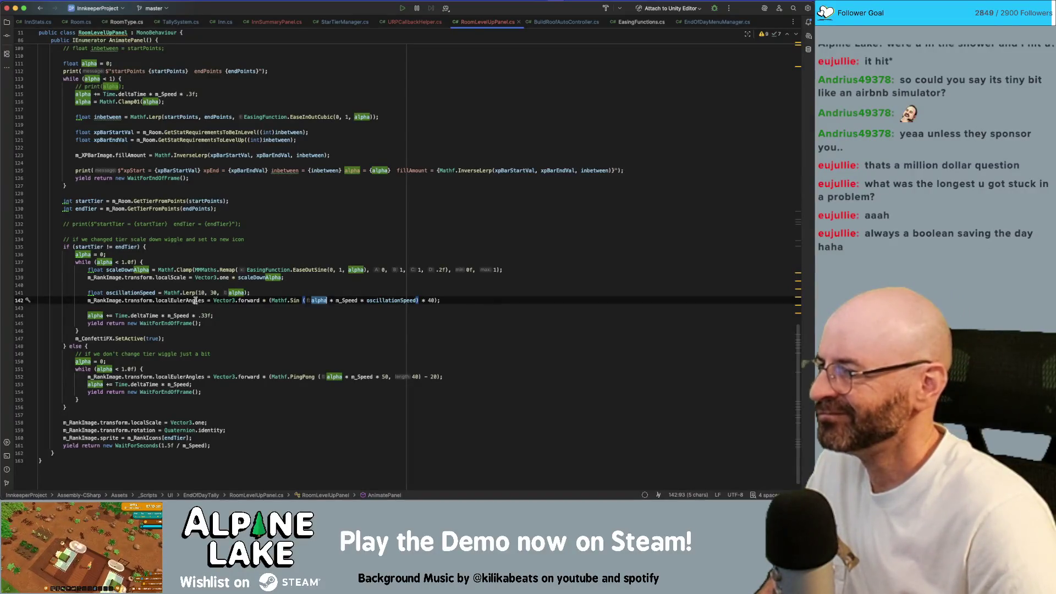
double_click(147, 292)
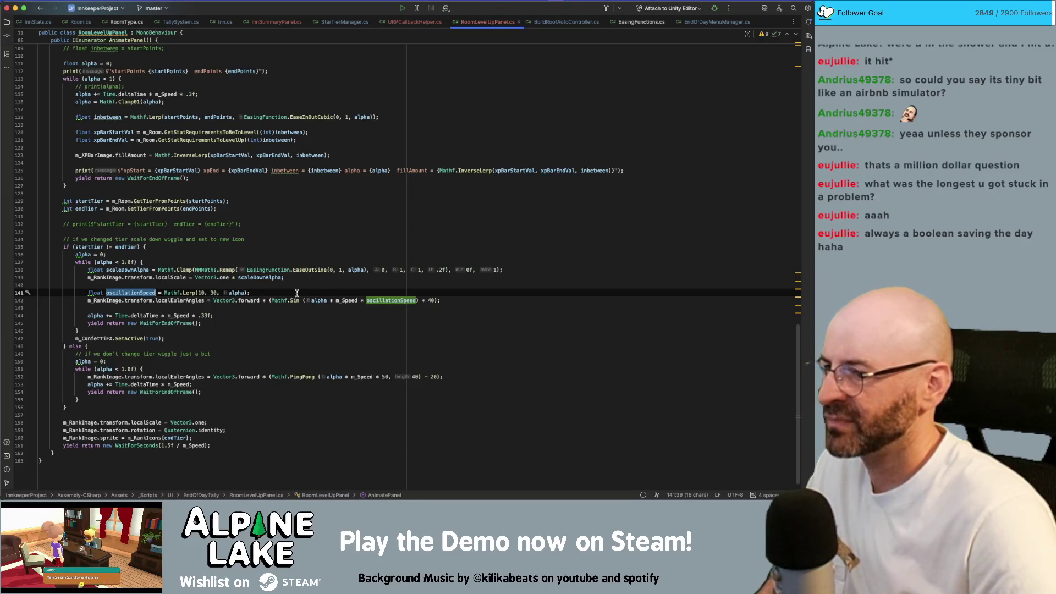
double_click(319, 300)
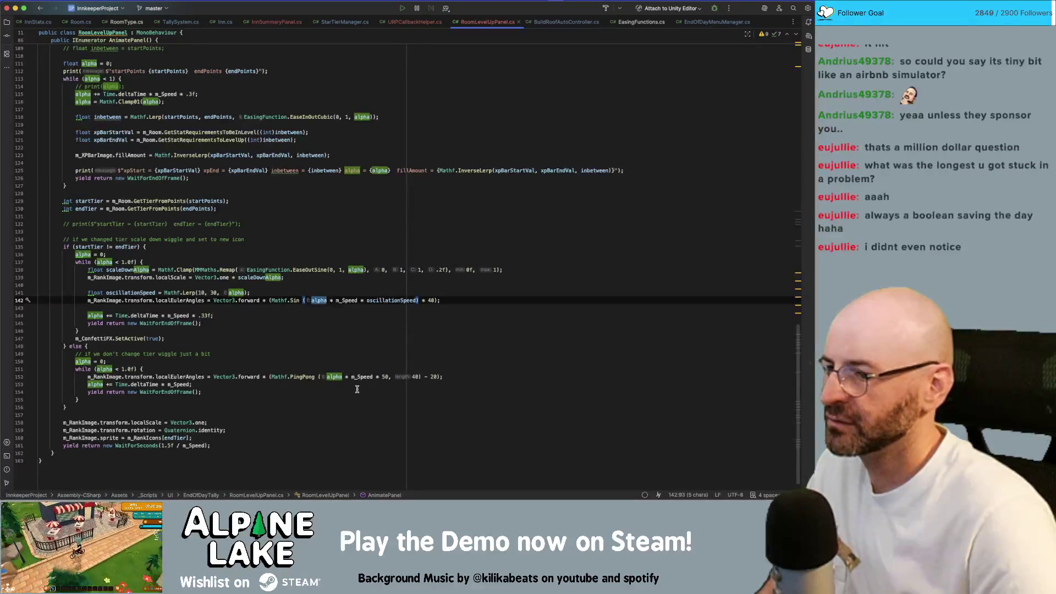
On line 152, replace Mathf.PingPong with Mathf.Sin and change the multiplier from 50 to 10
left_click(271, 376)
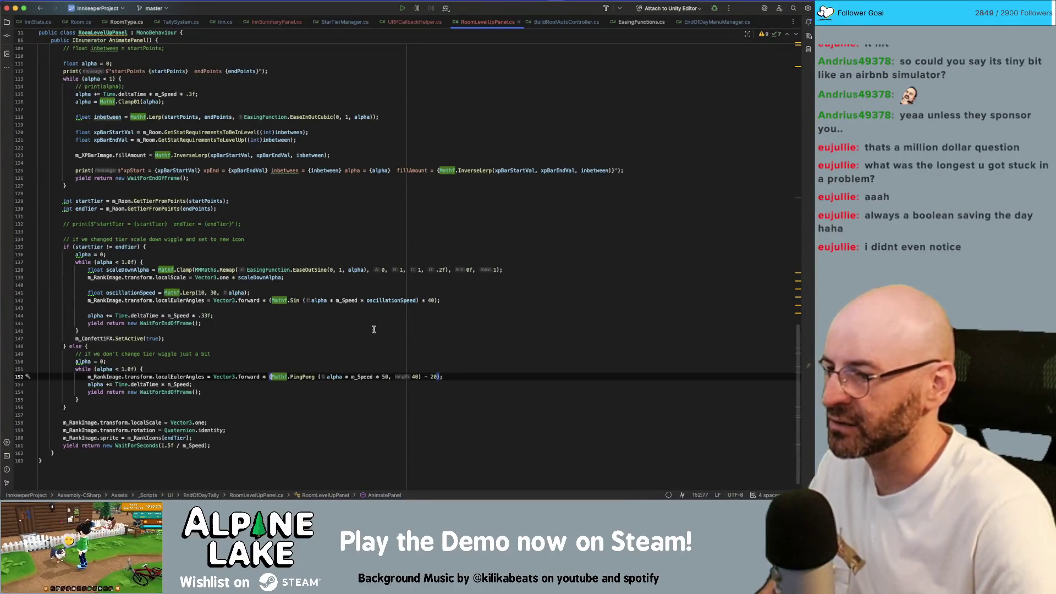
key("Right")
key("Right")
key("Right")
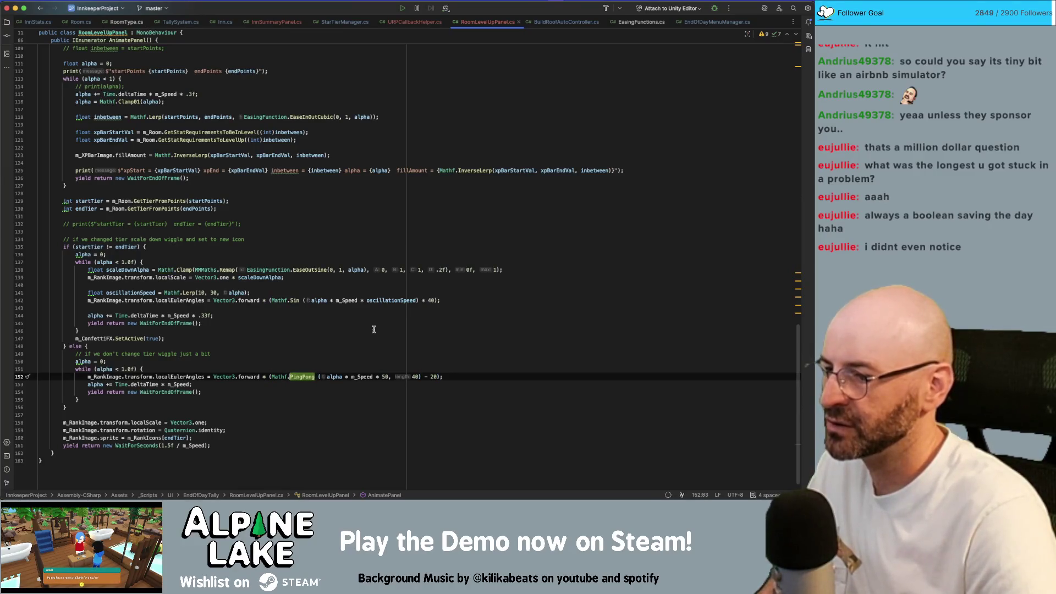
key("BackSpace")
key("BackSpace")
key("Delete")
key("Delete")
key("Delete")
type("Sin")
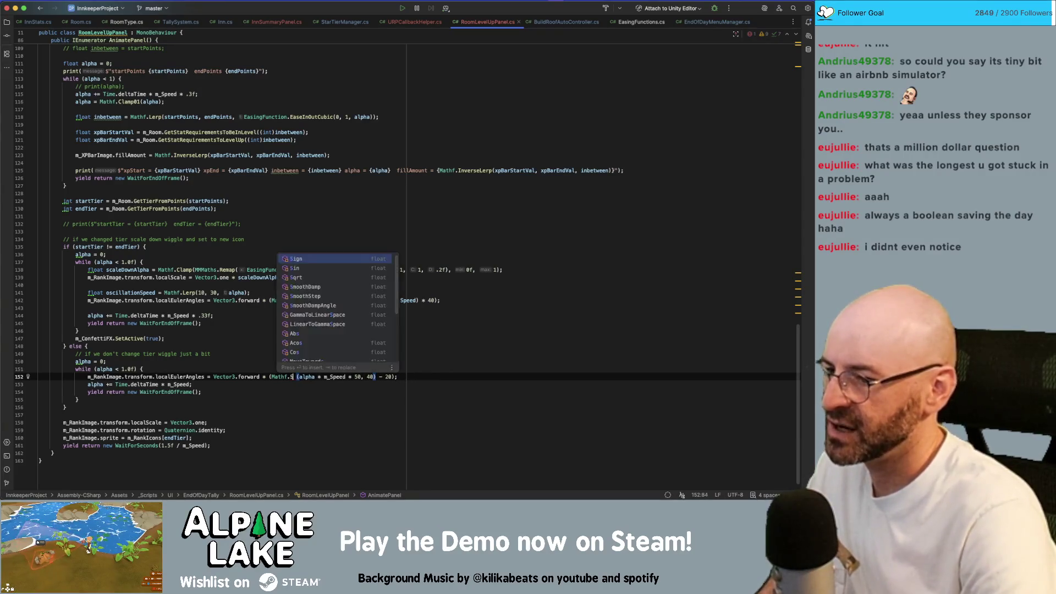
key("Return")
key("alt+Right")
key("alt+Right")
key("alt+Right")
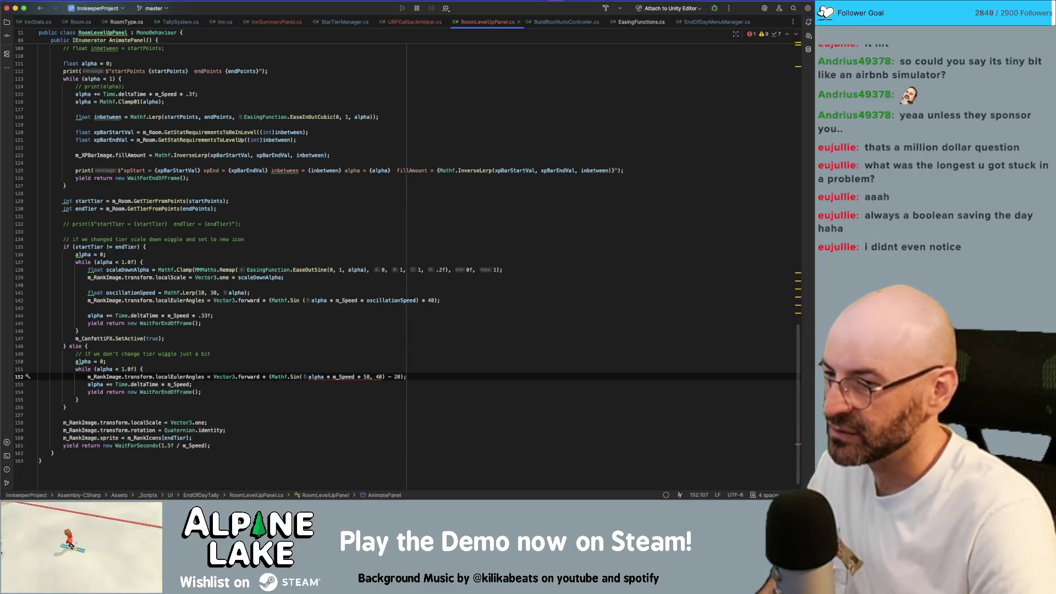
key("BackSpace")
key("BackSpace")
type("10")
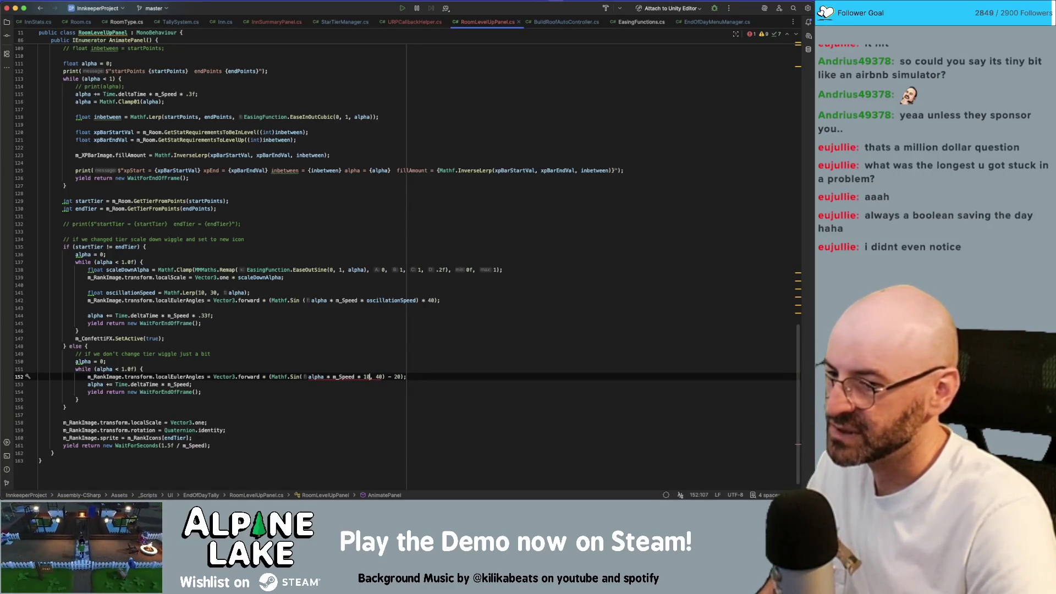
Drop the second argument and -20 offset, multiplying the Sin result by 40 instead
key("Delete")
key("Delete")
key("Delete")
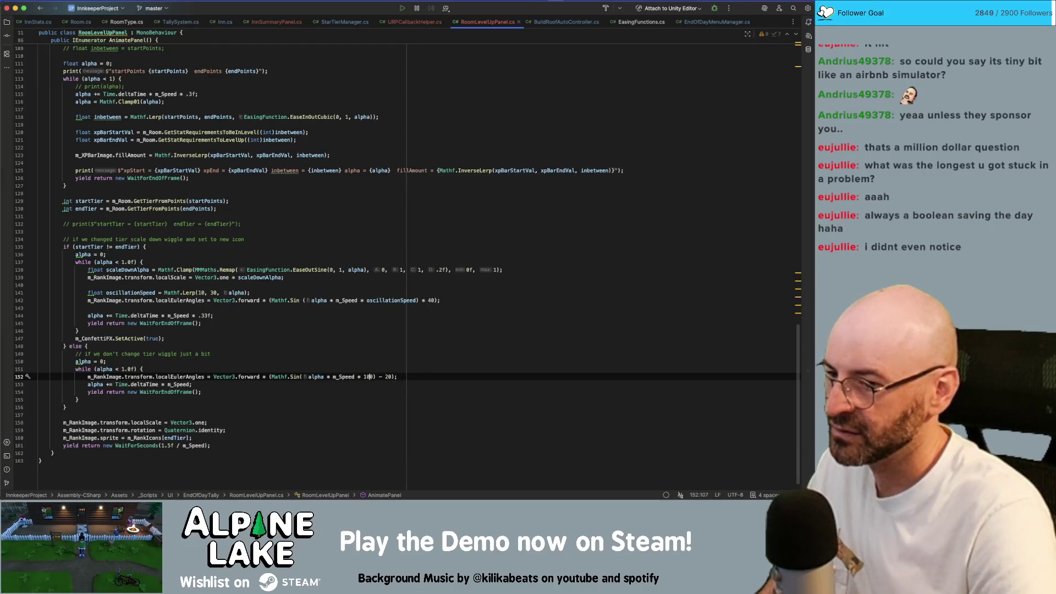
key("Delete")
key("Delete")
key("Delete")
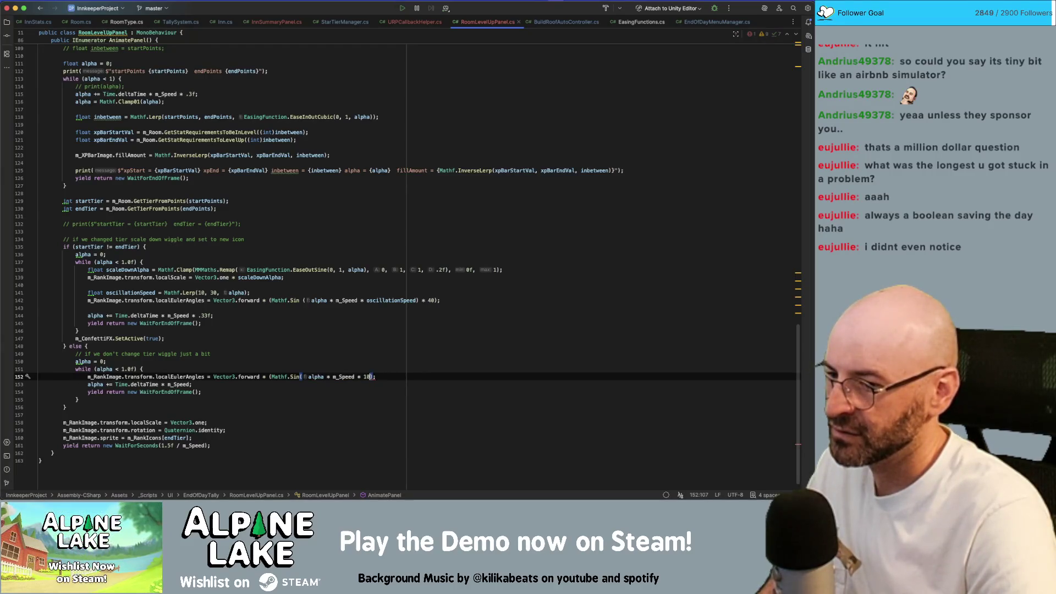
type("* 20")
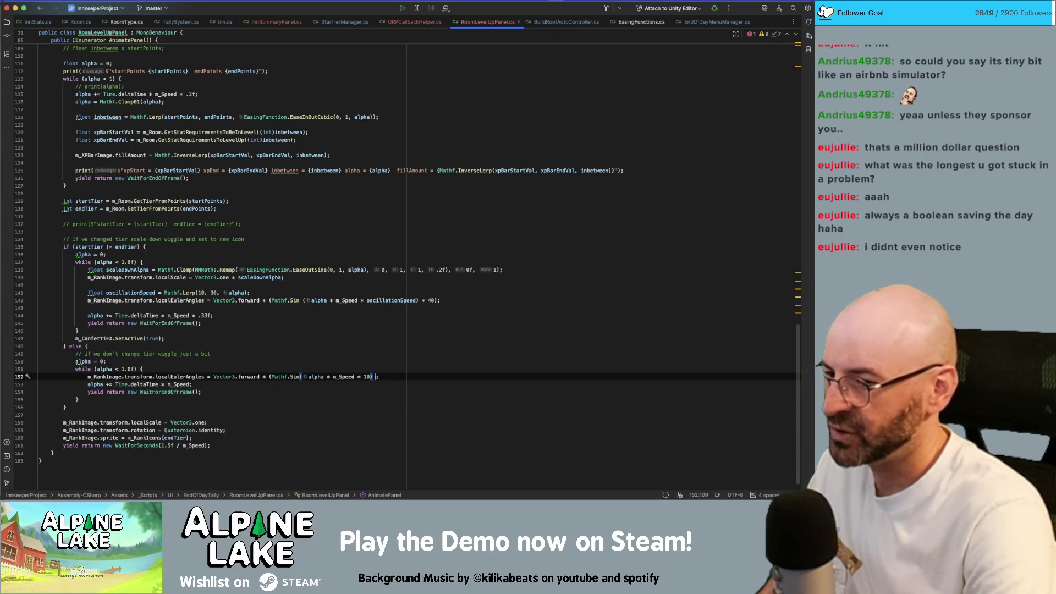
type(")")
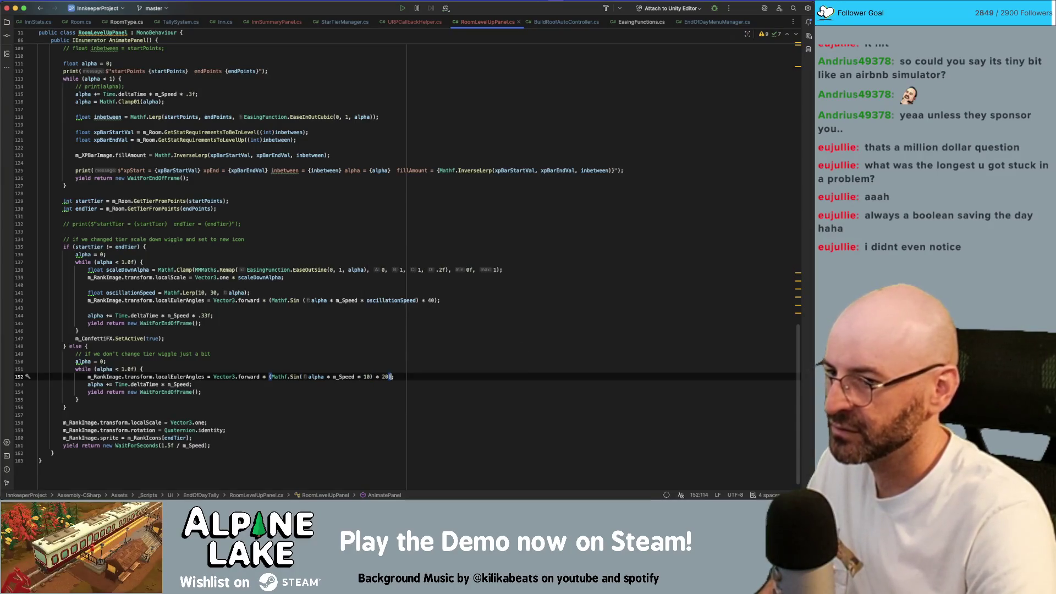
key("Left")
key("Left")
key("BackSpace")
type("4")
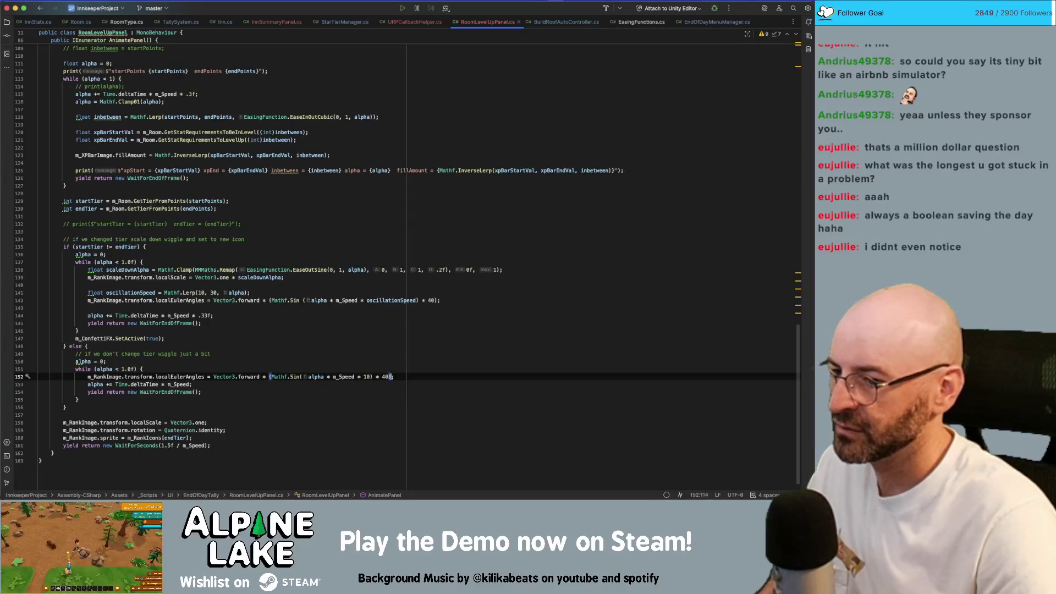
Check m_Speed usage, then return to Unity so the scripts recompile
left_click(339, 377)
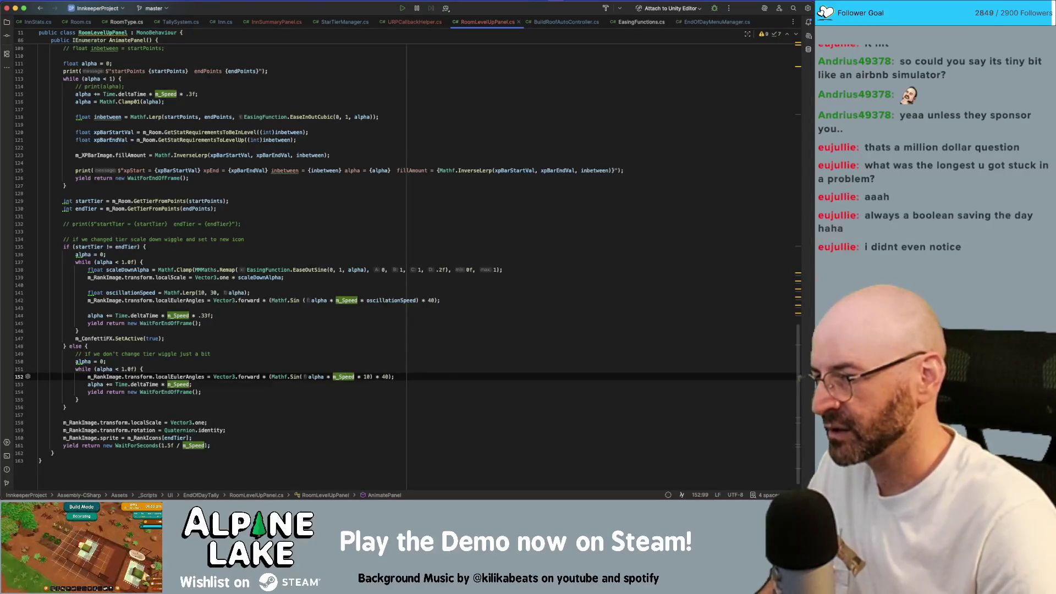
key("Down")
key("Down")
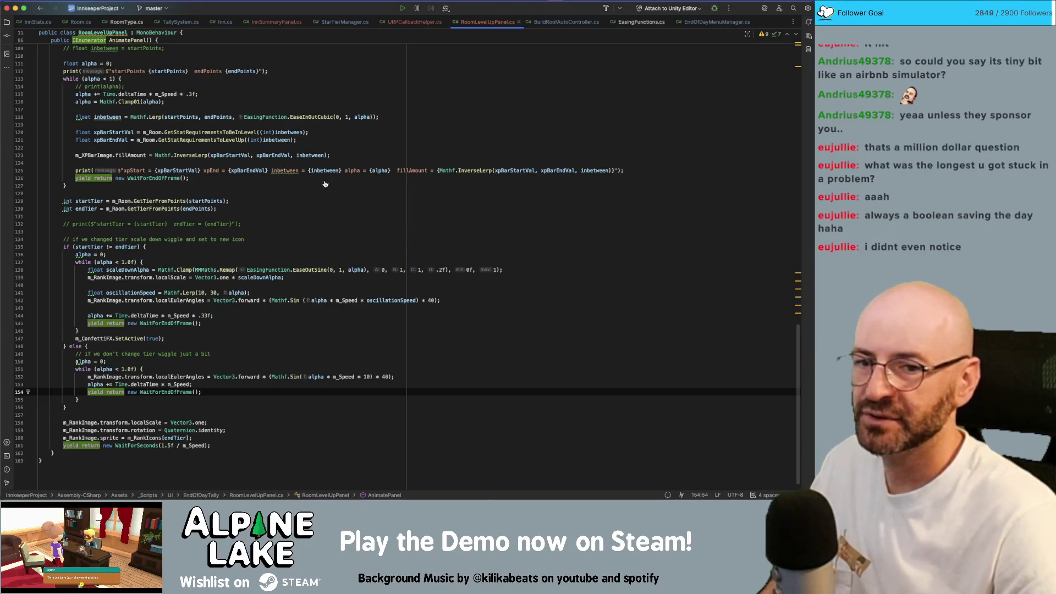
key("super+Tab")
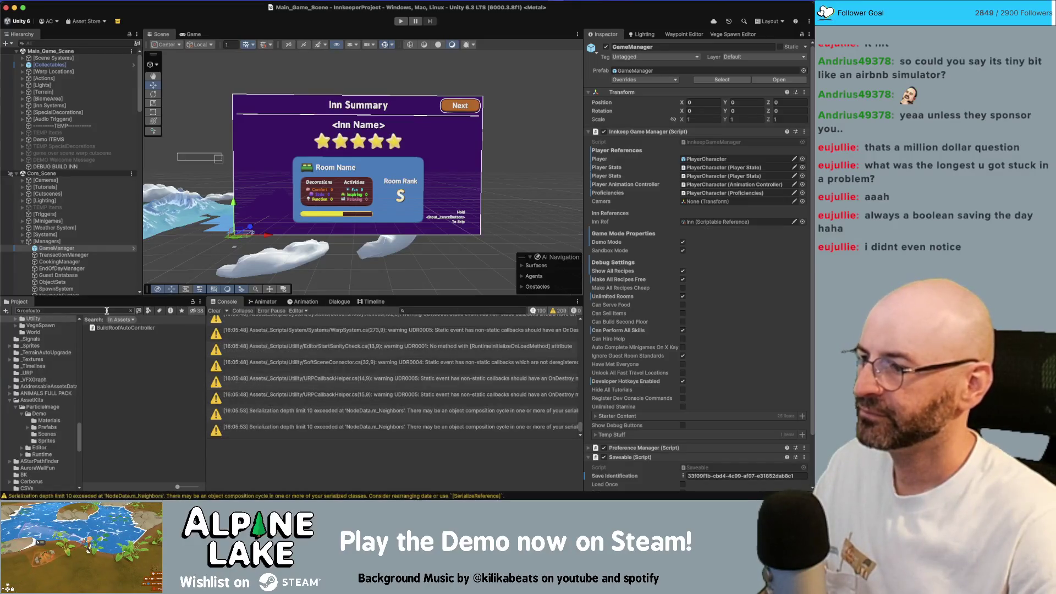
Find the IconsSheet texture by searching 'icons' and inspect its rankDicon sprite in the Sprite Editor
type("icons")
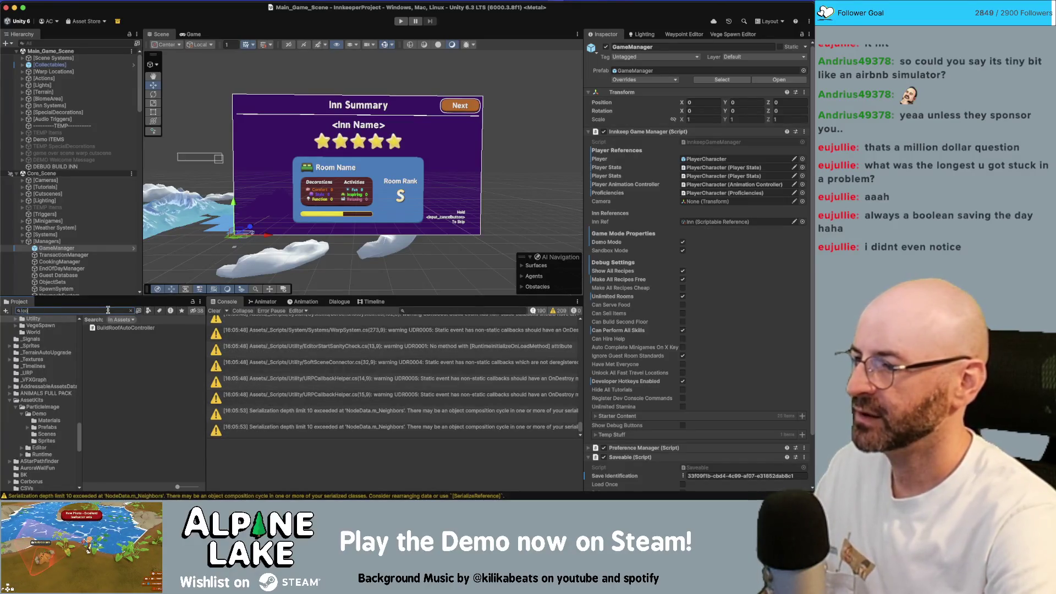
left_click(108, 328)
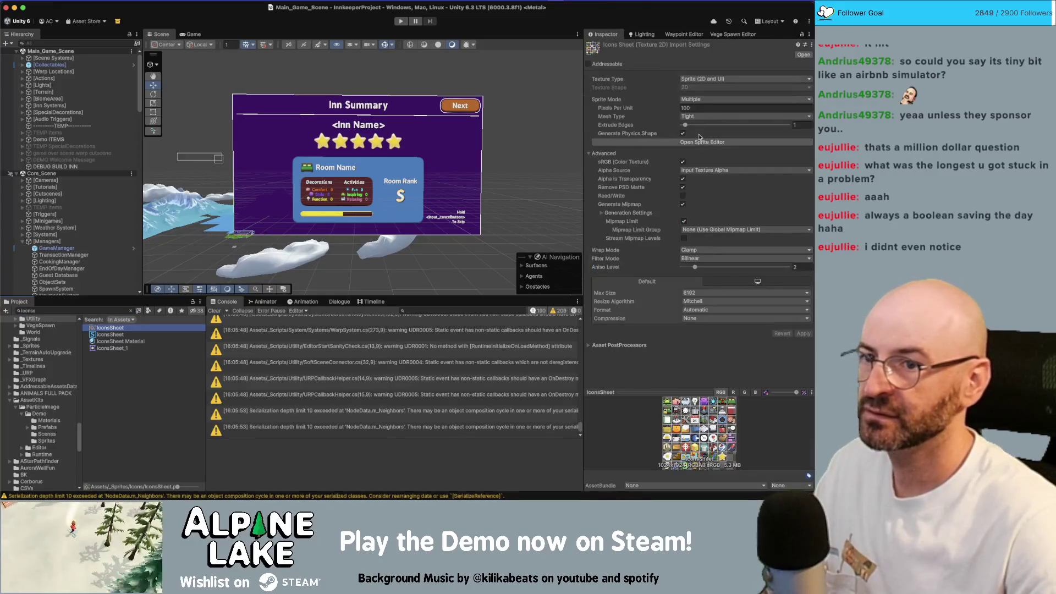
left_click(699, 142)
scroll(524, 335, "up", 3)
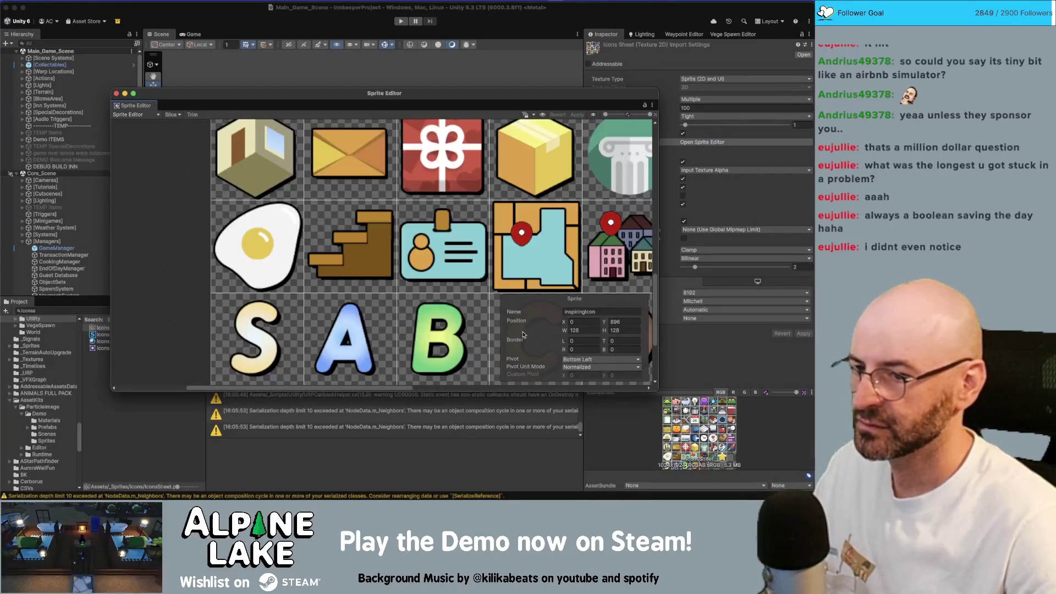
scroll(458, 328, "right", 5)
scroll(458, 327, "down", 3)
left_click(454, 247)
scroll(456, 249, "up", 3)
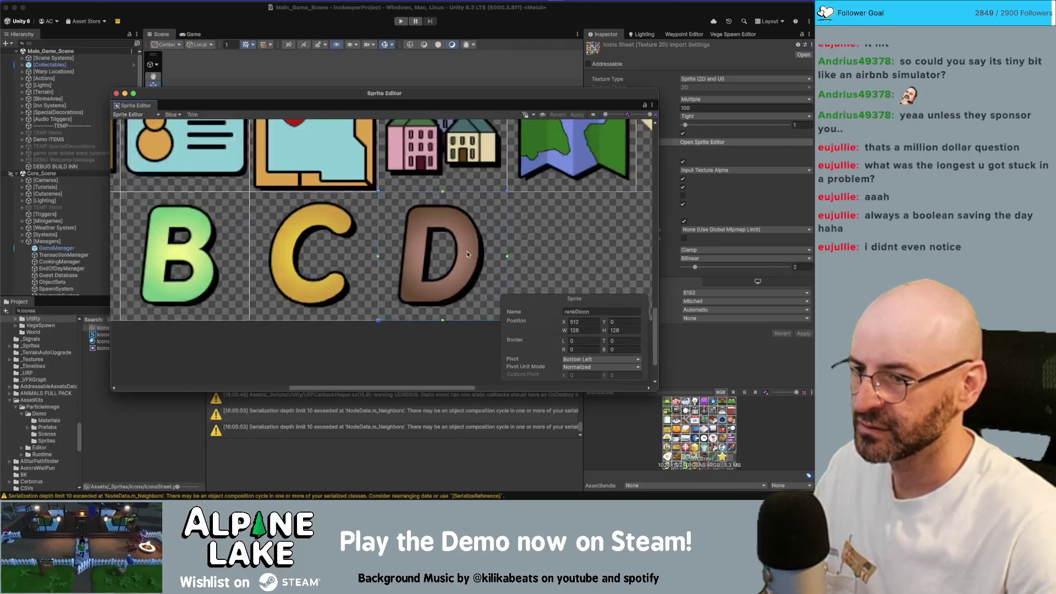
left_click_drag(484, 271, 446, 278)
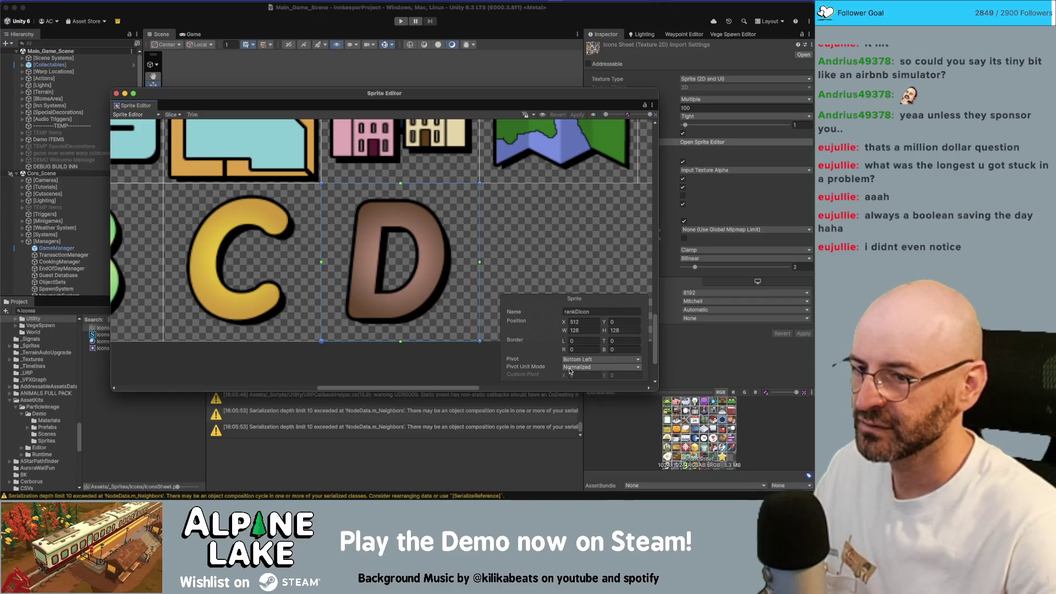
Close the Sprite Editor and scroll the Hierarchy back to the Inn Summary Panel
left_click(115, 93)
scroll(83, 236, "down", 5)
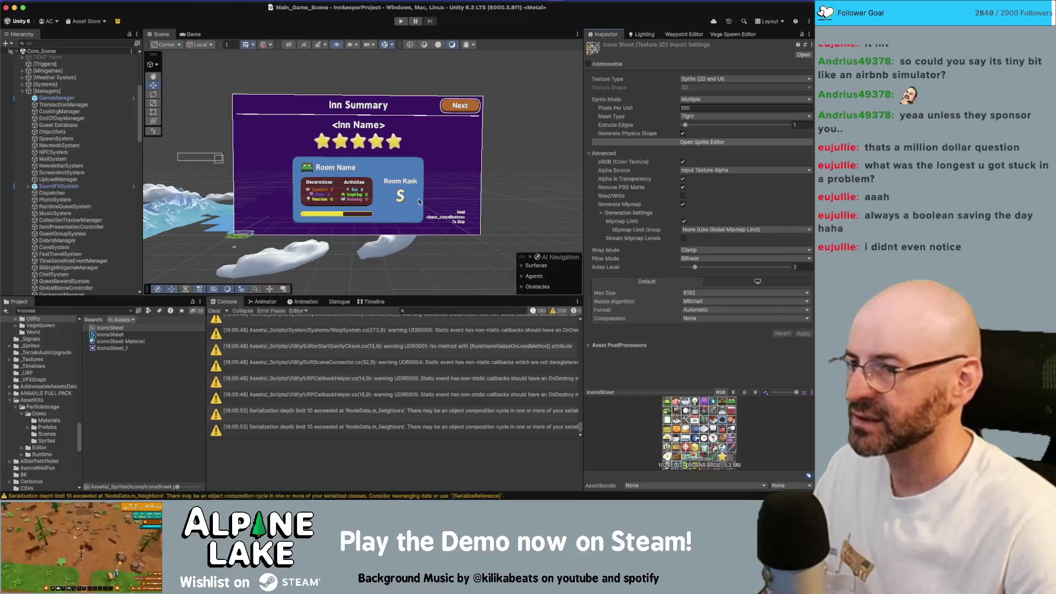
scroll(94, 225, "down", 10)
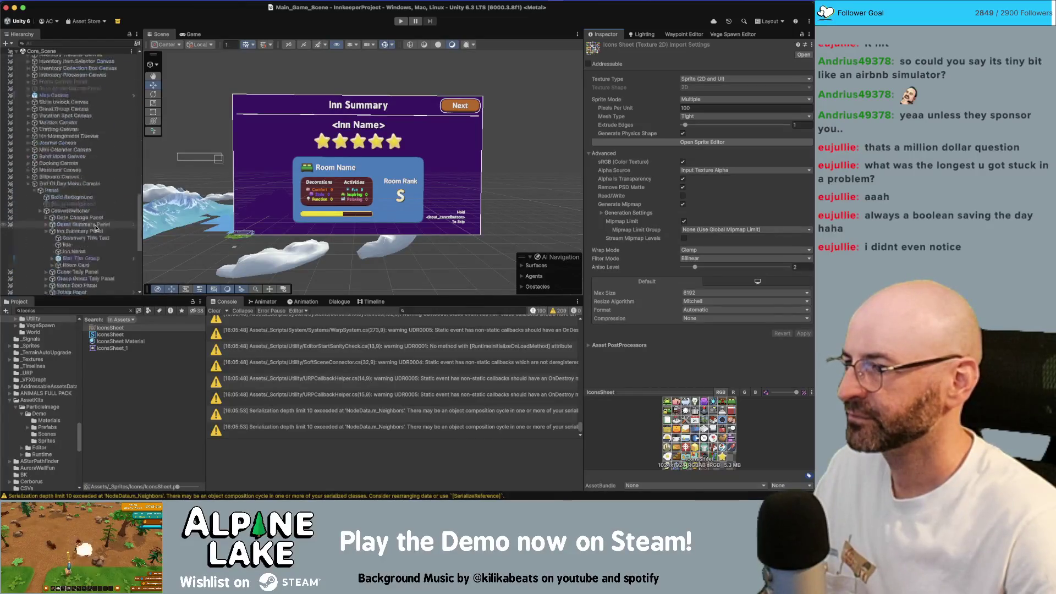
scroll(101, 198, "down", 3)
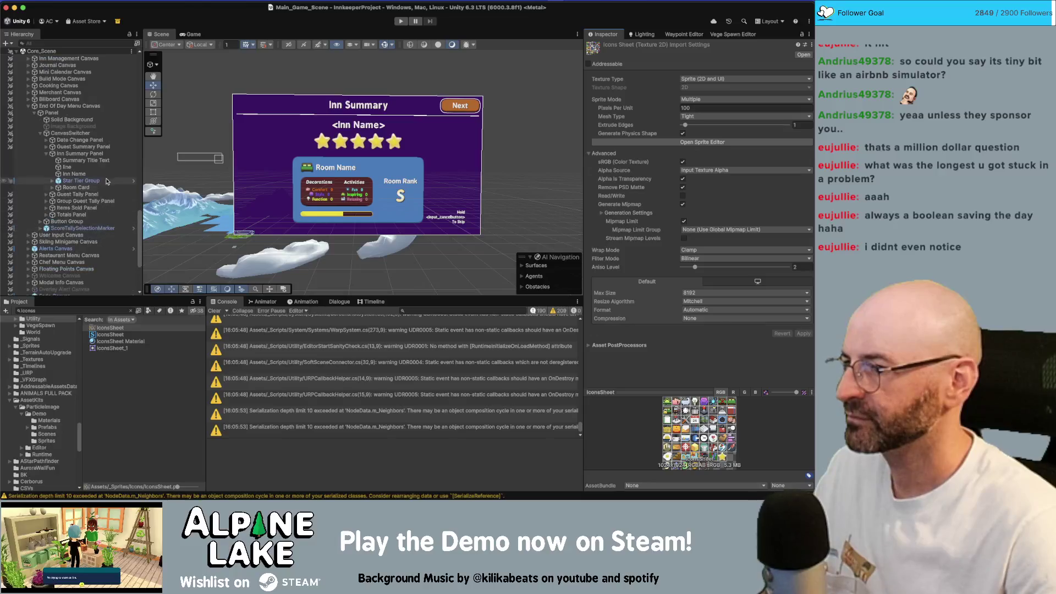
Select and frame the Rank Icon, test-tilting it with the rotate tool, then undo
left_click(108, 179)
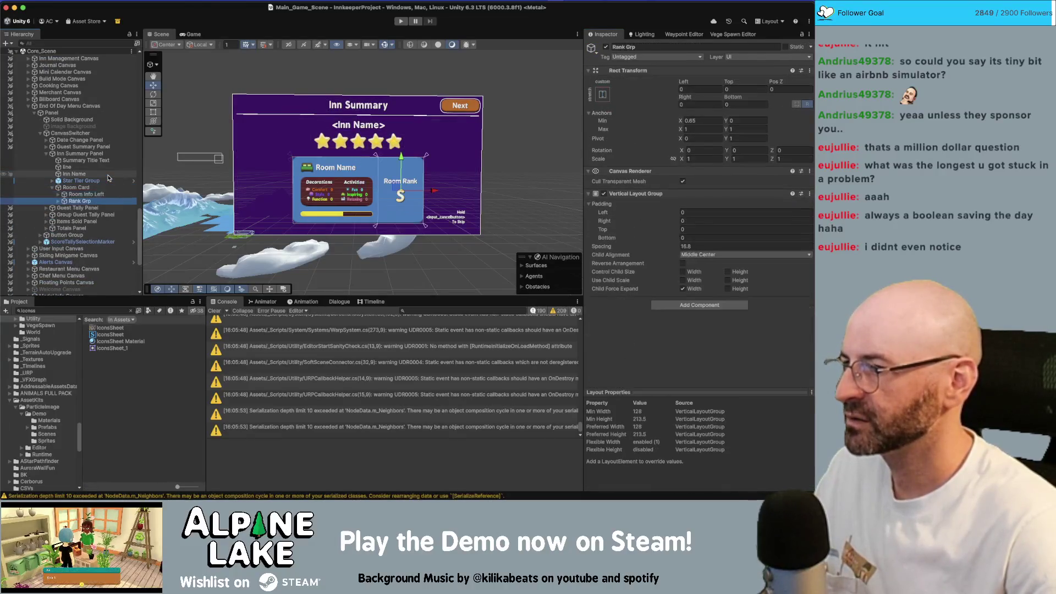
key("Down")
key("Down")
key("f")
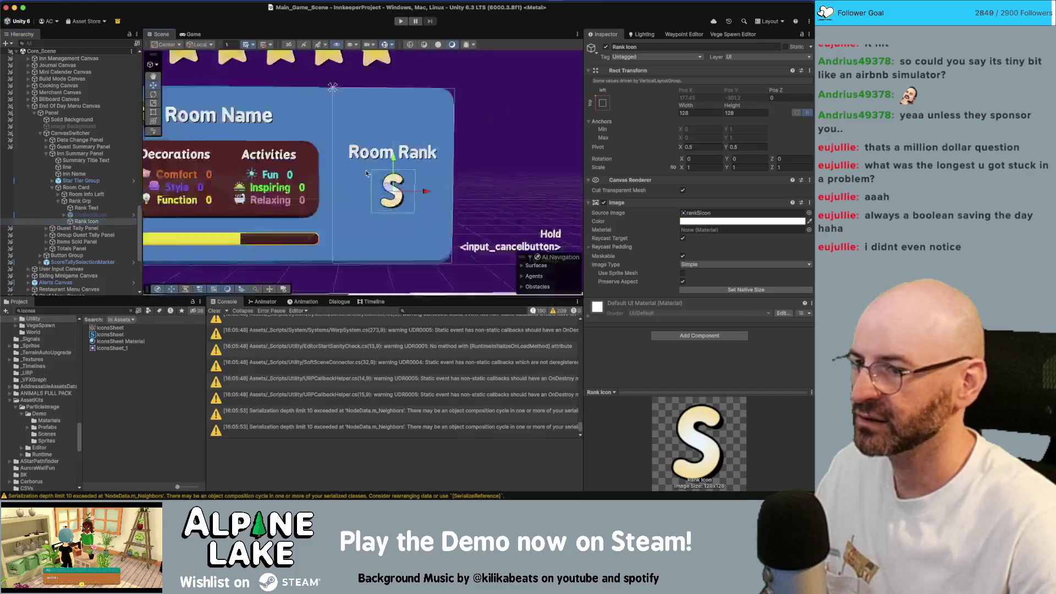
key("e")
left_click_drag(391, 158, 400, 166)
key("super+z")
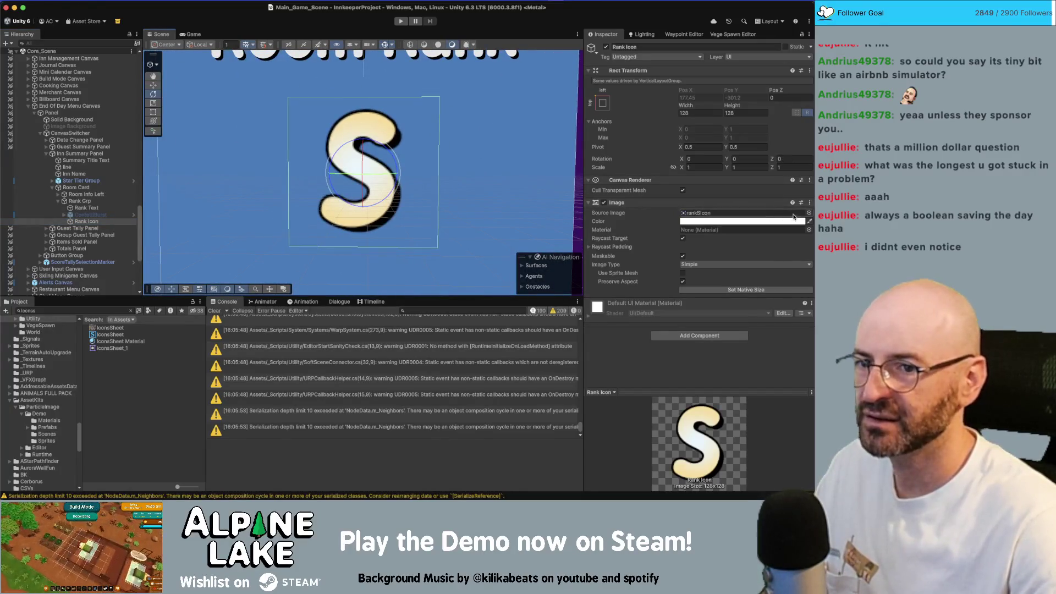
Set the Rank Icon's Source Image to rankDicon, searching 'ranks' in the picker; undo a test rotation
left_click(809, 213)
type("ranks")
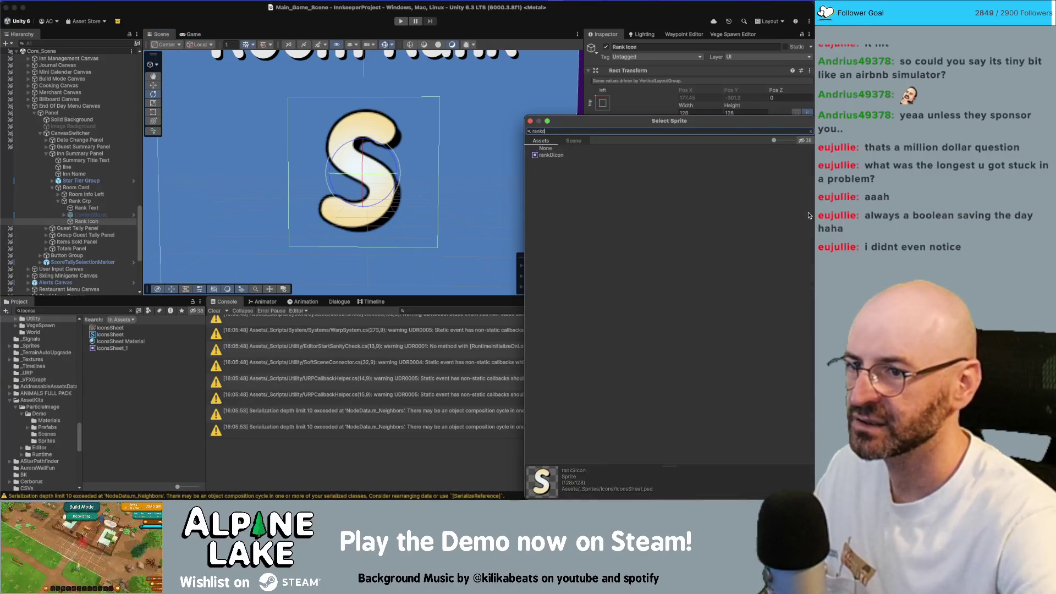
key("Down")
key("Return")
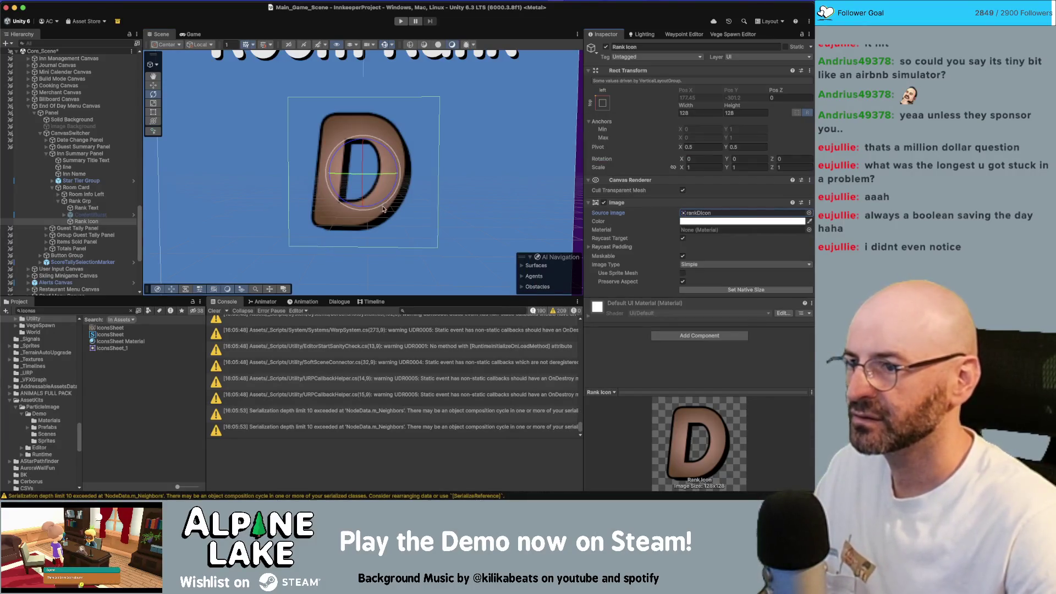
mouse_move(388, 149)
left_mouse_down()
mouse_move(397, 132)
mouse_move(410, 170)
mouse_move(403, 145)
left_mouse_up()
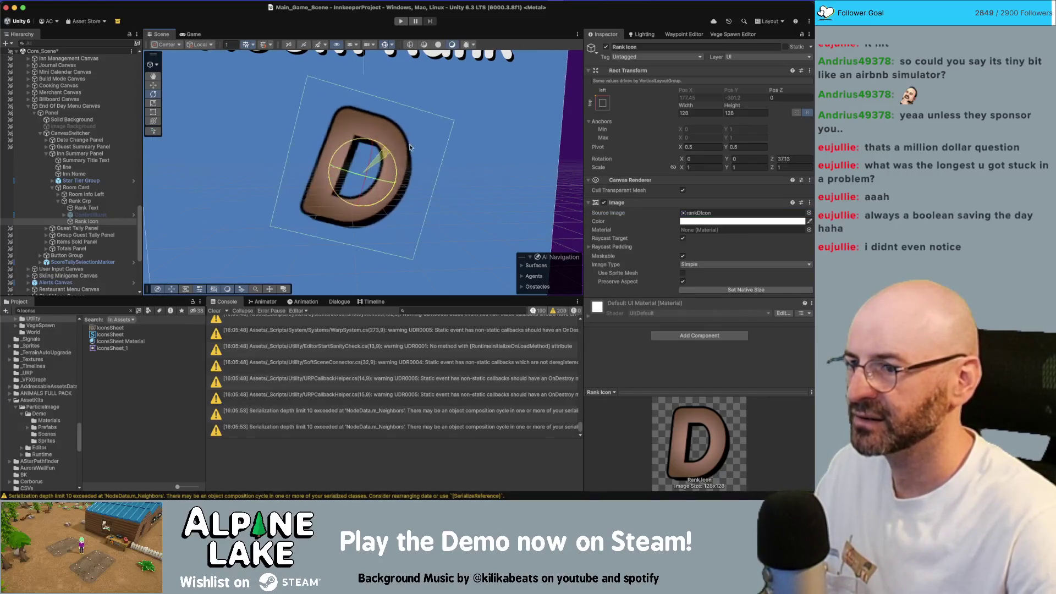
key("ctrl+z")
In the Game view, set the Rank Icon's Rotation Z to 0
left_click(194, 34)
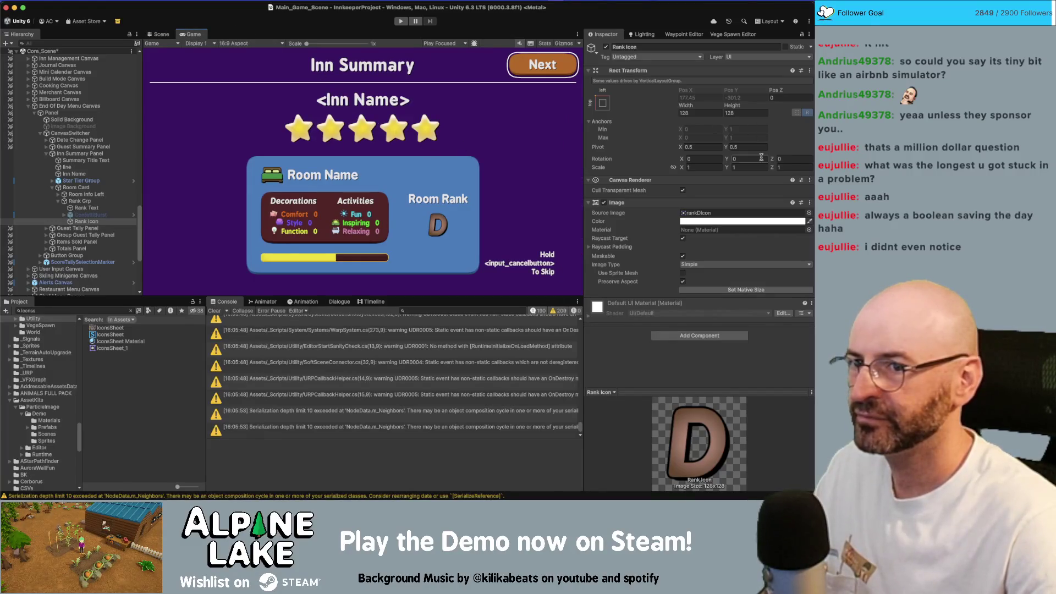
left_click_drag(772, 161, 785, 159)
type("0")
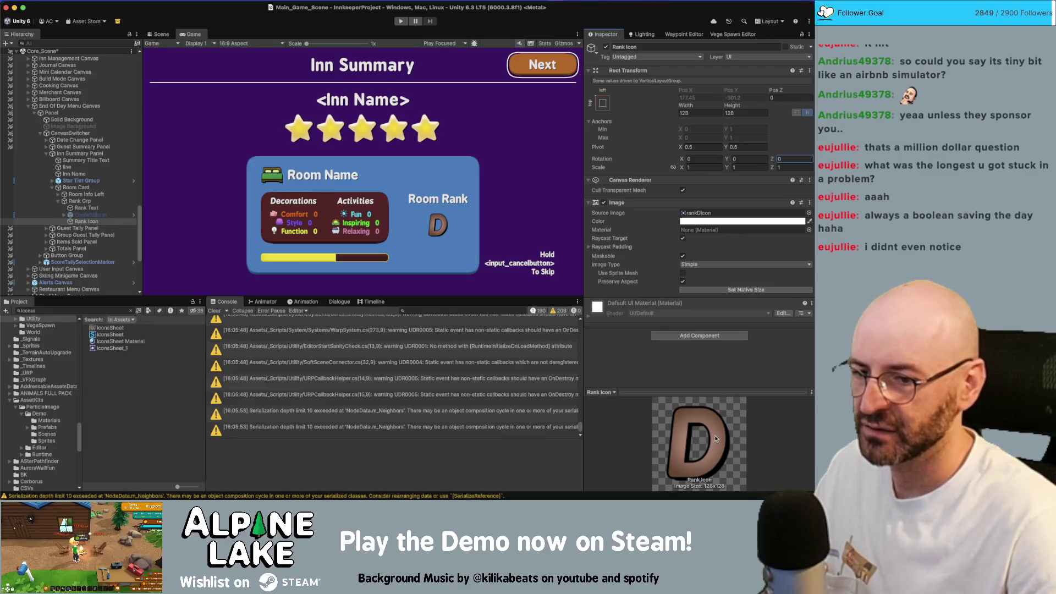
Glance at the code, then open the IconsSheet texture in Photoshop
key("super+Tab")
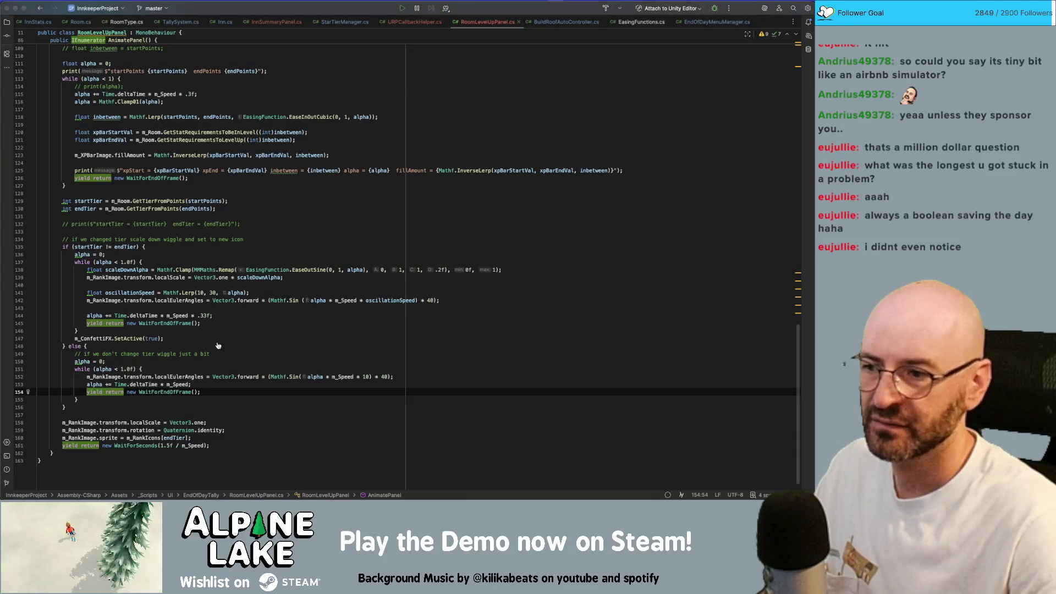
key("super+Tab")
left_click(109, 328)
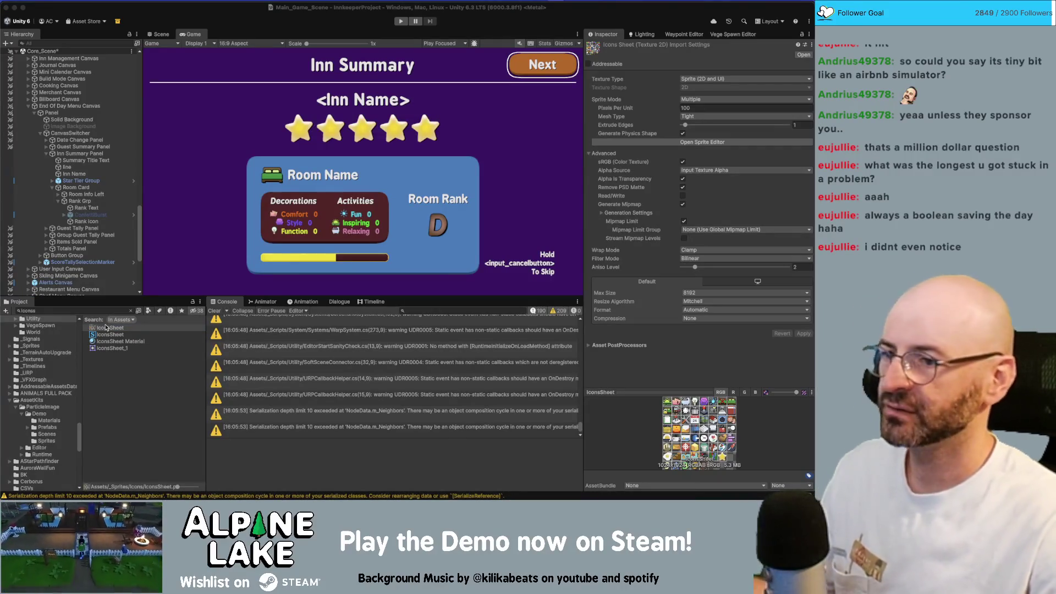
double_click(108, 327)
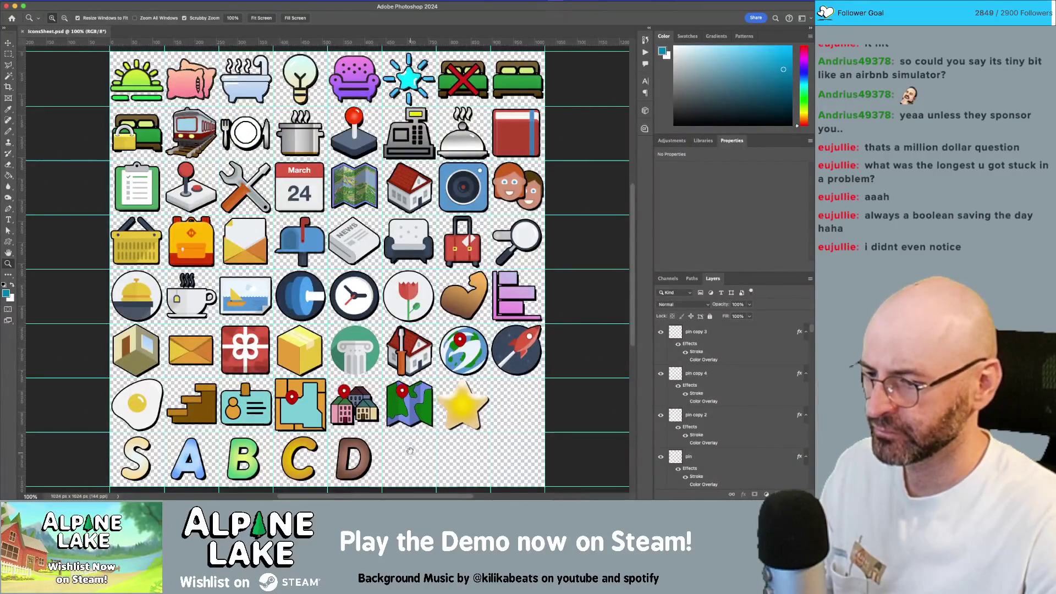
Select a rank letter's text layer on the icon sheet and save it
scroll(410, 448, "down", 2)
key("v")
left_click(138, 434)
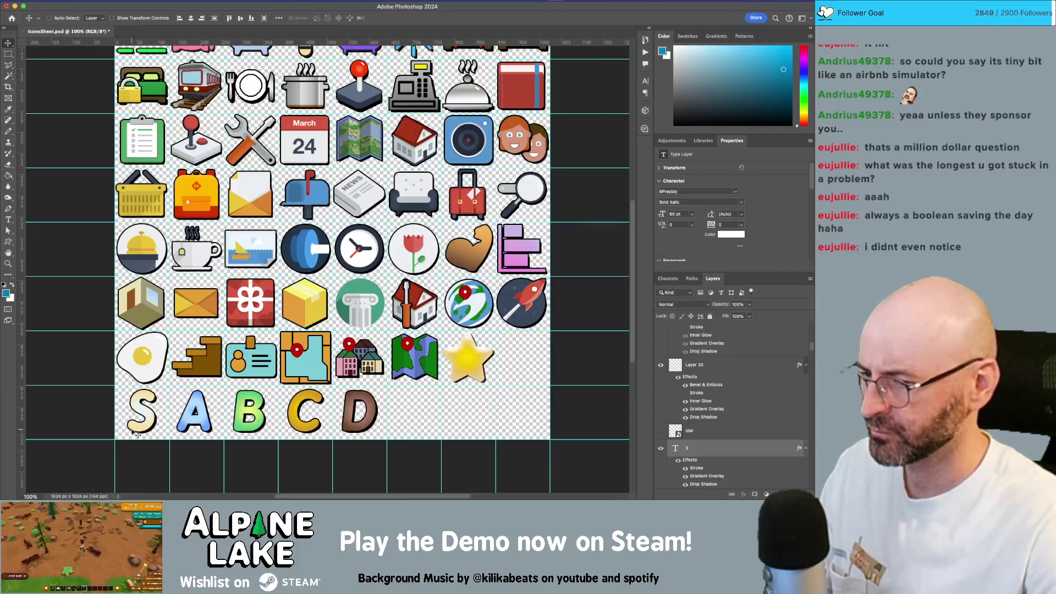
key("super+s")
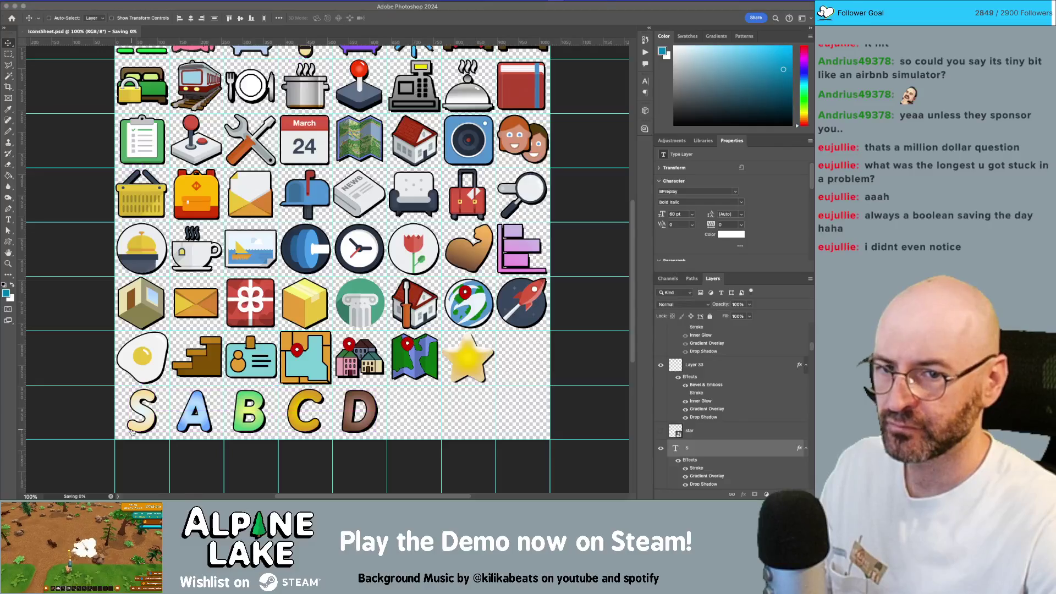
Back in Unity, reset the Rank Icon's Z rotation to 0
key("super+Tab")
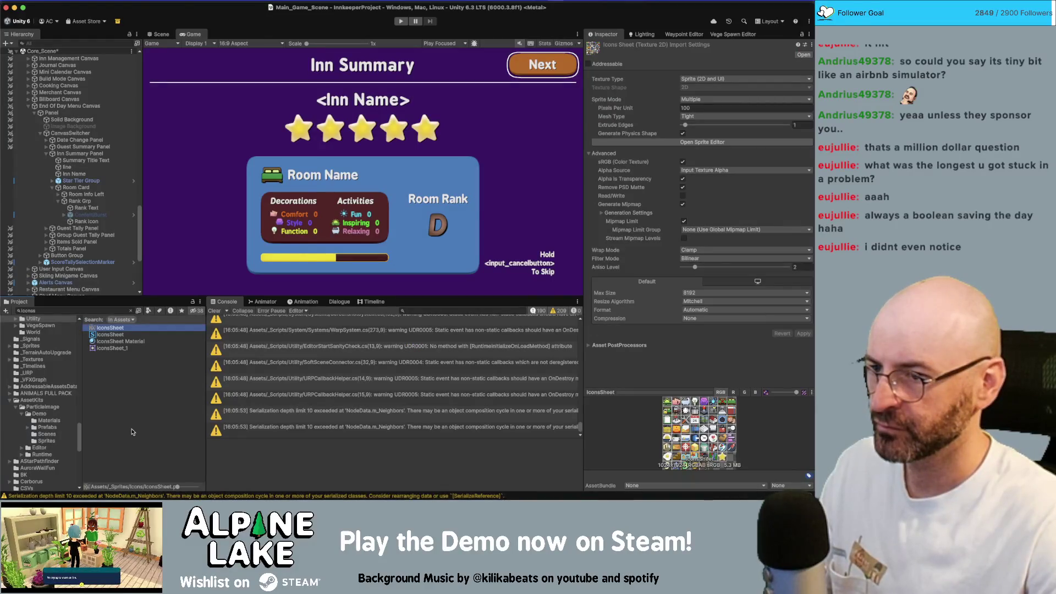
key("super+Tab")
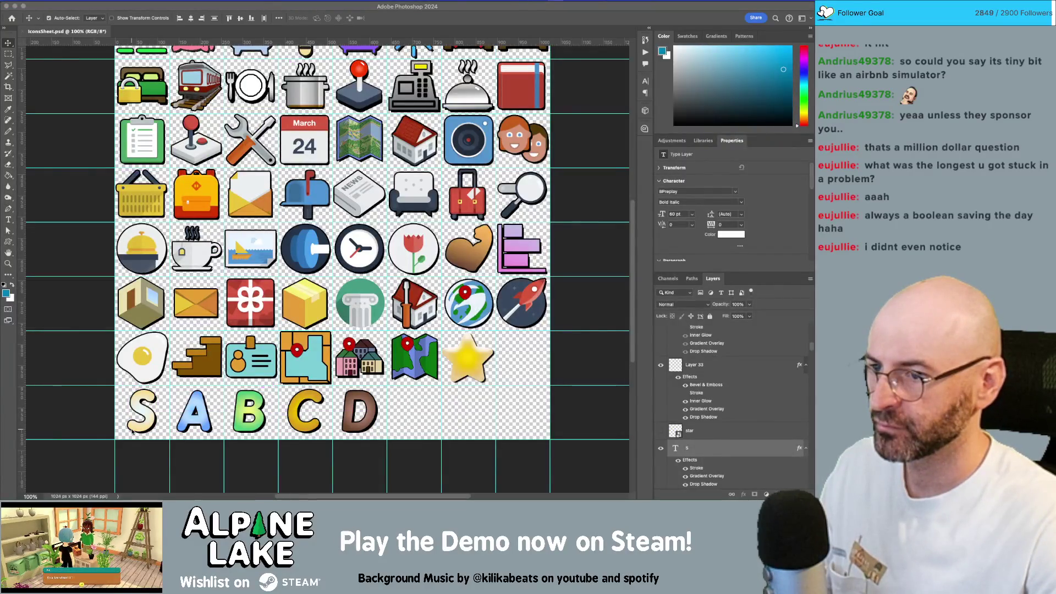
key("super+Tab")
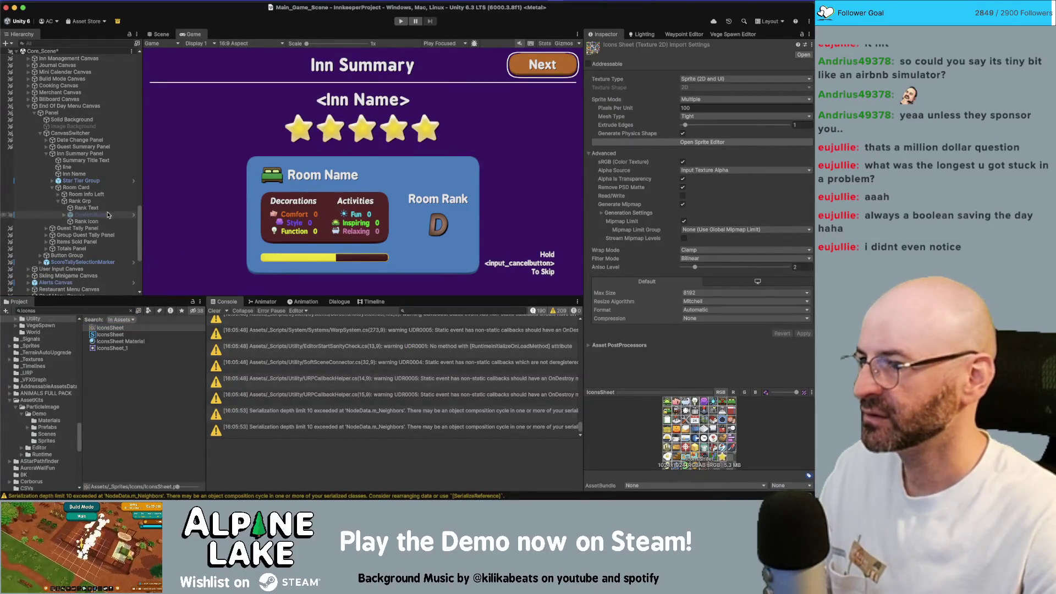
left_click(105, 221)
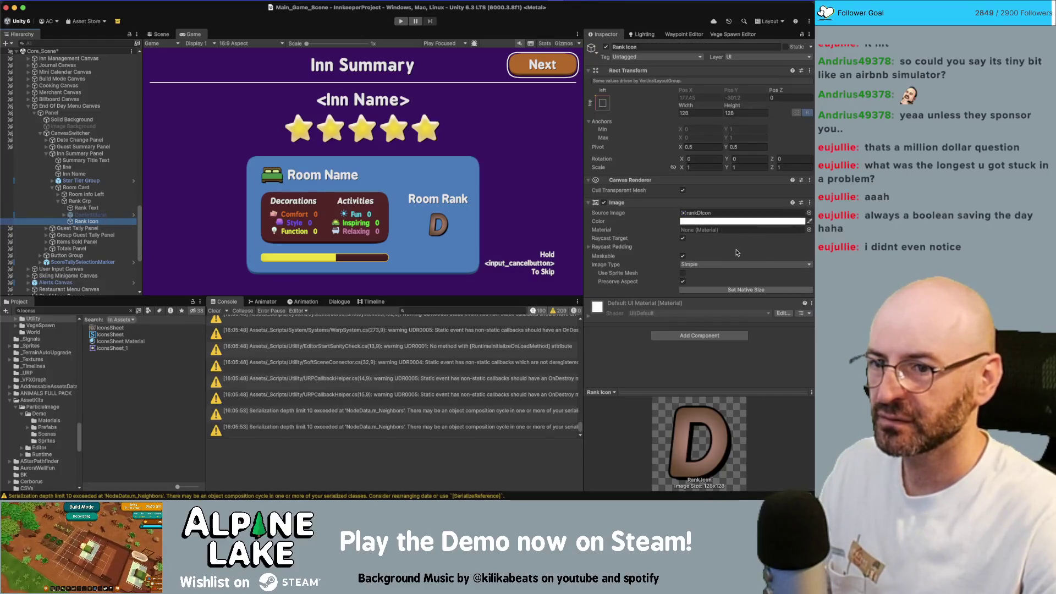
left_click(772, 160)
type("0")
left_click(691, 167)
Change the D letter's font style from Bold Italic to Bold and save IconsSheet.psd
key("super+Tab")
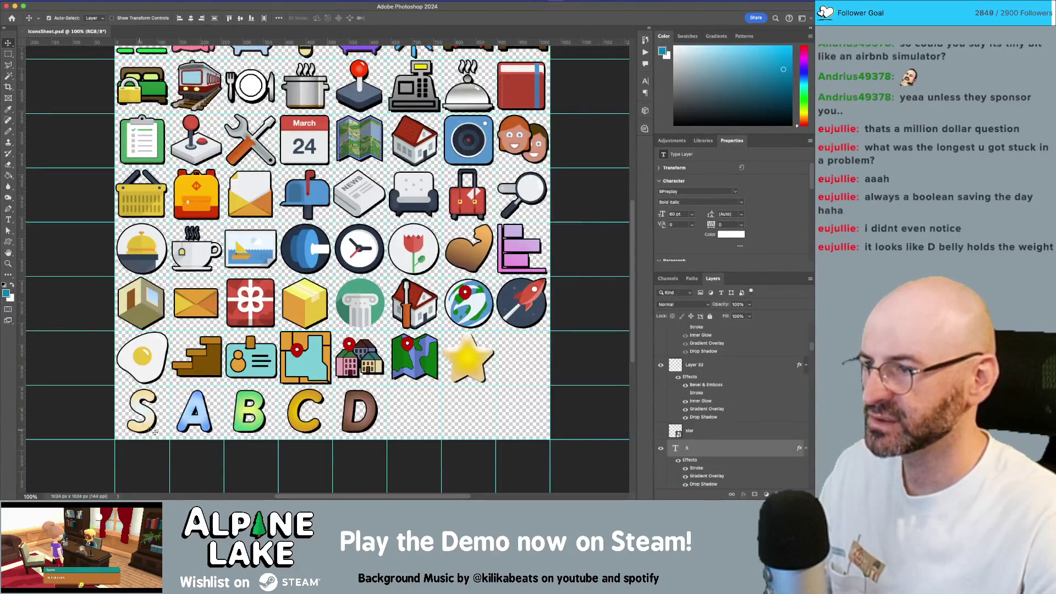
scroll(705, 232, "down", 3)
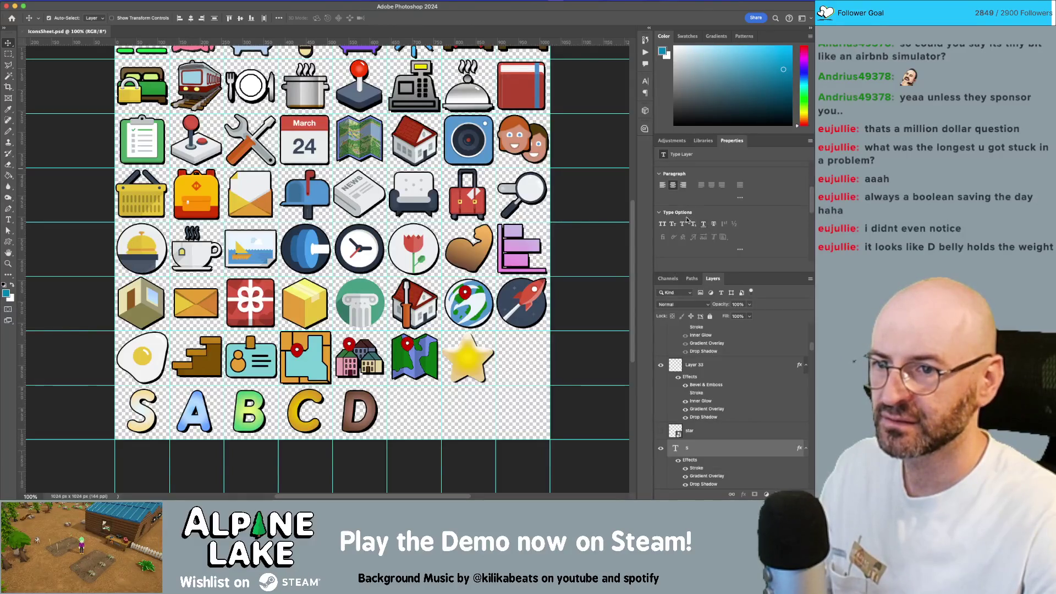
scroll(691, 224, "up", 2)
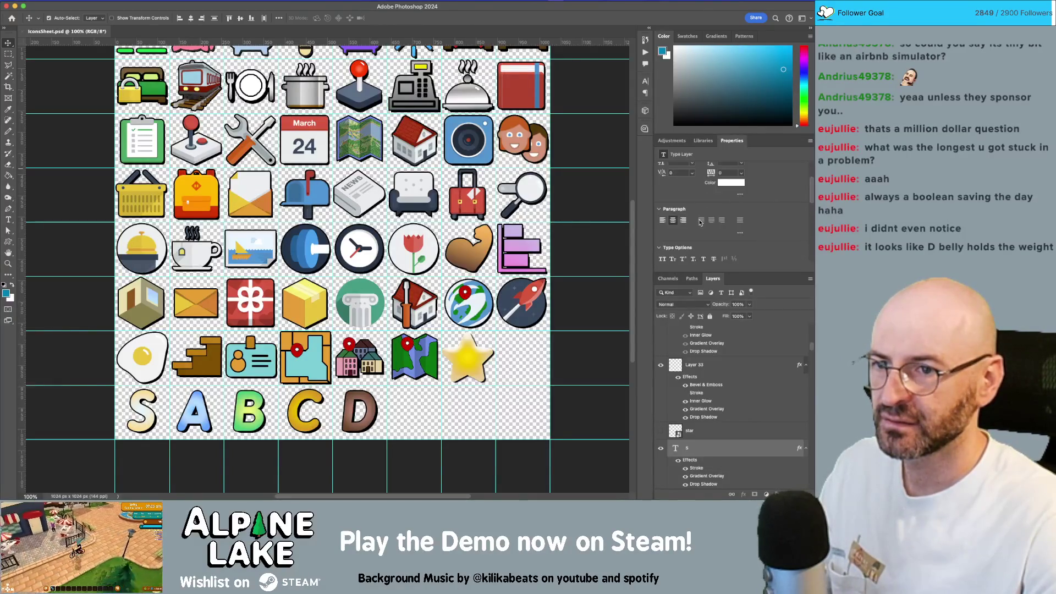
scroll(718, 219, "up", 3)
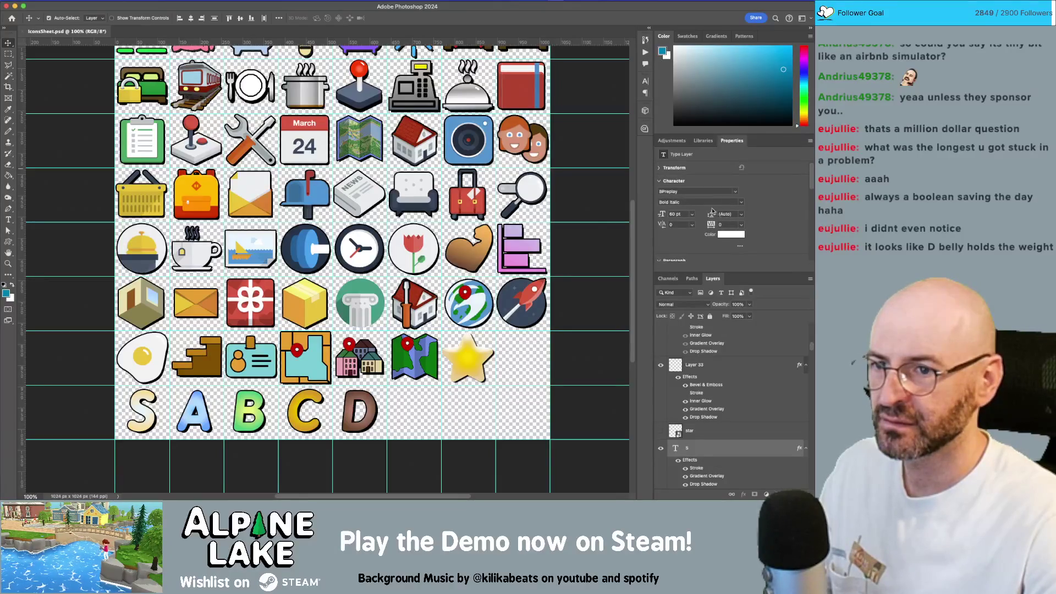
left_click(741, 202)
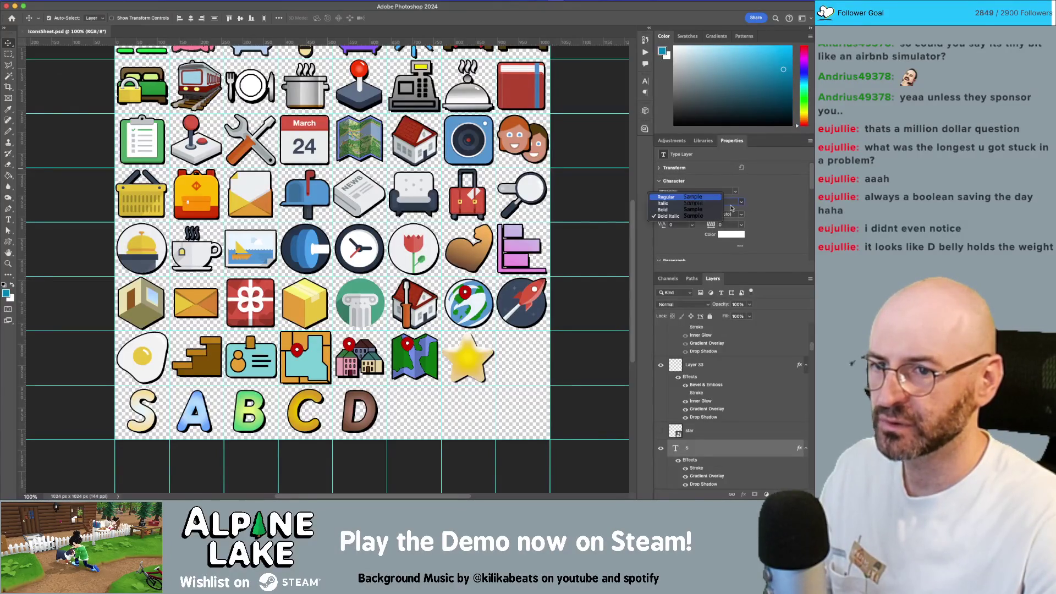
left_click(696, 213)
key("super+s")
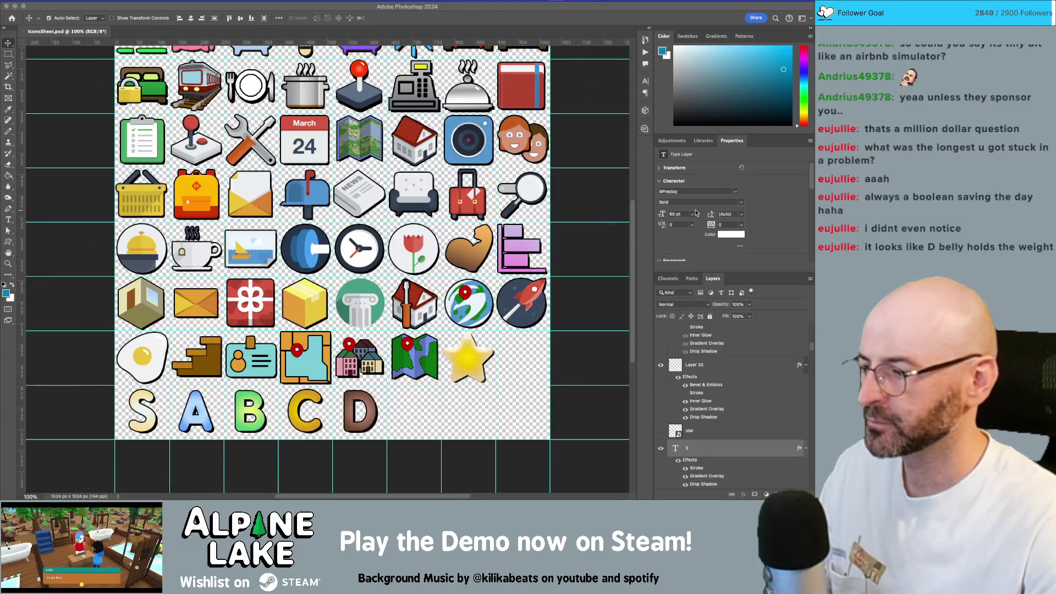
key("super+Tab")
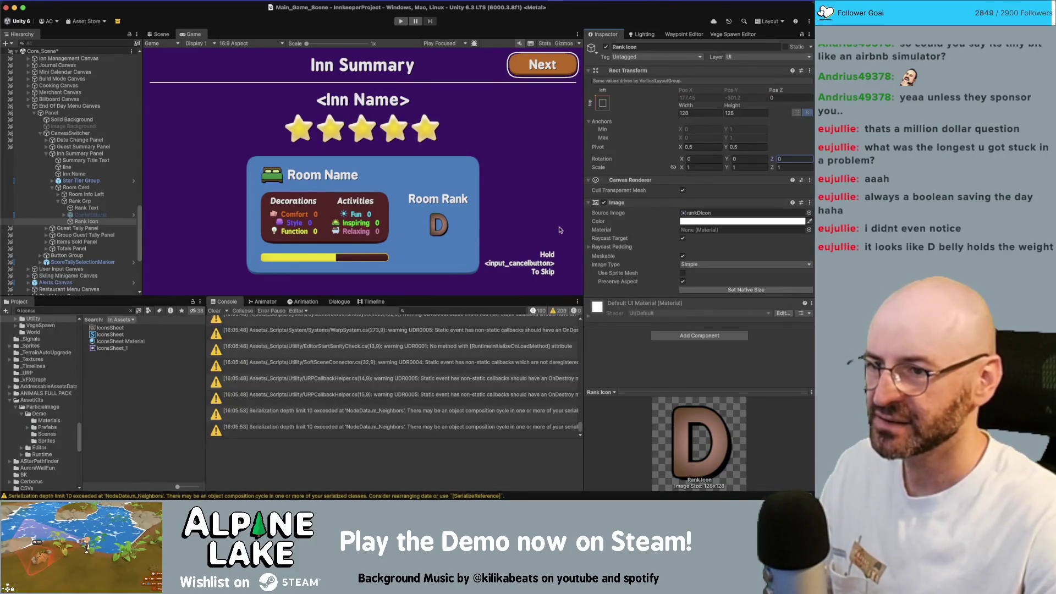
Preview tilts of the D rank icon's Z rotation, then nudge the Photoshop rank letters right
left_click(112, 221)
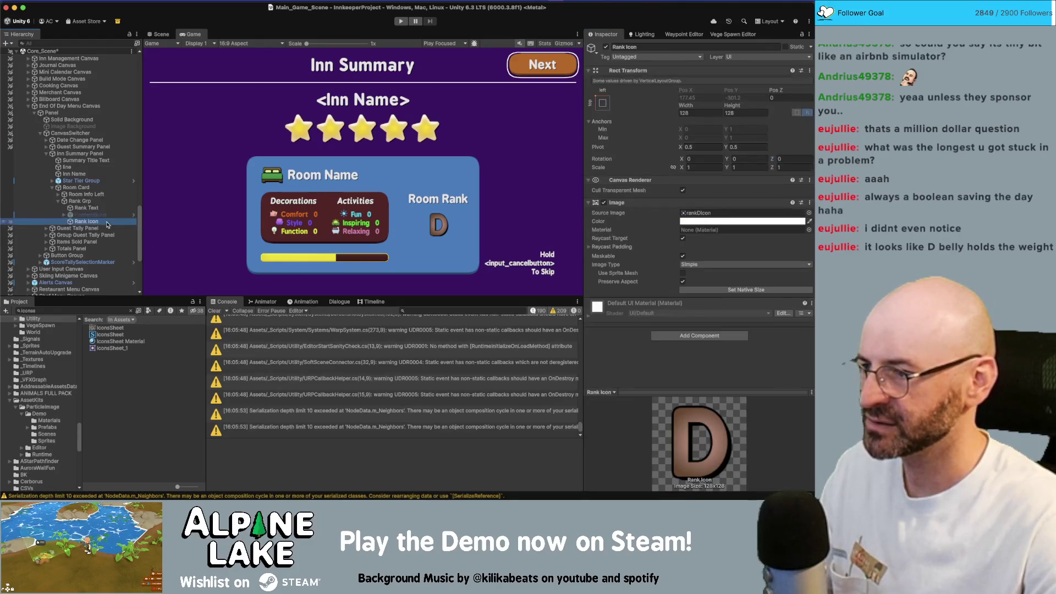
mouse_move(771, 158)
left_mouse_down()
mouse_move(463, 208)
mouse_move(814, 206)
mouse_move(625, 201)
left_mouse_up()
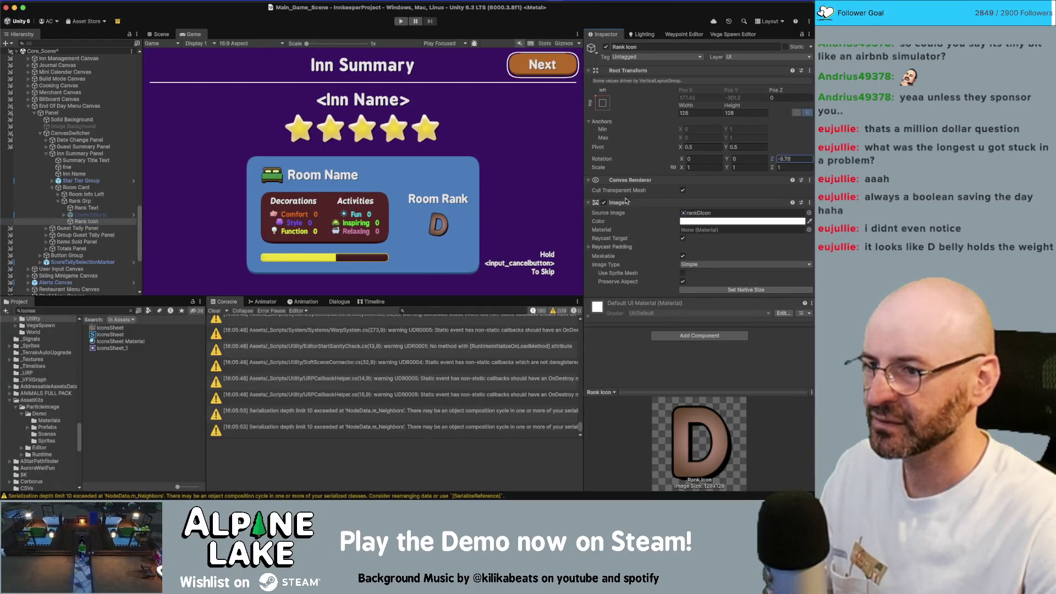
left_click_drag(449, 225, 380, 226)
mouse_move(771, 159)
left_mouse_down()
mouse_move(739, 171)
mouse_move(706, 159)
left_mouse_up()
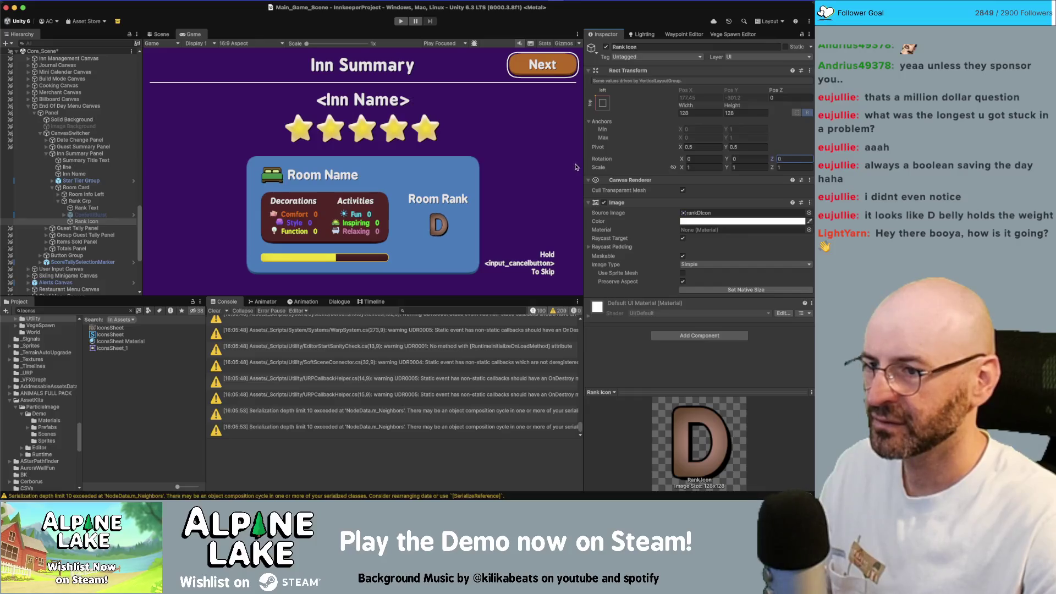
key("super+Tab")
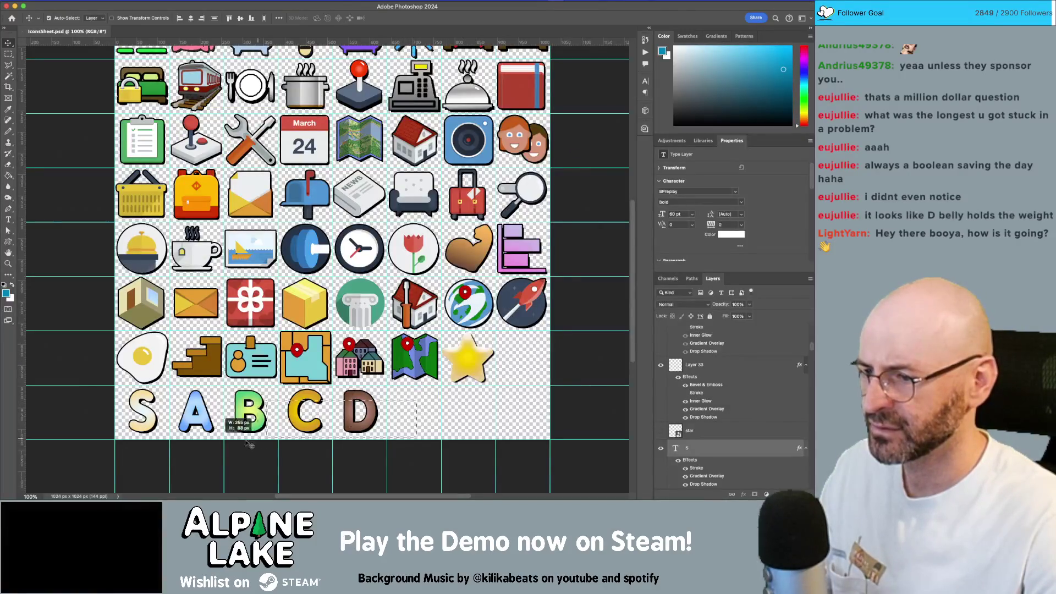
key("Right")
key("Right")
key("Right")
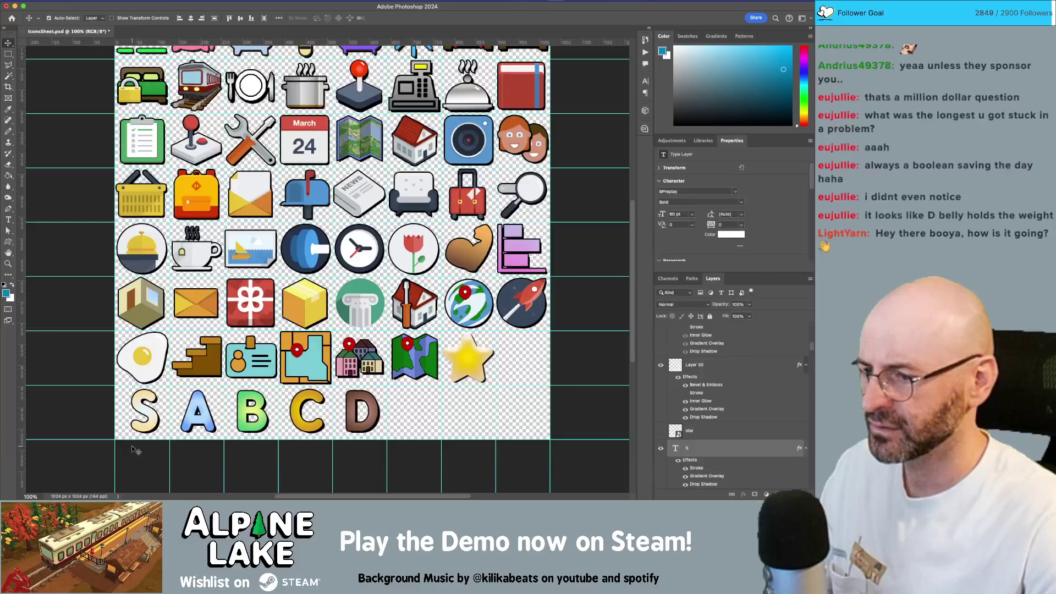
Save the icon sheet and compare it against the rank icon in Unity
key("super+s")
key("super+Tab")
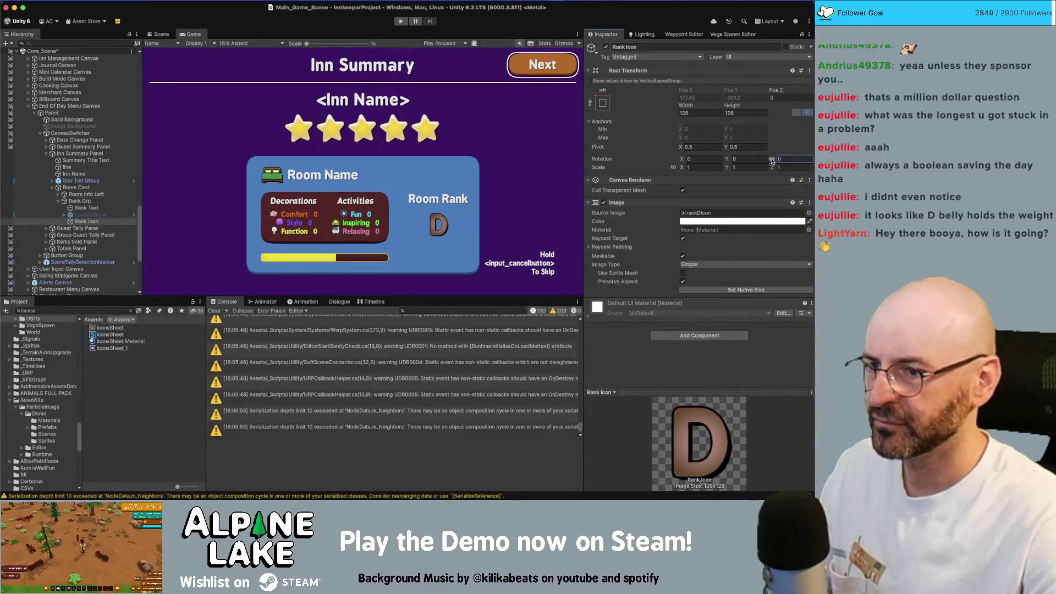
key("super+Tab")
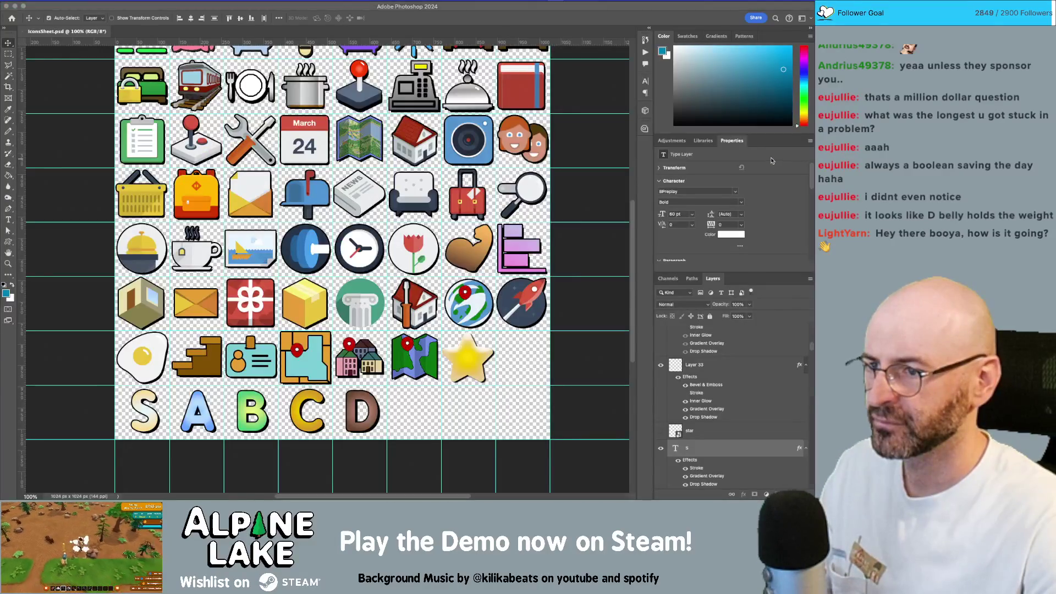
key("super+Tab")
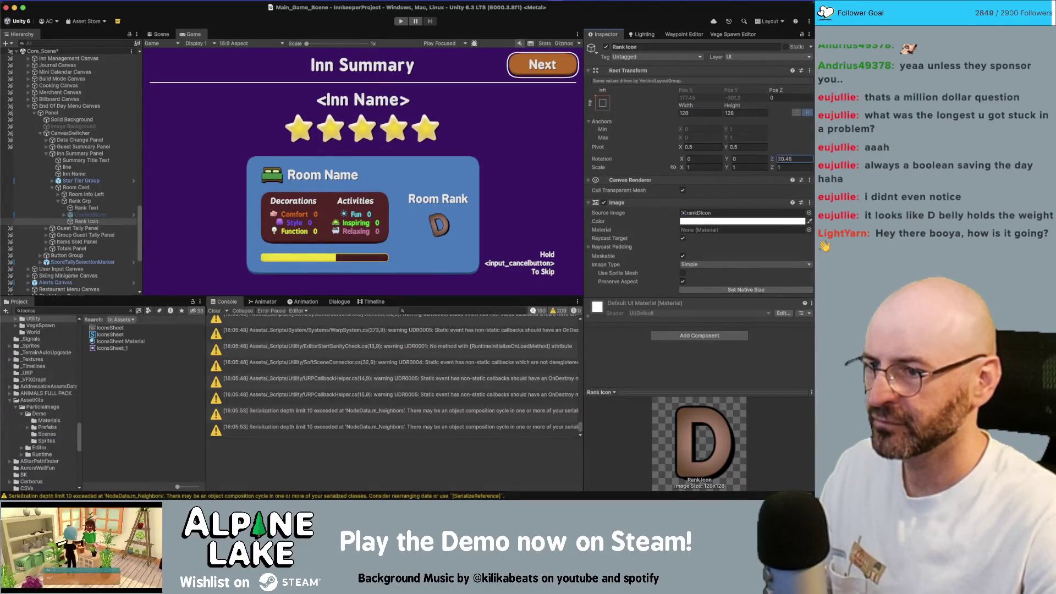
key("super+Tab")
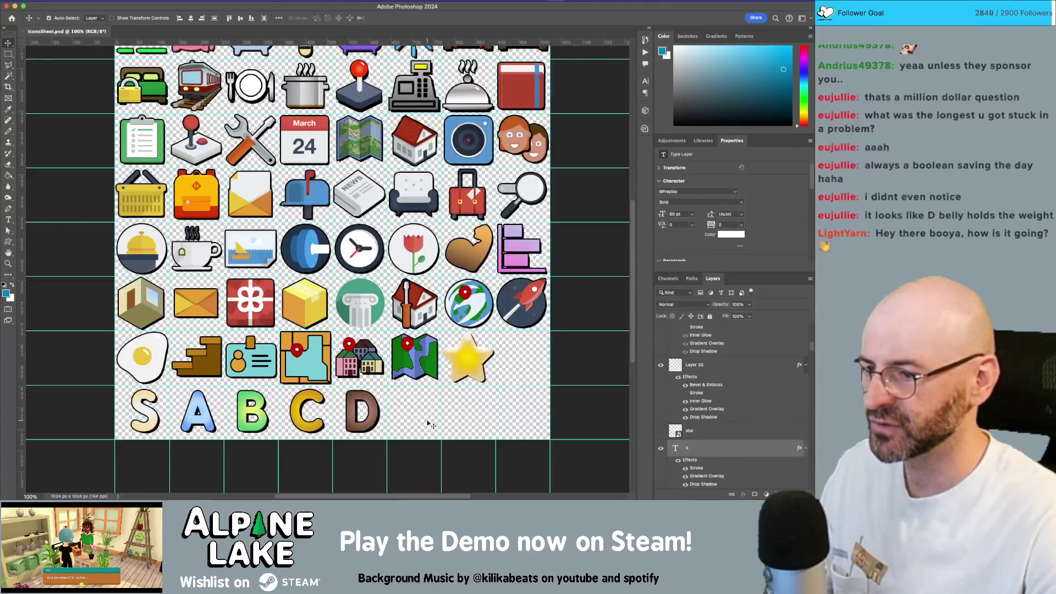
Nudge the rank letters left and back, save, and drag a horizontal guide through the letter row
key("Left")
key("Left")
key("Left")
key("Right")
key("Right")
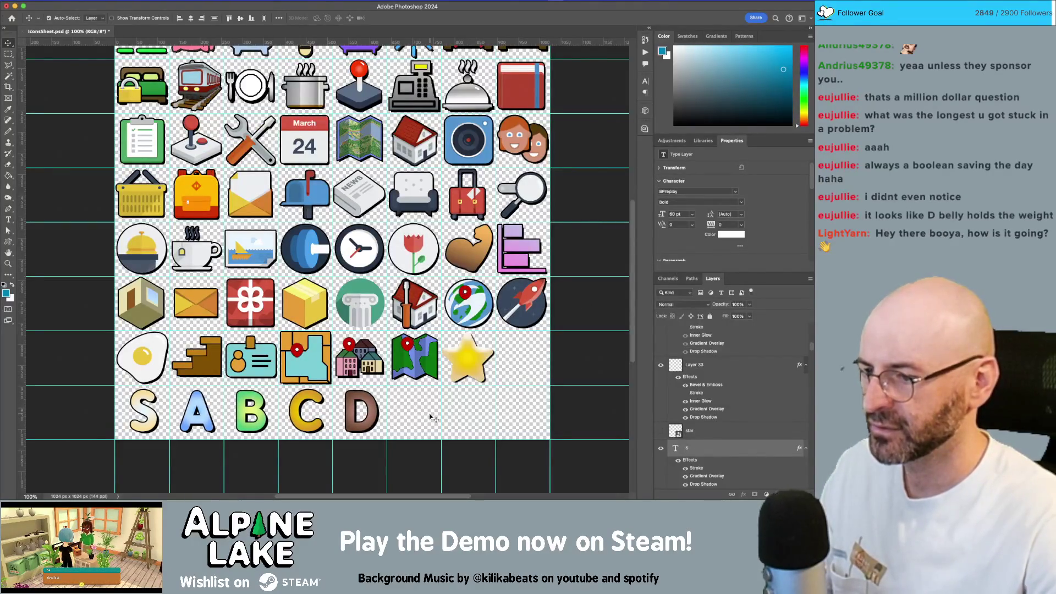
key("super+s")
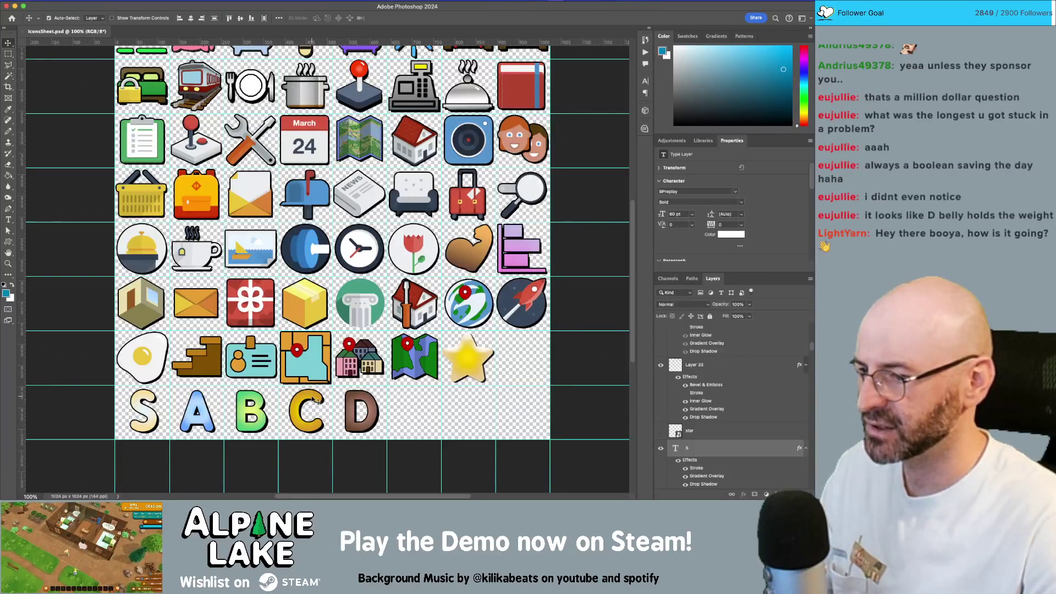
mouse_move(310, 40)
left_mouse_down()
mouse_move(292, 192)
mouse_move(241, 410)
left_mouse_up()
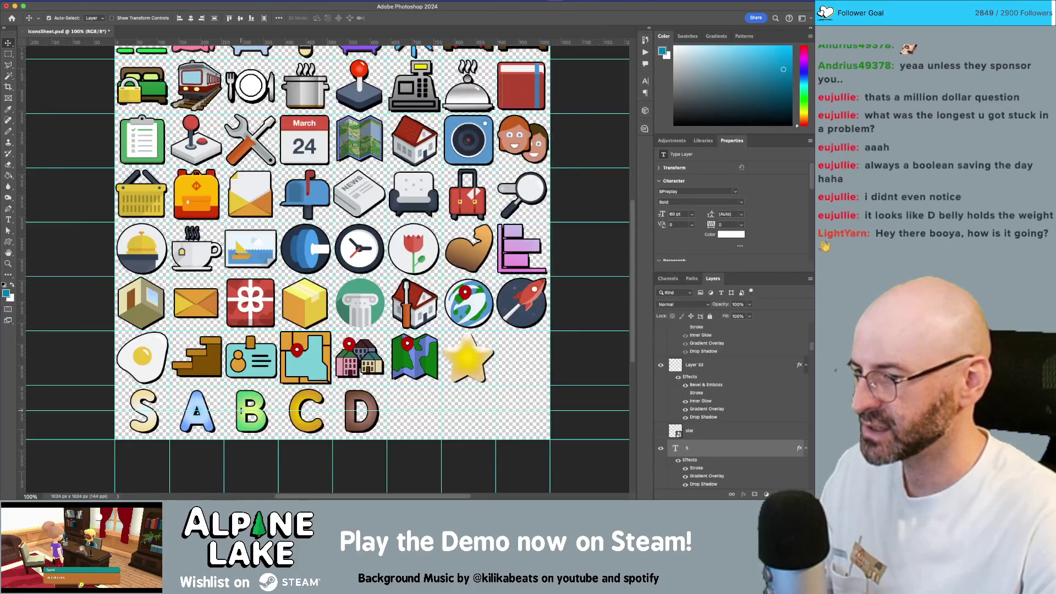
key("z")
scroll(116, 423, "up", 5)
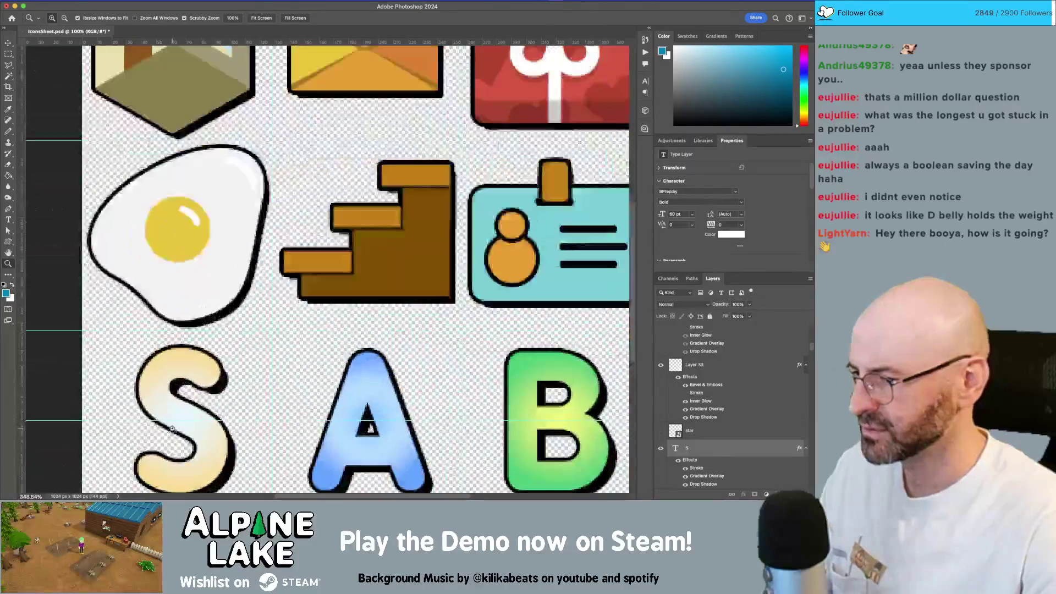
Move the guide near the letters and work out 1024 minus 128 in Calculator
mouse_move(114, 425)
left_mouse_down()
mouse_move(177, 366)
mouse_move(160, 365)
mouse_move(163, 462)
mouse_move(163, 363)
left_mouse_up()
key("v")
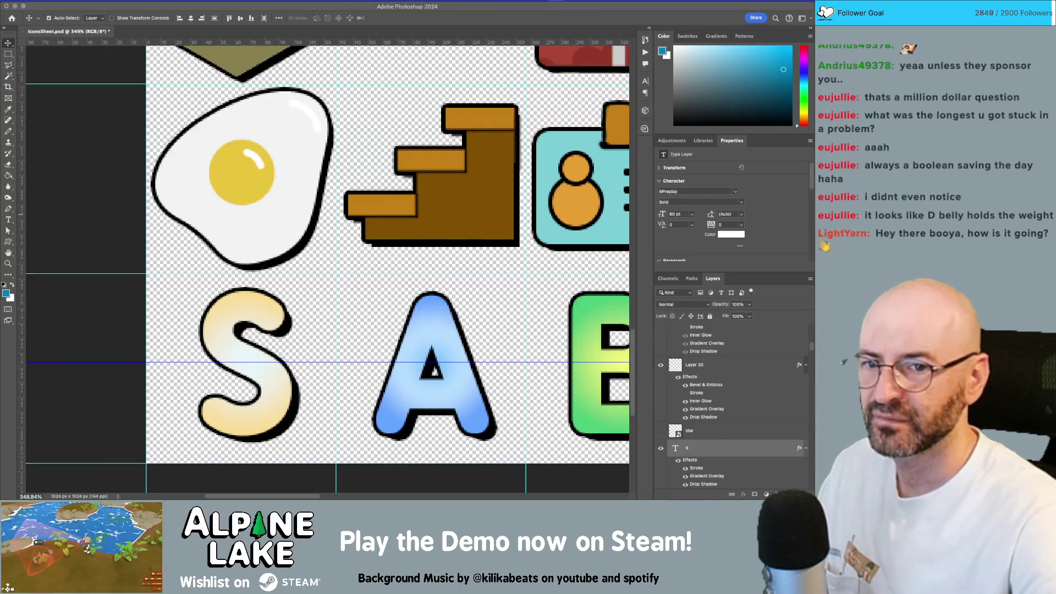
type("1024")
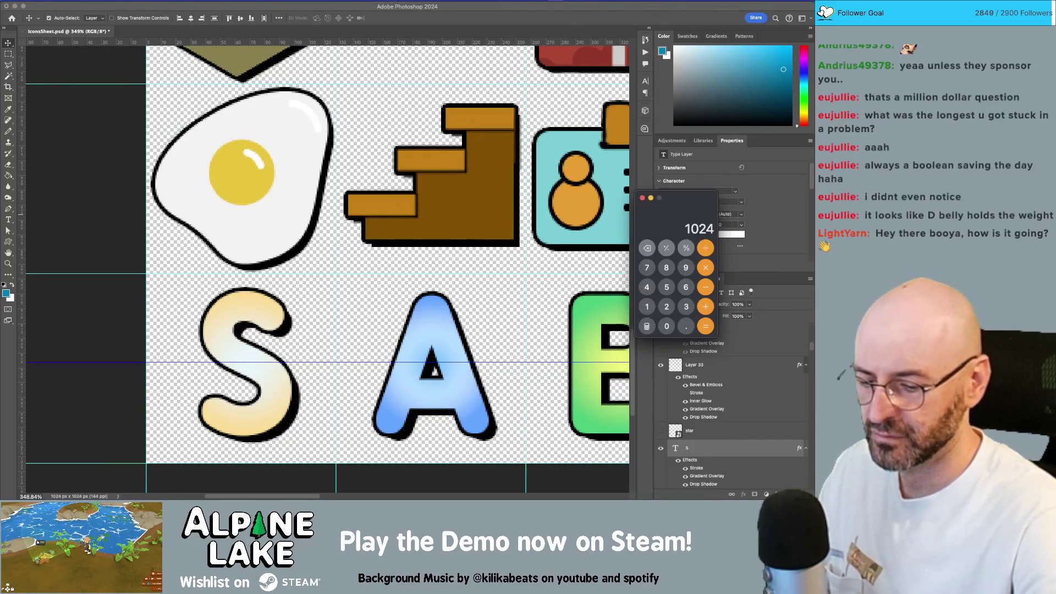
type("-128")
key("Return")
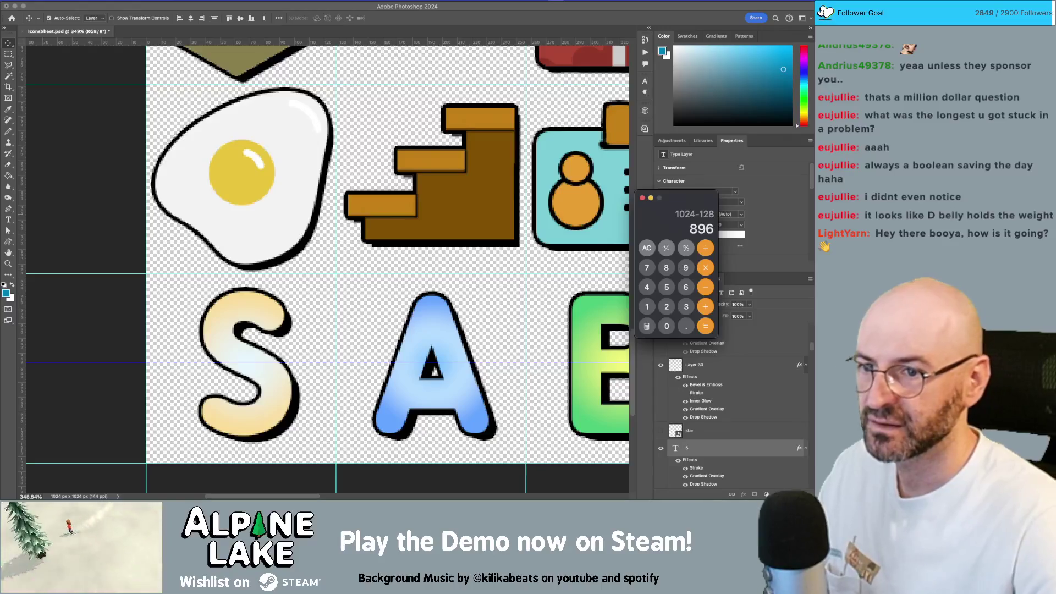
left_click(178, 363)
mouse_move(178, 363)
left_mouse_down()
mouse_move(167, 371)
mouse_move(165, 446)
mouse_move(161, 370)
mouse_move(156, 464)
mouse_move(165, 278)
mouse_move(174, 364)
left_mouse_up()
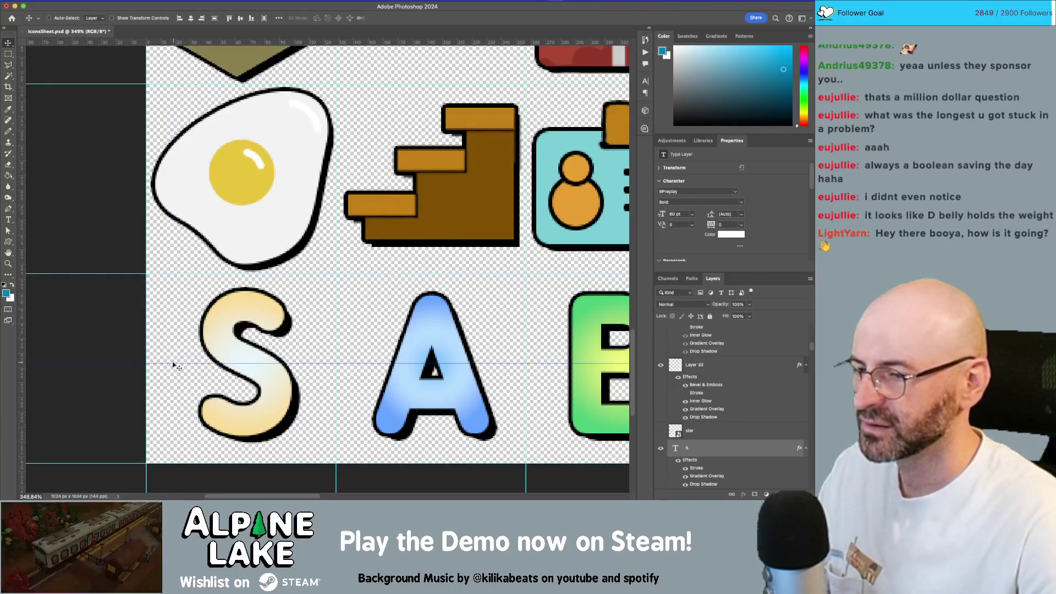
Compute 1024 minus 64 and place the guide at Y 960 px
key("super+Tab")
type("10")
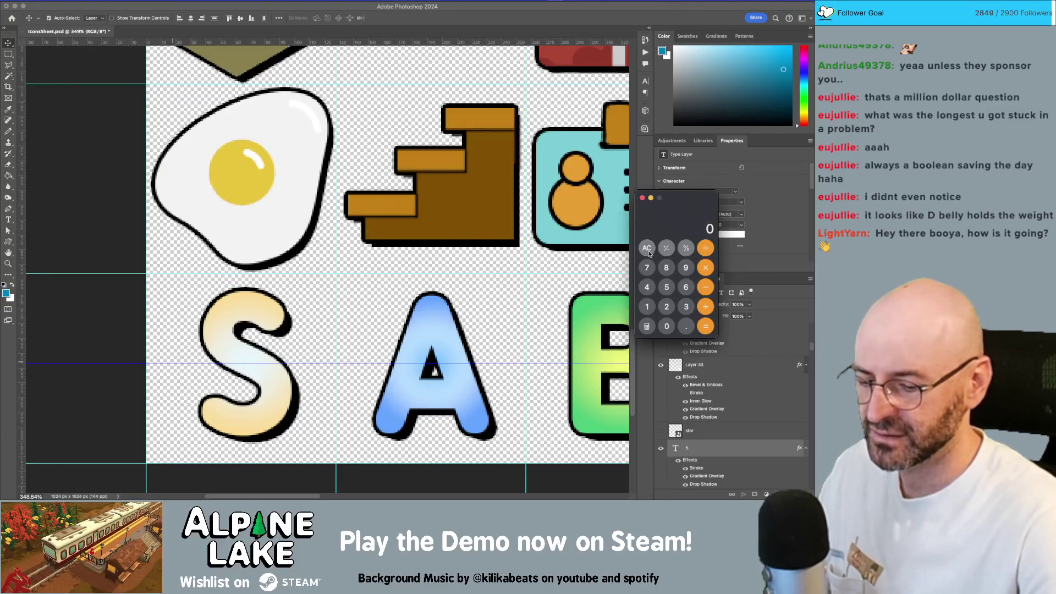
type("24-64")
key("Return")
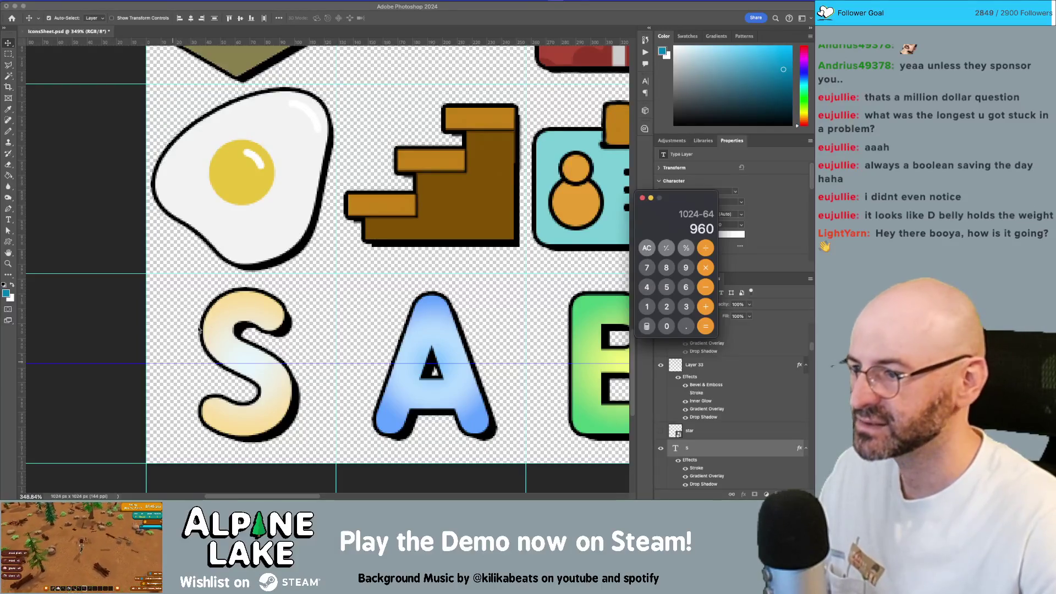
left_click(168, 358)
left_click_drag(164, 363, 166, 370)
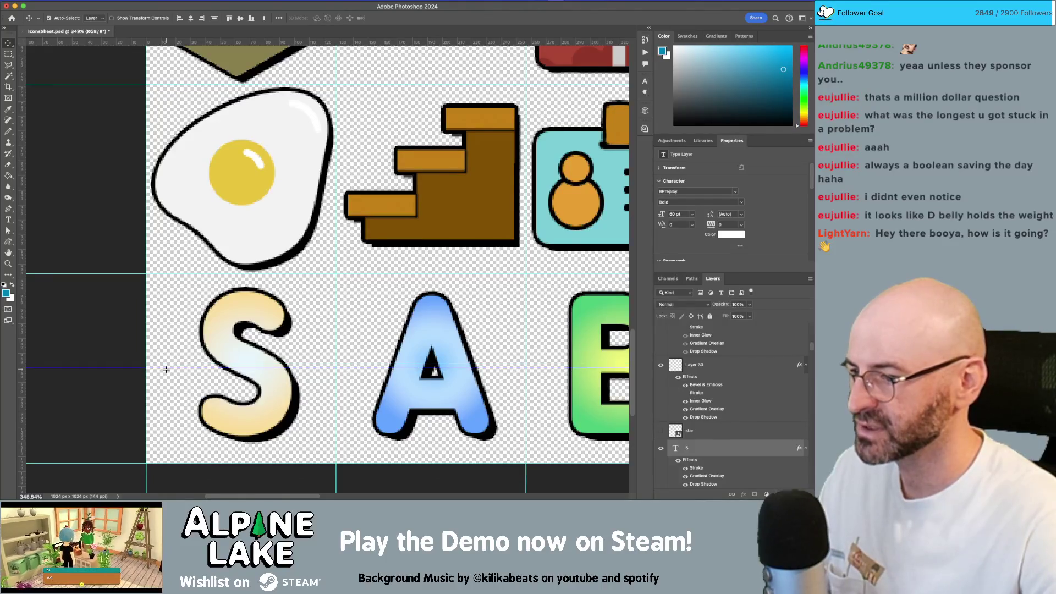
scroll(396, 374, "right", 10)
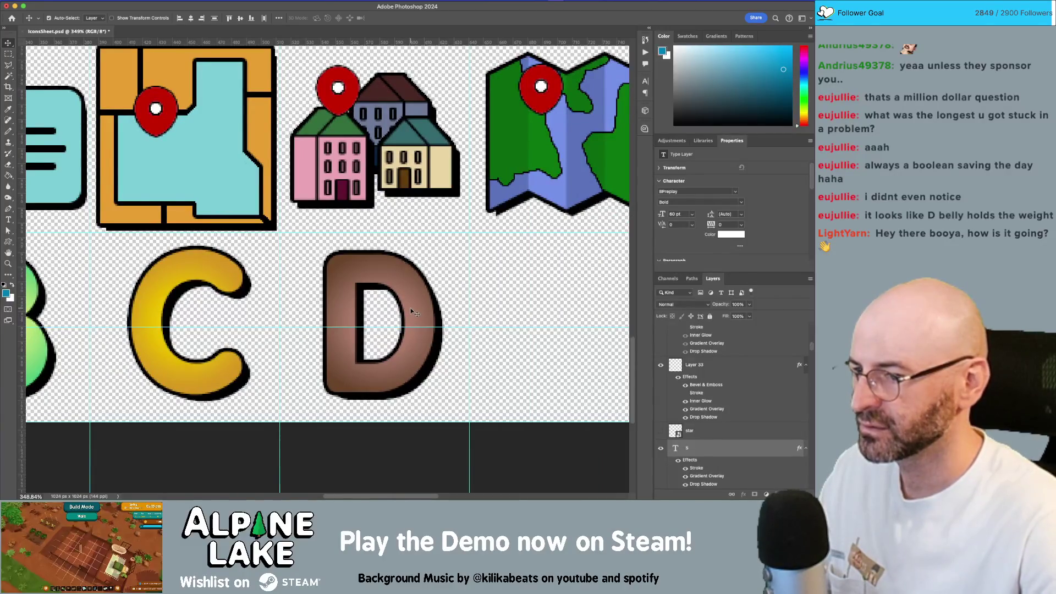
Nudge the C, D and B letters so they sit on the guide
key("Down")
key("Down")
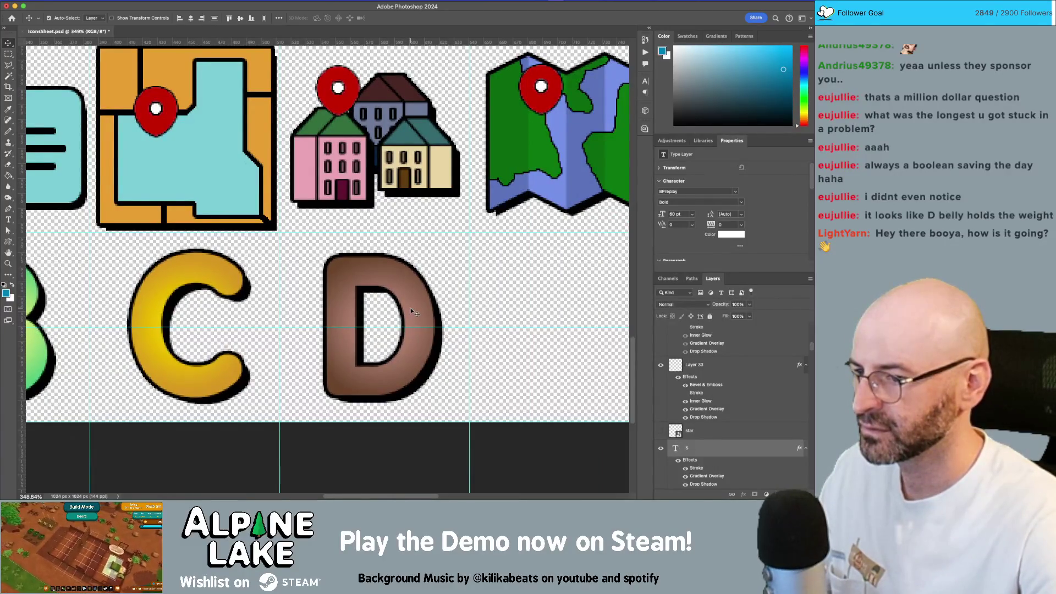
scroll(380, 311, "left", 5)
left_click_drag(389, 313, 349, 308)
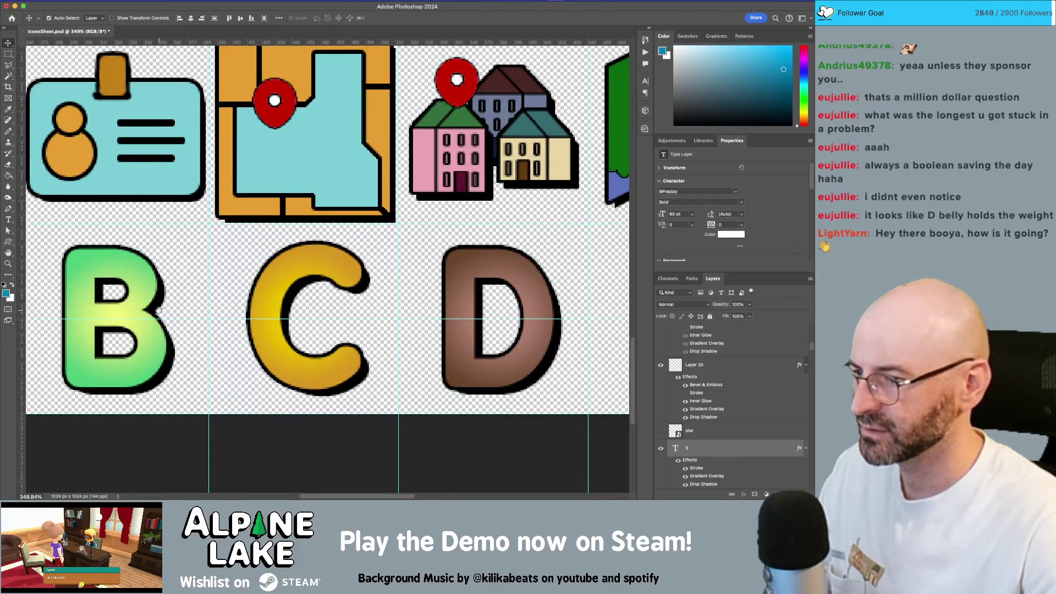
left_click_drag(158, 311, 347, 309)
mouse_move(226, 282)
left_mouse_down()
mouse_move(429, 266)
mouse_move(357, 261)
left_mouse_up()
left_click(433, 251)
key("Down")
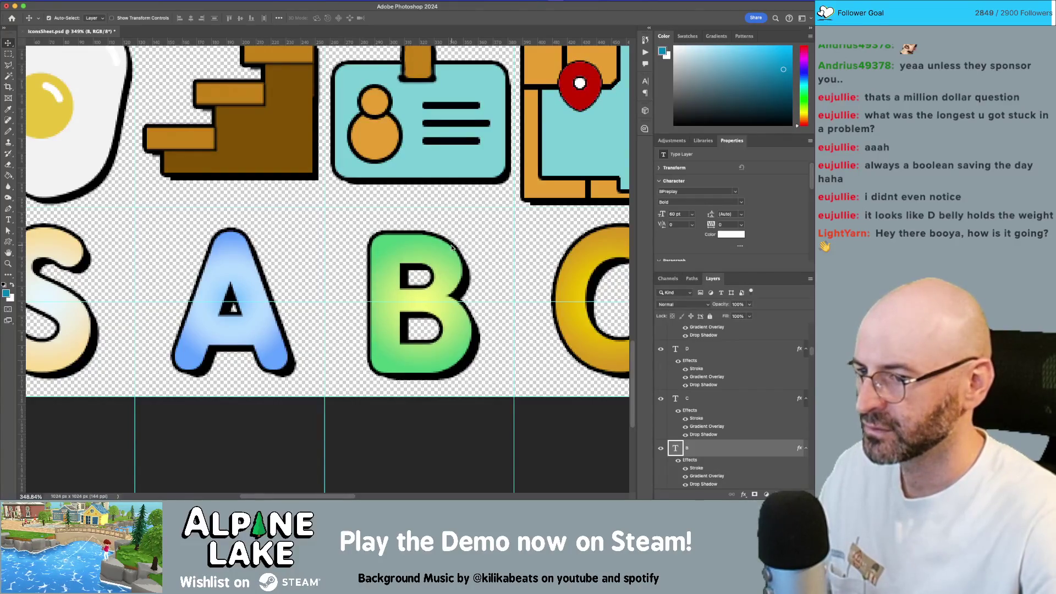
key("Up")
key("Up")
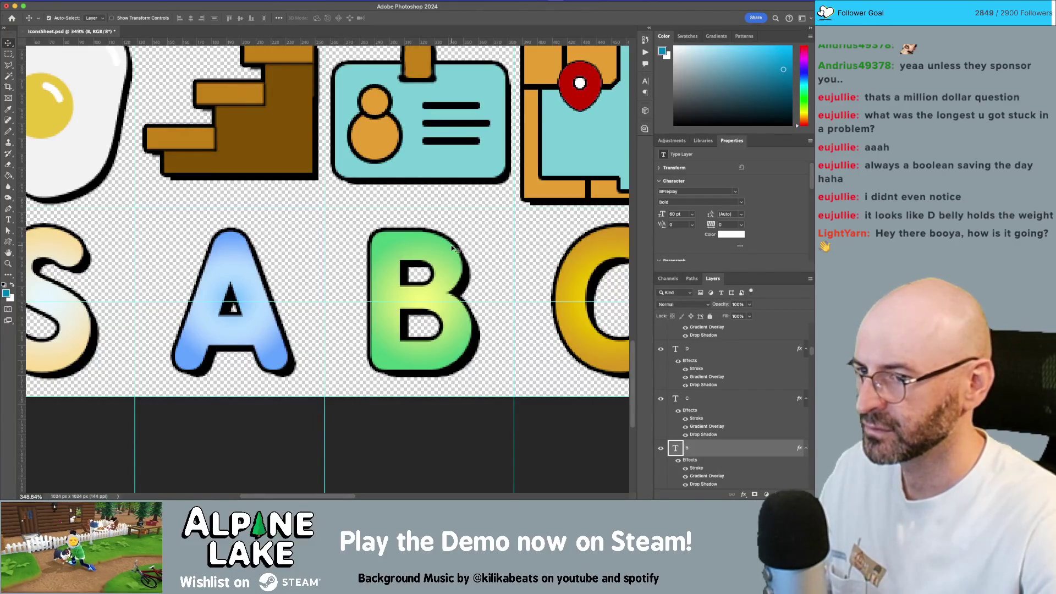
Remove the horizontal guide, save the sheet and return to Unity to reimport it
scroll(393, 237, "right", 10)
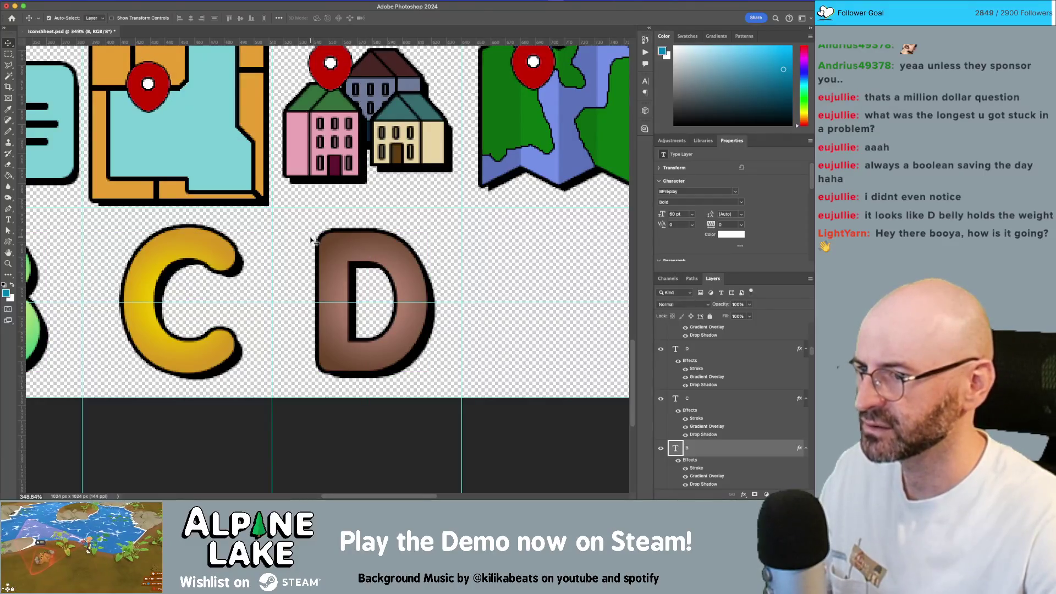
left_click(305, 304)
left_click_drag(305, 303, 325, 41)
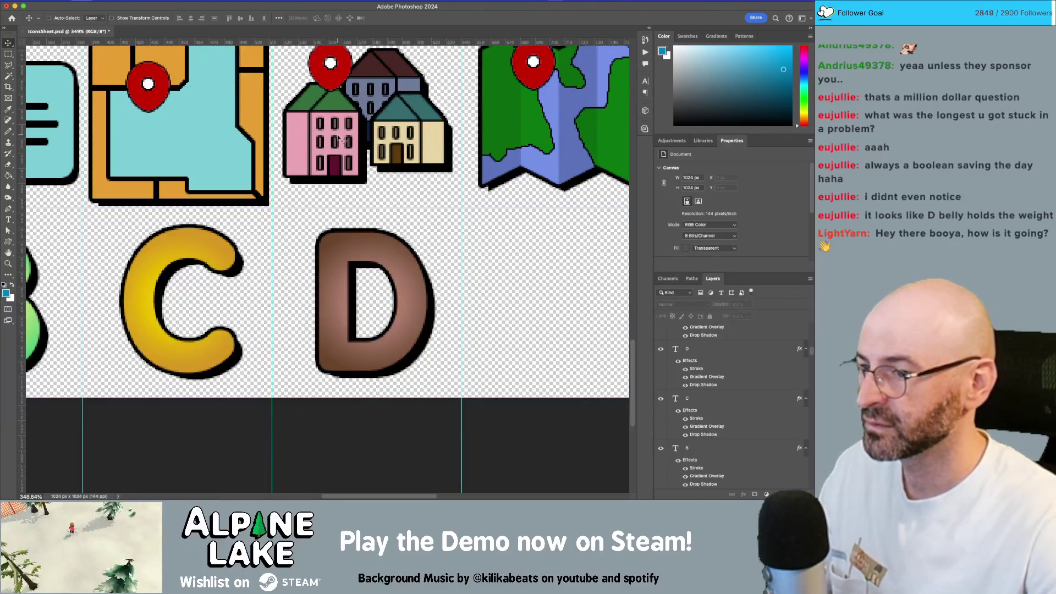
key("super+s")
key("super+Tab")
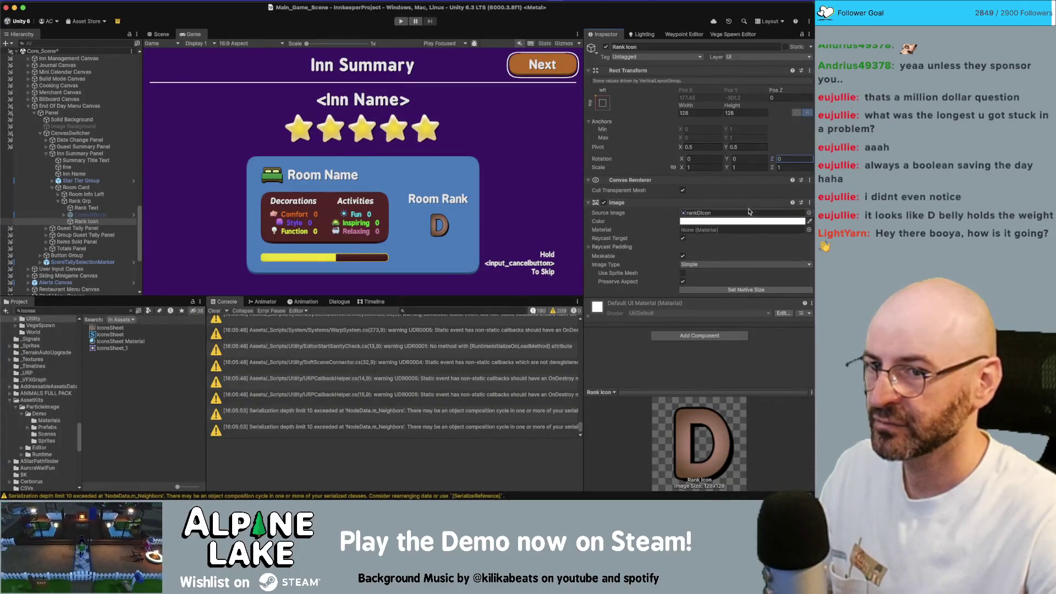
Test tilting the D rank icon in Unity, then go back to the Photoshop sheet
mouse_move(578, 184)
left_mouse_down()
mouse_move(510, 211)
mouse_move(525, 212)
left_mouse_up()
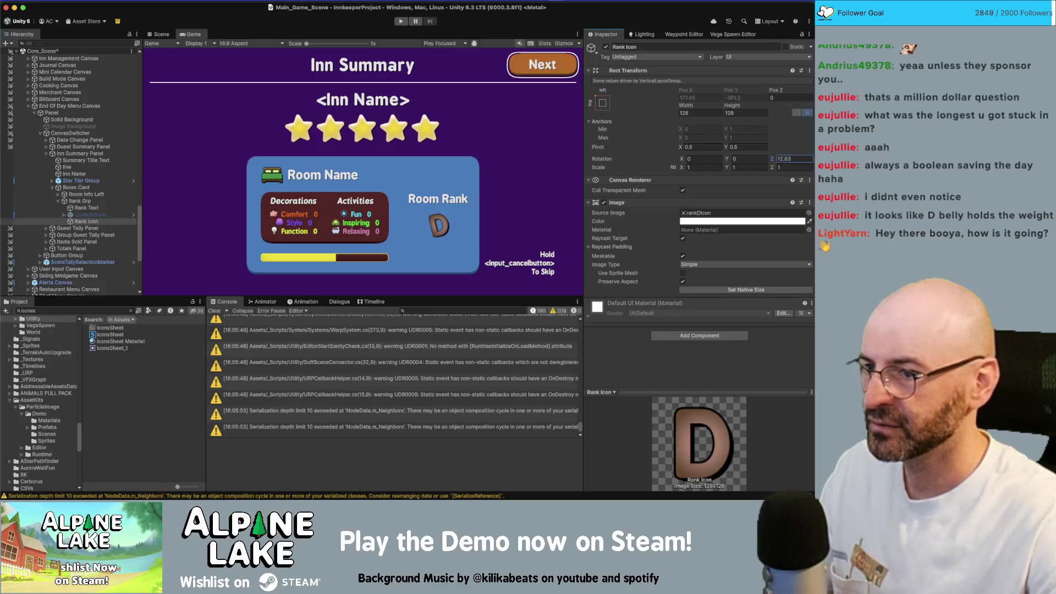
left_click_drag(301, 174, 400, 177)
key("super+Tab")
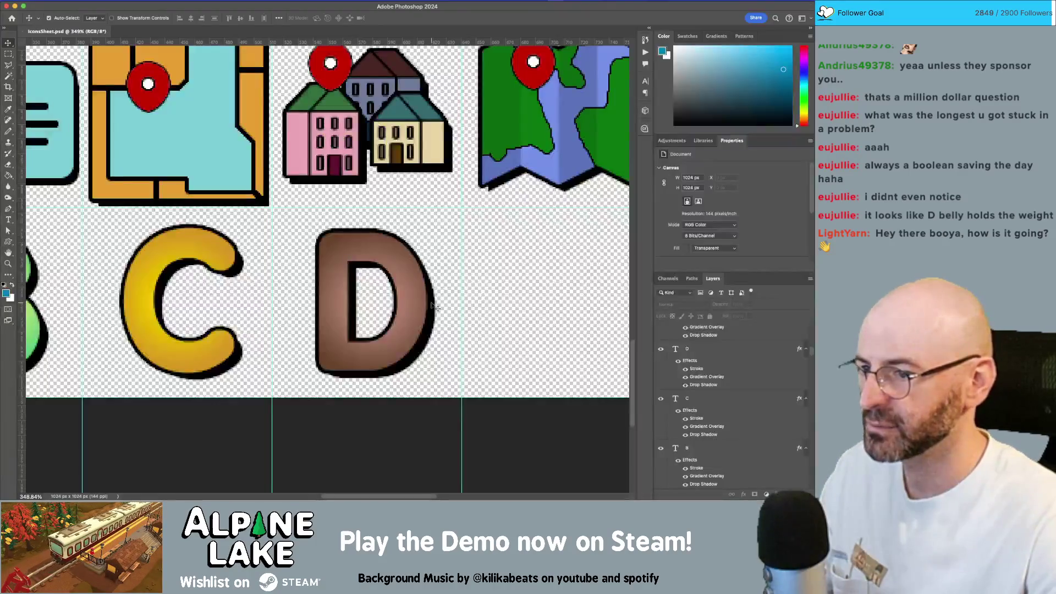
Set the rank letter type layer's font style to Bold Italic
scroll(465, 276, "down", 3)
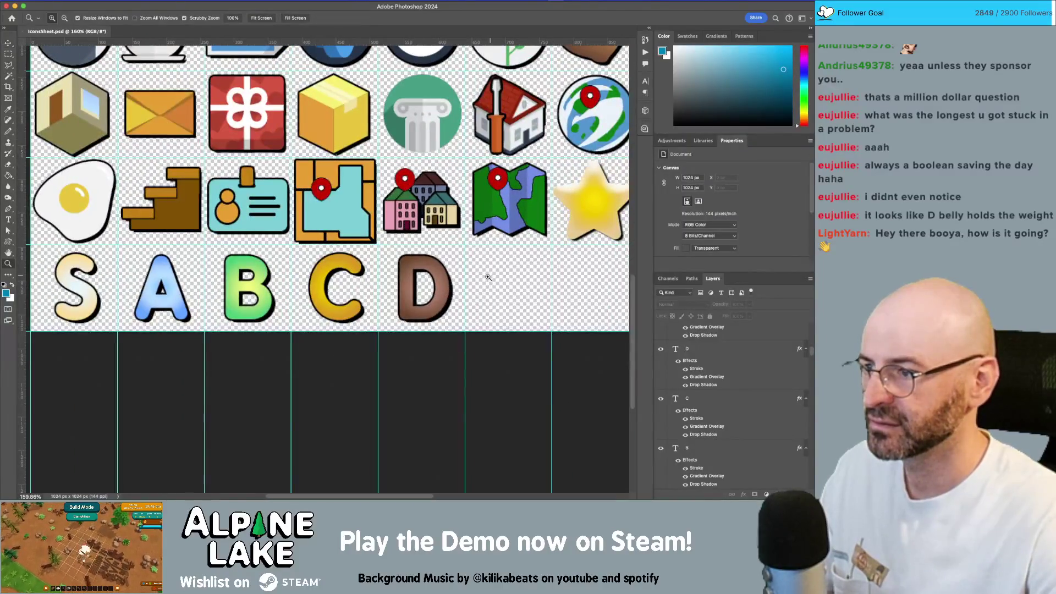
scroll(490, 278, "up", 3)
scroll(489, 278, "down", 2)
key("v")
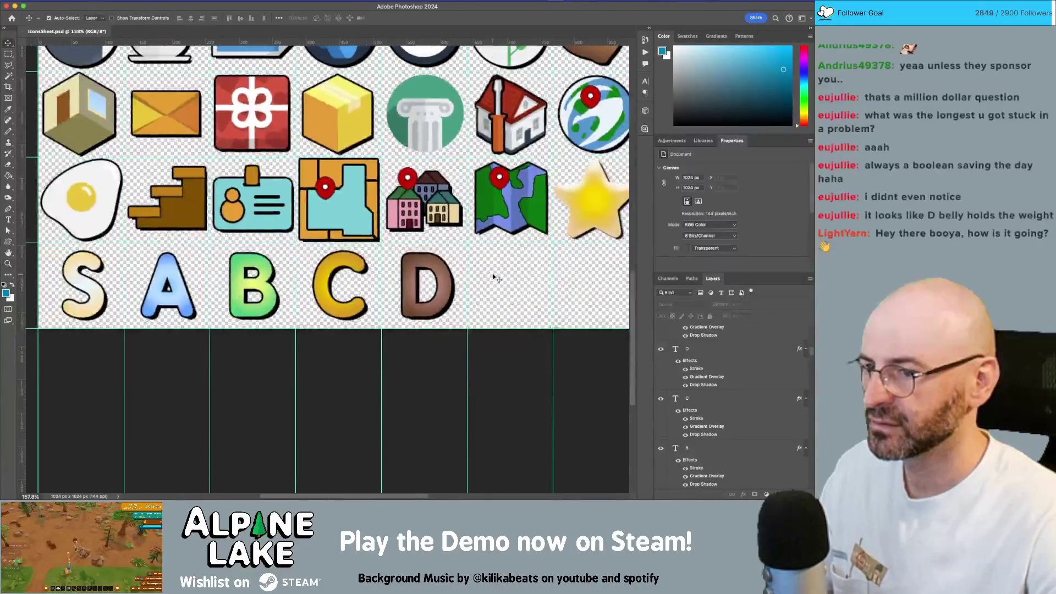
scroll(323, 311, "left", 2)
left_click(323, 311)
left_click(707, 202)
left_click(685, 214)
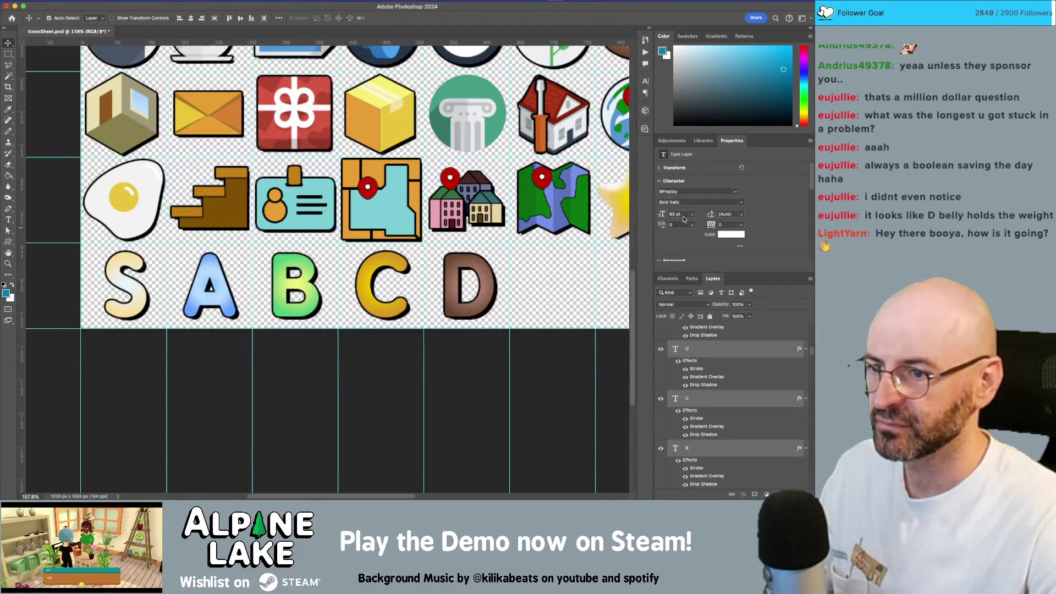
Compare the italic D in Unity against the sheet, then undo the change
key("super+Tab")
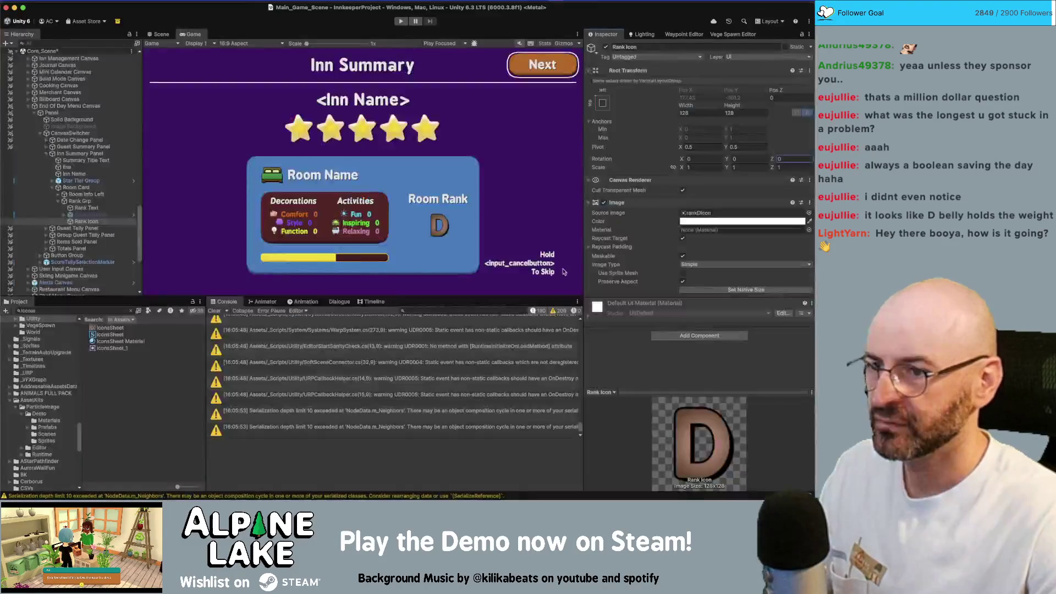
key("super+Tab")
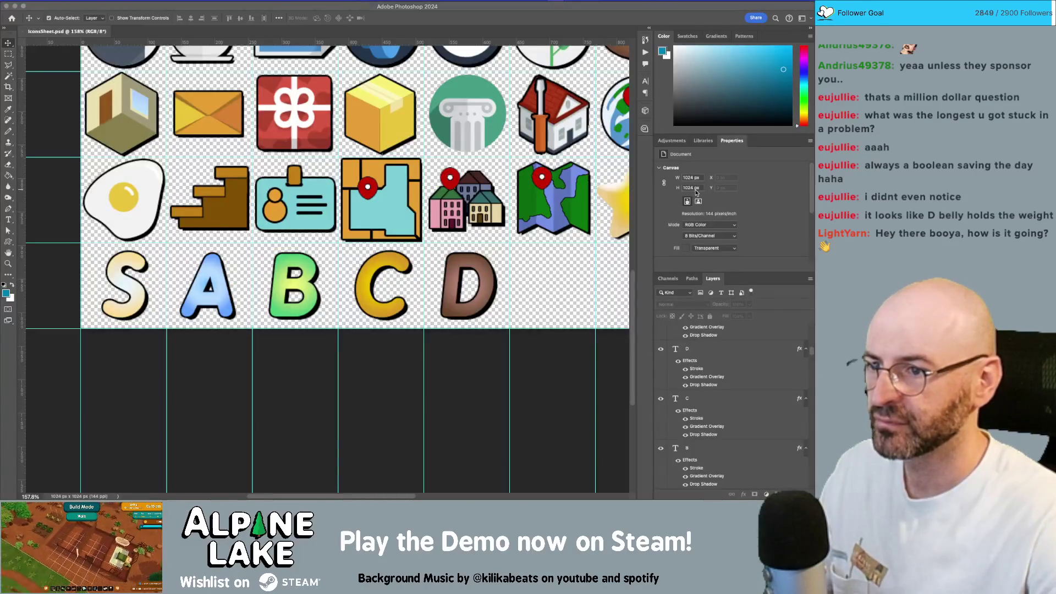
key("super+Tab")
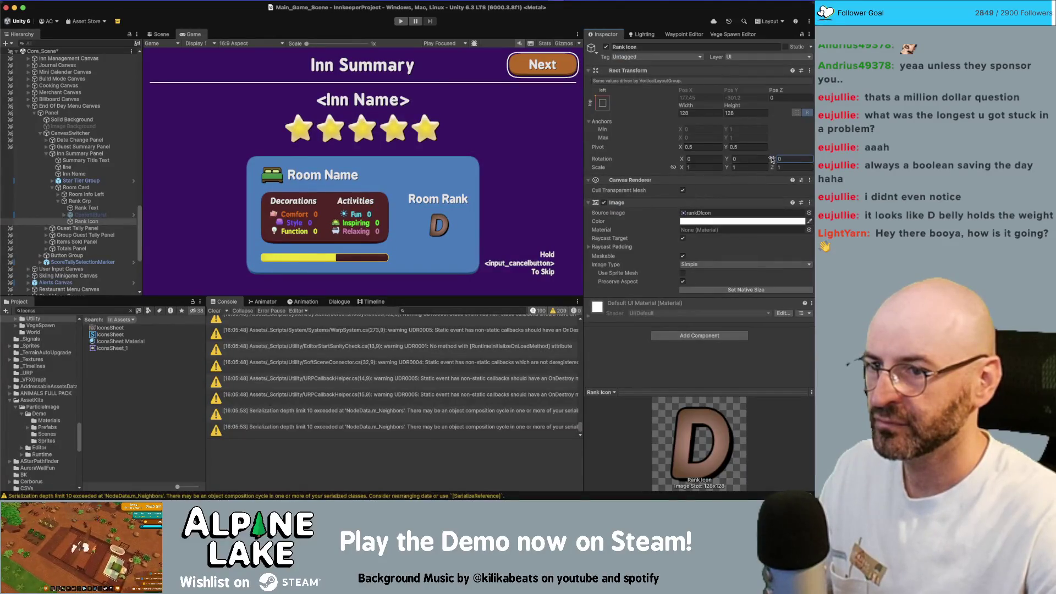
key("super+Tab")
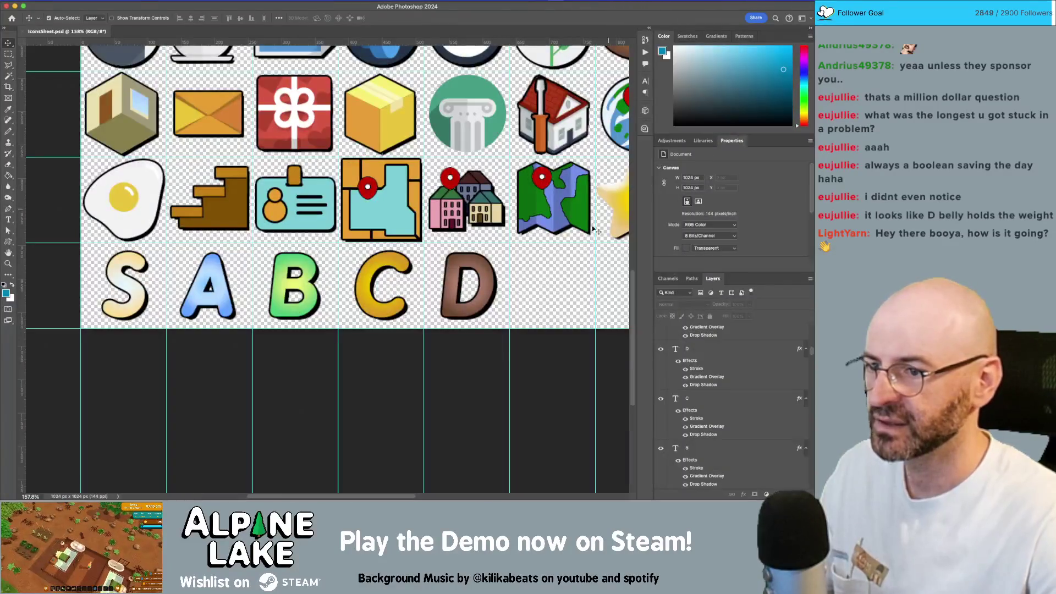
key("super+z")
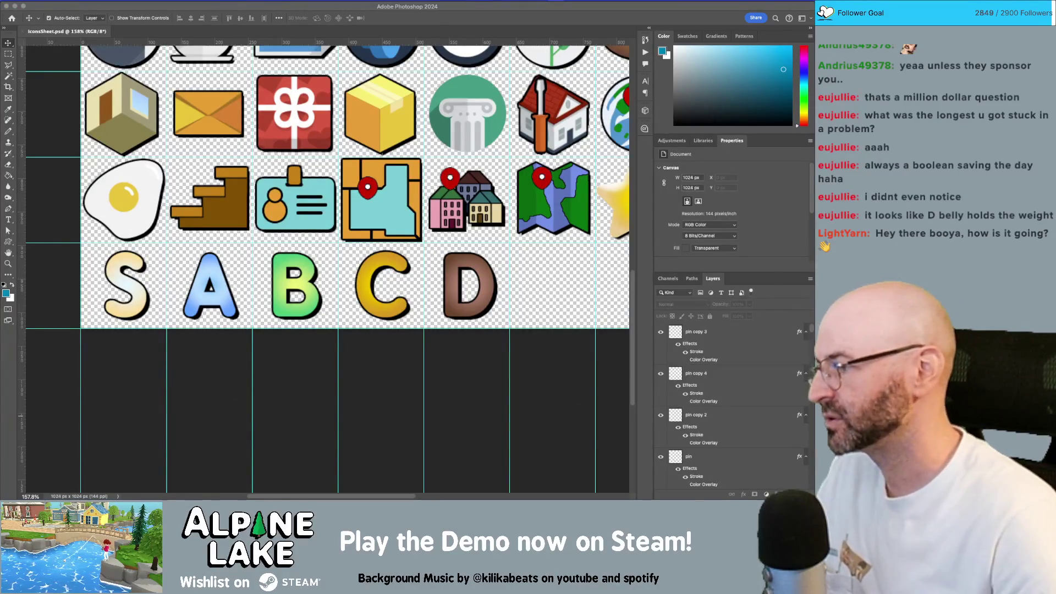
Switch from the icon sheet to Unity and deselect the Rank Icon object
left_click(534, 279)
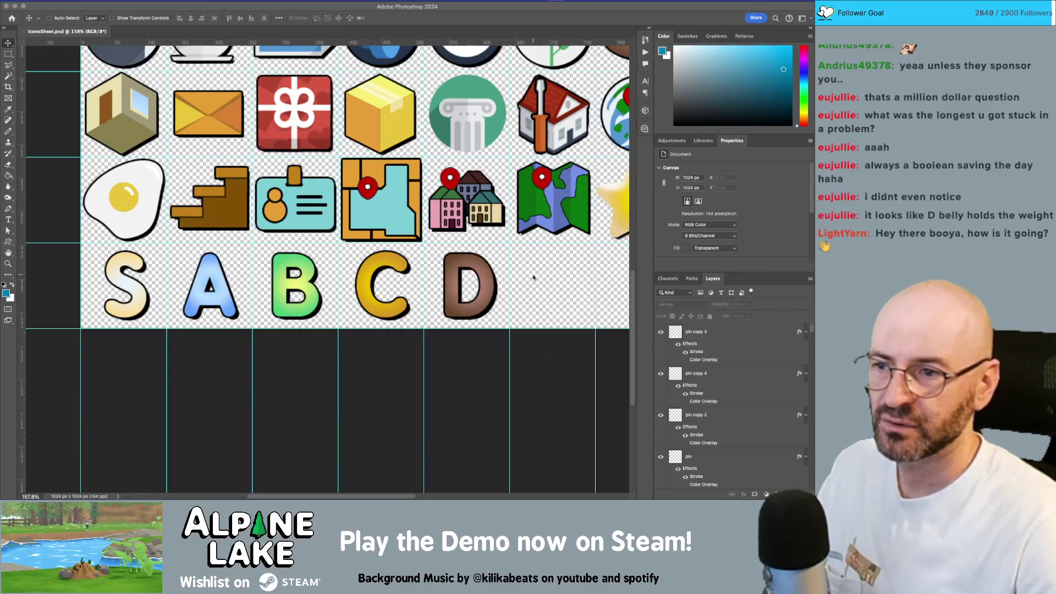
key("super+Tab")
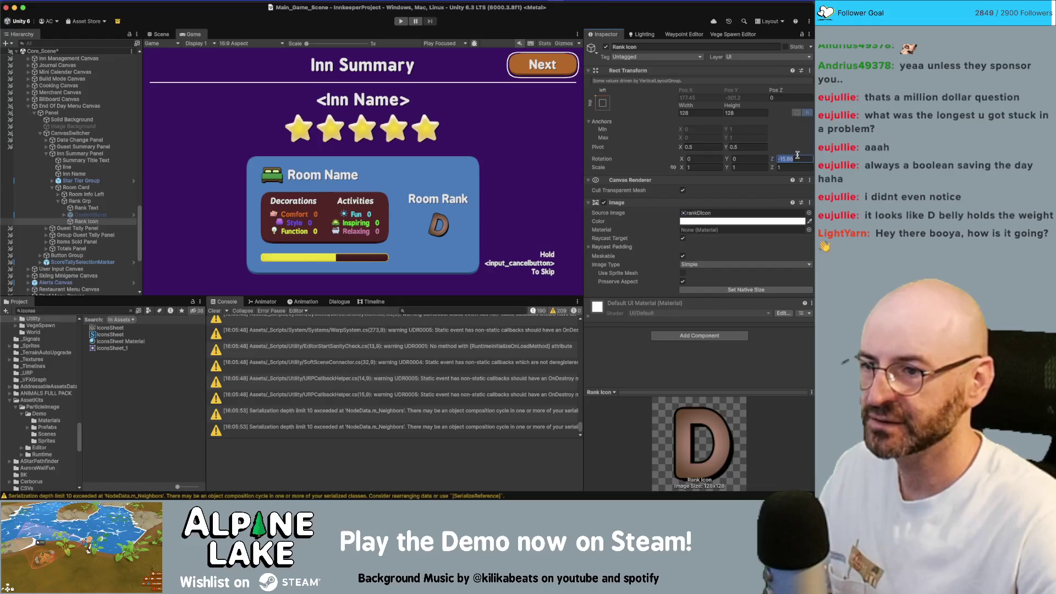
left_click(149, 376)
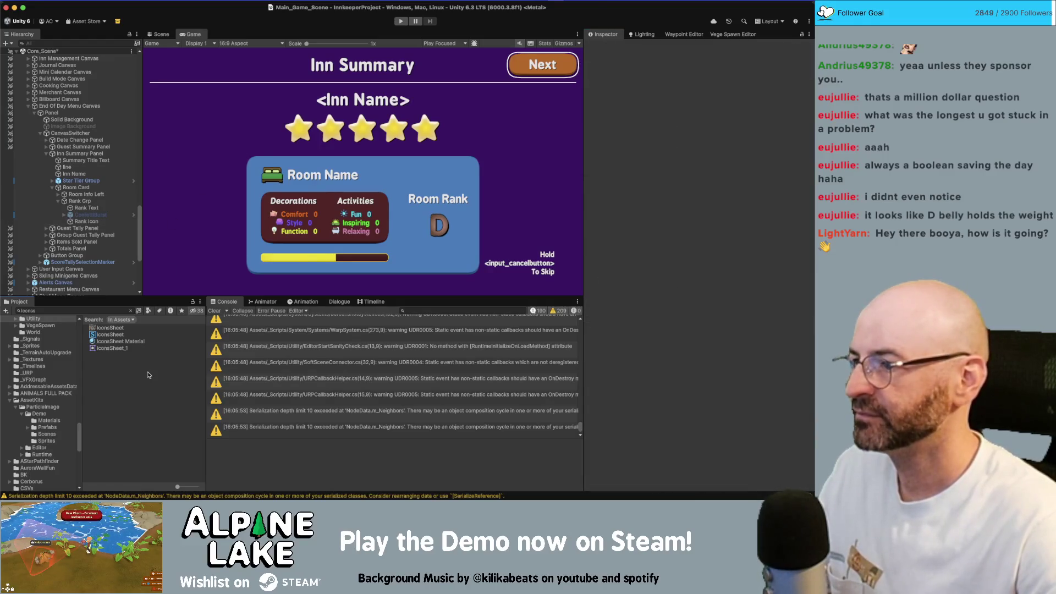
Save the scene, select ConfettiBurst and enable it
key("super+s")
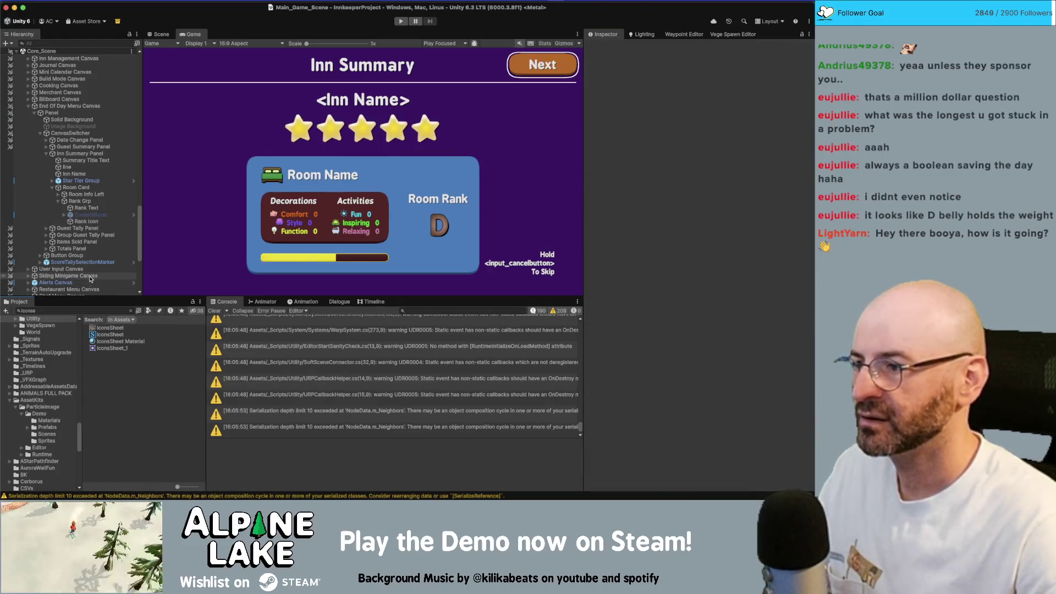
left_click(134, 213)
left_click(606, 47)
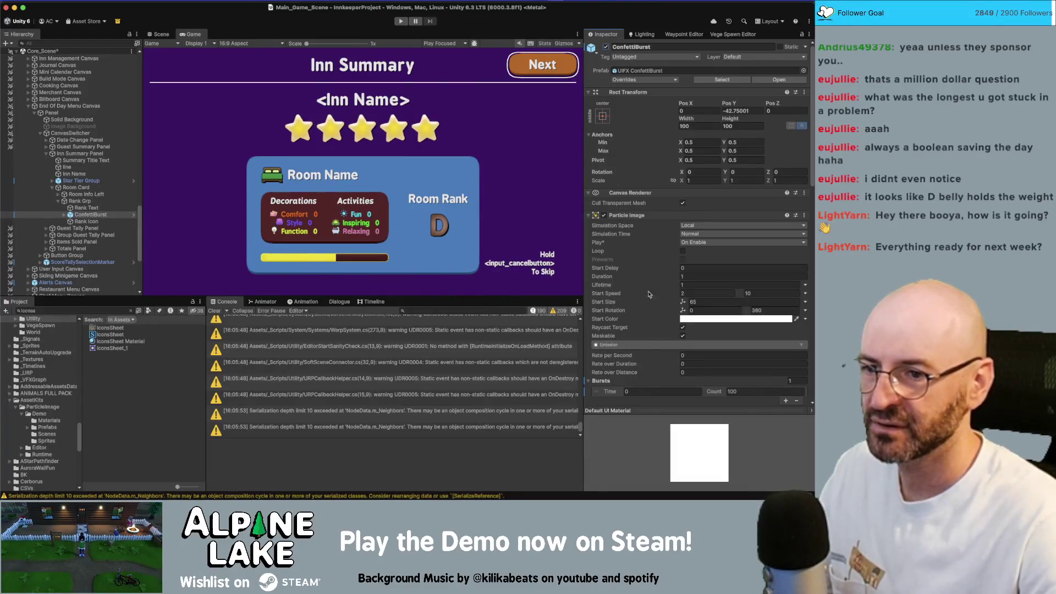
Review the ConfettiBurst Inspector and toggle it off and on to replay the burst
scroll(662, 312, "down", 5)
scroll(661, 311, "down", 7)
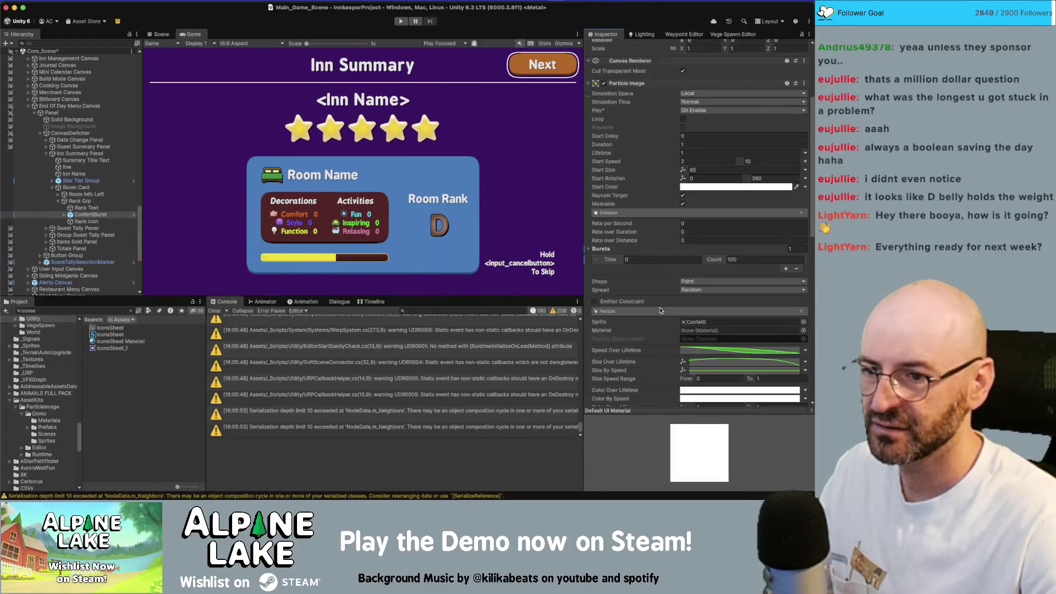
scroll(660, 309, "down", 2)
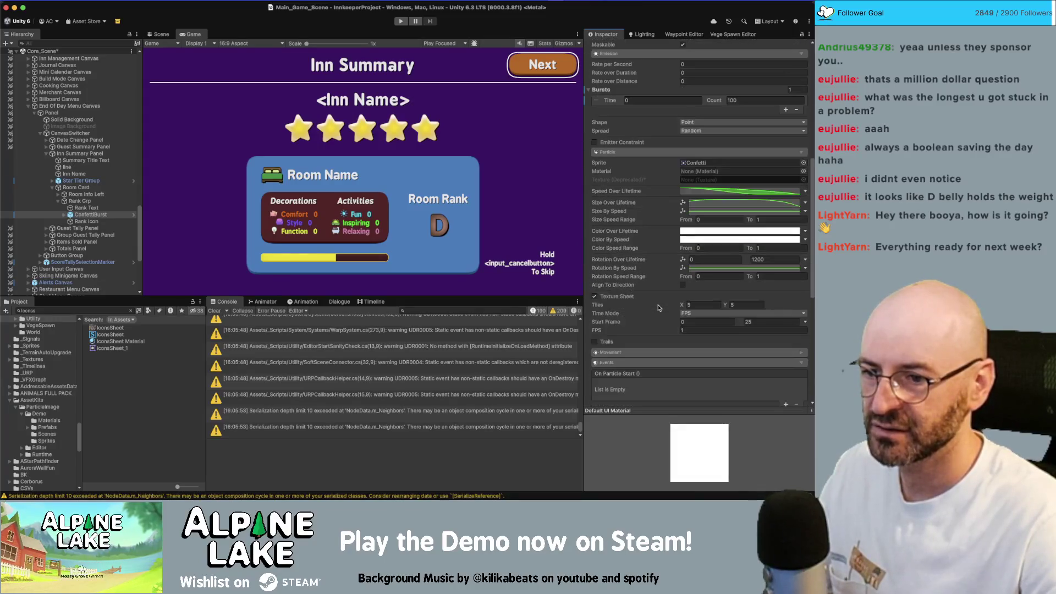
scroll(653, 314, "up", 1)
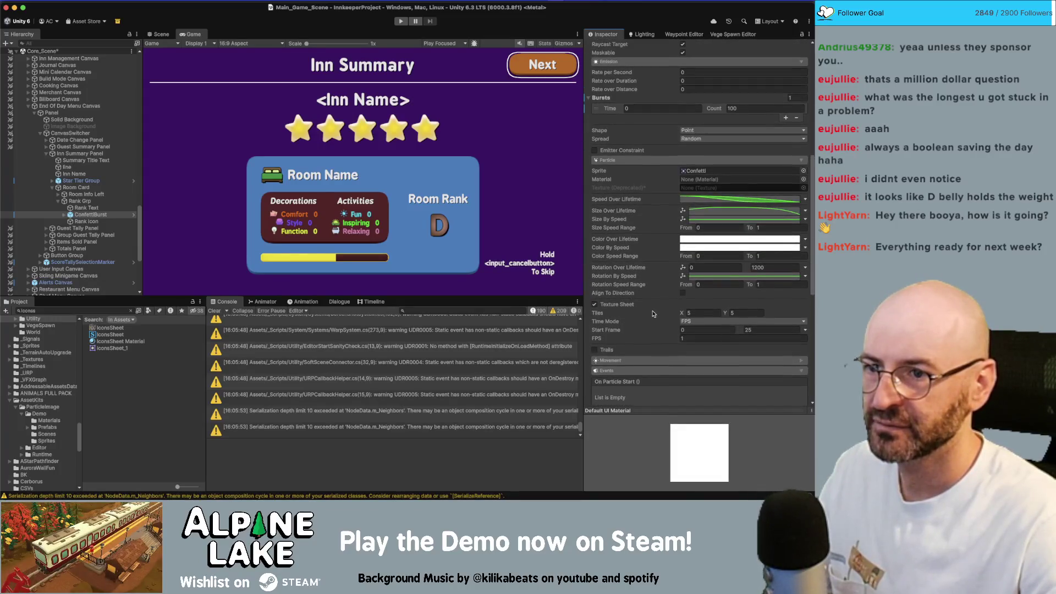
scroll(652, 313, "up", 1)
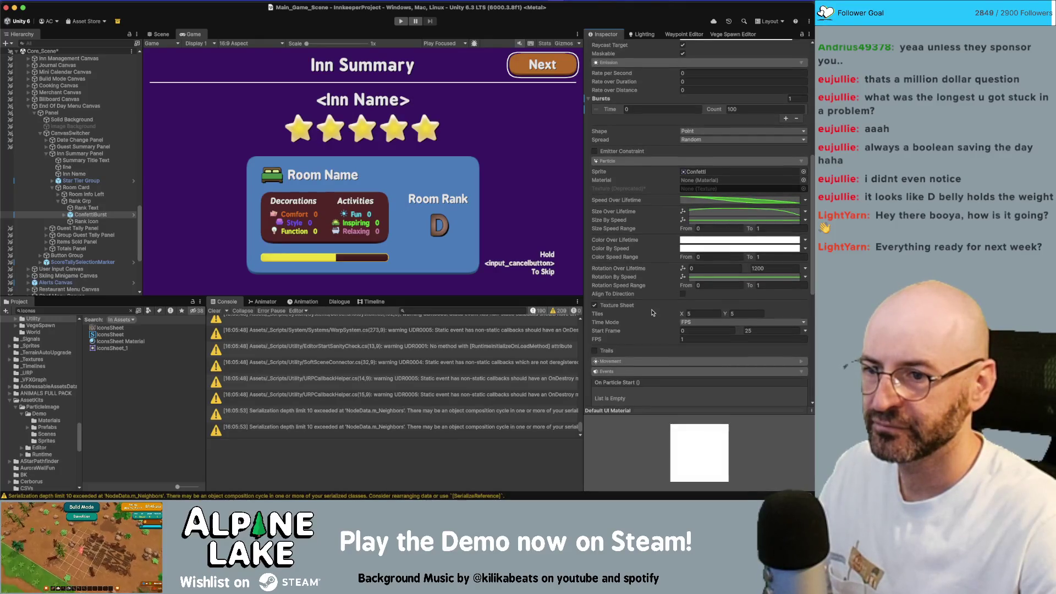
scroll(652, 313, "up", 8)
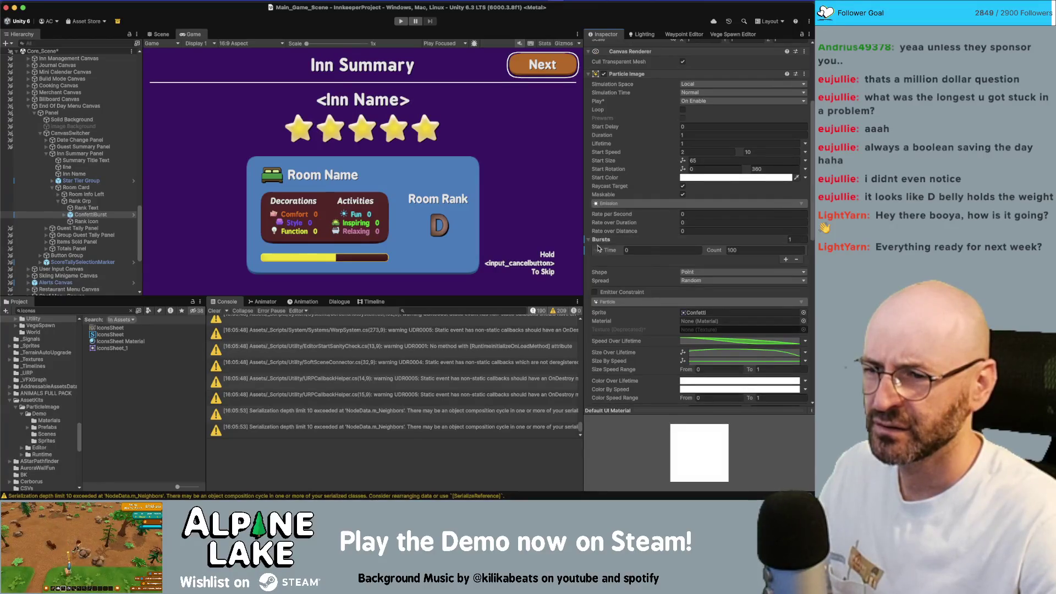
scroll(626, 103, "up", 8)
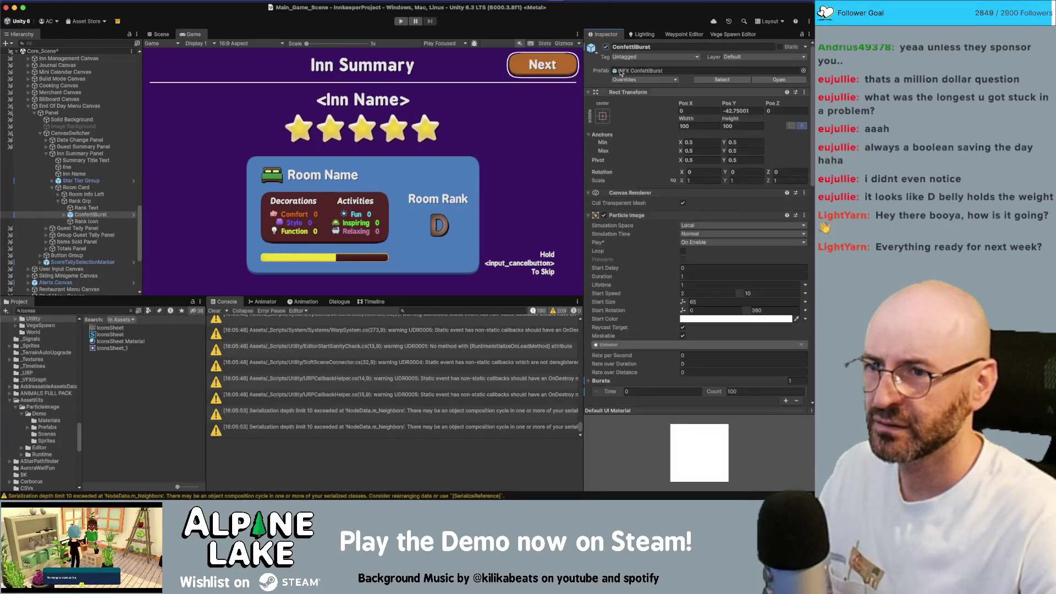
left_click(607, 47)
left_click(607, 47)
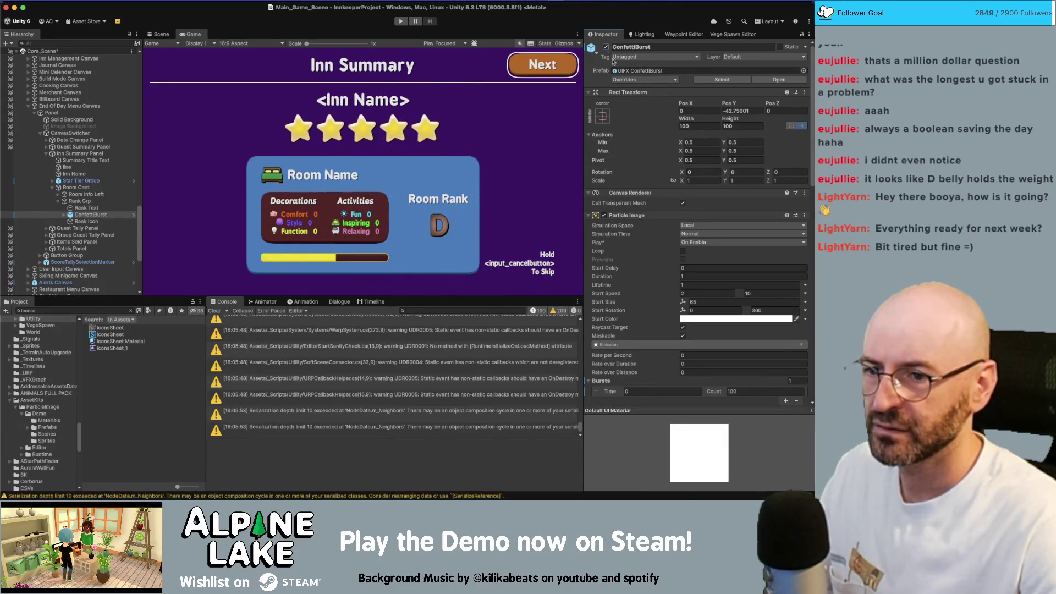
Collapse the Emission, Particle and Events sections, then re-expand Emission and Particle
scroll(660, 259, "down", 3)
scroll(660, 259, "down", 6)
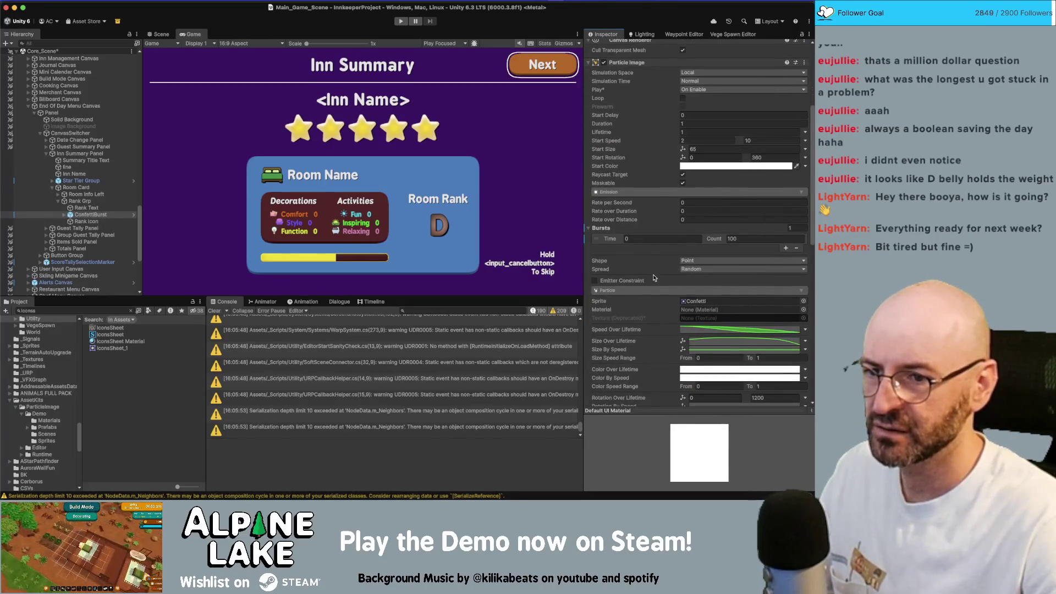
scroll(650, 278, "down", 2)
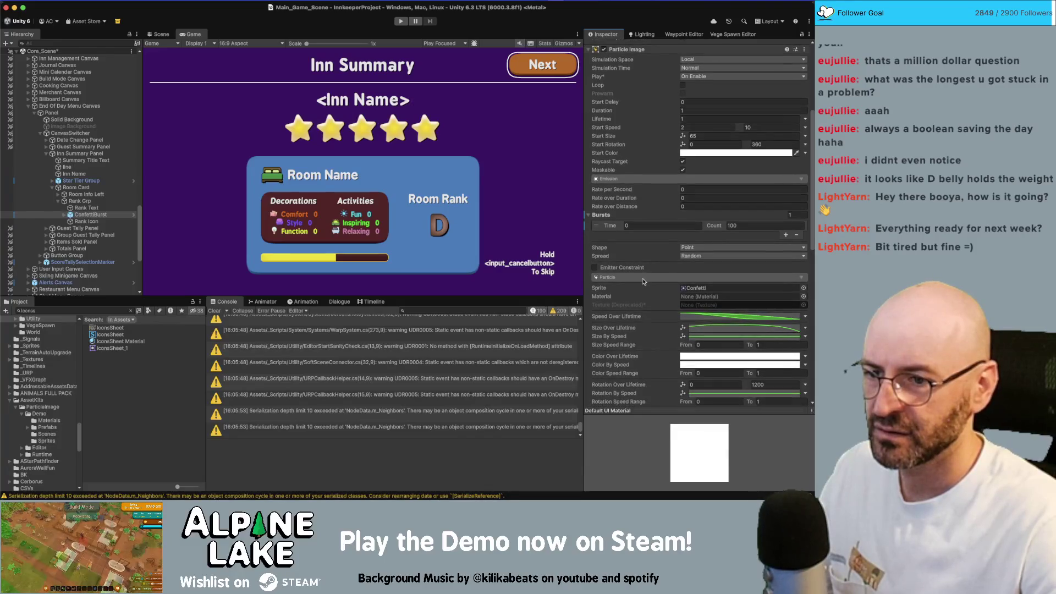
scroll(643, 283, "down", 2)
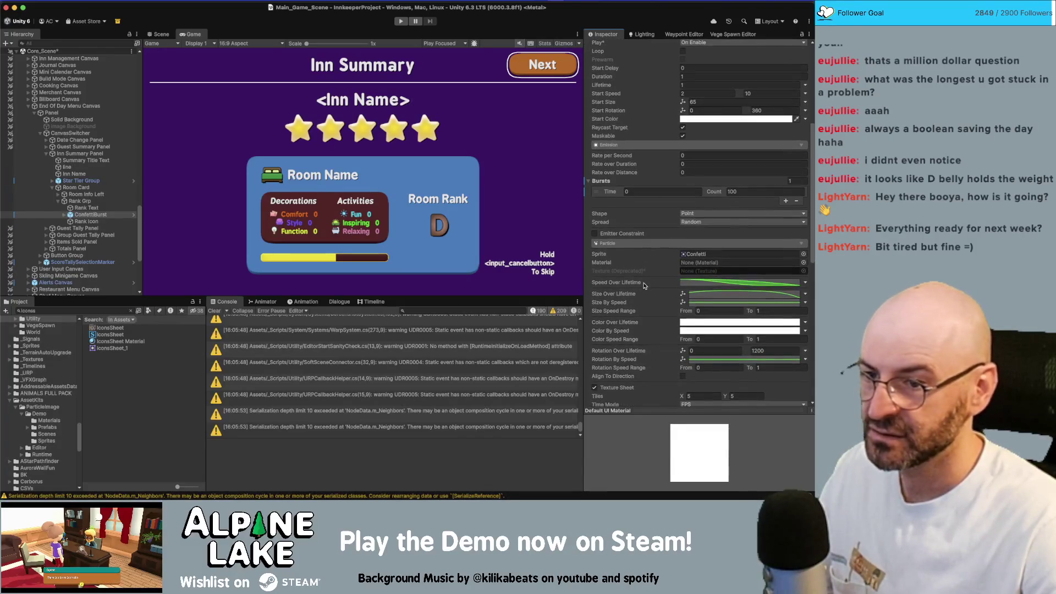
scroll(644, 286, "down", 6)
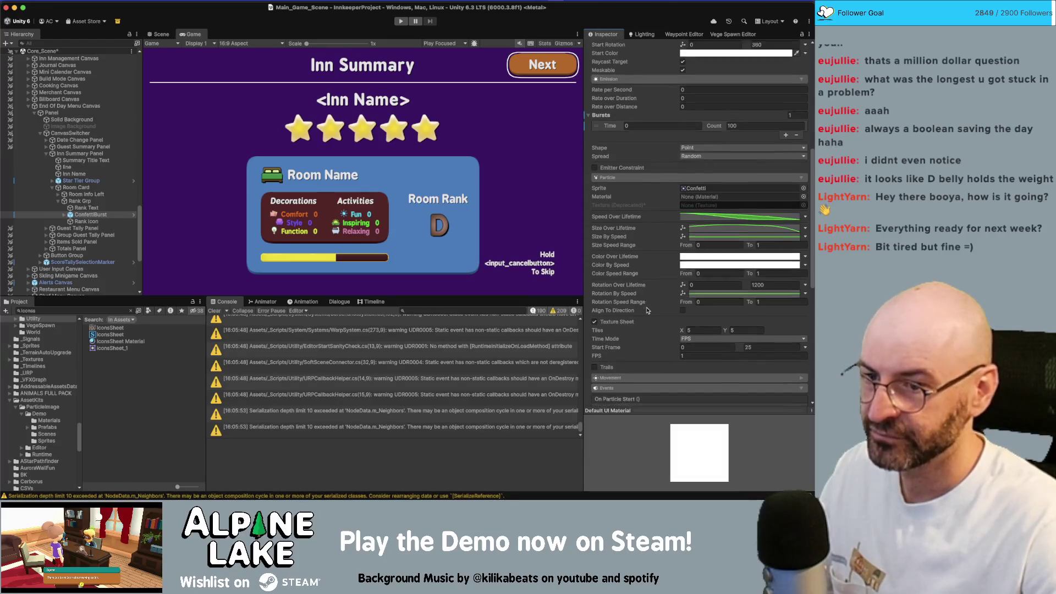
scroll(638, 319, "down", 1)
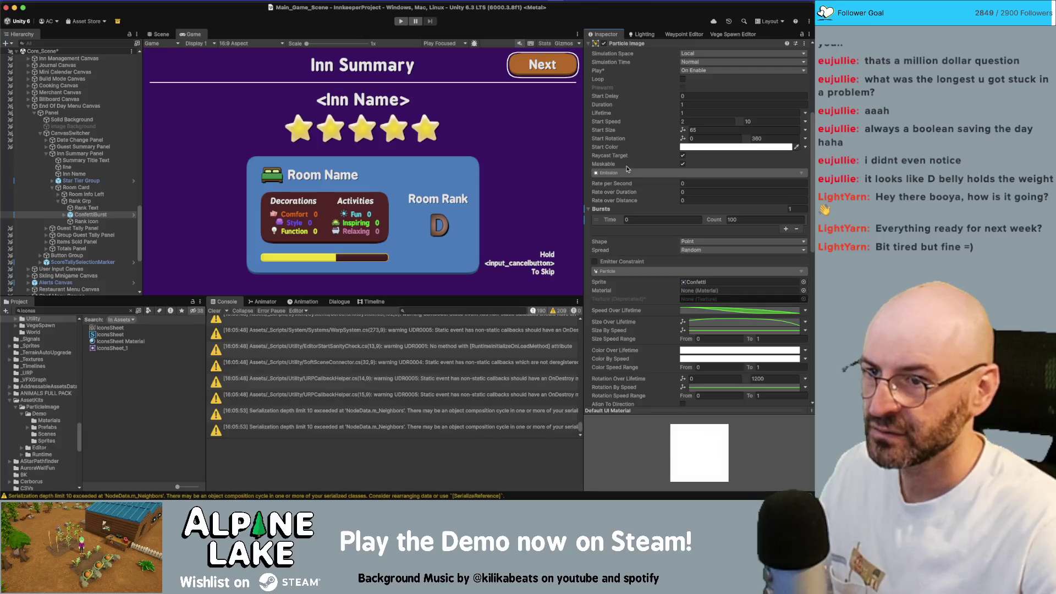
left_click(627, 173)
left_click(627, 183)
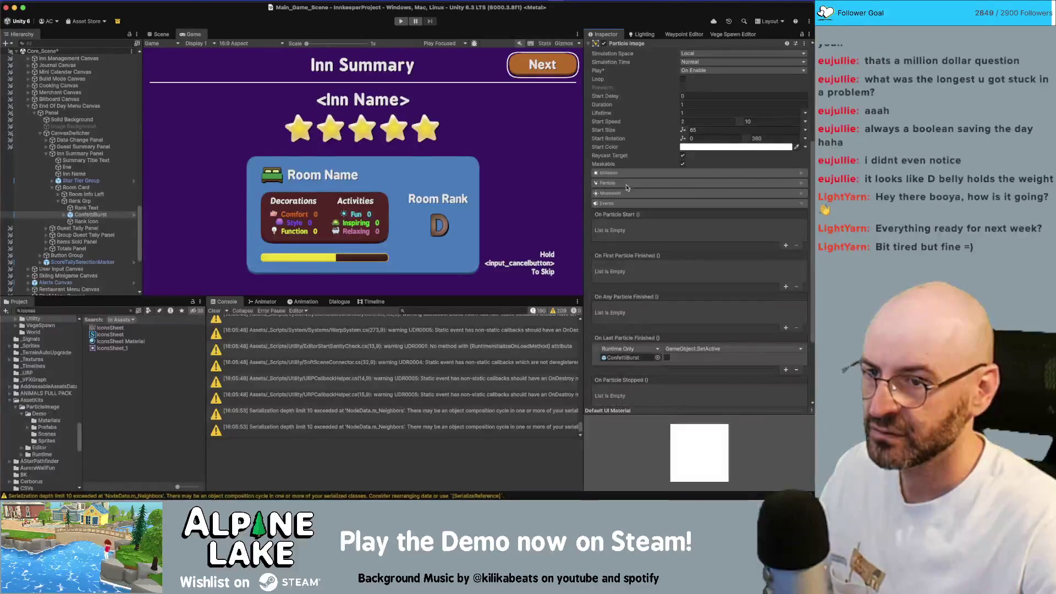
left_click(624, 203)
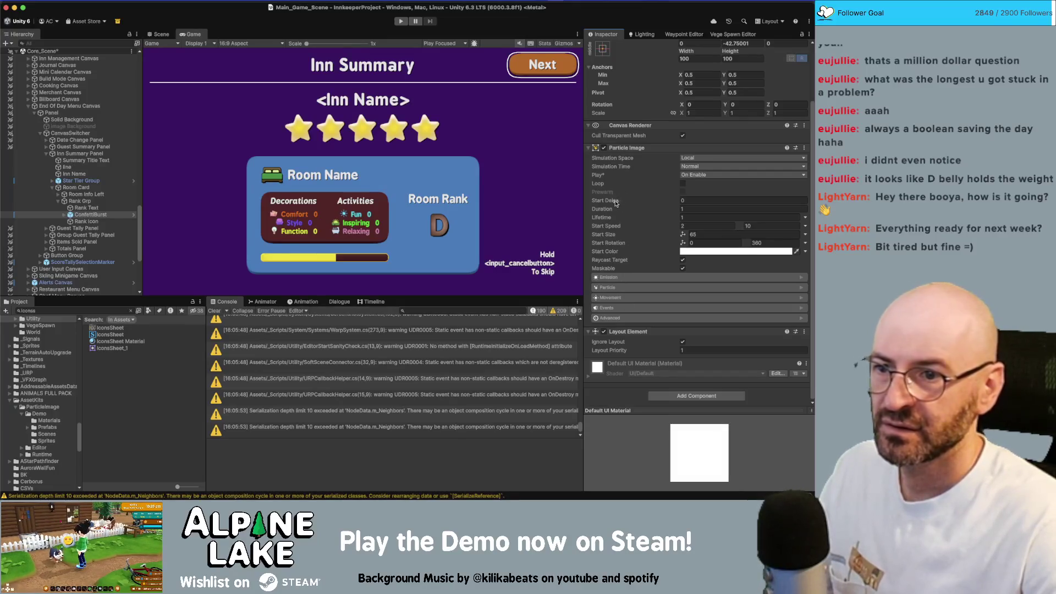
left_click(618, 278)
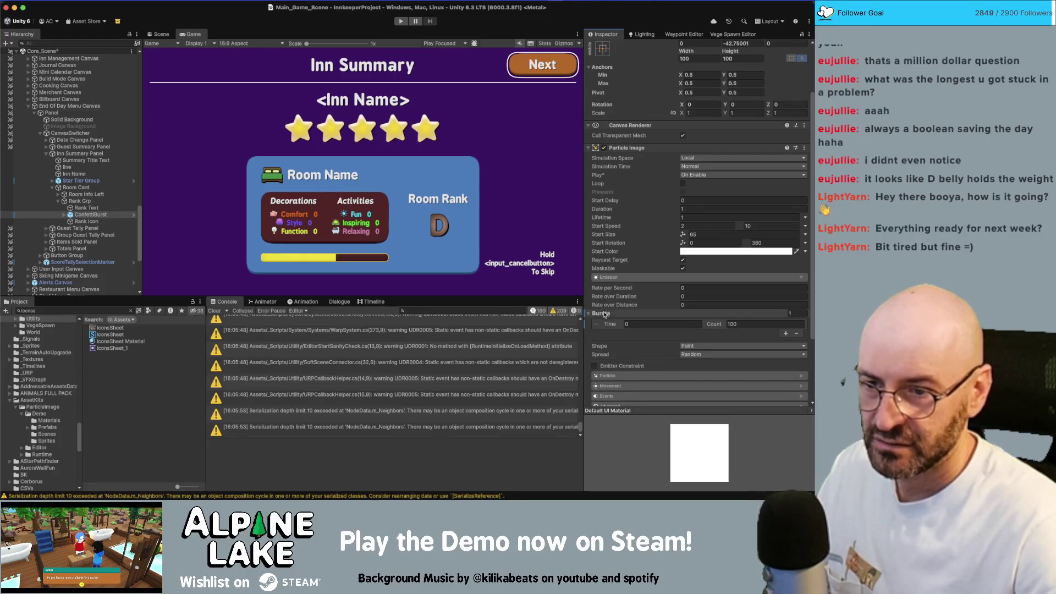
left_click(615, 375)
scroll(616, 374, "down", 1)
scroll(616, 356, "down", 5)
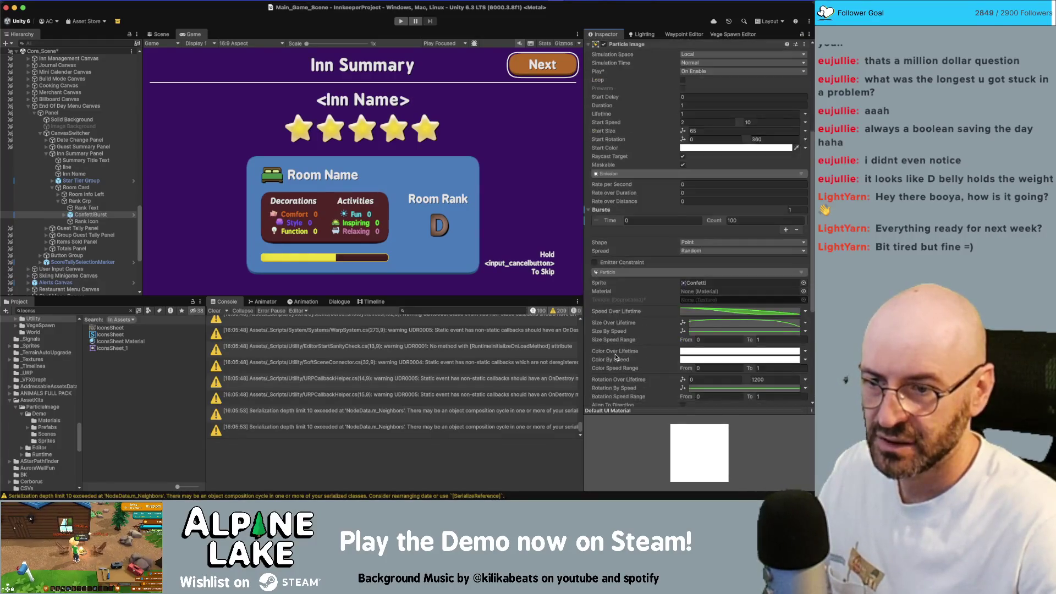
scroll(616, 357, "down", 1)
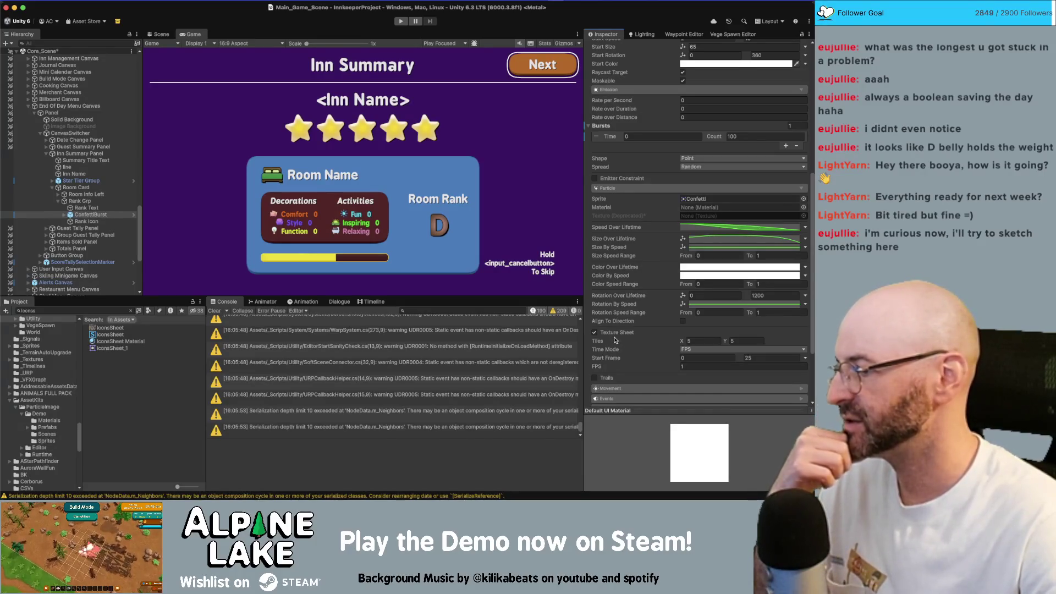
Expand Movement, enter -1 for gravity and replay the confetti burst
scroll(622, 330, "down", 2)
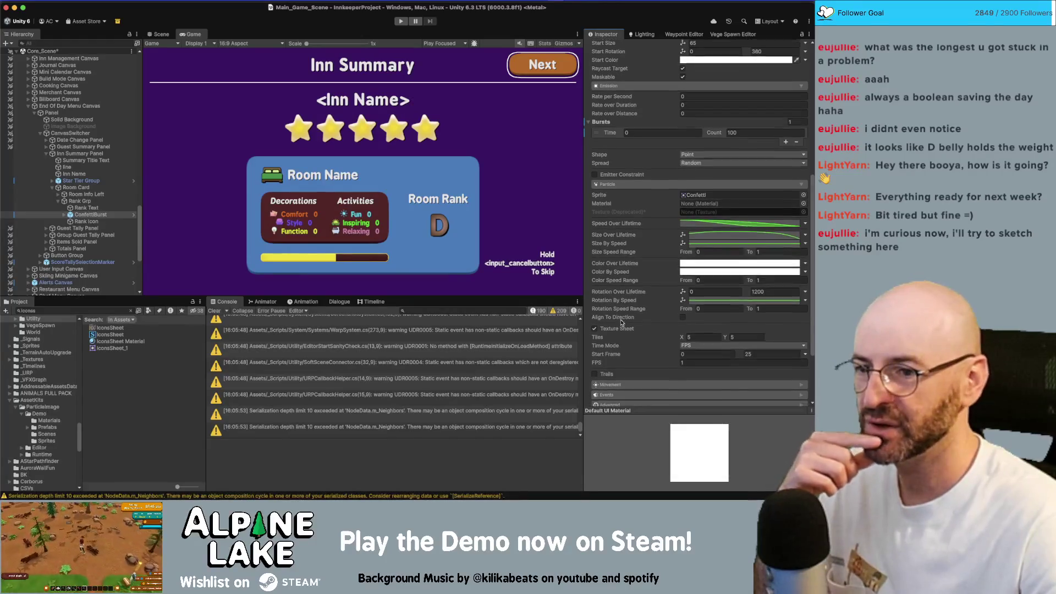
left_click(621, 343)
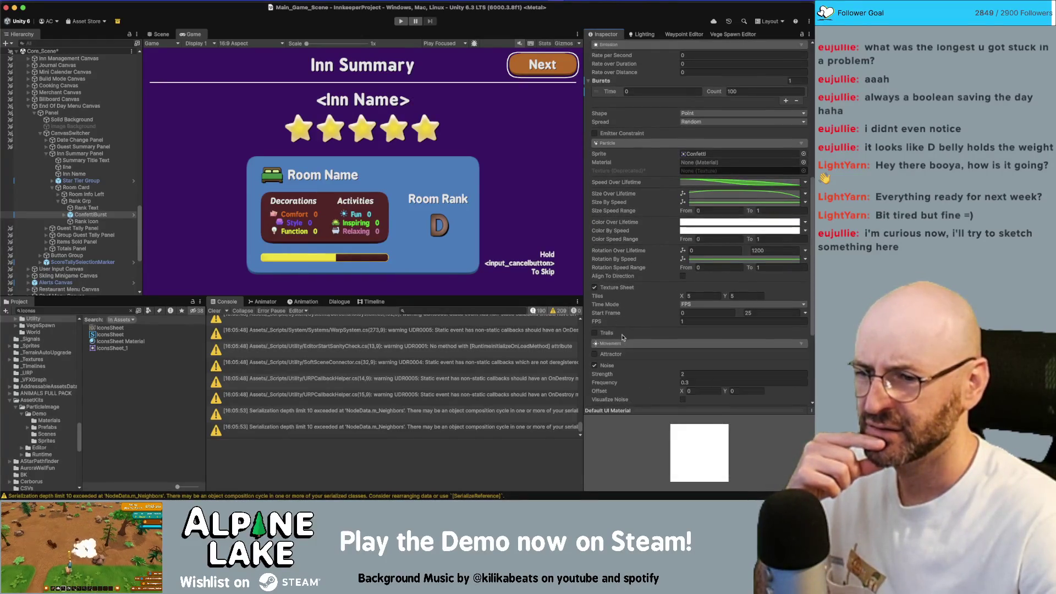
scroll(622, 336, "down", 2)
scroll(616, 337, "down", 1)
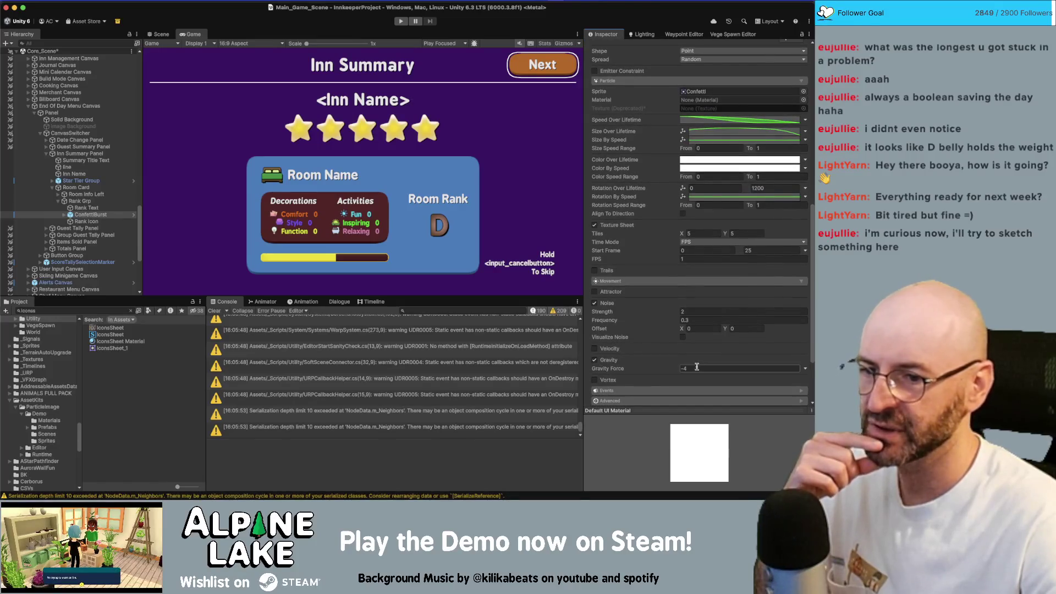
type("-1")
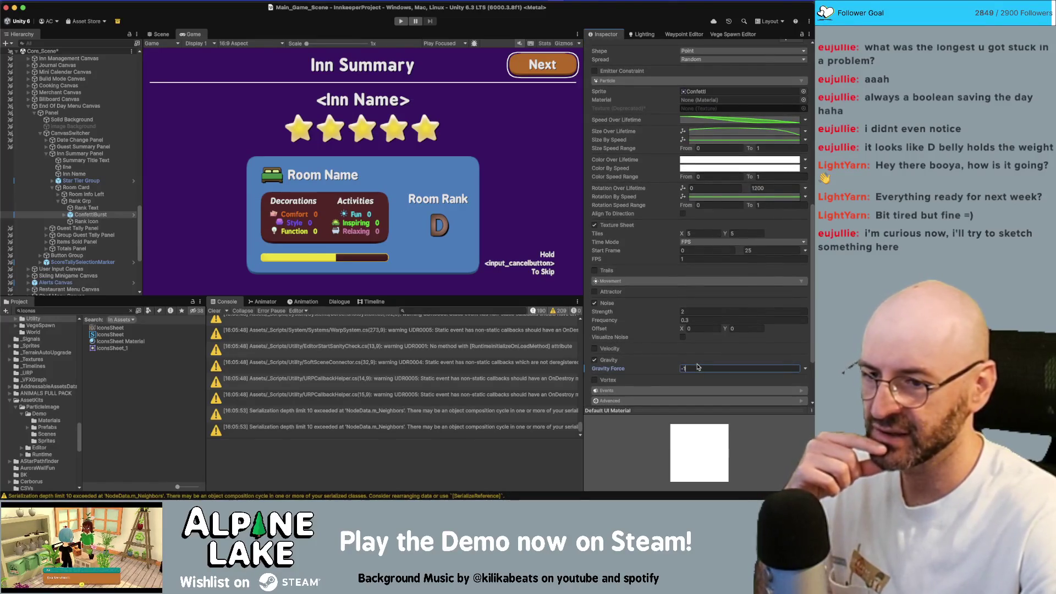
scroll(608, 76, "up", 15)
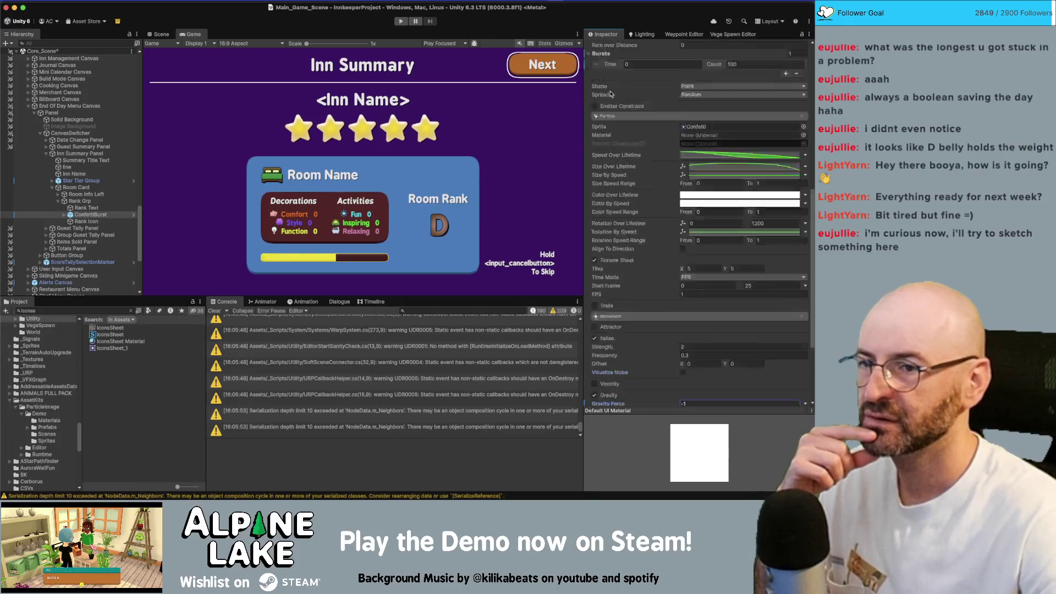
left_click(605, 47)
left_click(606, 46)
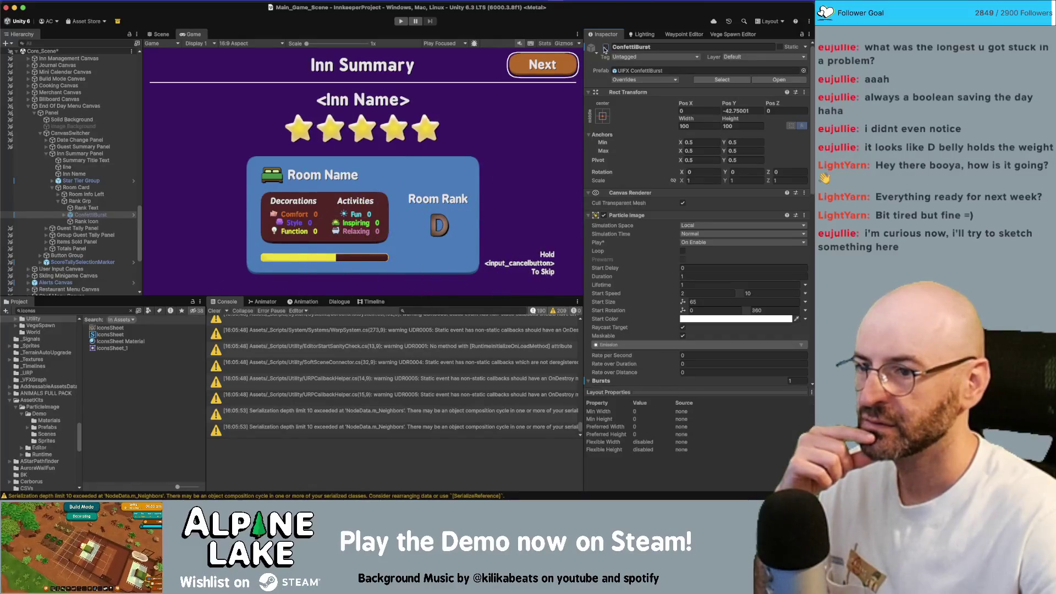
Change Gravity Force to 1 and re-enable ConfettiBurst to play it
scroll(634, 299, "down", 10)
scroll(634, 298, "down", 5)
left_click(693, 331)
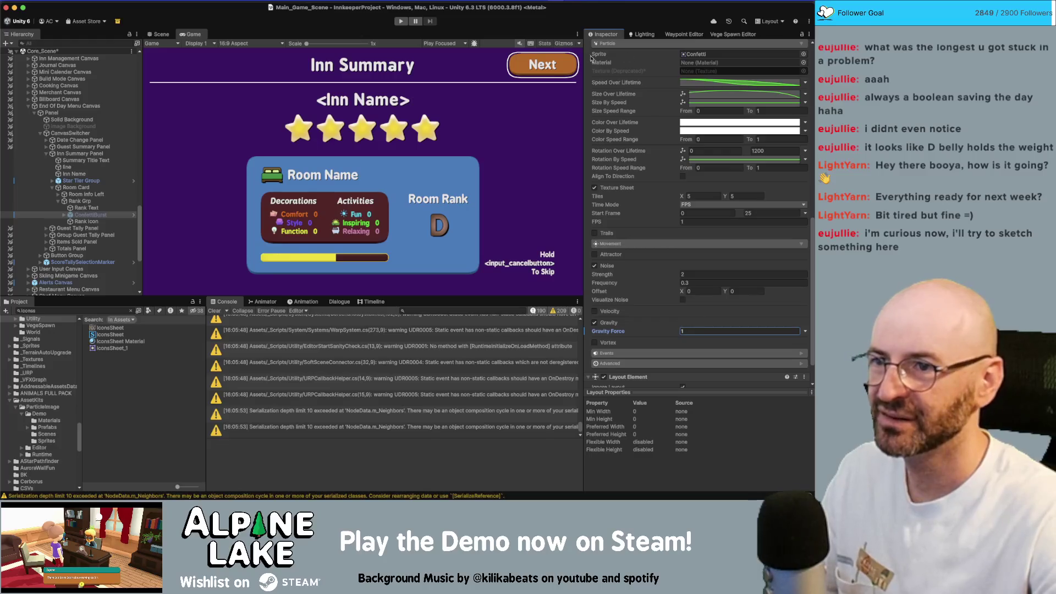
scroll(619, 87, "up", 15)
scroll(619, 87, "up", 3)
left_click(606, 48)
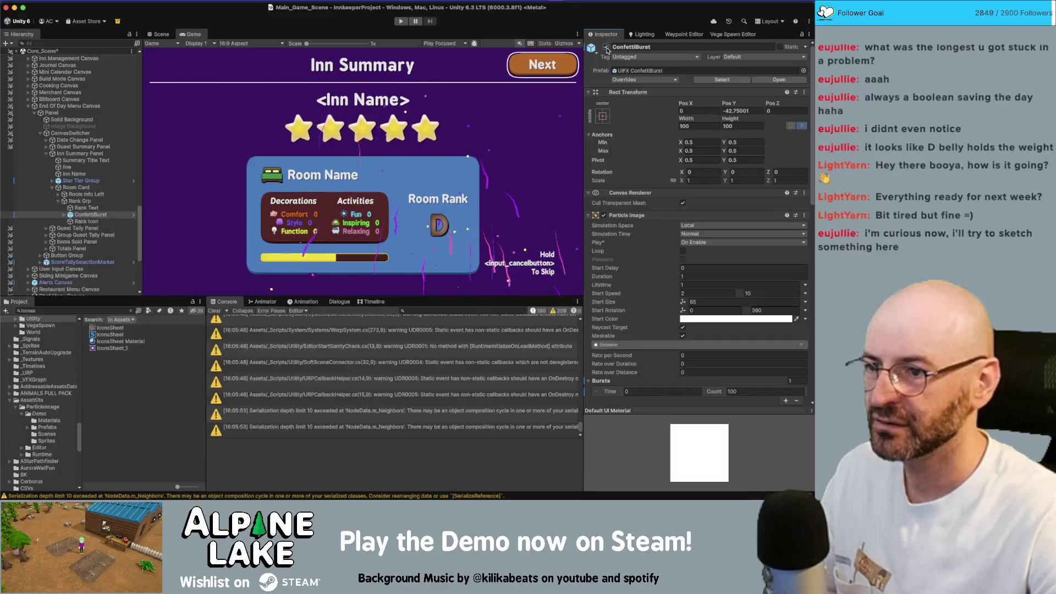
Replay the burst once more and expand ConfettiBurst in the Hierarchy
left_click(606, 47)
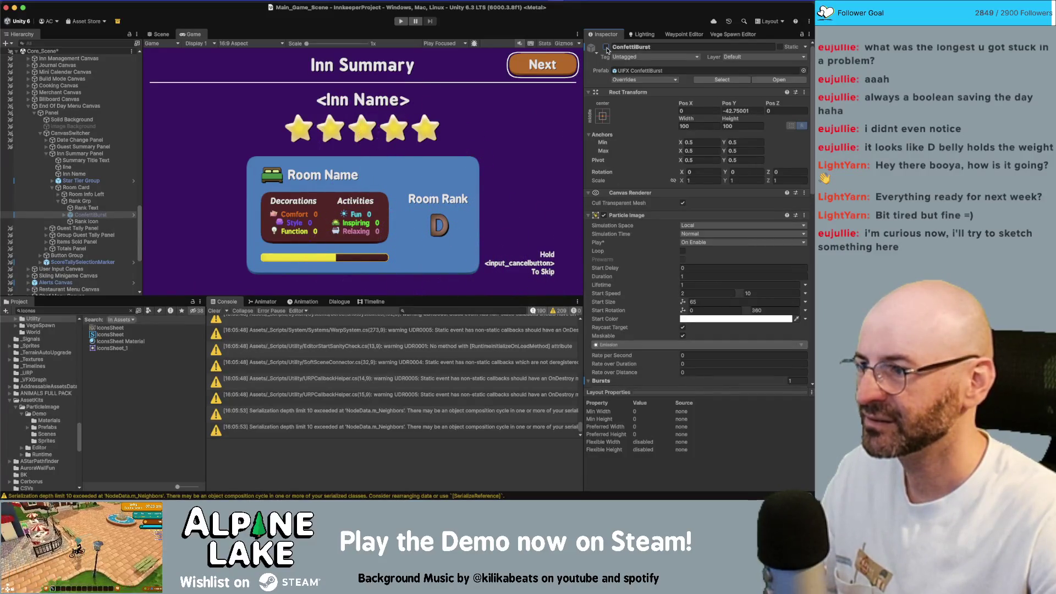
left_click(606, 48)
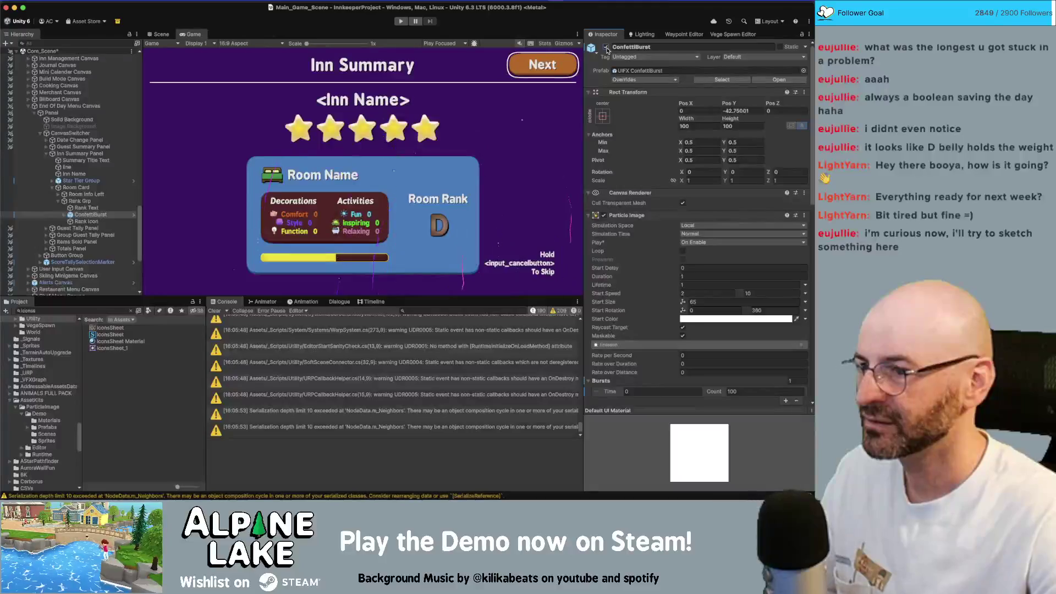
left_click(63, 215)
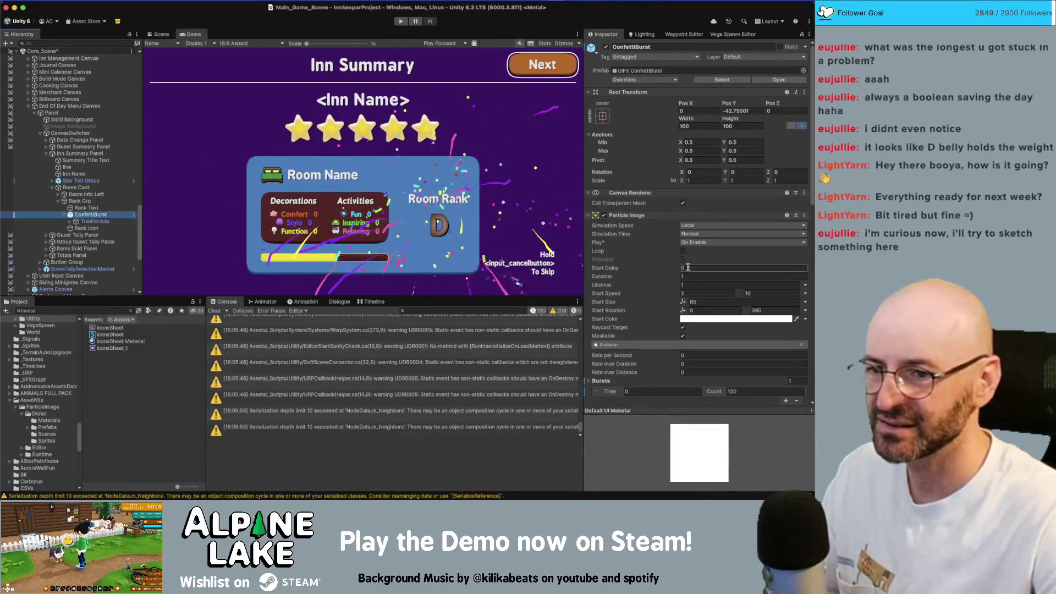
Set the confetti's Gravity Force to 0
scroll(688, 267, "down", 8)
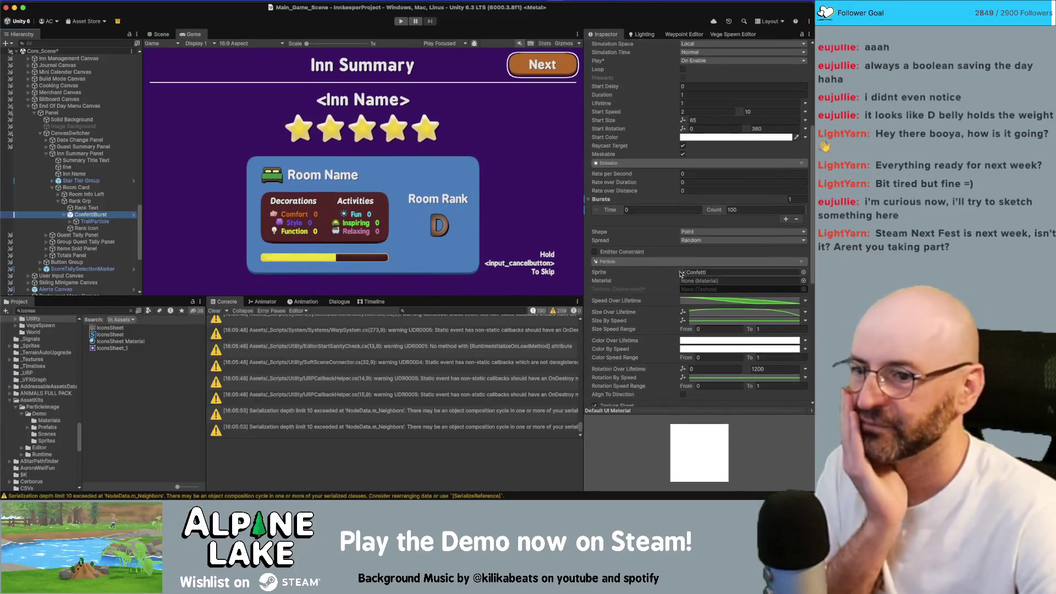
scroll(682, 273, "down", 1)
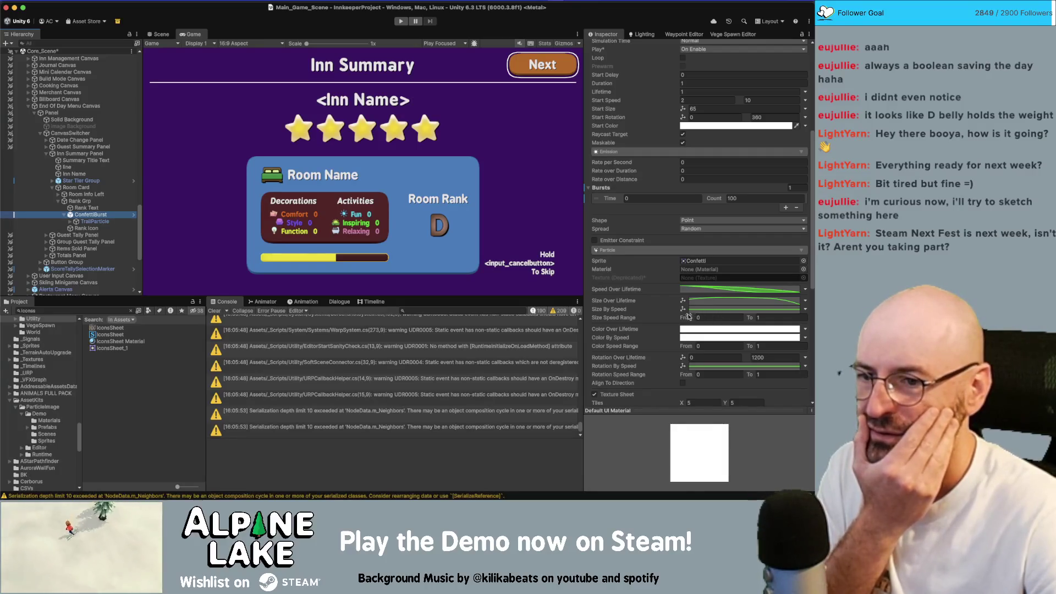
scroll(677, 322, "down", 3)
scroll(670, 325, "down", 15)
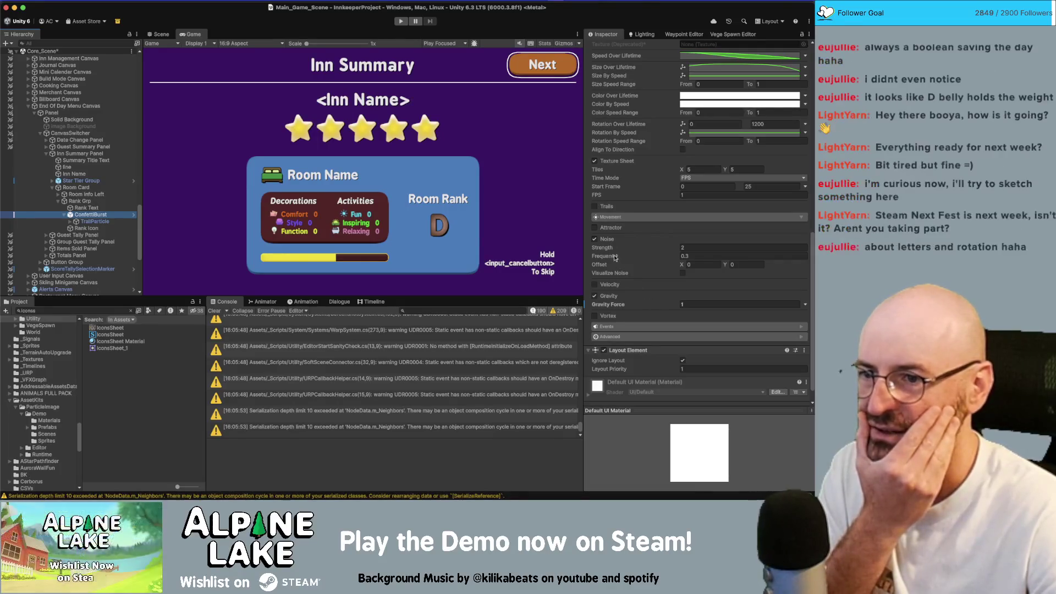
left_click(699, 303)
type("0")
Toggle ConfettiBurst off and on to replay it, then select its TrailParticle child
scroll(605, 45, "up", 15)
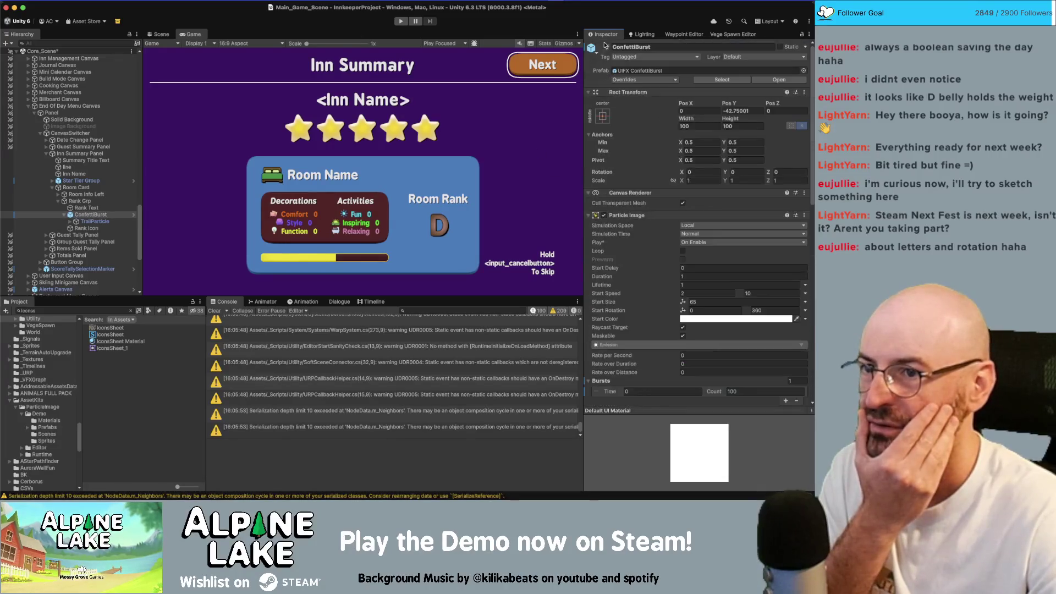
left_click(607, 47)
left_click(608, 48)
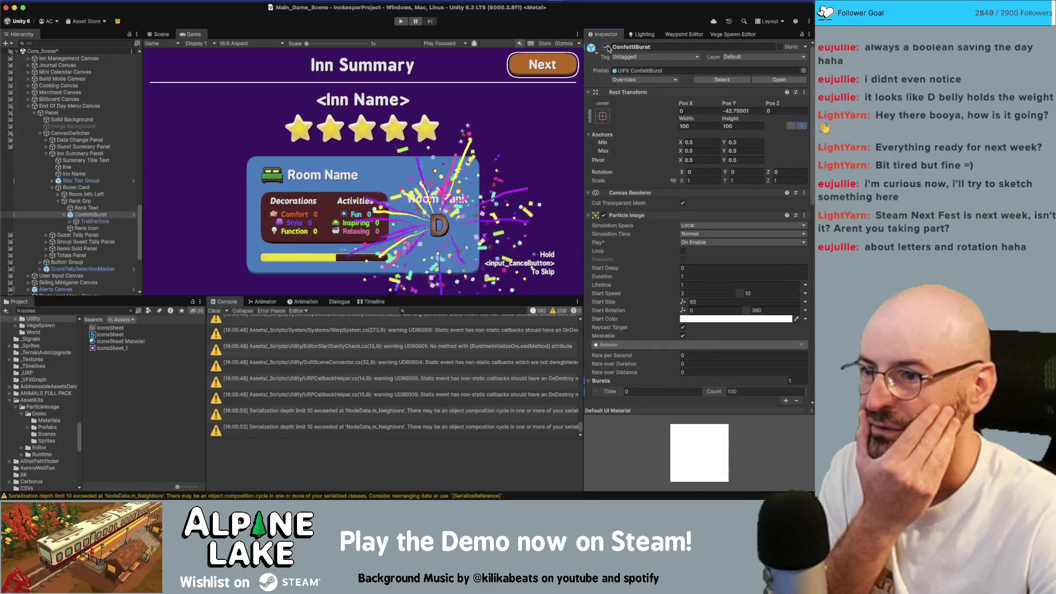
left_click(608, 47)
left_click(608, 47)
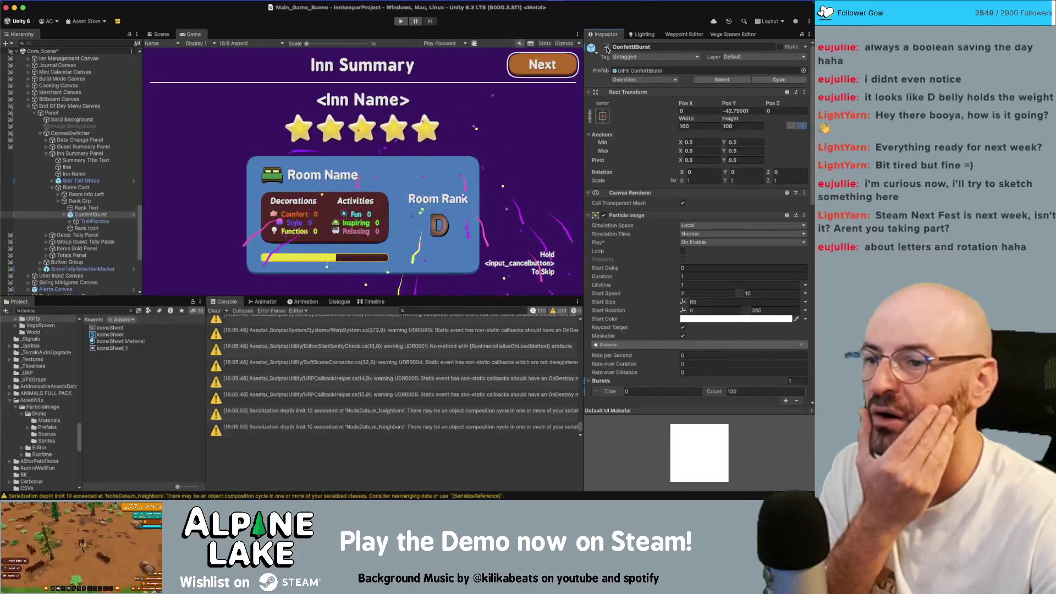
left_click(116, 221)
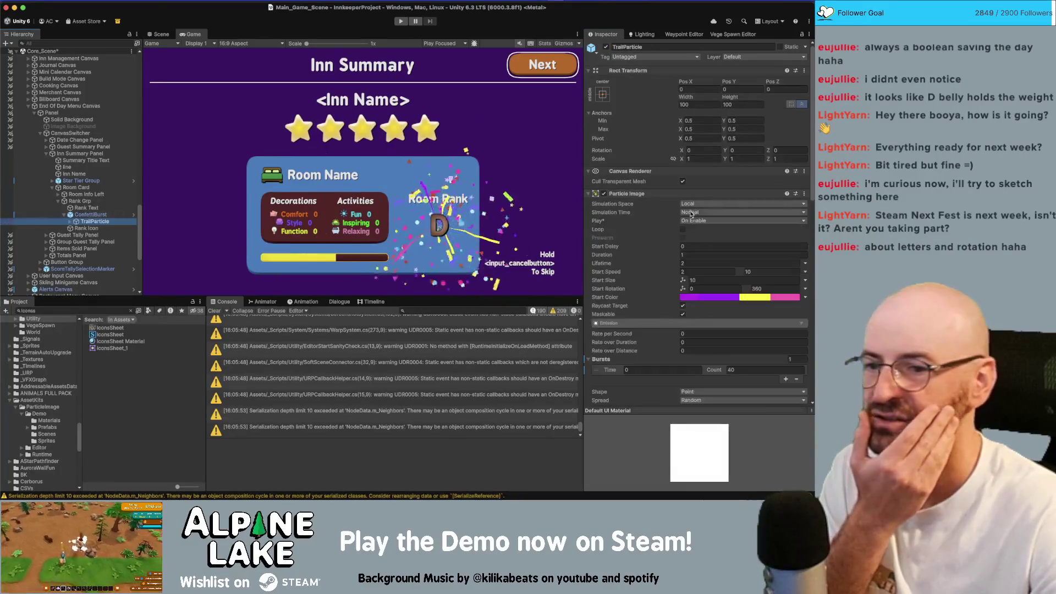
scroll(690, 254, "down", 10)
scroll(689, 254, "down", 5)
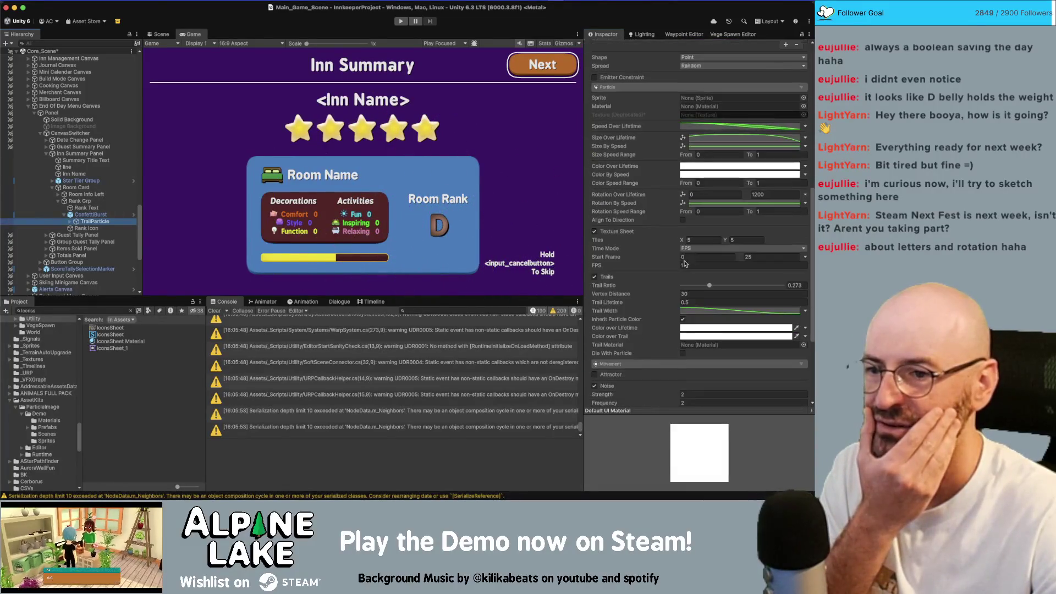
left_click(691, 356)
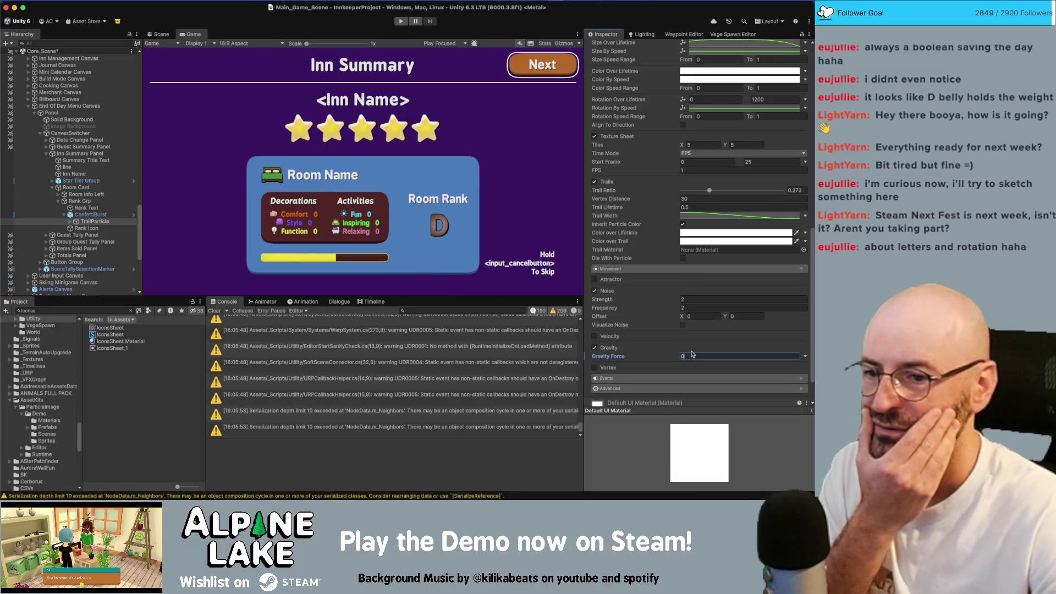
left_click(90, 215)
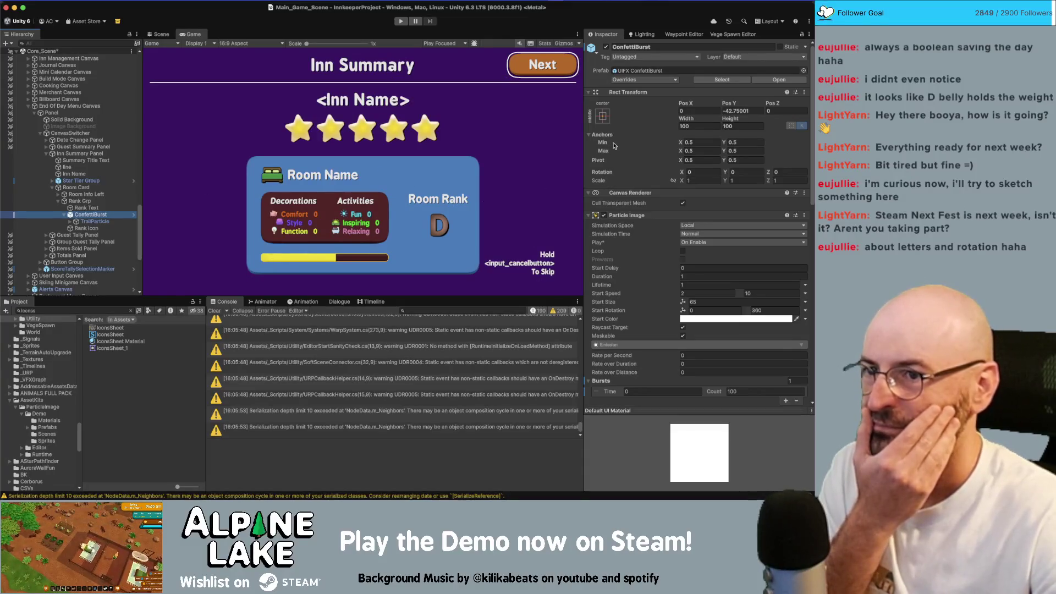
left_click(605, 48)
left_click(605, 47)
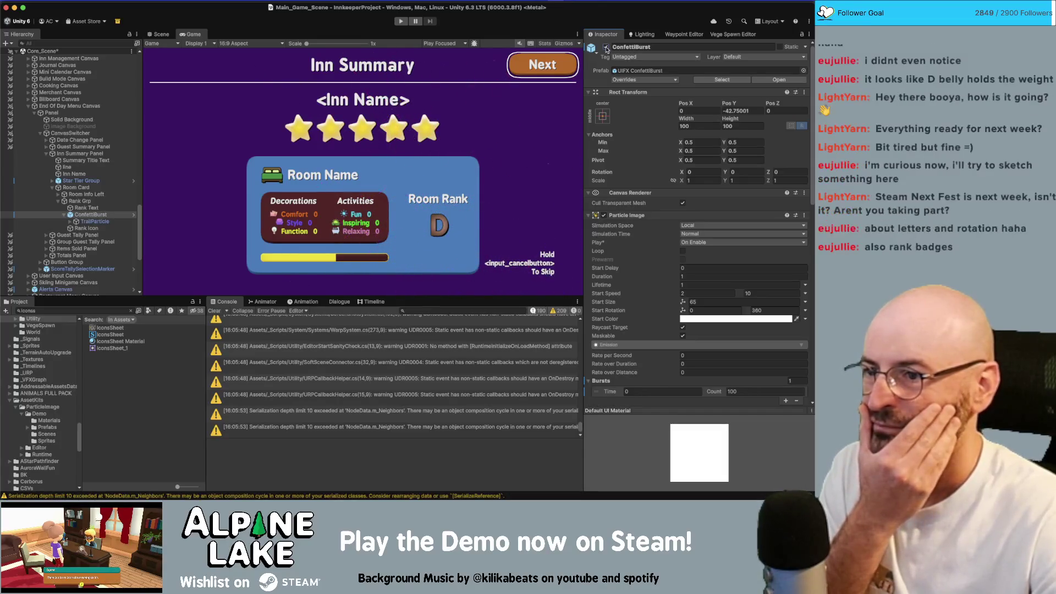
Select ConfettiBurst and replay its burst a few times
scroll(649, 188, "down", 10)
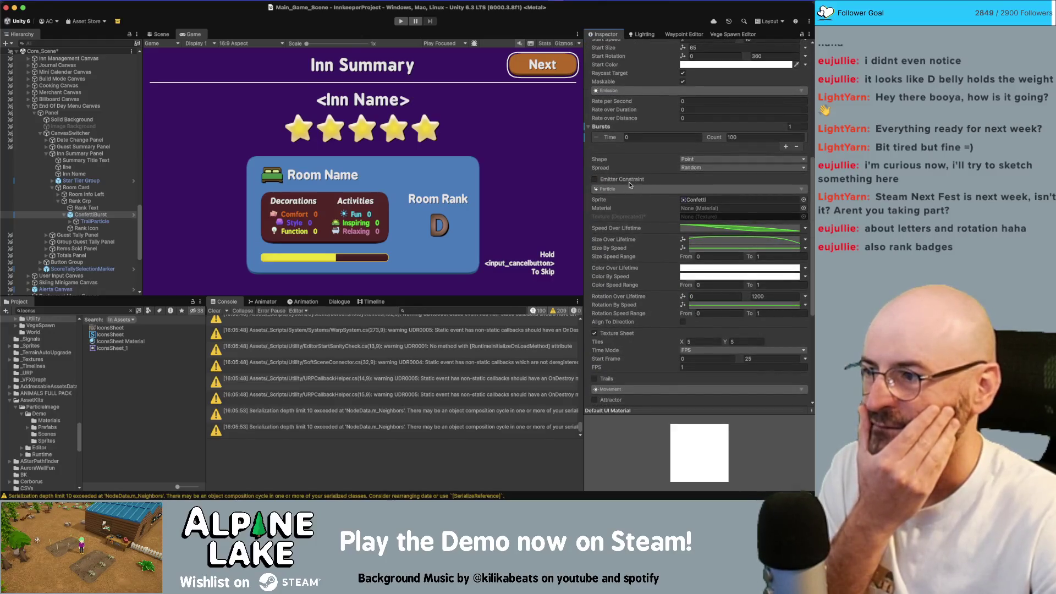
scroll(633, 190, "up", 4)
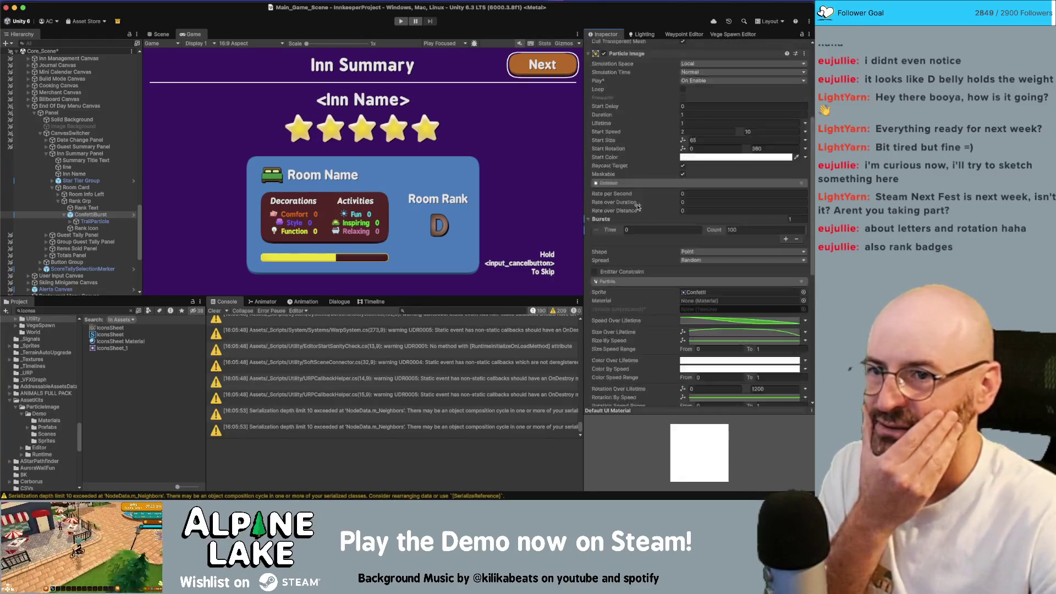
scroll(638, 206, "up", 5)
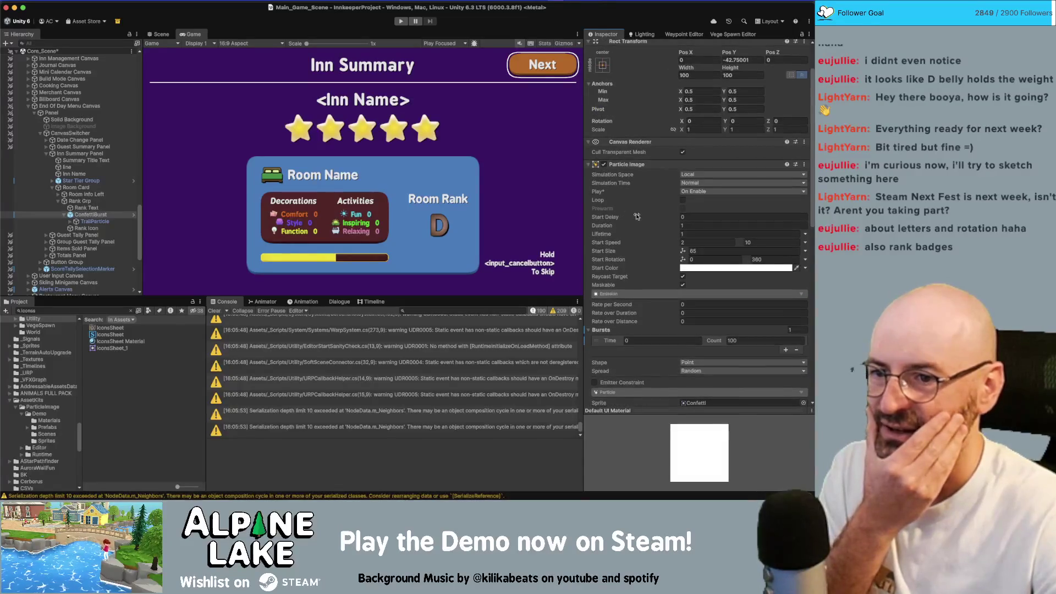
scroll(637, 214, "down", 5)
scroll(638, 218, "up", 1)
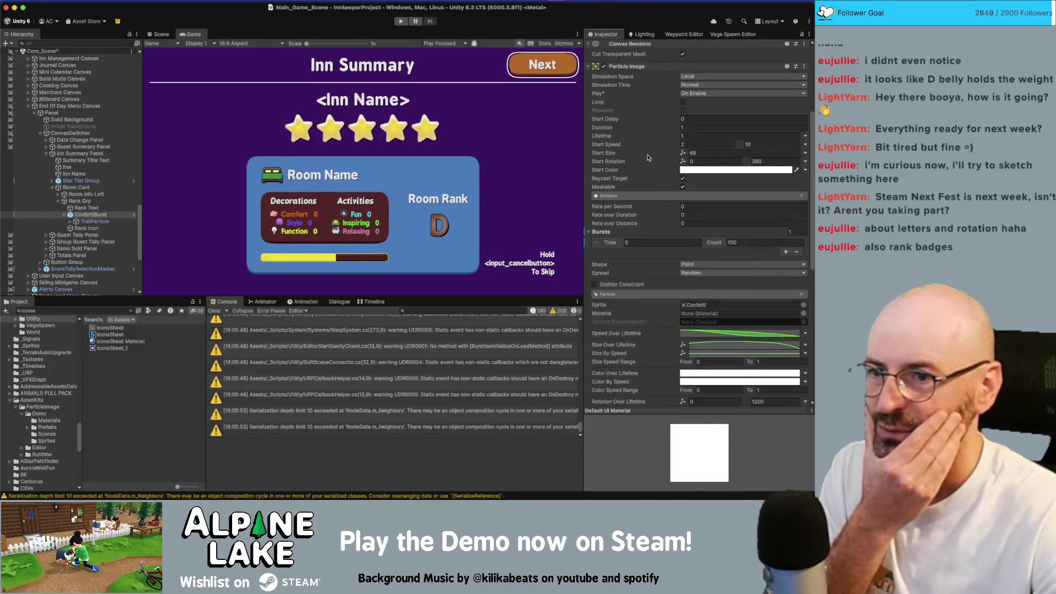
left_click(100, 222)
left_click(103, 216)
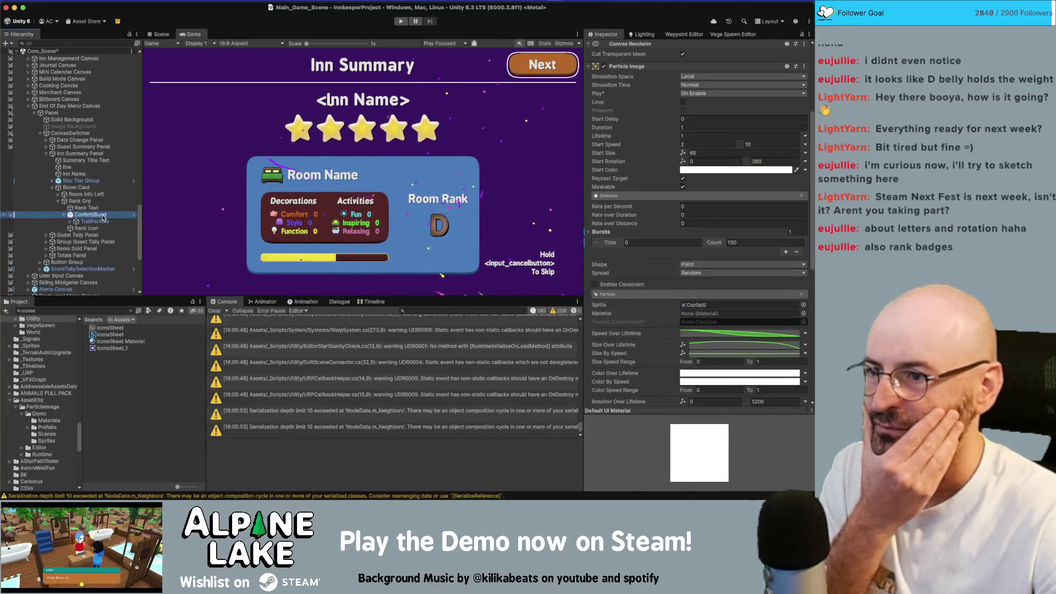
left_click(102, 218)
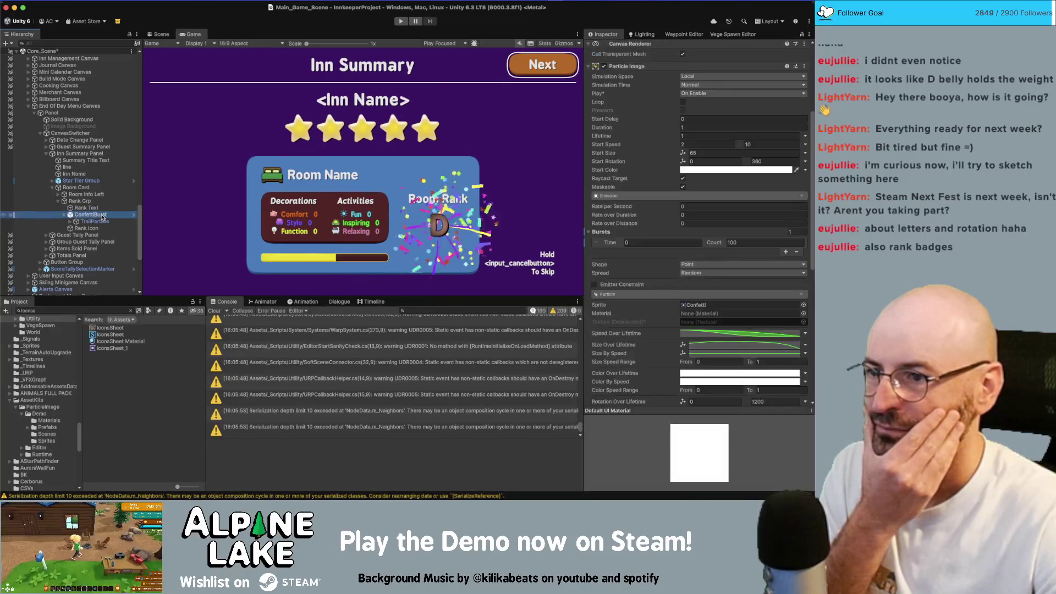
Set the confetti start speed to range from 1 to 6
left_click(705, 144)
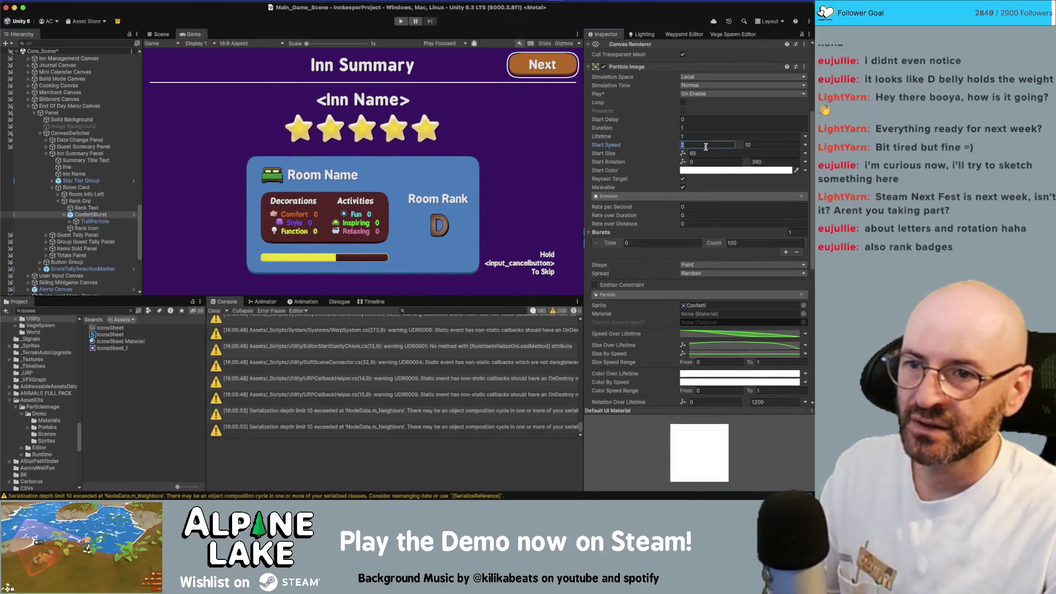
type("1")
left_click(769, 144)
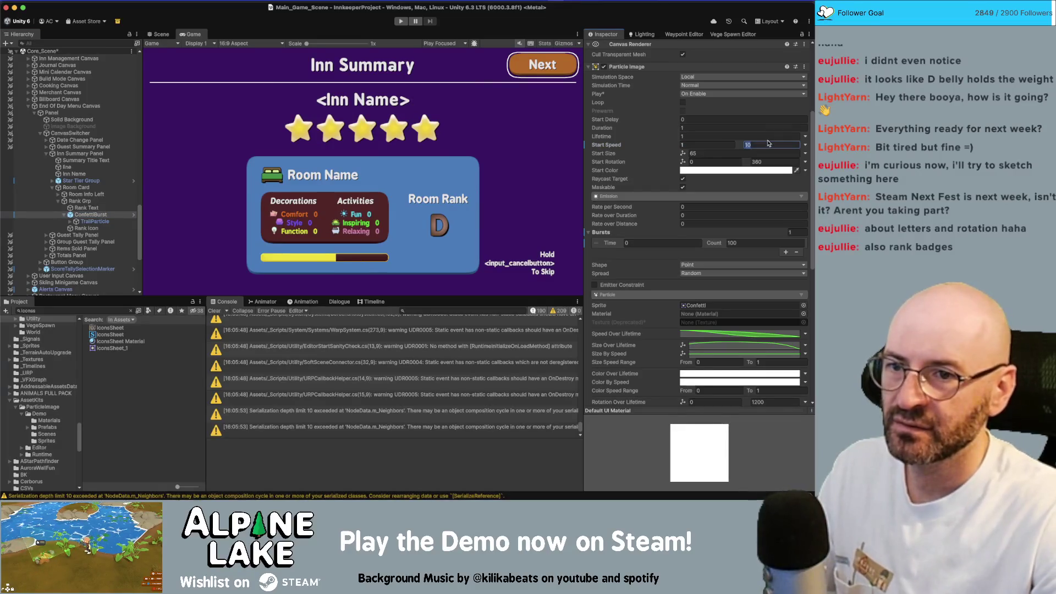
type("7")
type("6")
key("Return")
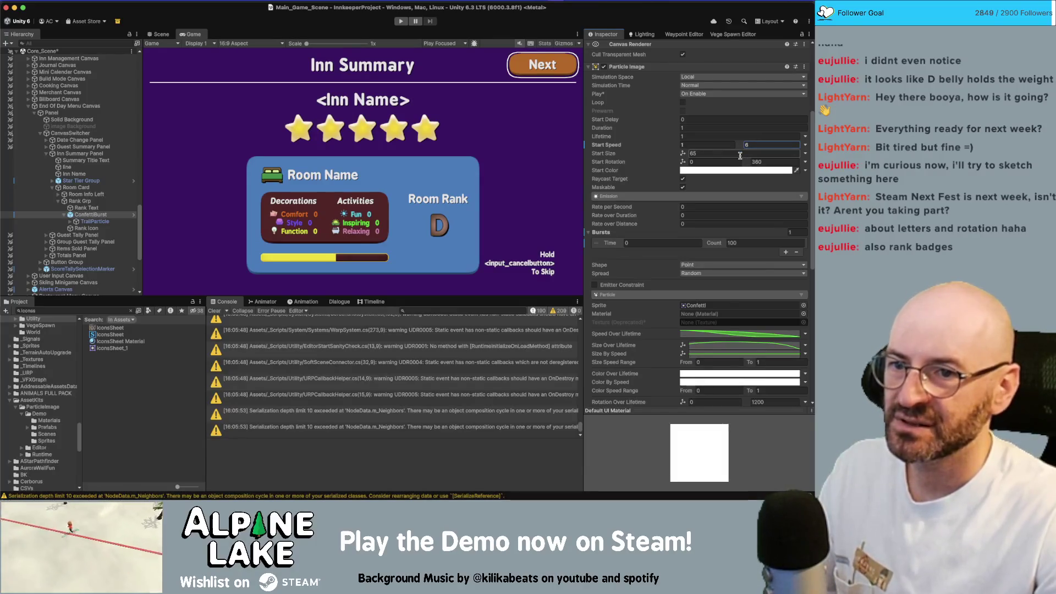
Set the burst count to 50 and tick Loop
left_click(744, 242)
type("50")
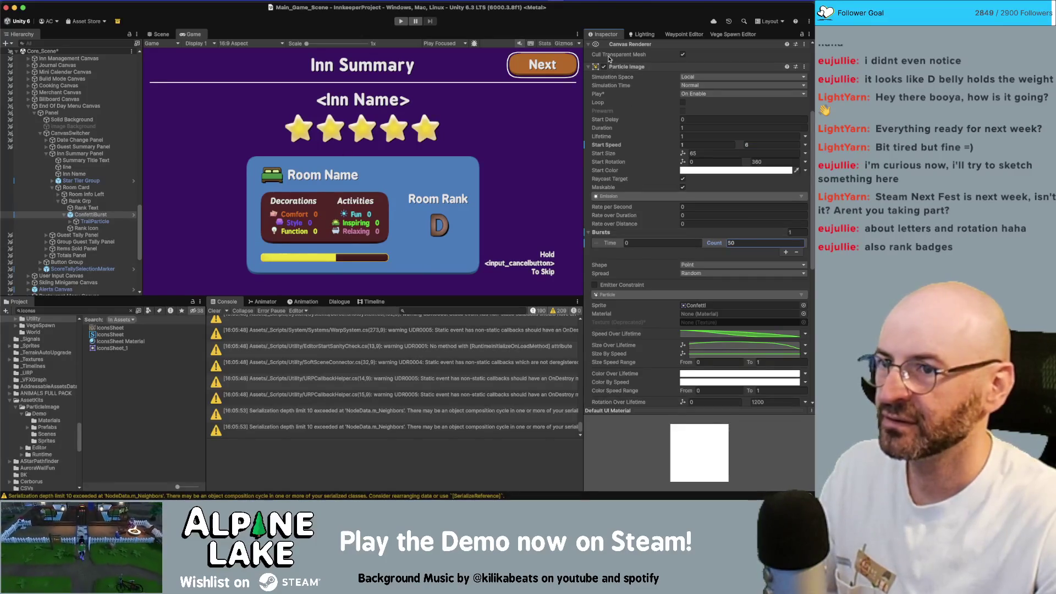
scroll(609, 59, "up", 5)
left_click(682, 250)
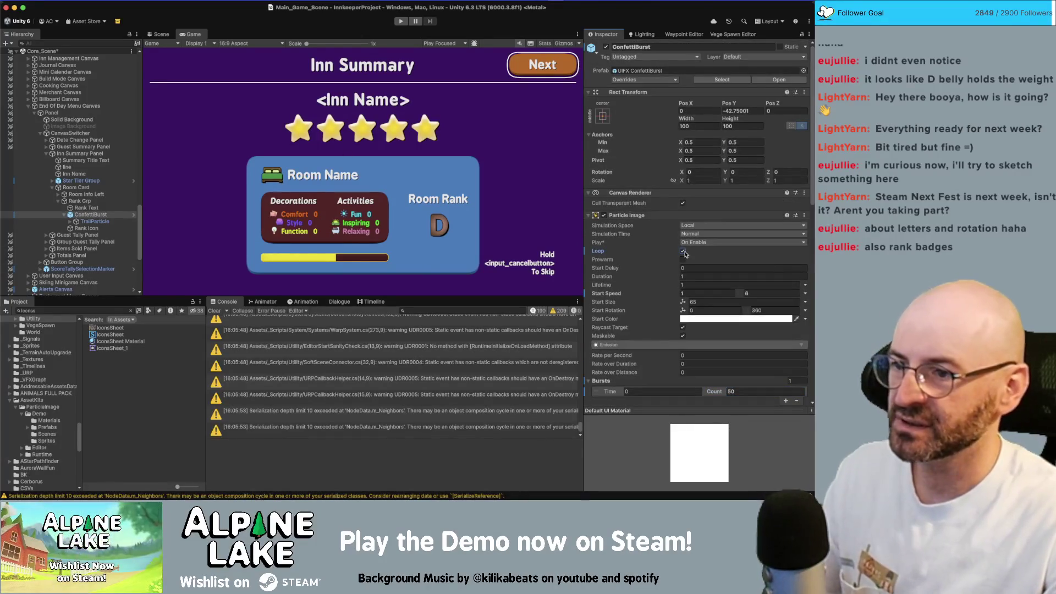
Enable the ConfettiBurst object and edit its noise strength
left_click(605, 48)
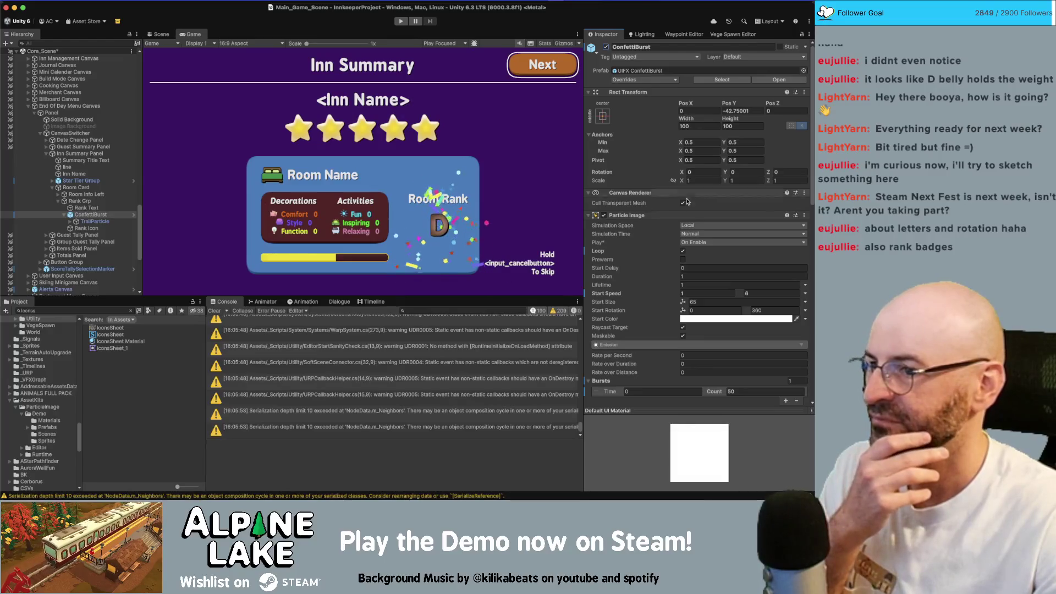
scroll(692, 227, "down", 5)
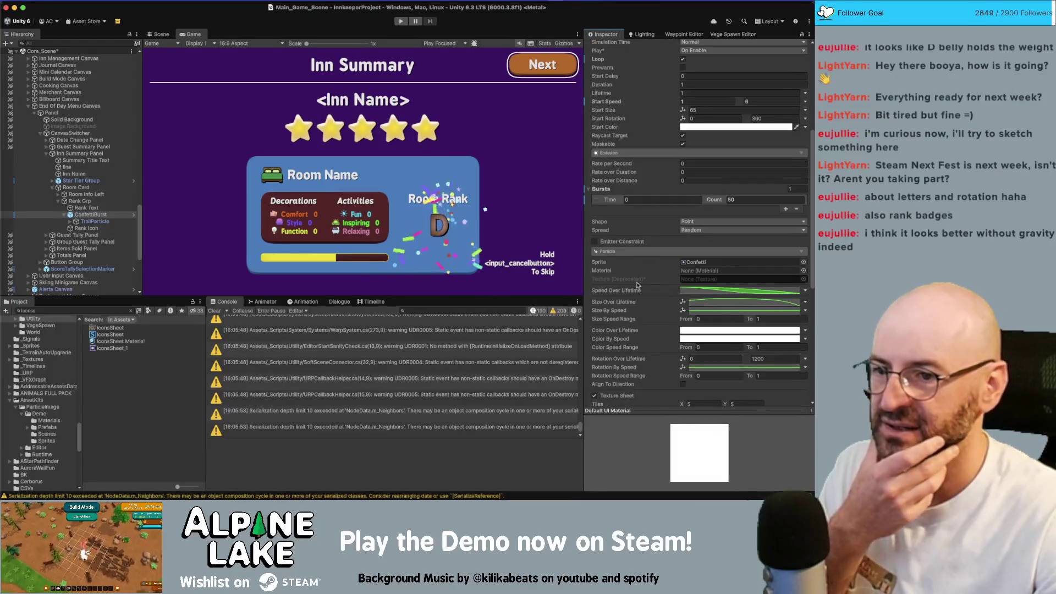
scroll(618, 273, "down", 5)
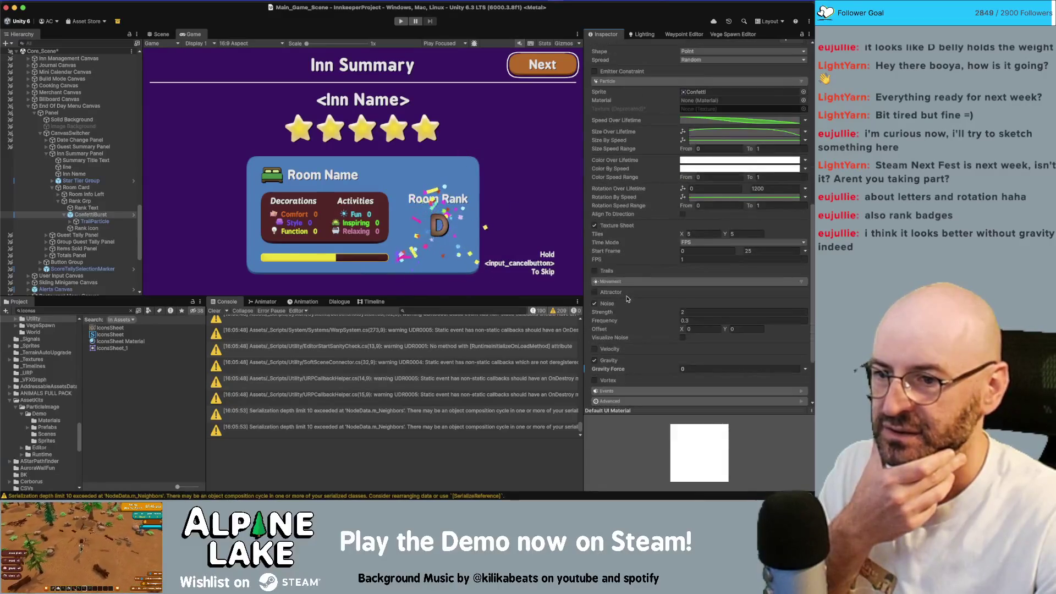
left_click(681, 312)
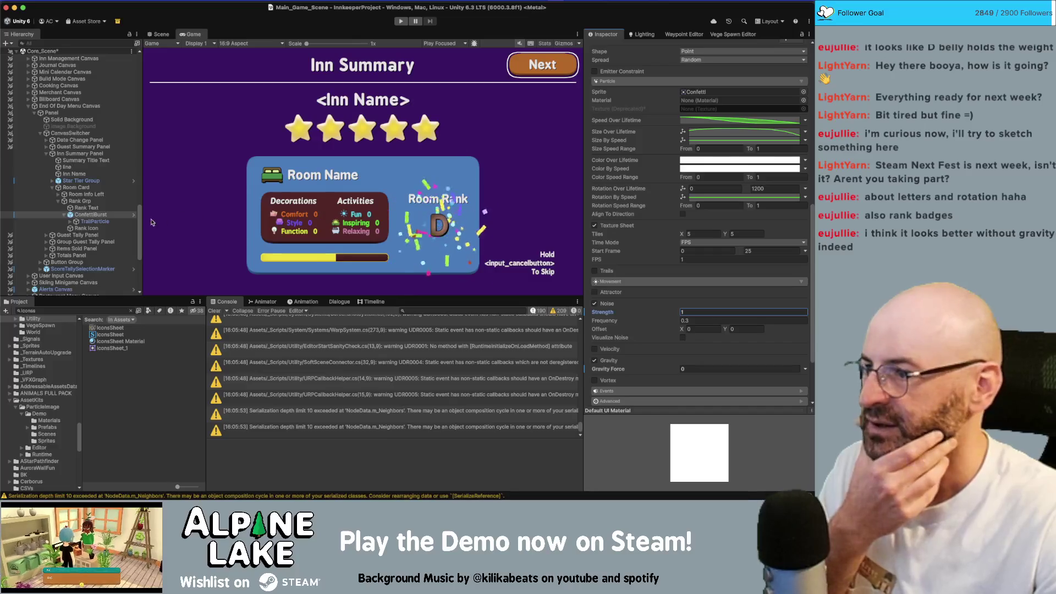
Set the TrailParticle Start Speed to a random range of 1 to 6
left_click(113, 222)
scroll(670, 212, "up", 10)
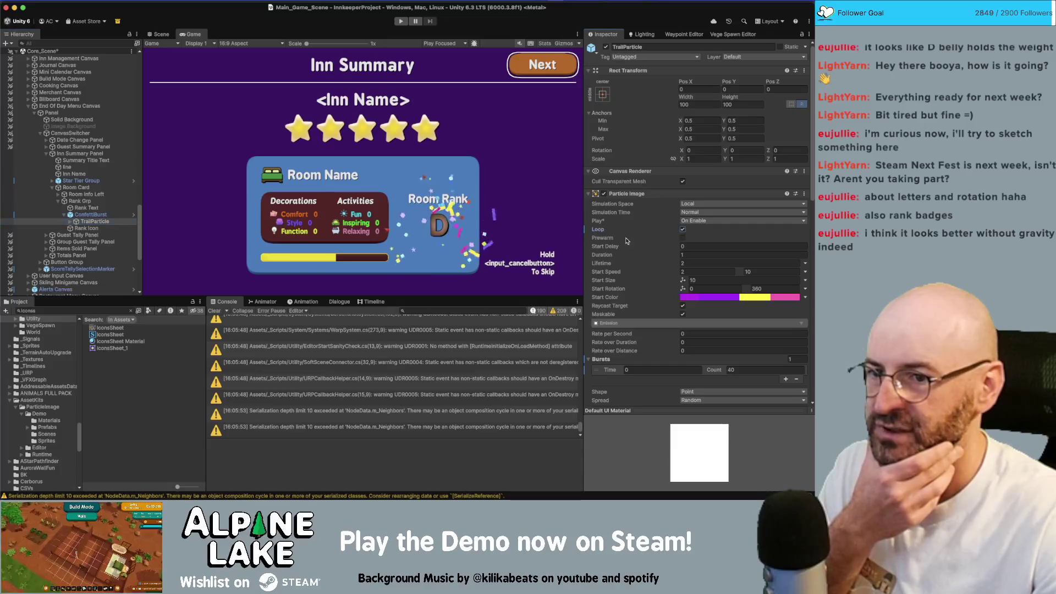
left_click(683, 229)
scroll(627, 239, "down", 2)
scroll(627, 240, "down", 1)
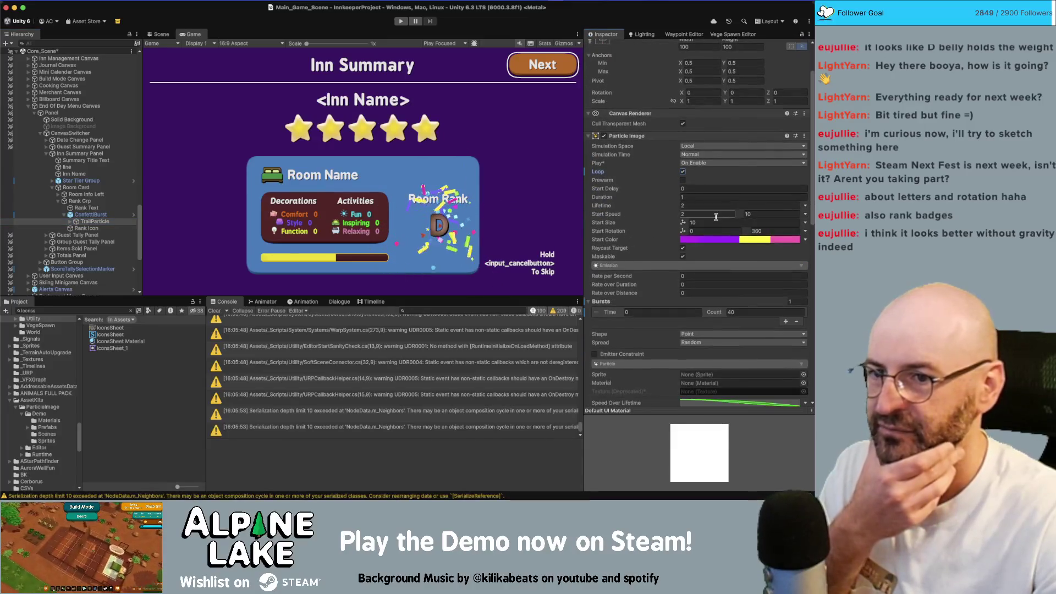
left_click(715, 215)
type("1")
left_click(760, 214)
type("6")
Turn off Loop on TrailParticle, then bring up the rank badge image results in Chrome
left_click(85, 215)
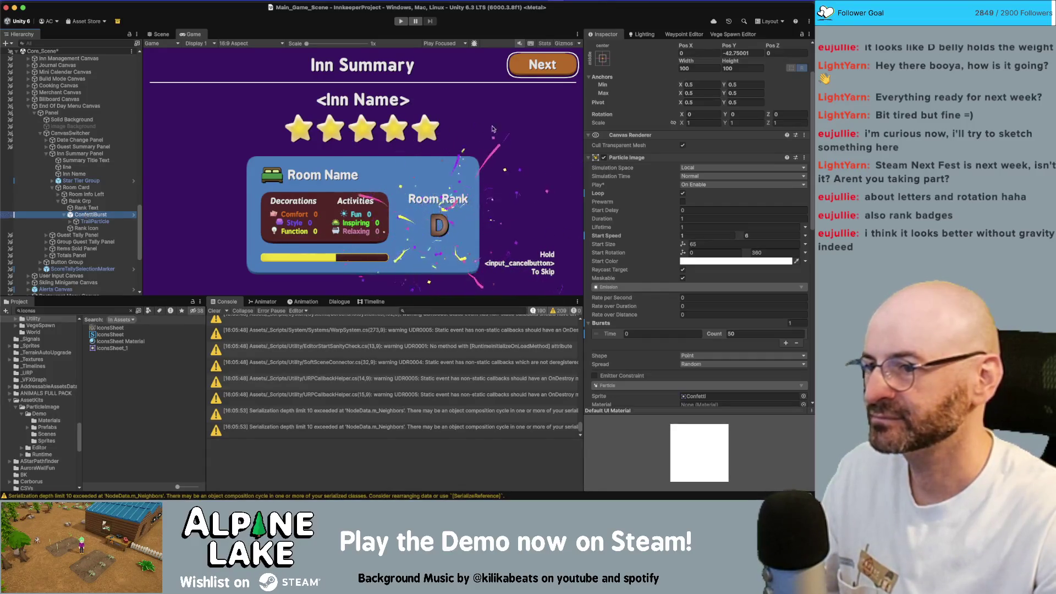
left_click(100, 221)
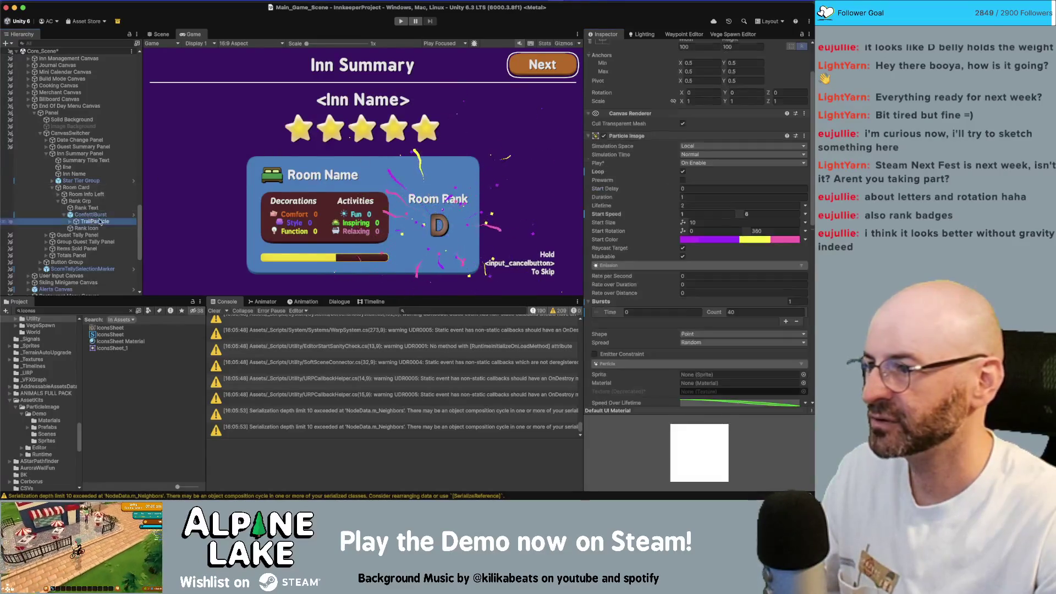
left_click(682, 172)
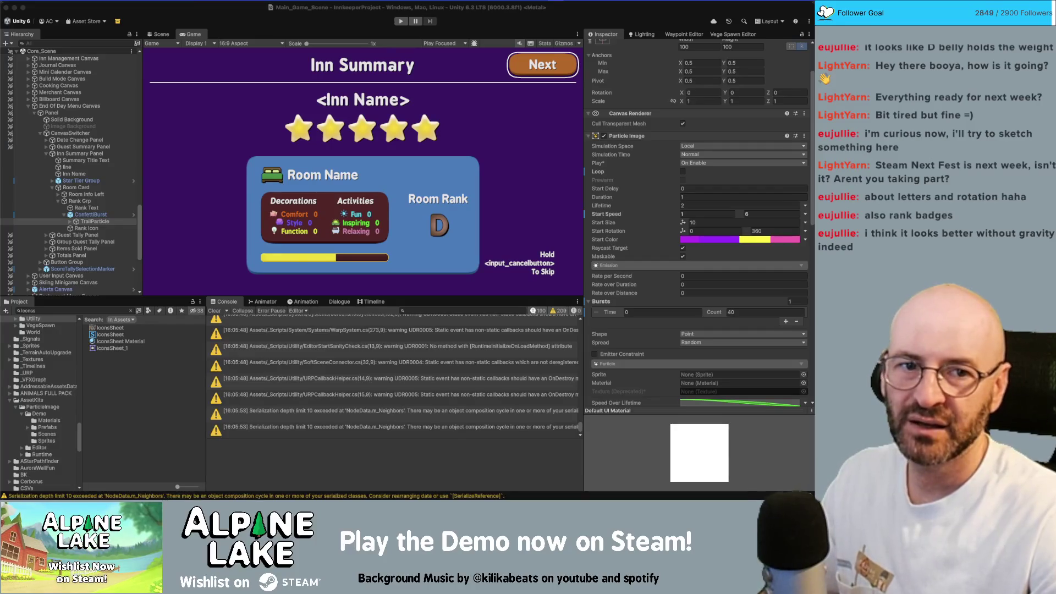
key("super+Tab")
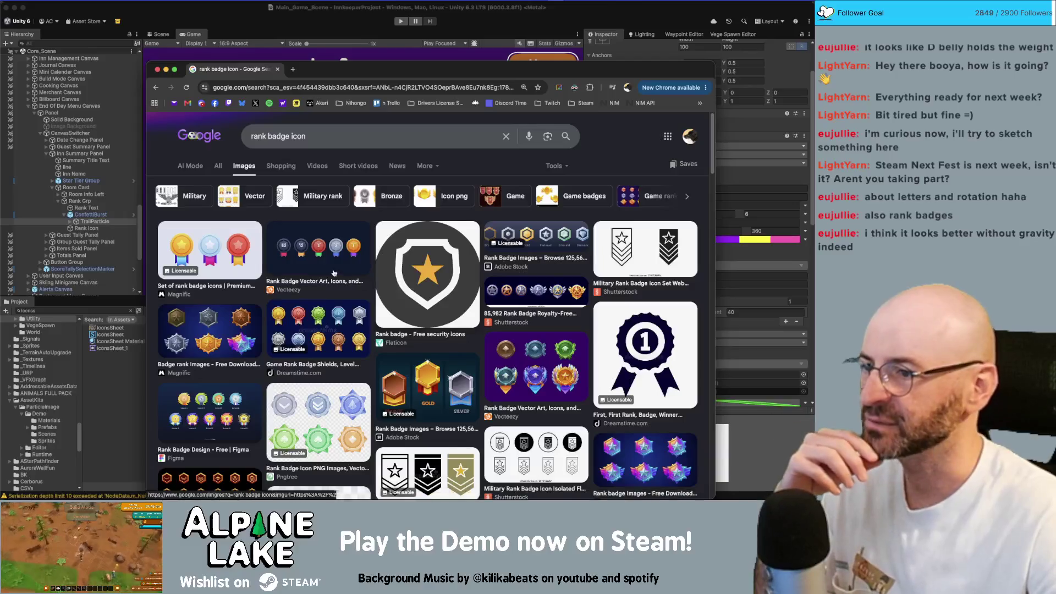
Browse the 'rank badge icon' image results for reference, then return to Photoshop
scroll(333, 273, "down", 6)
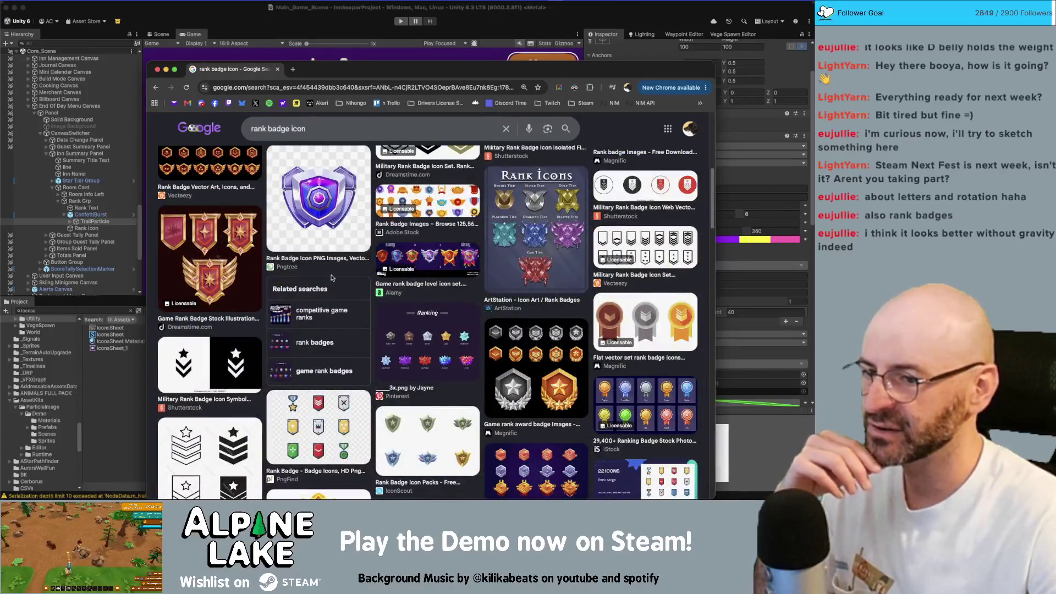
scroll(331, 277, "down", 2)
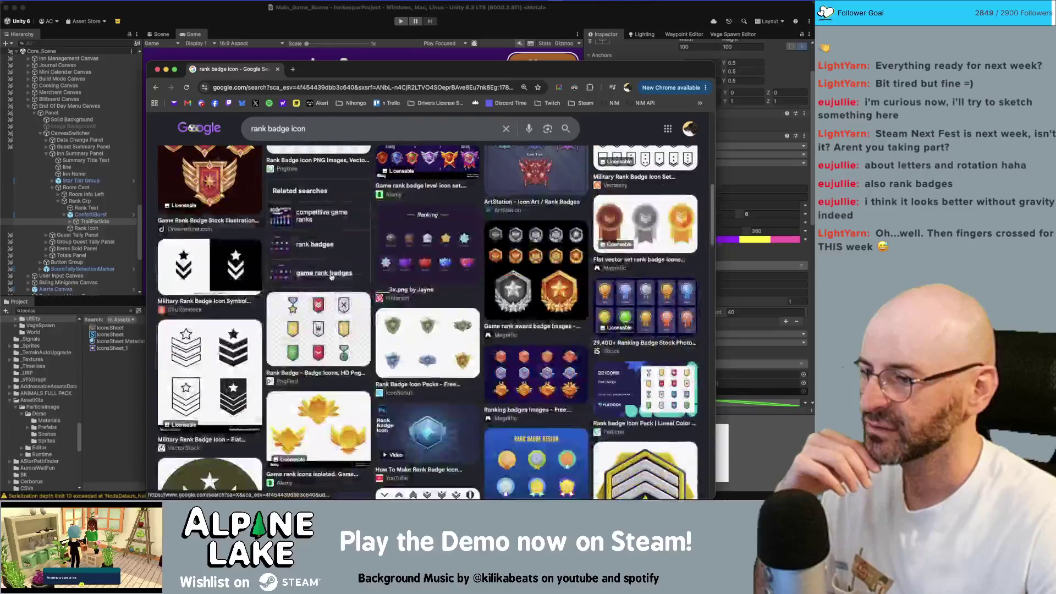
scroll(332, 277, "down", 1)
scroll(433, 323, "down", 1)
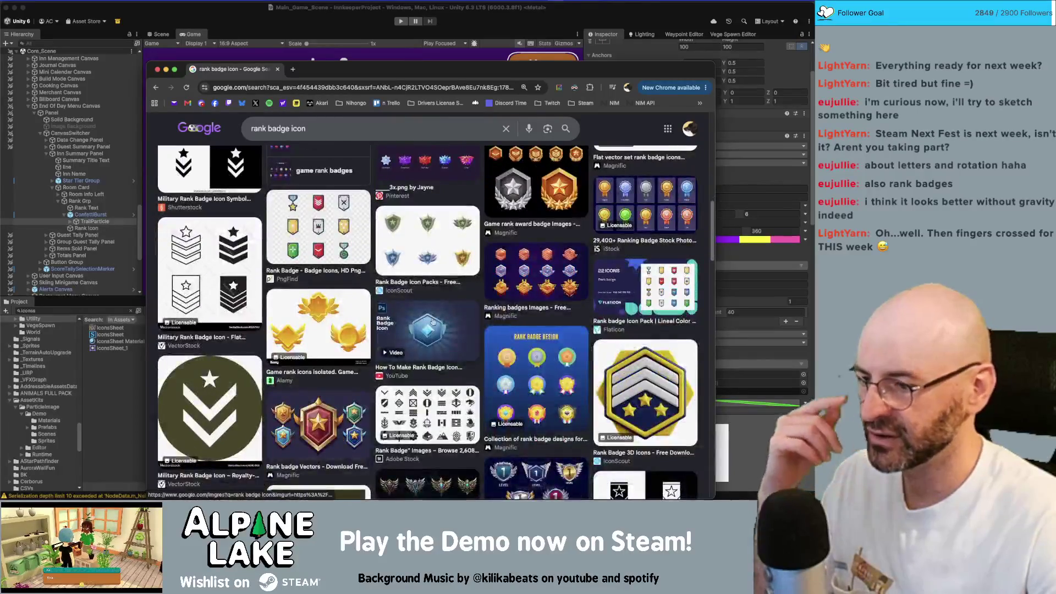
scroll(433, 322, "down", 6)
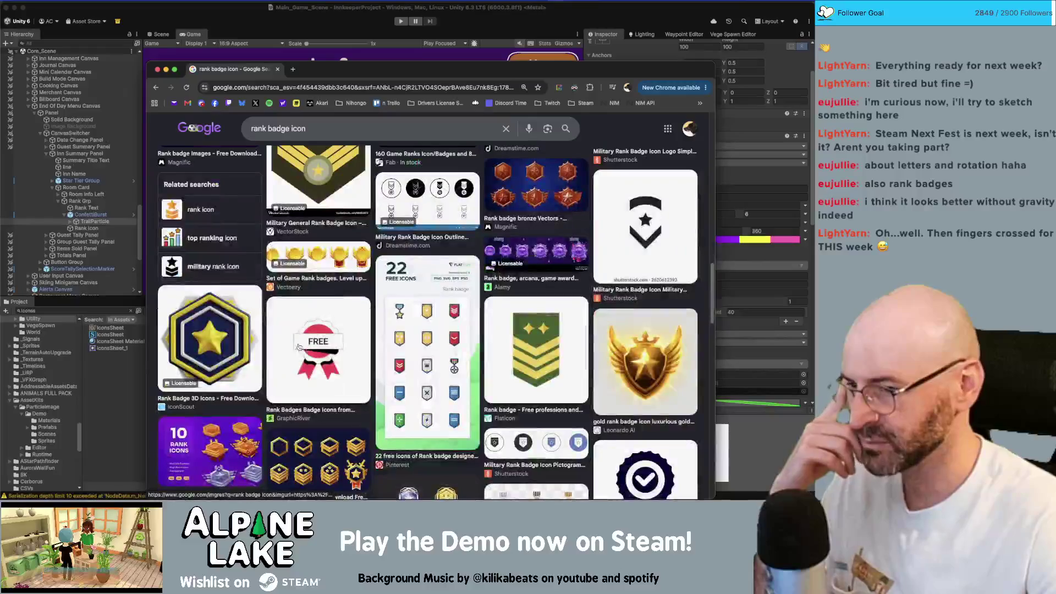
scroll(308, 349, "up", 10)
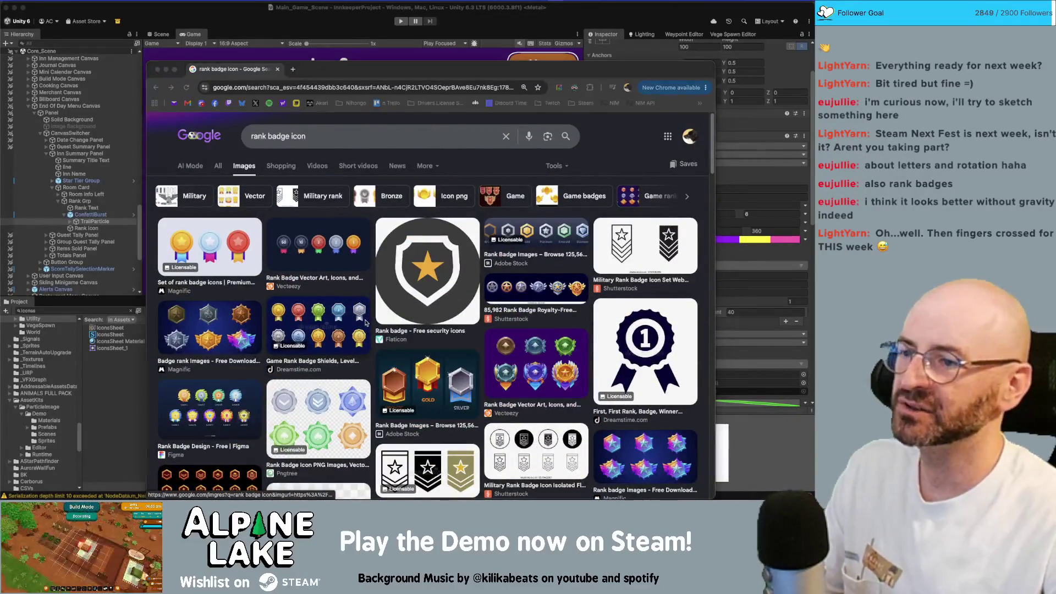
key("super+Tab")
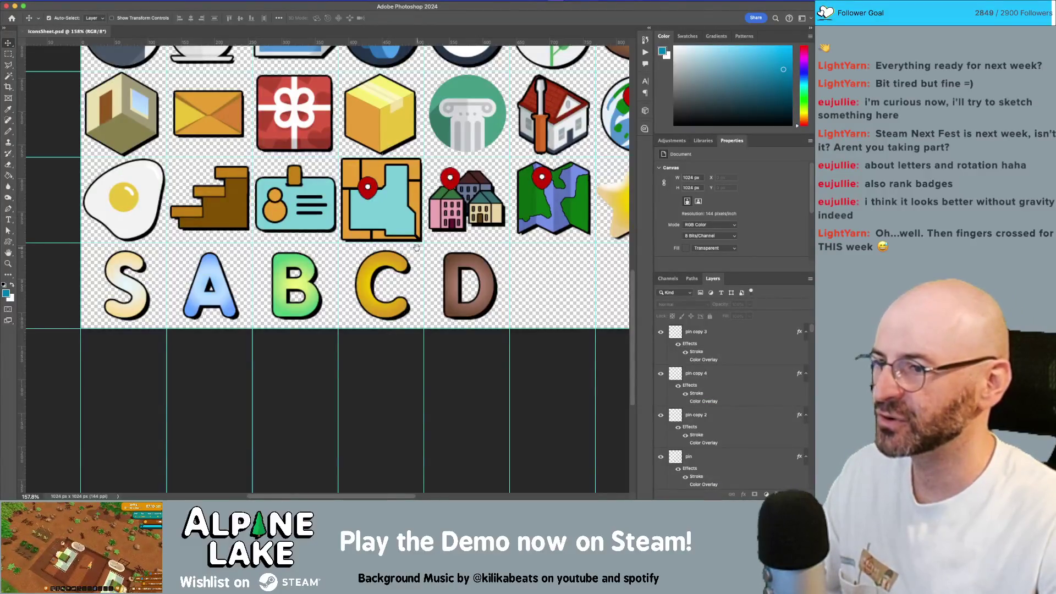
left_click_drag(417, 248, 355, 377)
key("z")
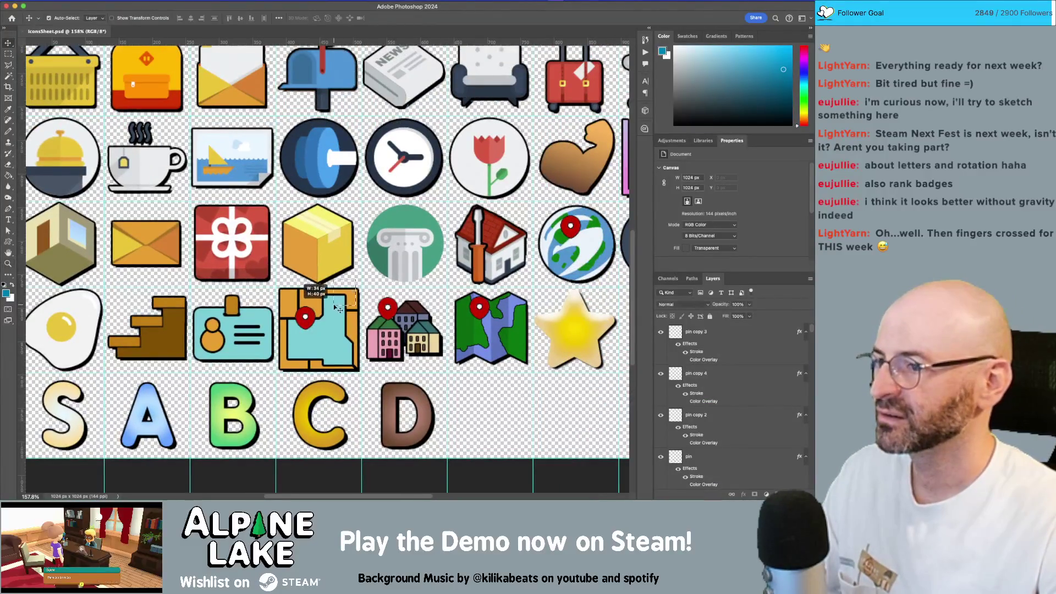
scroll(358, 269, "up", 5)
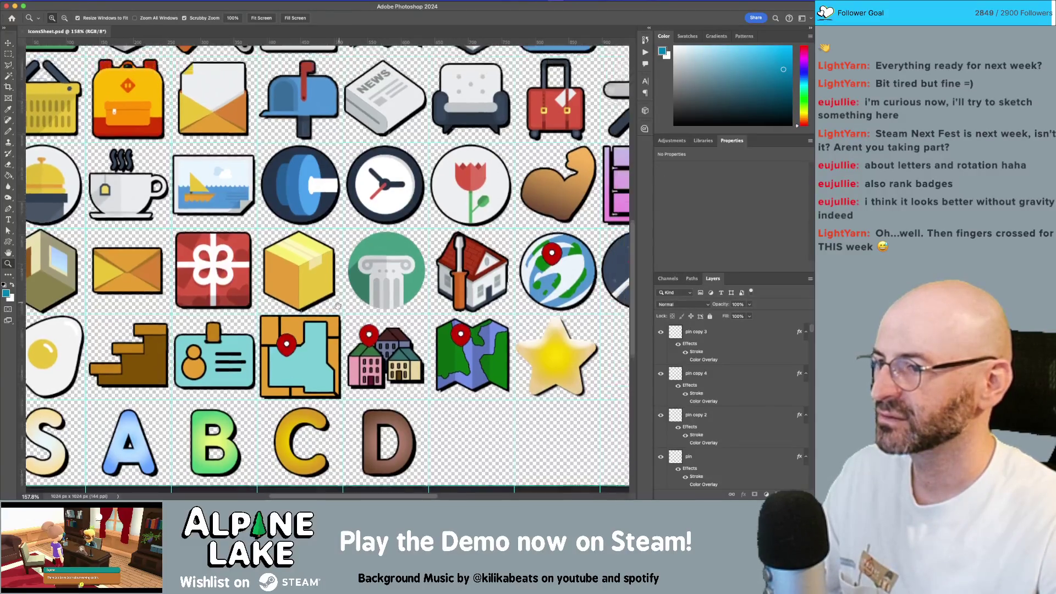
left_click_drag(357, 295, 347, 309)
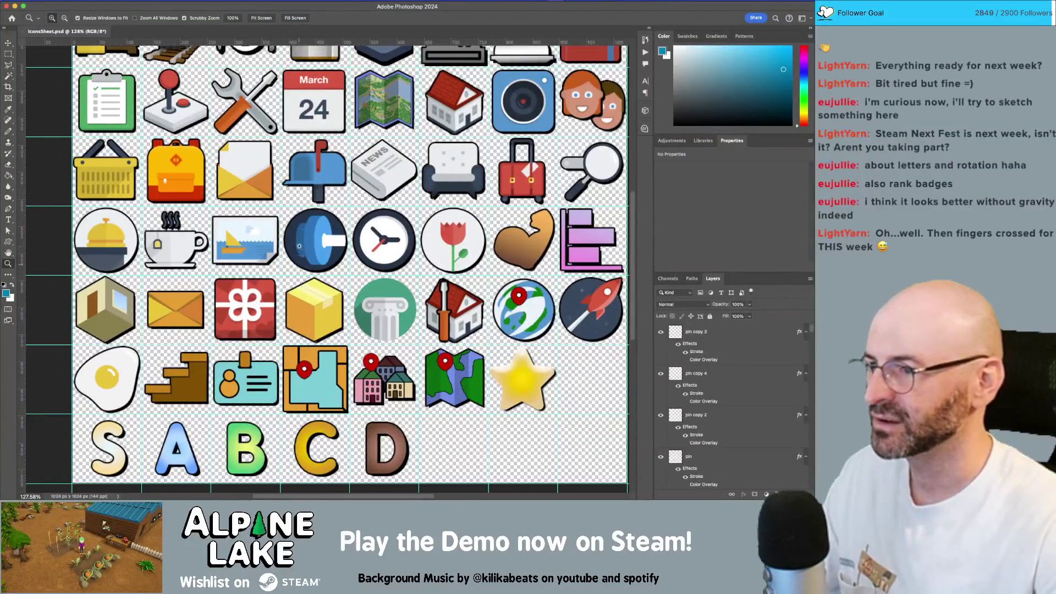
left_click(126, 299, "super")
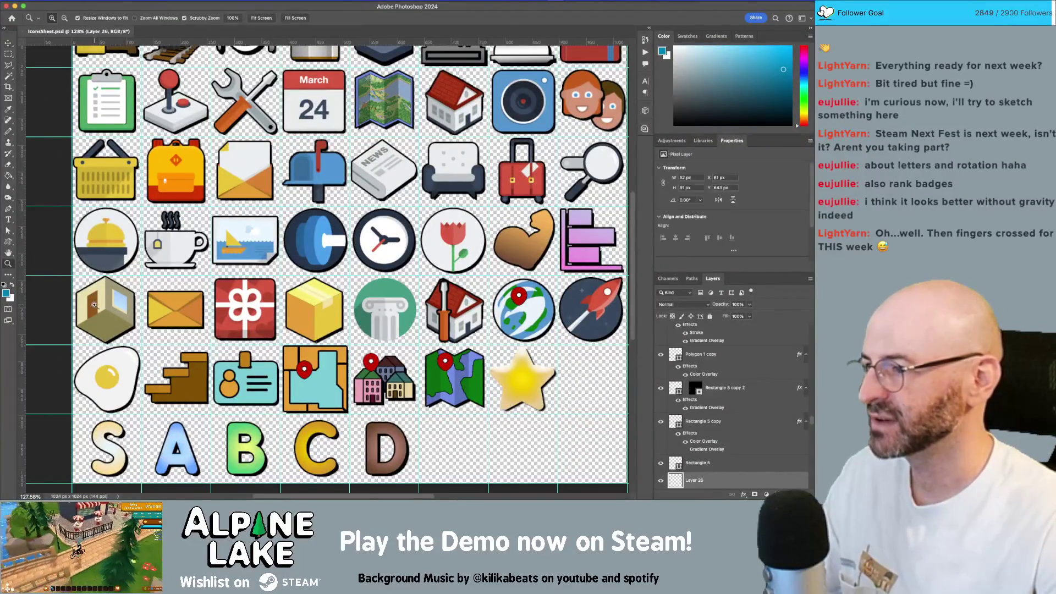
left_click_drag(96, 303, 143, 304)
left_click_drag(154, 431, 286, 280)
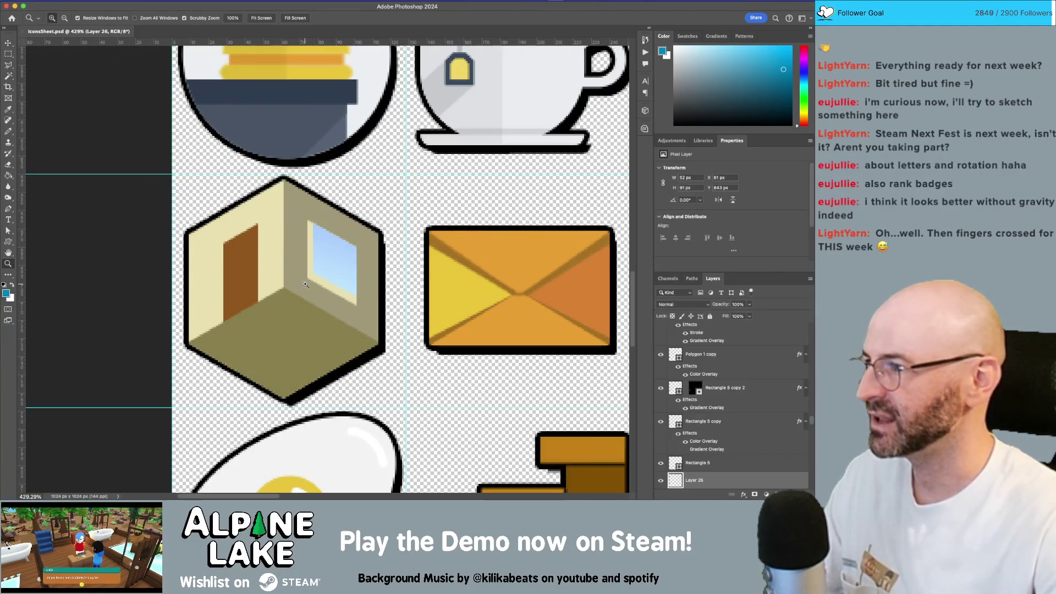
mouse_move(286, 178)
left_mouse_down()
mouse_move(264, 158)
mouse_move(275, 220)
mouse_move(366, 403)
mouse_move(354, 367)
mouse_move(369, 202)
left_mouse_up()
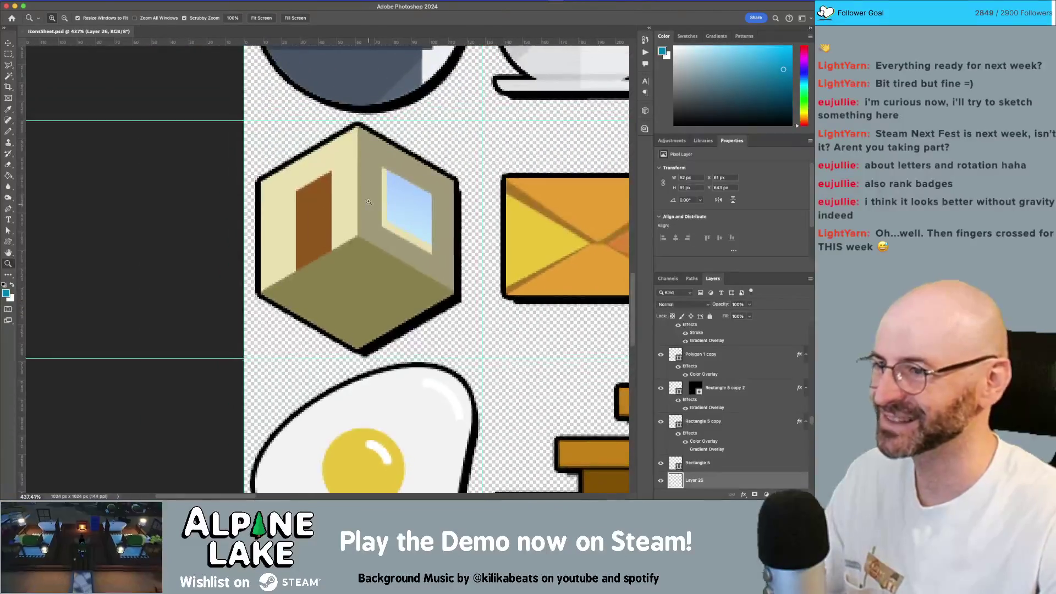
mouse_move(373, 251)
left_mouse_down()
mouse_move(344, 286)
mouse_move(329, 277)
left_mouse_up()
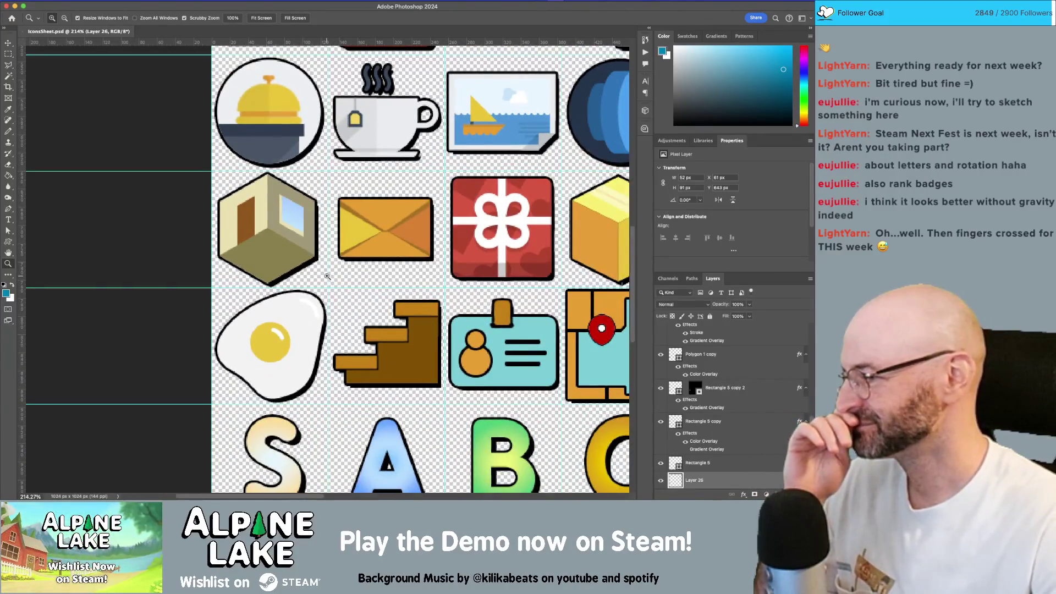
mouse_move(327, 276)
left_mouse_down()
mouse_move(370, 298)
mouse_move(342, 290)
left_mouse_up()
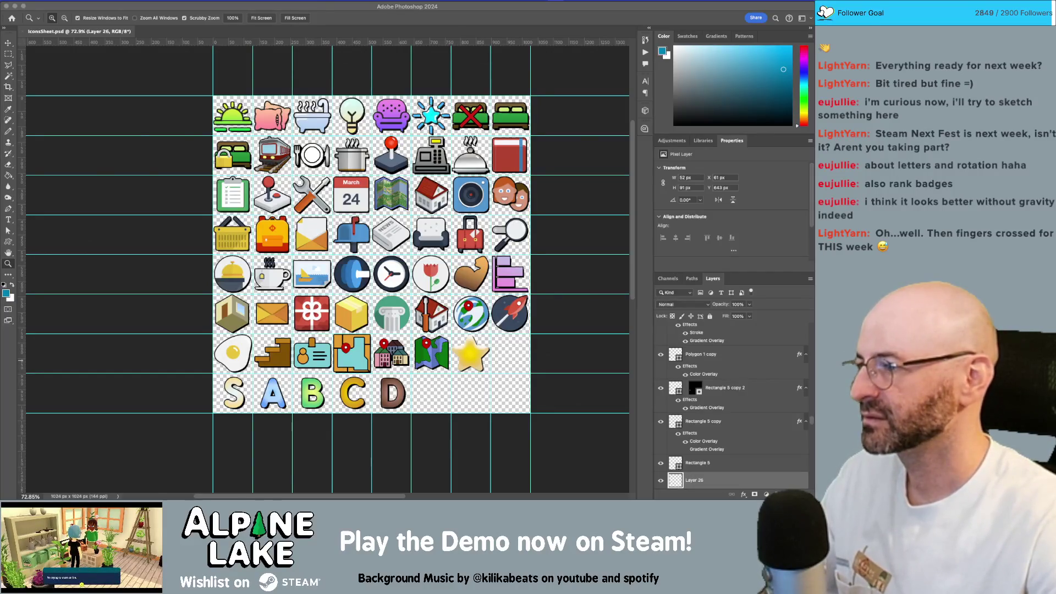
key("super+Tab")
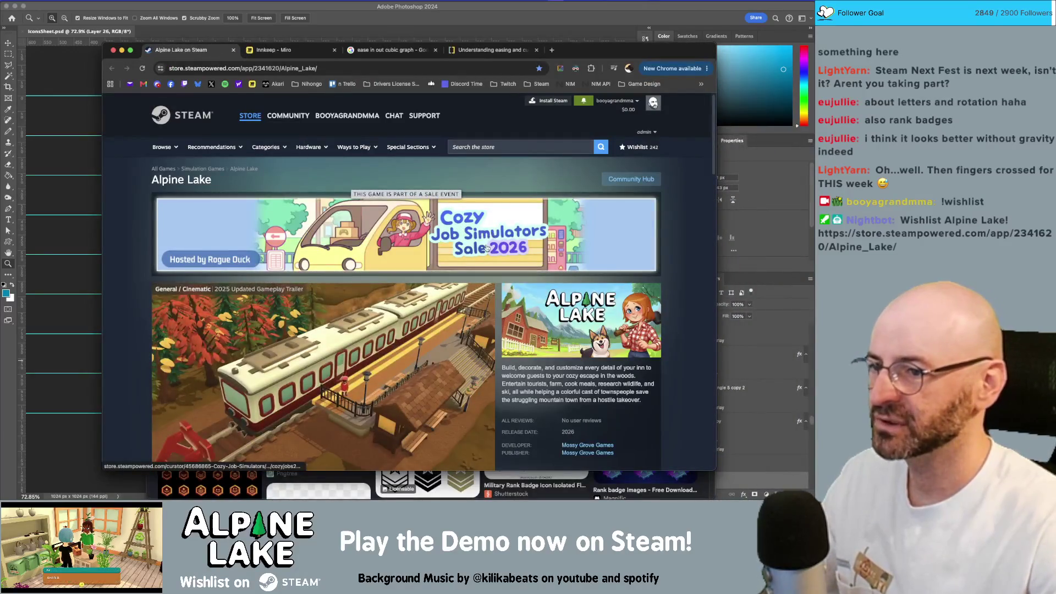
Show the Alpine Lake Demo's review history graph on Steam, then return to Photoshop
scroll(493, 252, "down", 1)
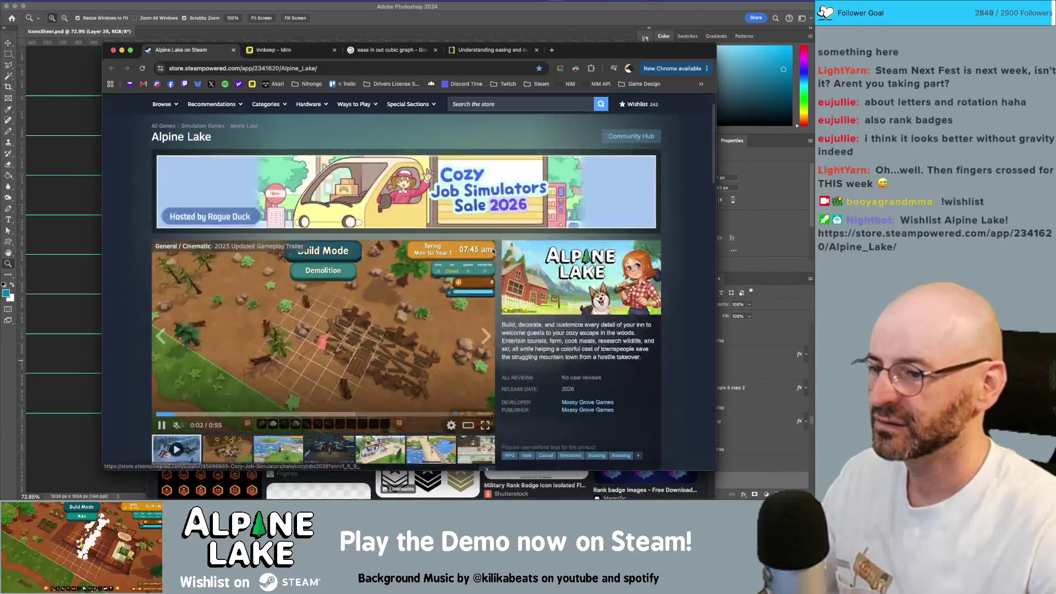
scroll(493, 252, "down", 5)
scroll(440, 192, "up", 5)
left_click(401, 67)
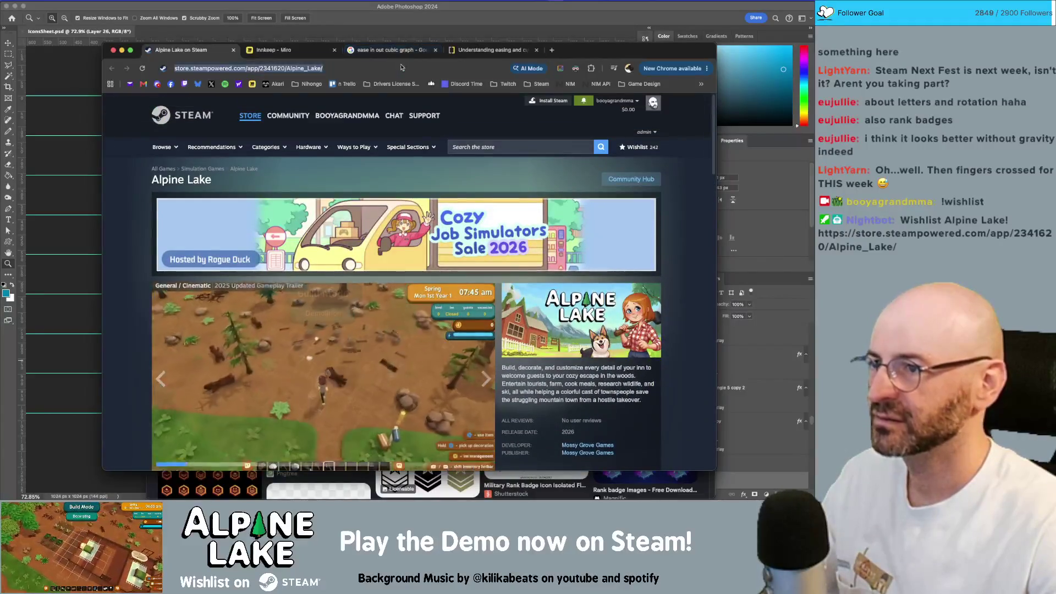
type("de")
key("Escape")
scroll(567, 303, "down", 15)
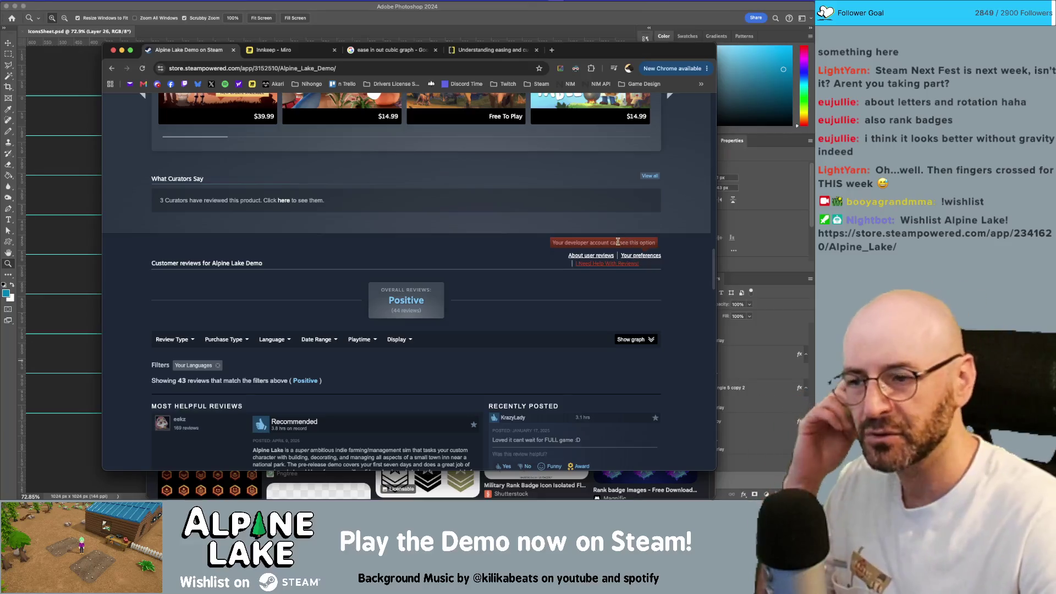
left_click(633, 339)
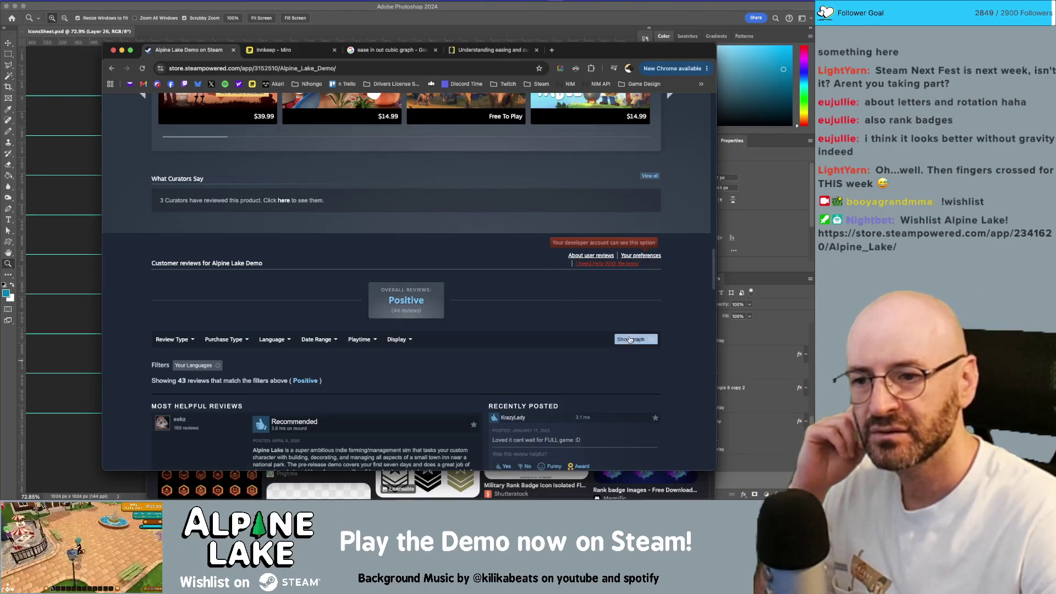
scroll(647, 330, "down", 5)
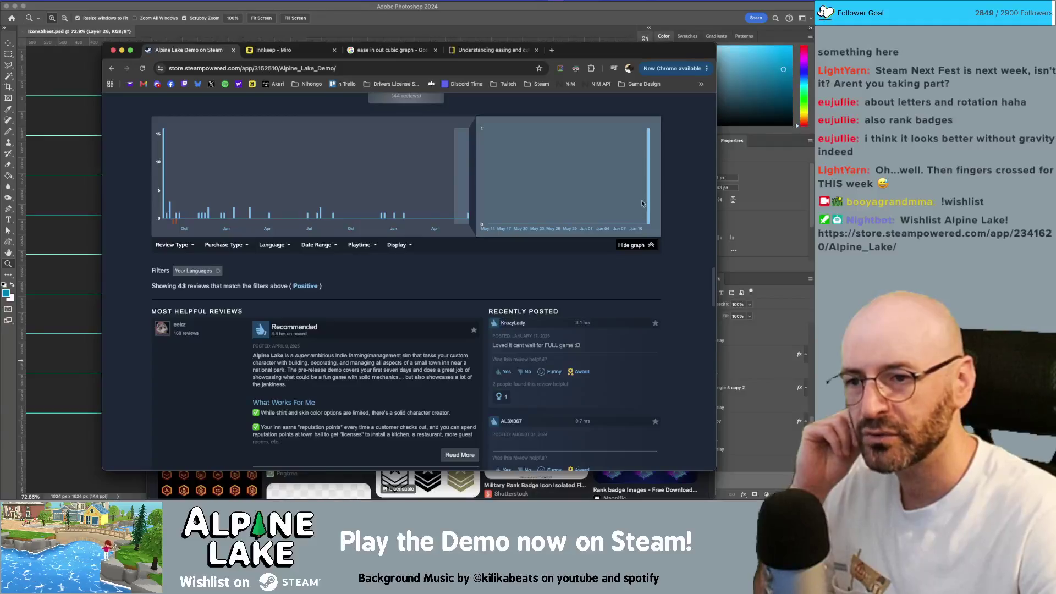
mouse_move(649, 204)
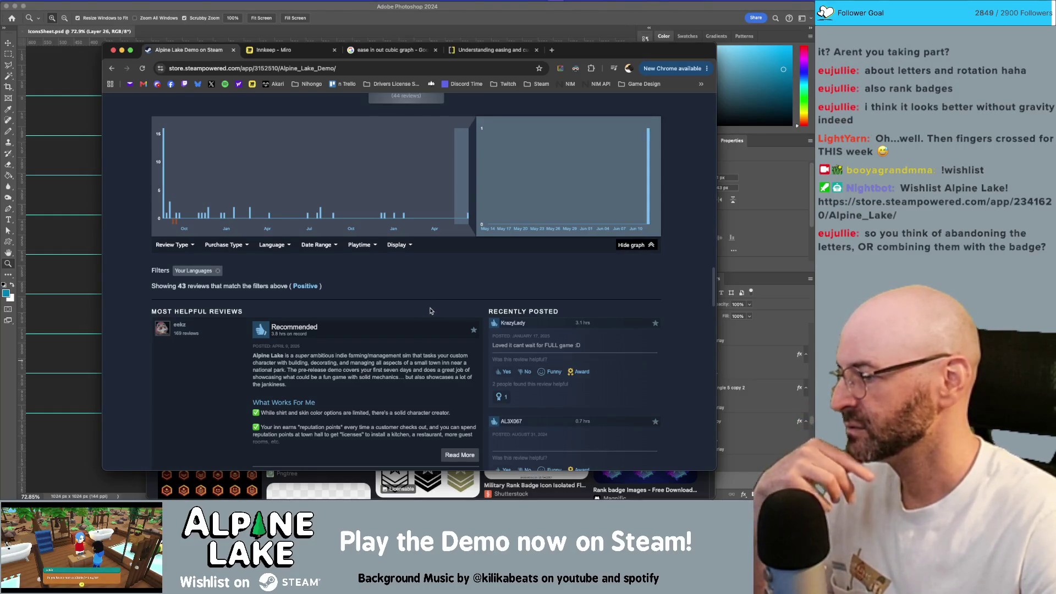
scroll(430, 311, "up", 15)
left_click(432, 29)
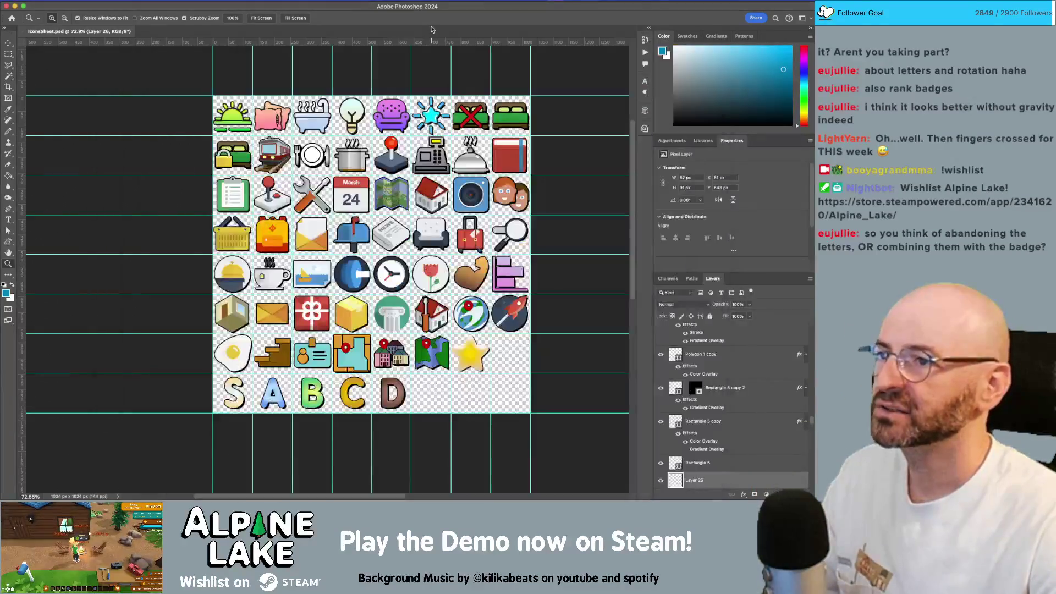
Select the hexagonal room badge layers and duplicate them
key("v")
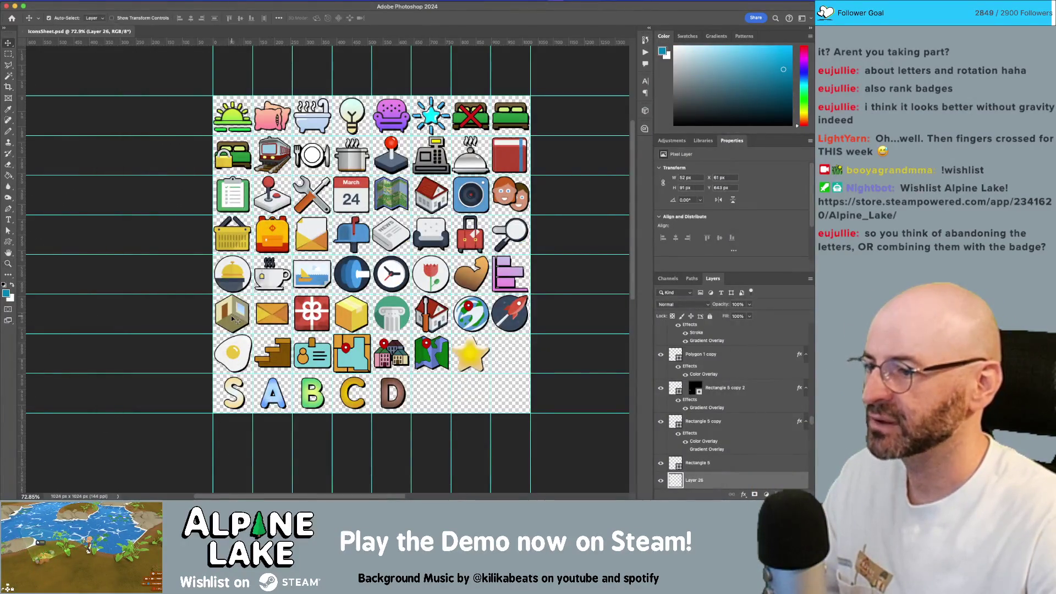
left_click_drag(233, 314, 383, 399)
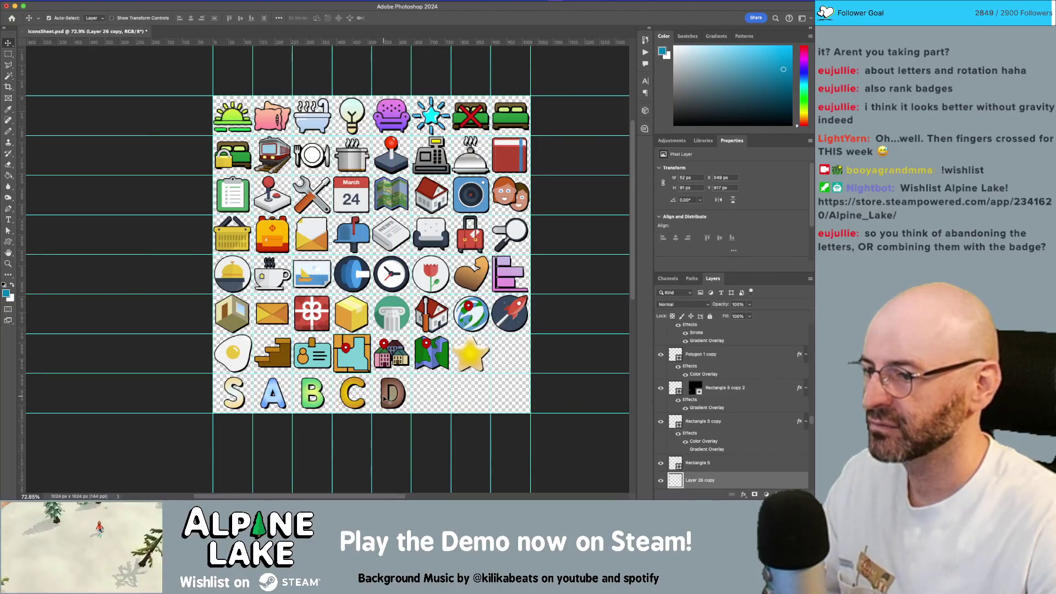
key("super+z")
mouse_move(204, 303)
left_mouse_down()
mouse_move(281, 325)
mouse_move(254, 333)
left_mouse_up()
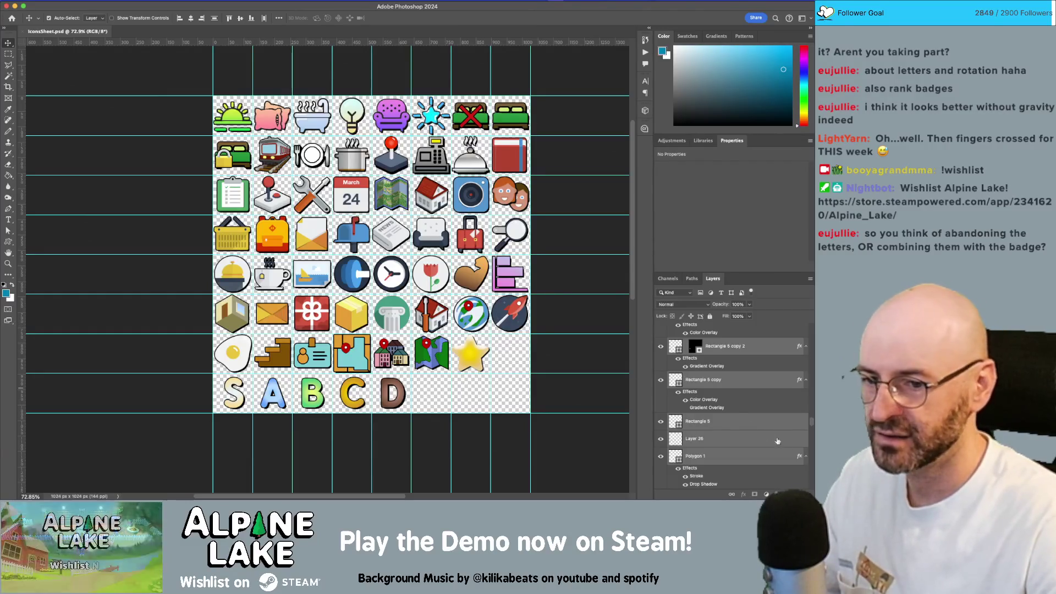
key("super+j")
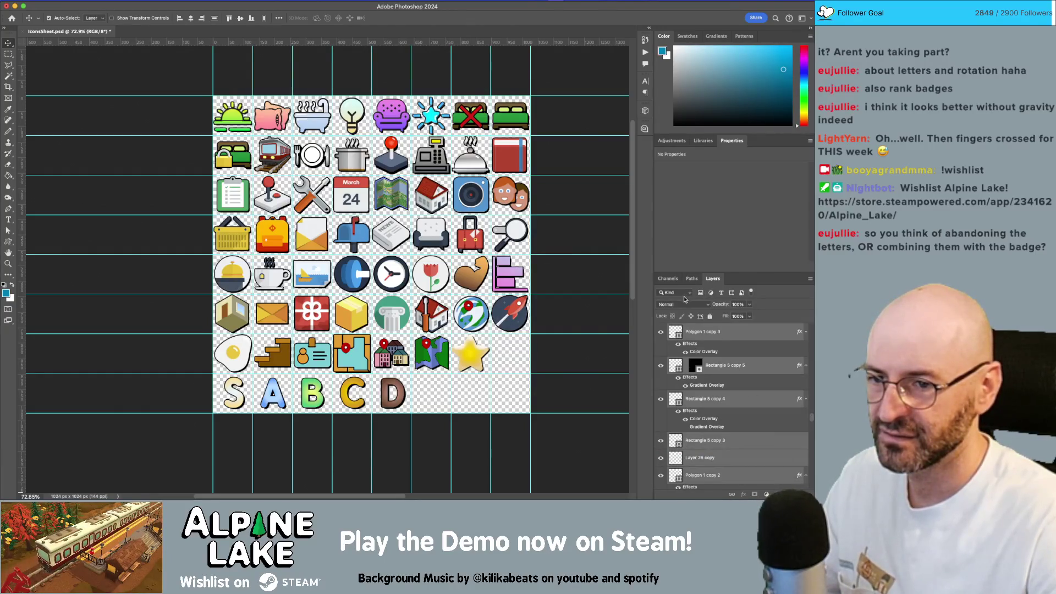
Merge the copied badge layers and place the hexagon behind the D letter, one pixel lower
right_click(734, 336)
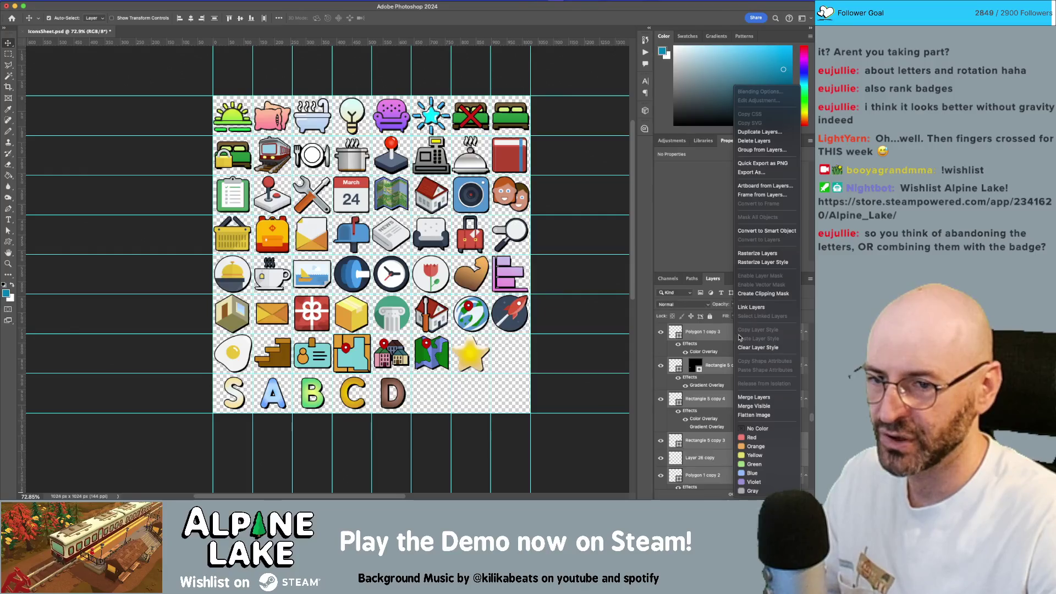
left_click(755, 397)
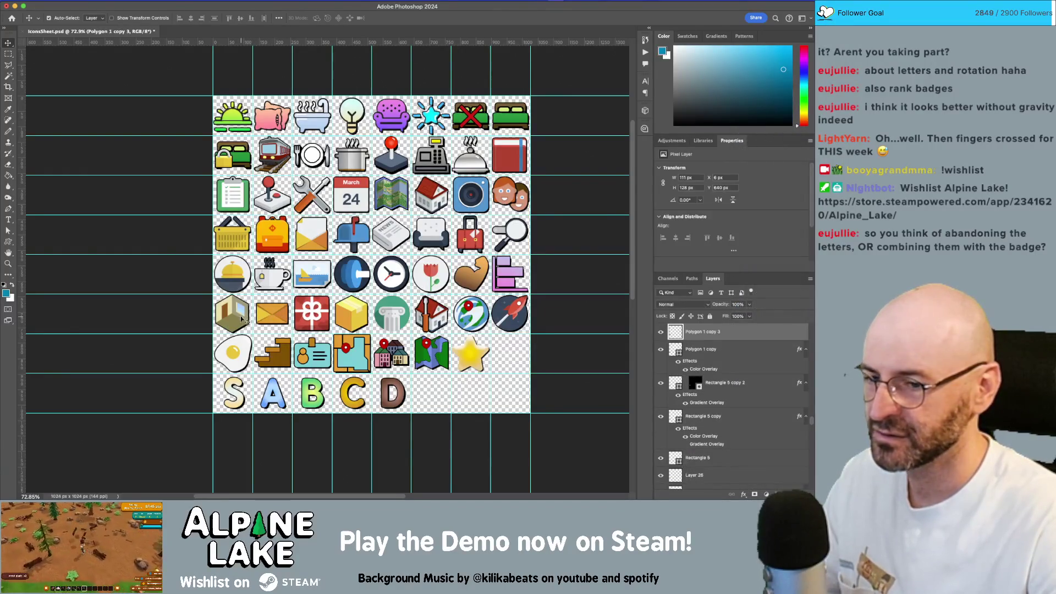
mouse_move(233, 323)
left_mouse_down()
mouse_move(261, 314)
mouse_move(395, 402)
mouse_move(376, 350)
mouse_move(373, 276)
left_mouse_up()
key("z")
key("v")
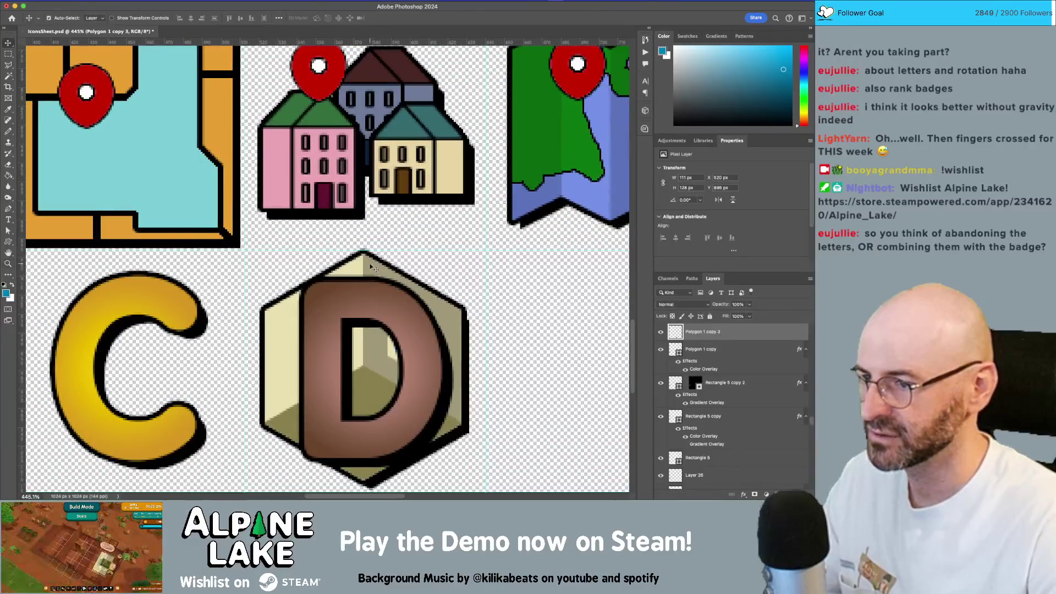
key("Down")
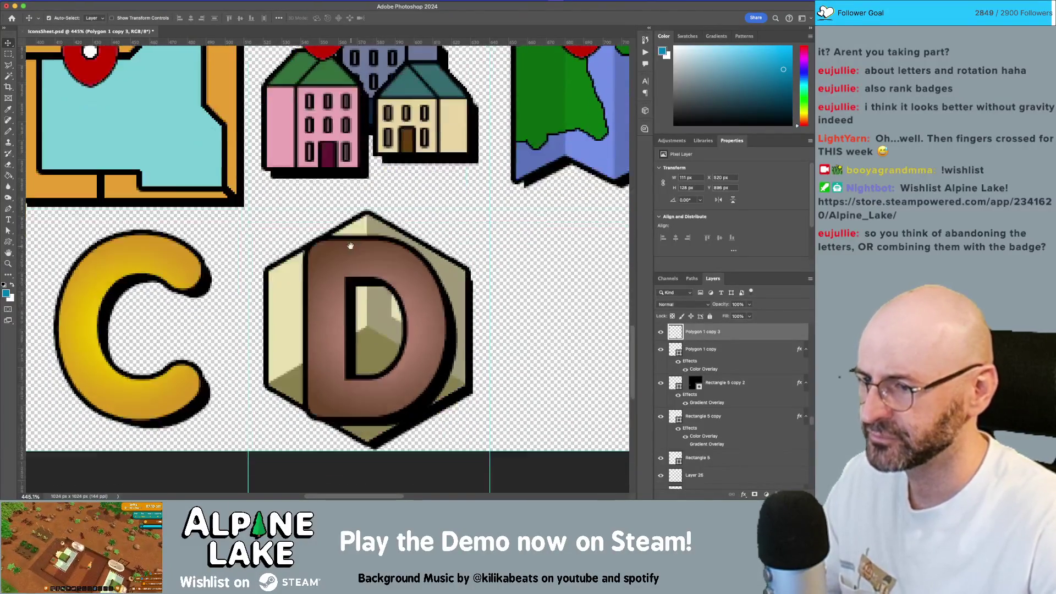
Apply one new font size to the S–D letter layers and nudge the row up
scroll(368, 262, "down", 1)
left_click(366, 256)
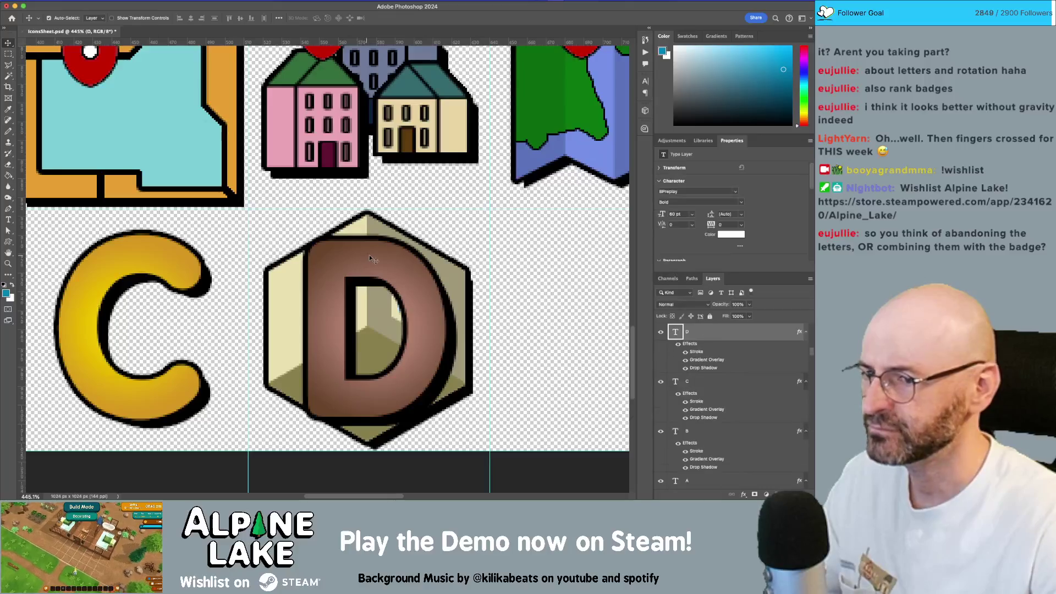
scroll(368, 255, "down", 5)
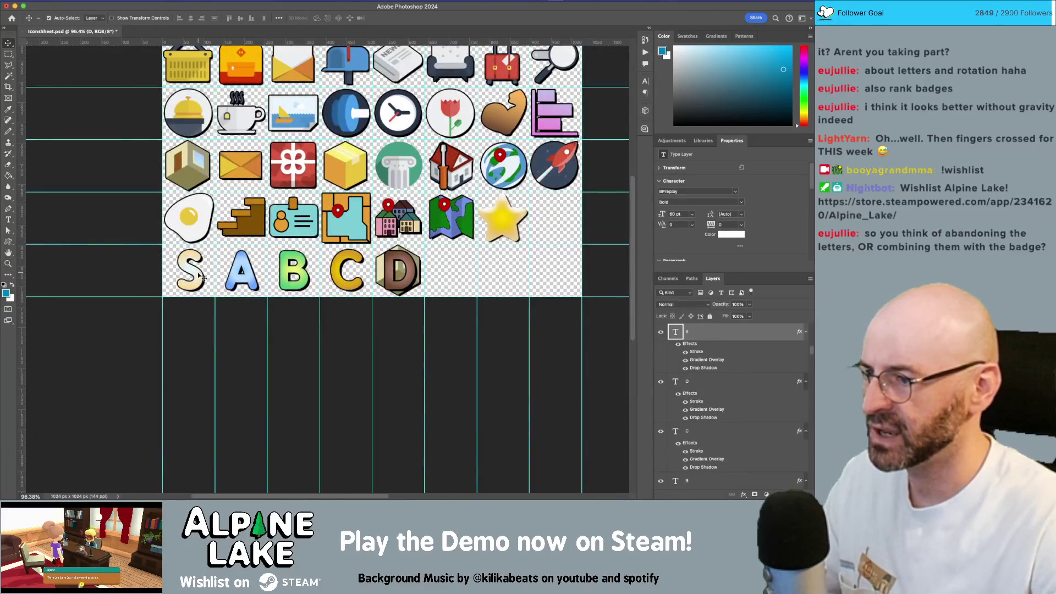
left_click(274, 280)
left_click(293, 276, "shift")
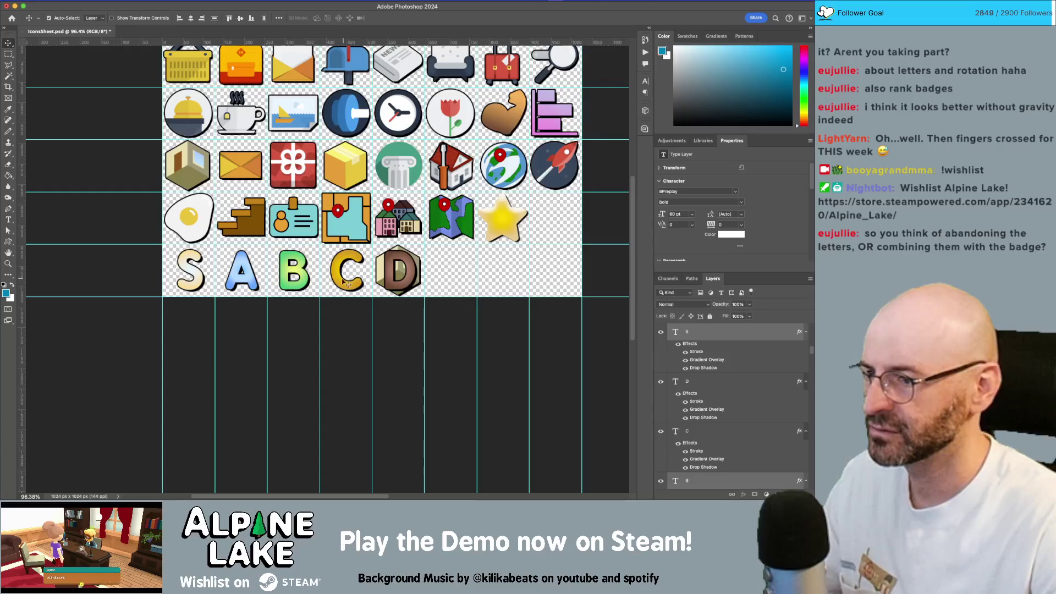
left_click(341, 284, "shift")
left_click(398, 277, "shift")
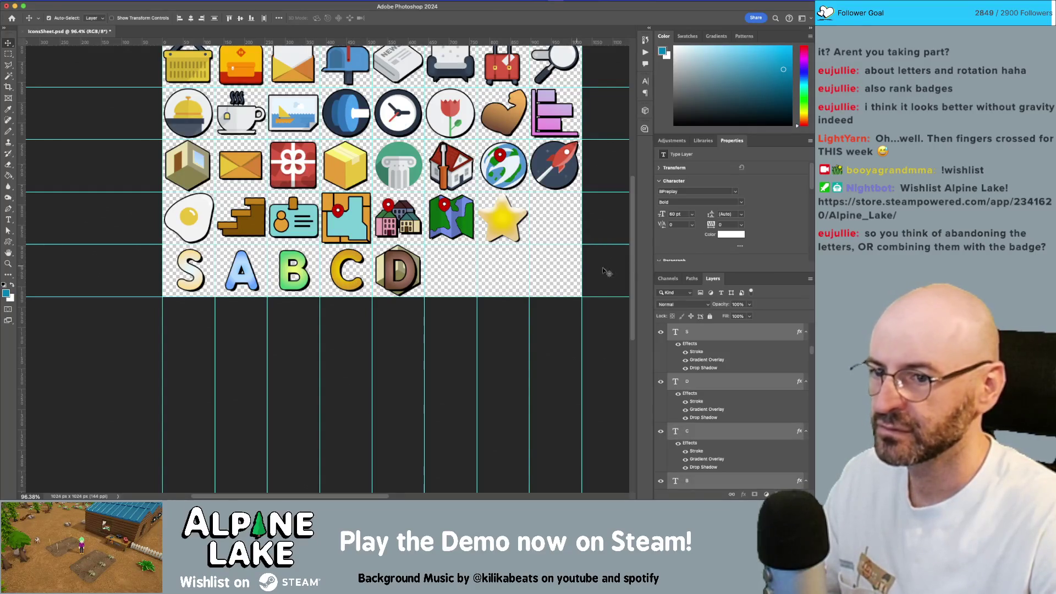
key("Return")
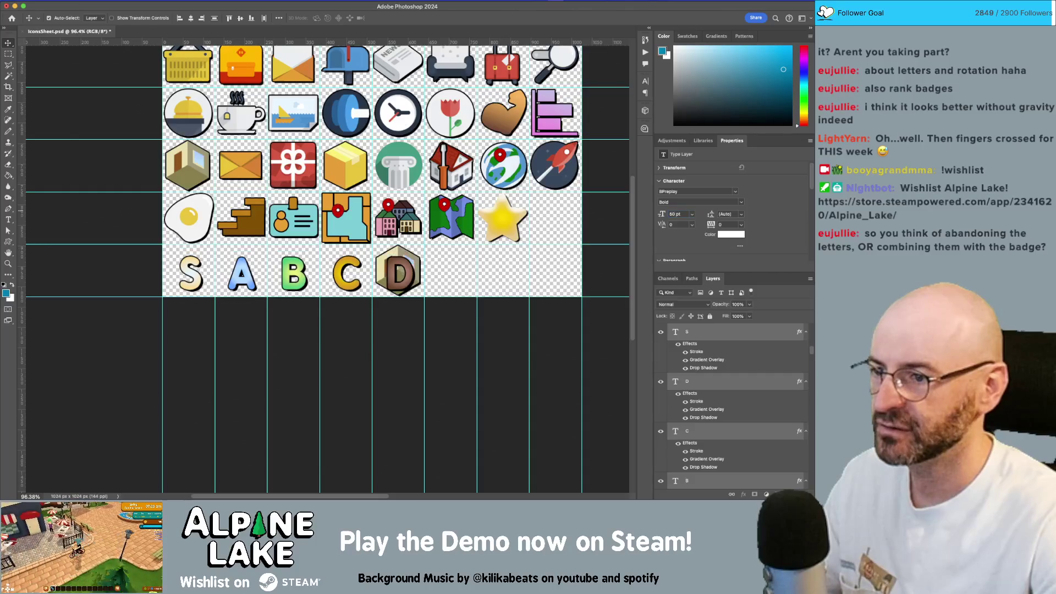
scroll(323, 274, "up", 5)
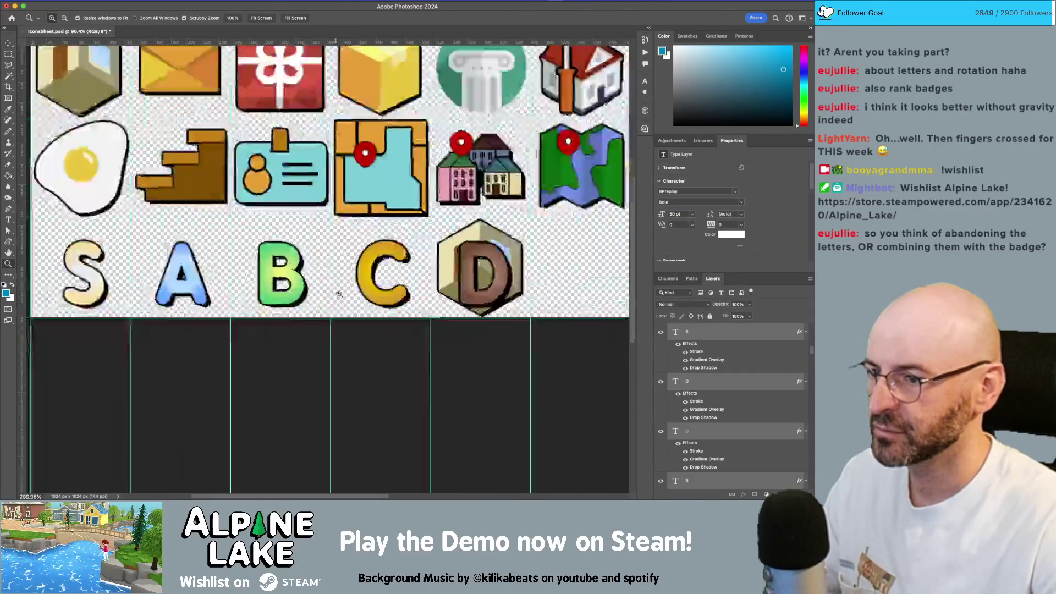
key("Up")
key("Up")
key("Up")
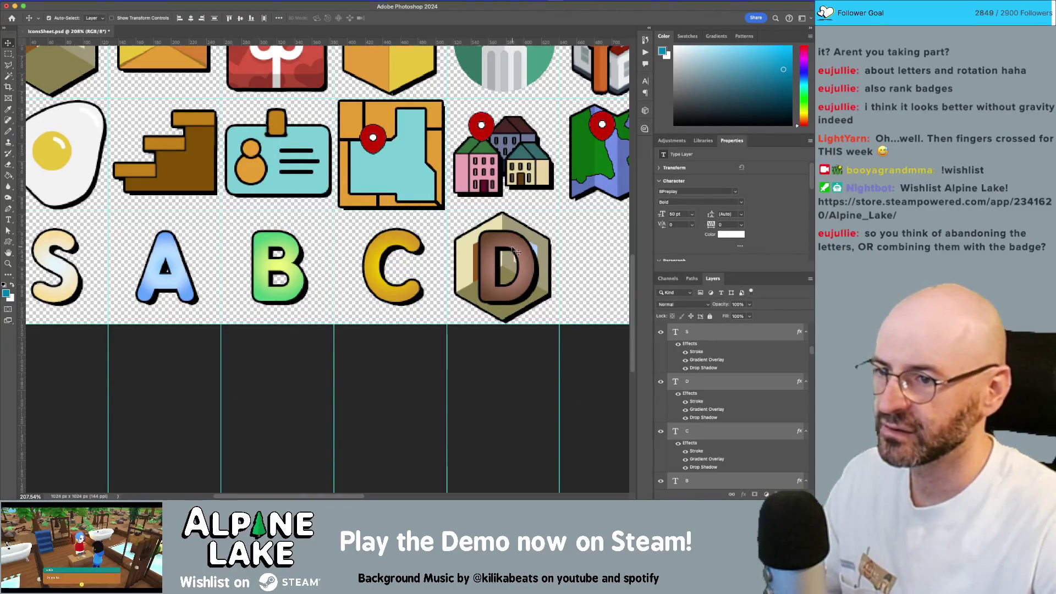
Nudge the D letter two pixels left to centre it on its badge
left_click(522, 345)
left_click(526, 263)
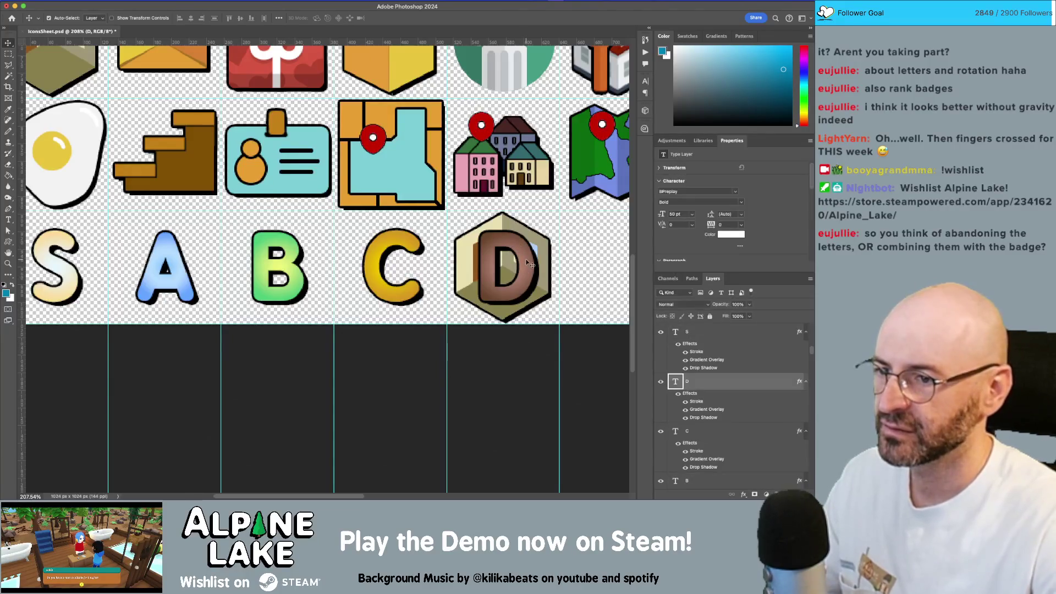
key("Left")
key("Left")
key("Left")
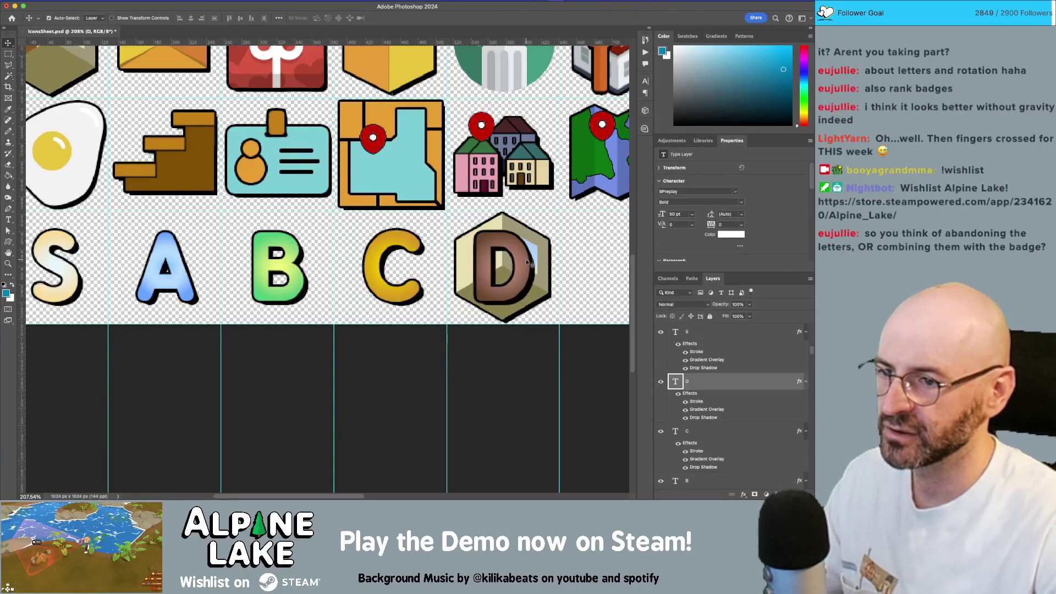
key("Left")
key("Left")
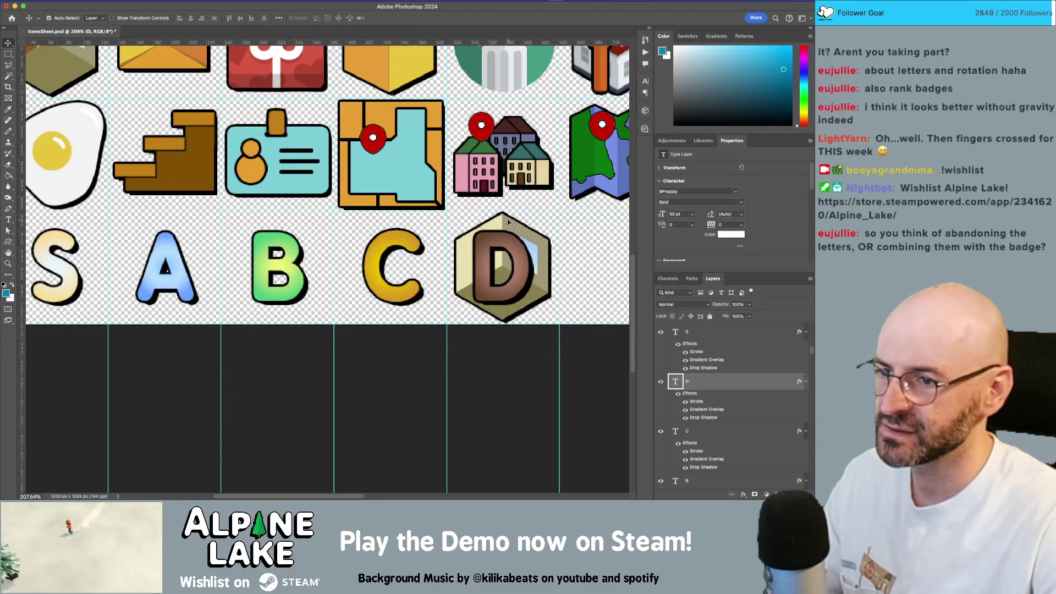
Zoom in to check the D badge, then select the hexagon and original room badge layers
key("z")
mouse_move(536, 268)
left_mouse_down()
mouse_move(583, 275)
mouse_move(561, 282)
left_mouse_up()
mouse_move(432, 80)
left_mouse_down()
mouse_move(495, 82)
mouse_move(426, 89)
left_mouse_up()
mouse_move(463, 199)
left_mouse_down()
mouse_move(447, 202)
mouse_move(470, 210)
mouse_move(314, 227)
mouse_move(337, 228)
left_mouse_up()
key("z")
left_click(436, 218)
key("z")
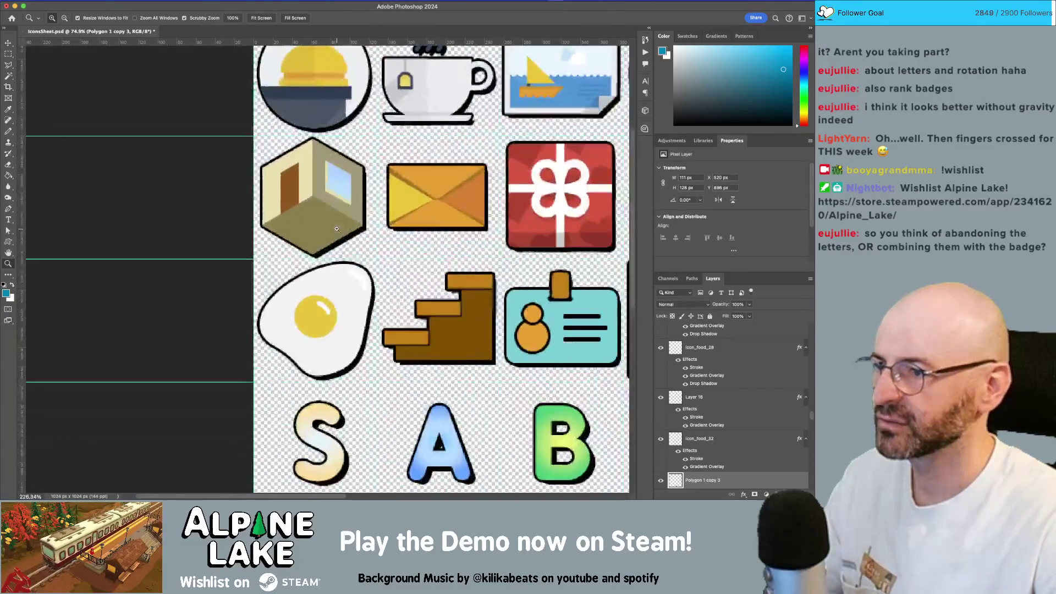
left_click(329, 215)
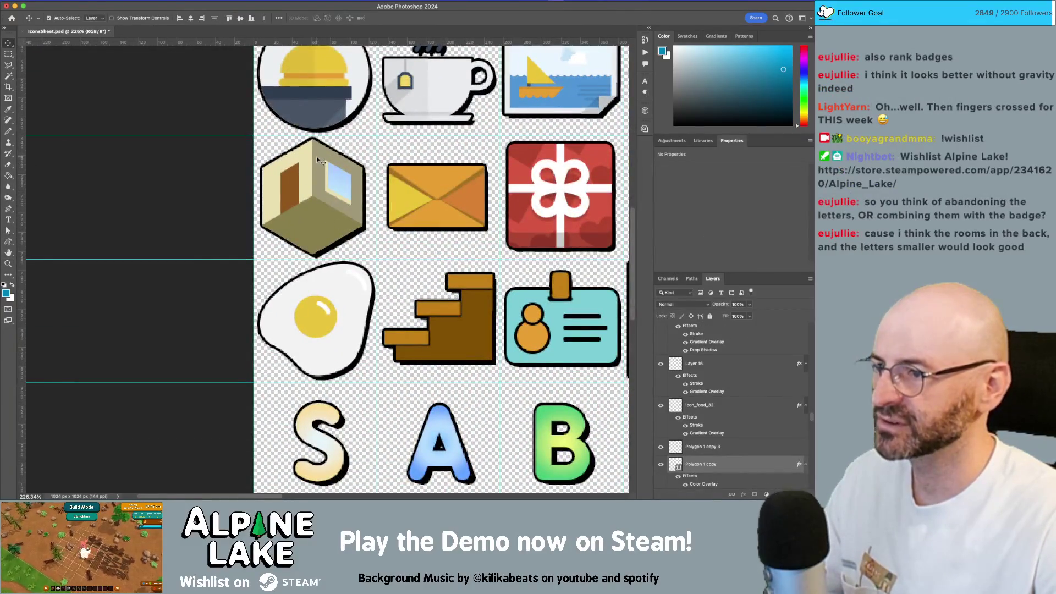
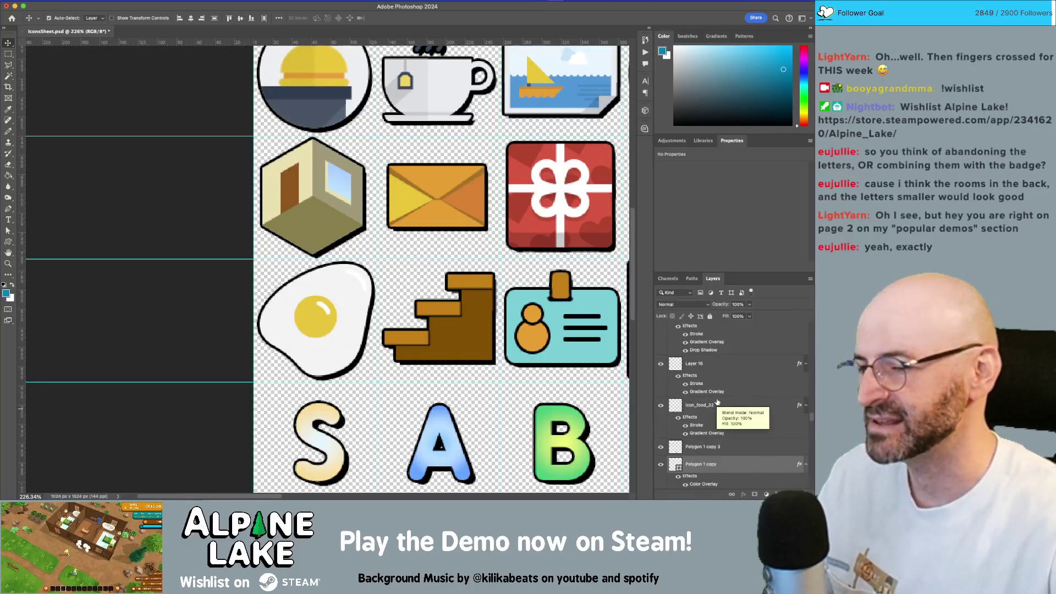
Duplicate the hexagon cube layer and rasterize the copy
key("ctrl+j")
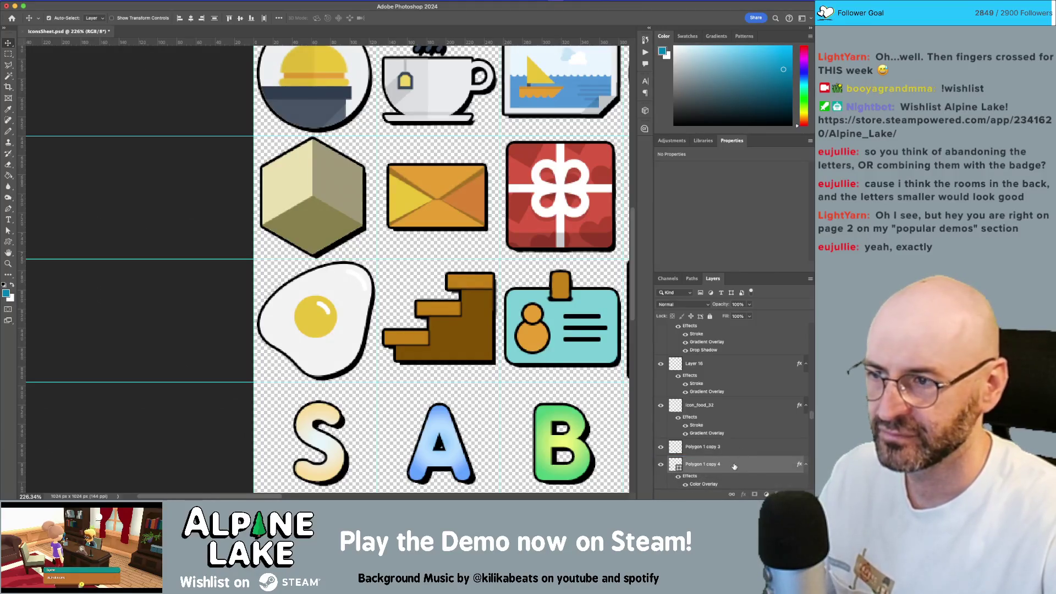
right_click(734, 465)
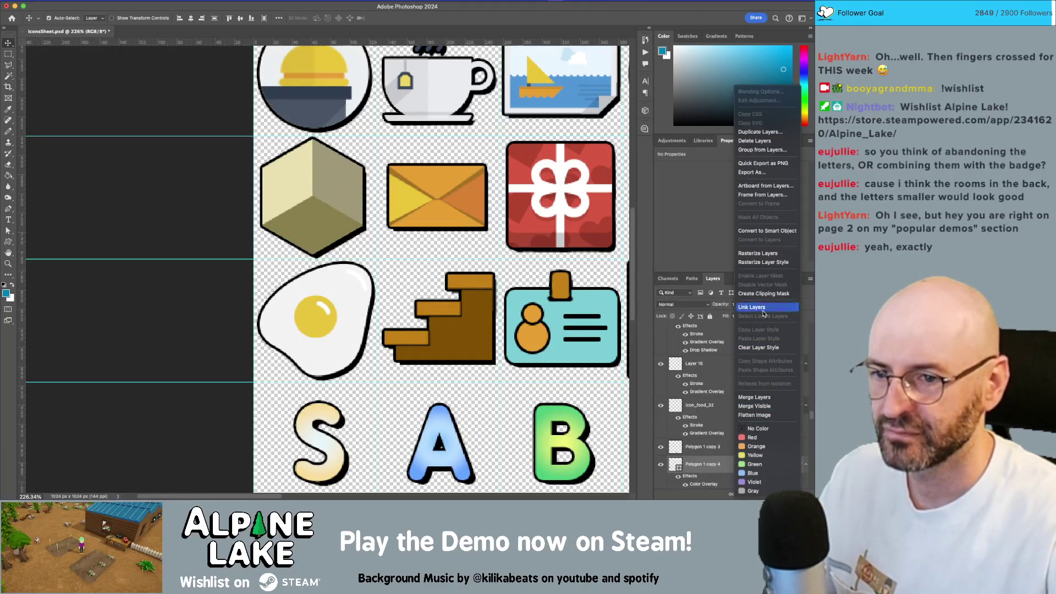
left_click(759, 253)
right_click(716, 468)
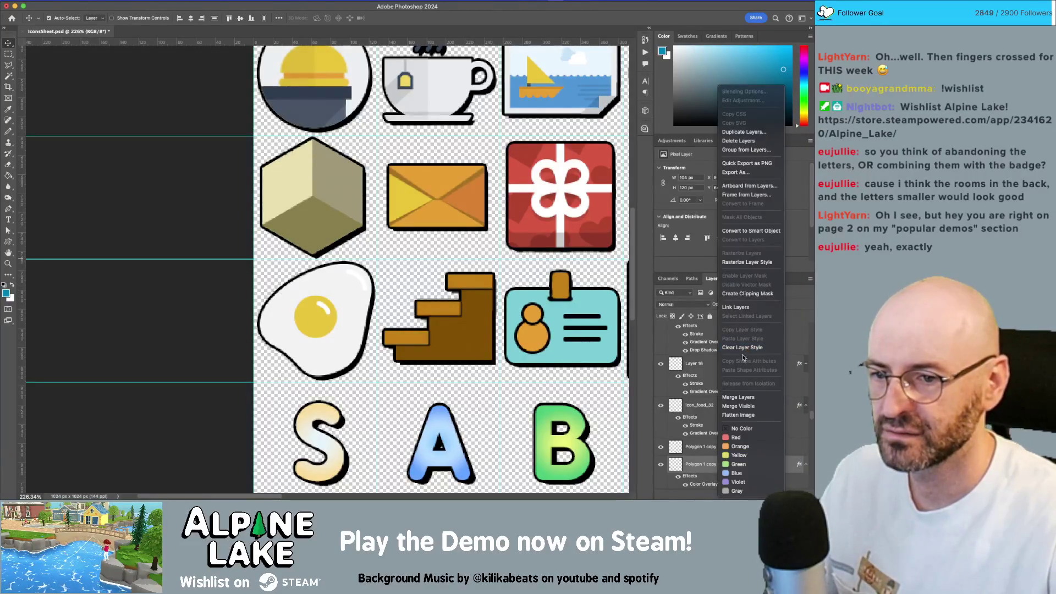
left_click(680, 476)
left_click(679, 478)
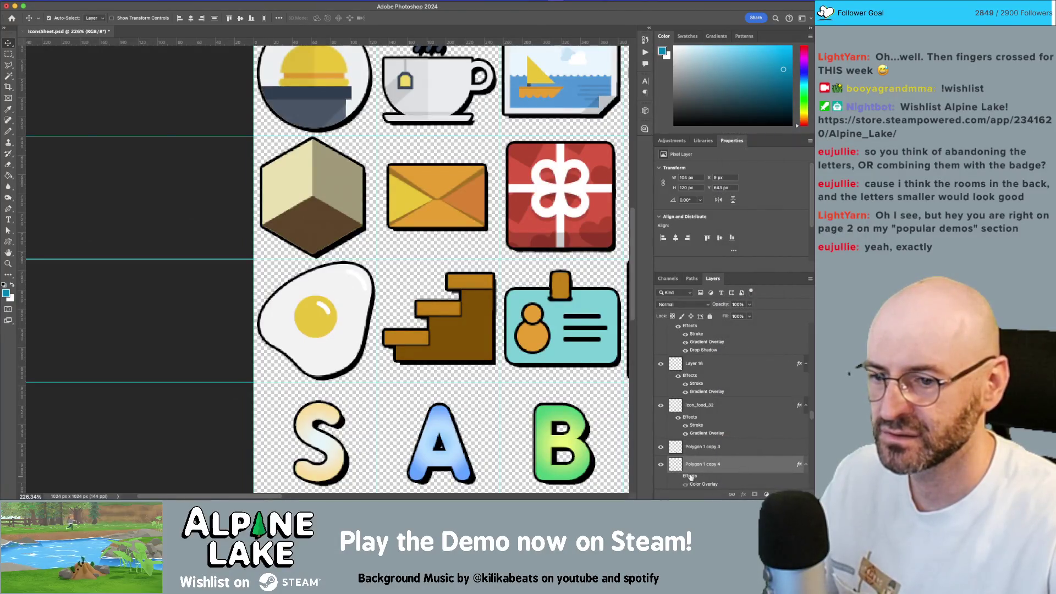
Merge the hexagon copy into one layer and move it behind the letter D
right_click(721, 466)
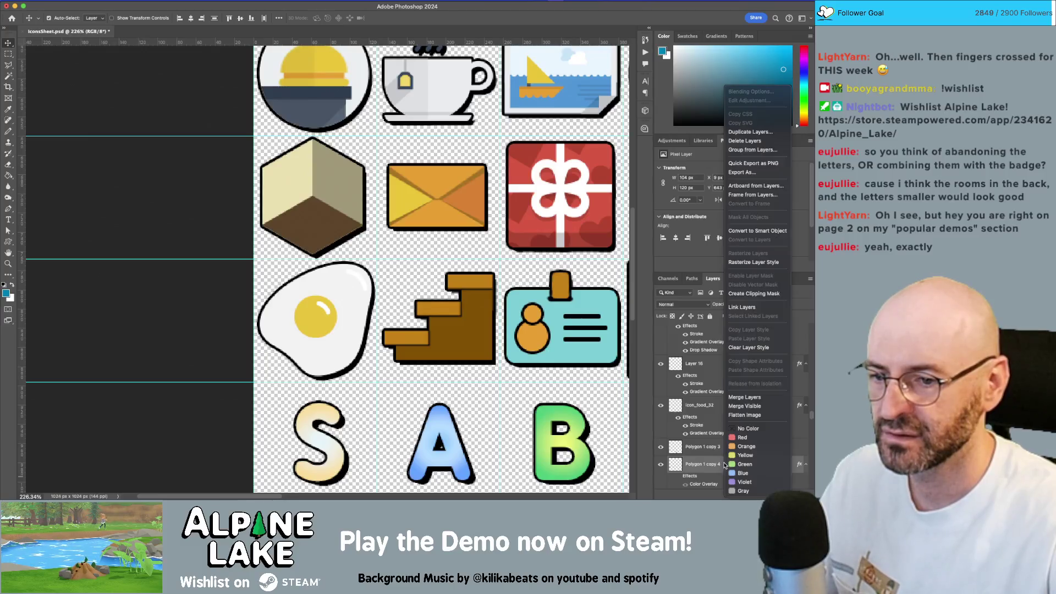
left_click(750, 398)
mouse_move(334, 197)
left_mouse_down()
mouse_move(383, 251)
mouse_move(497, 310)
mouse_move(391, 267)
mouse_move(484, 330)
mouse_move(332, 319)
mouse_move(487, 325)
left_mouse_up()
left_click(524, 284)
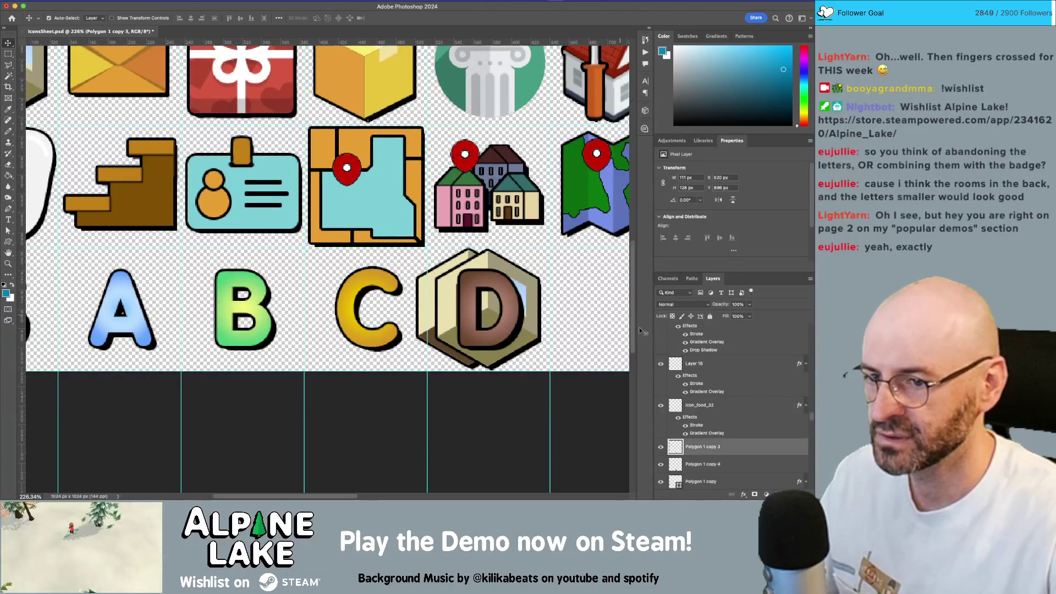
Delete the extra back hexagon and centre the remaining hexagon behind D
mouse_move(742, 442)
left_mouse_down()
mouse_move(756, 474)
mouse_move(801, 494)
left_mouse_up()
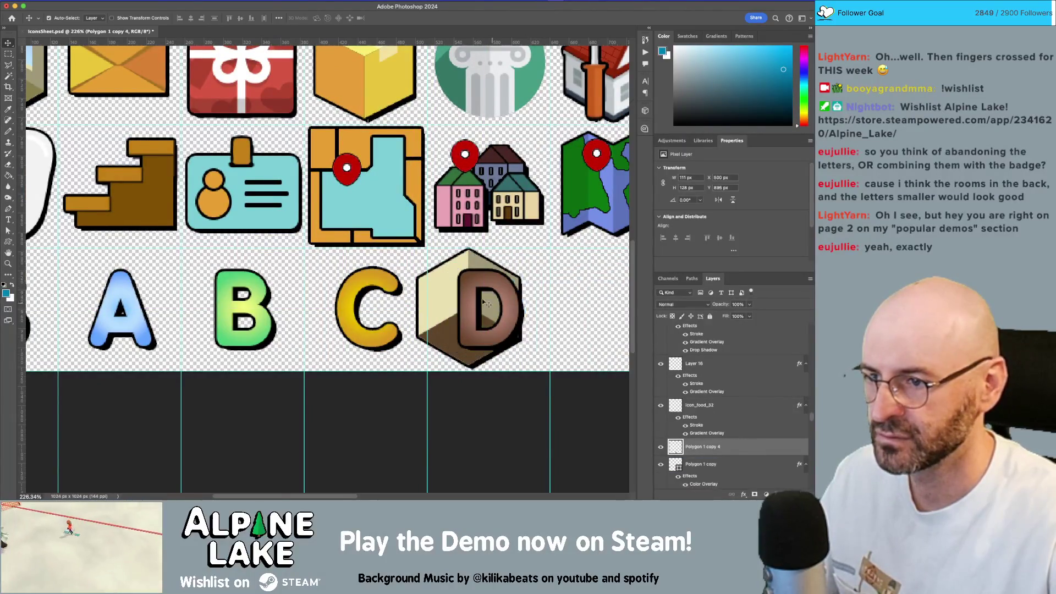
mouse_move(446, 295)
left_mouse_down()
mouse_move(508, 316)
mouse_move(465, 295)
mouse_move(473, 278)
mouse_move(403, 245)
left_mouse_up()
key("z")
key("v")
left_click_drag(541, 218, 548, 217)
Try a Multiply Color Overlay in a lighter grey on the hexagon, then cancel the style
scroll(551, 226, "down", 3)
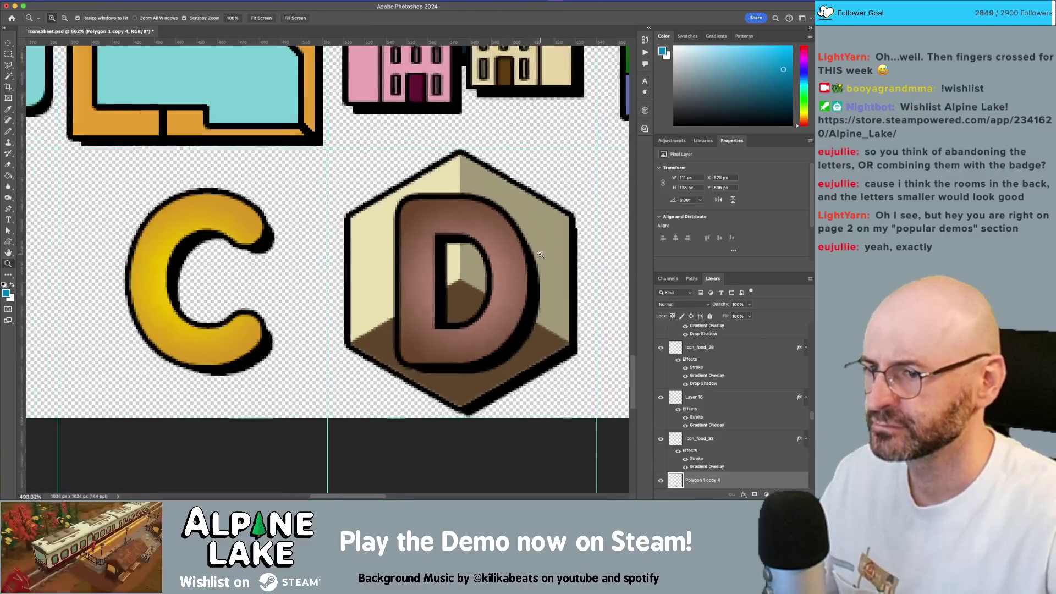
scroll(555, 231, "down", 4)
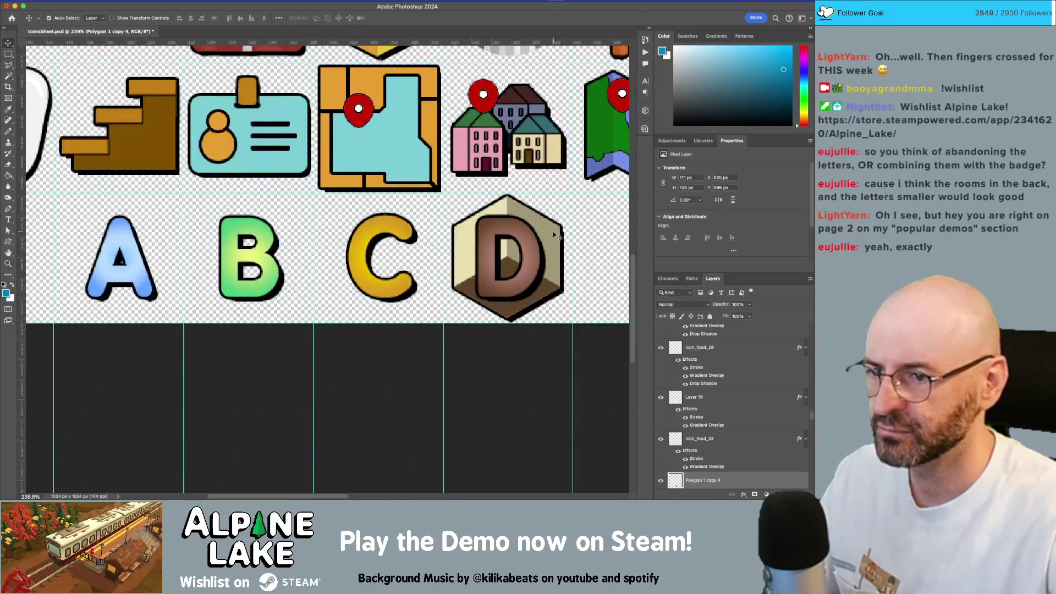
double_click(749, 479)
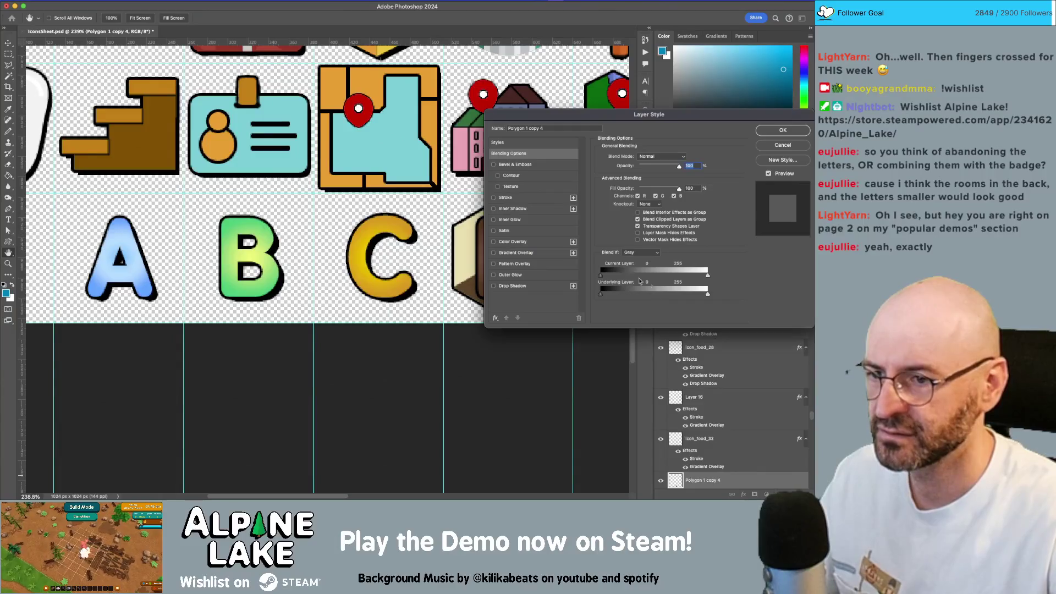
left_click(493, 242)
left_click_drag(450, 243, 329, 256)
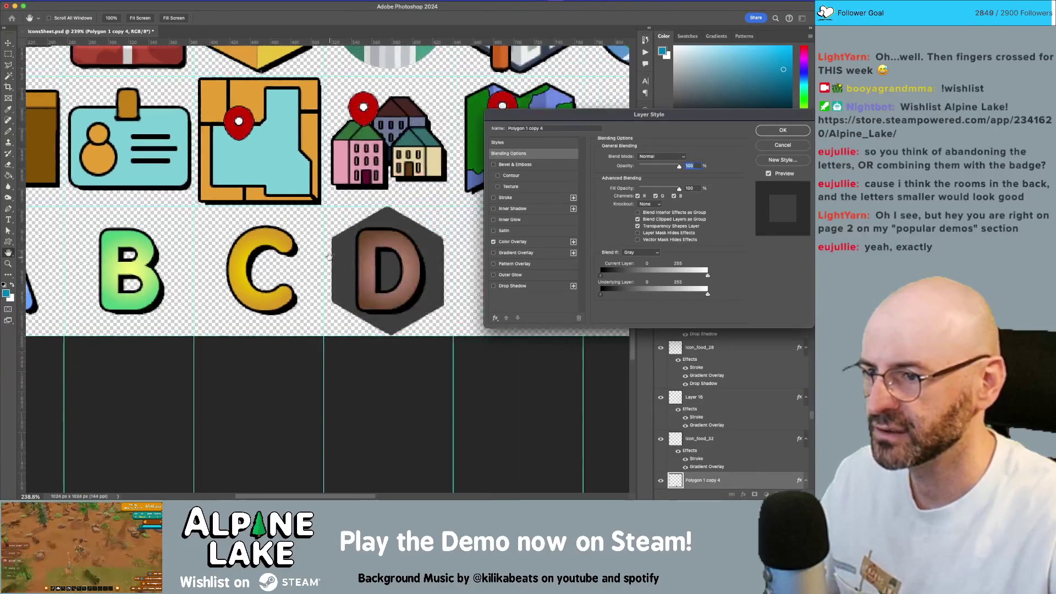
left_click(529, 242)
left_click(676, 159)
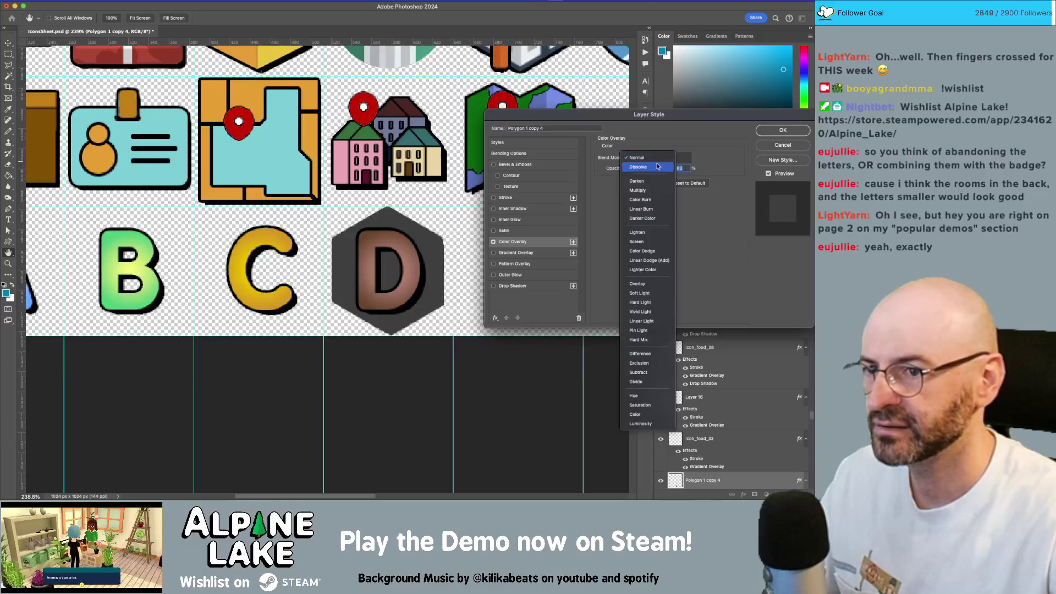
left_click(654, 189)
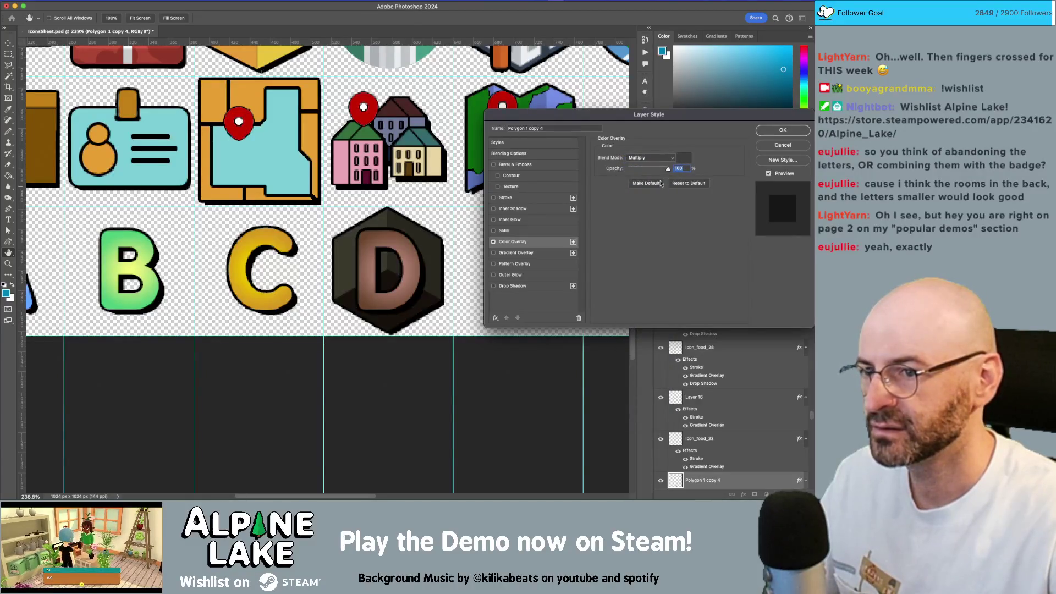
left_click(684, 158)
mouse_move(470, 135)
left_mouse_down()
mouse_move(454, 131)
mouse_move(455, 67)
left_mouse_up()
left_click(647, 76)
left_click(782, 145)
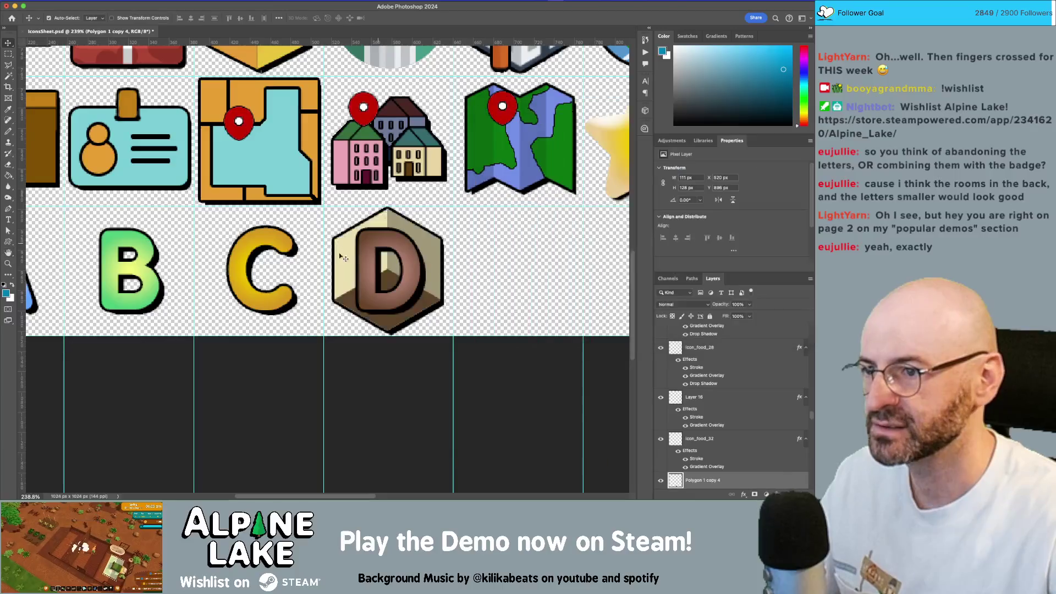
Alt-drag a copy of the D hexagon onto the letter C
scroll(454, 236, "left", 3)
left_click(454, 237)
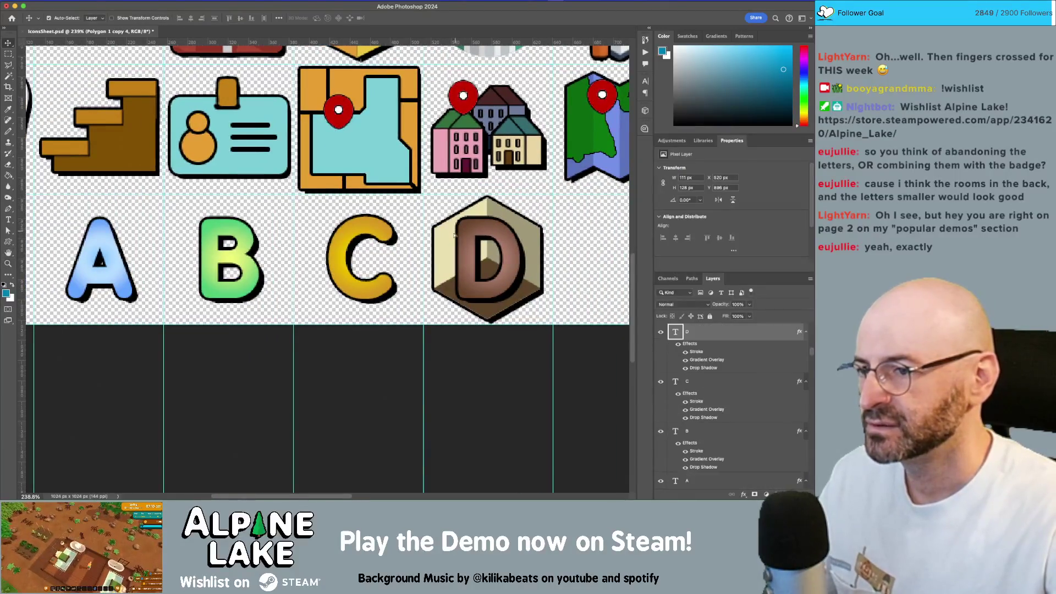
left_click(452, 241)
scroll(451, 242, "down", 3)
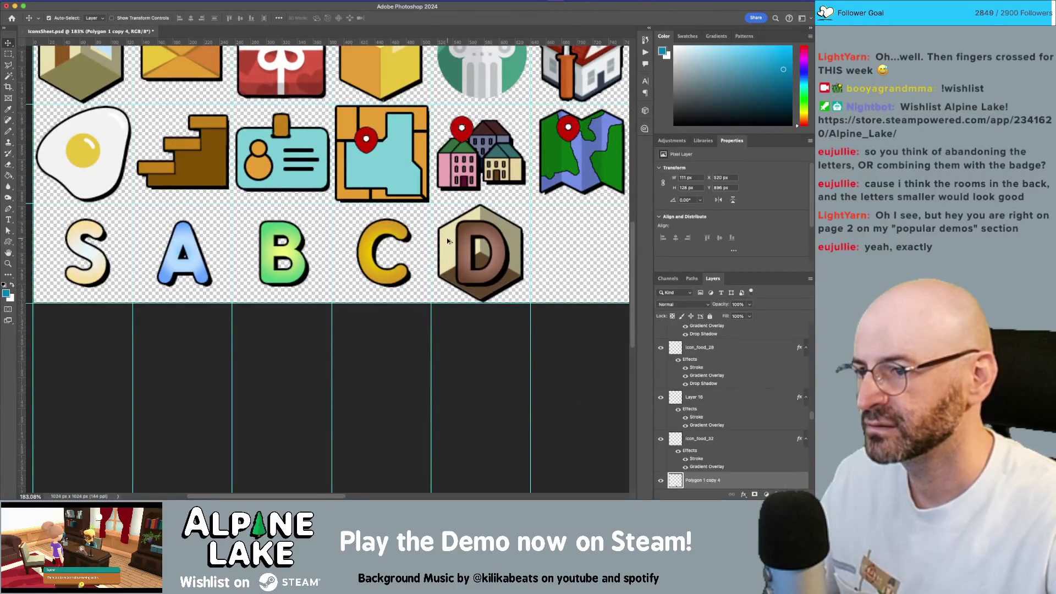
left_click_drag(448, 259, 383, 248)
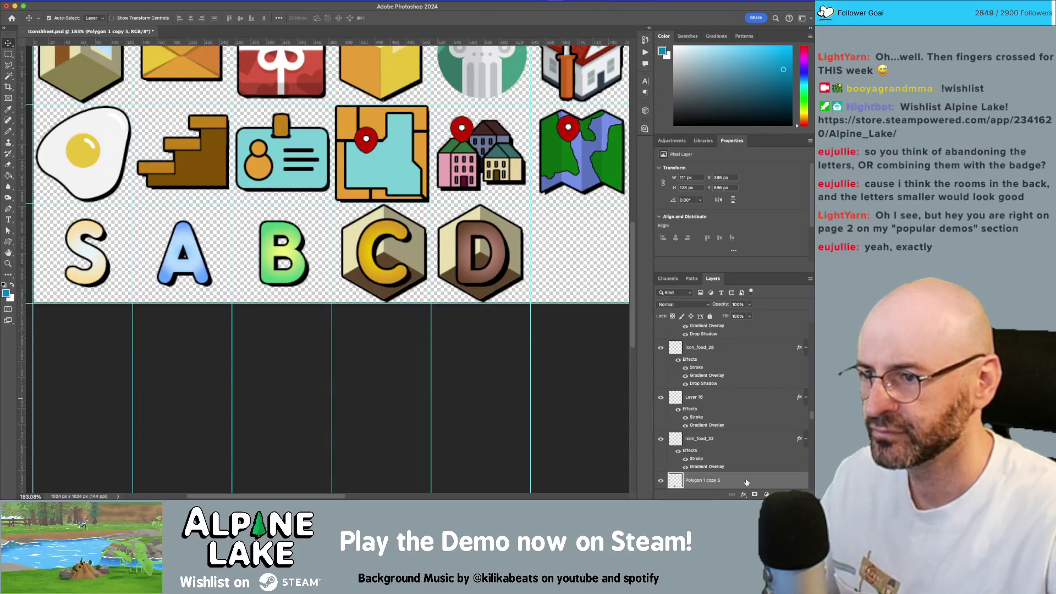
Enable a Multiply Color Overlay on the C hexagon, starting with pure red
scroll(735, 458, "down", 1)
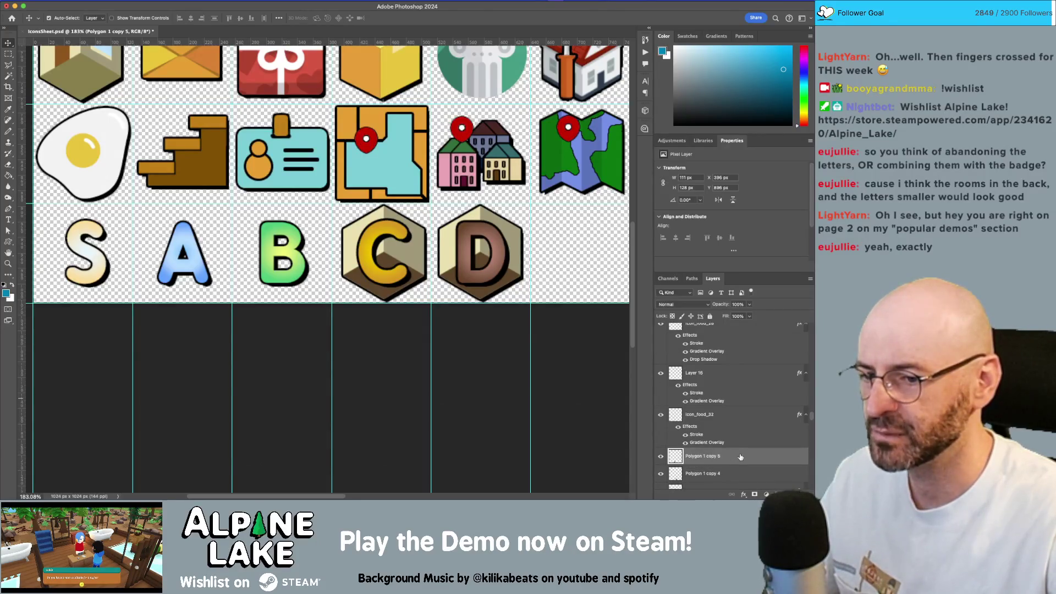
double_click(740, 457)
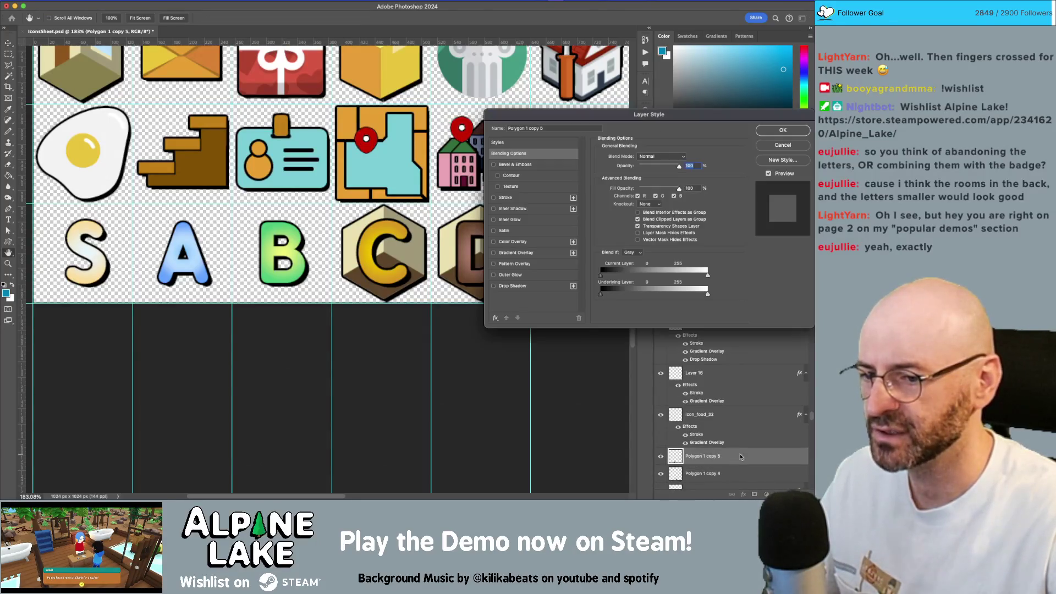
left_click(493, 253)
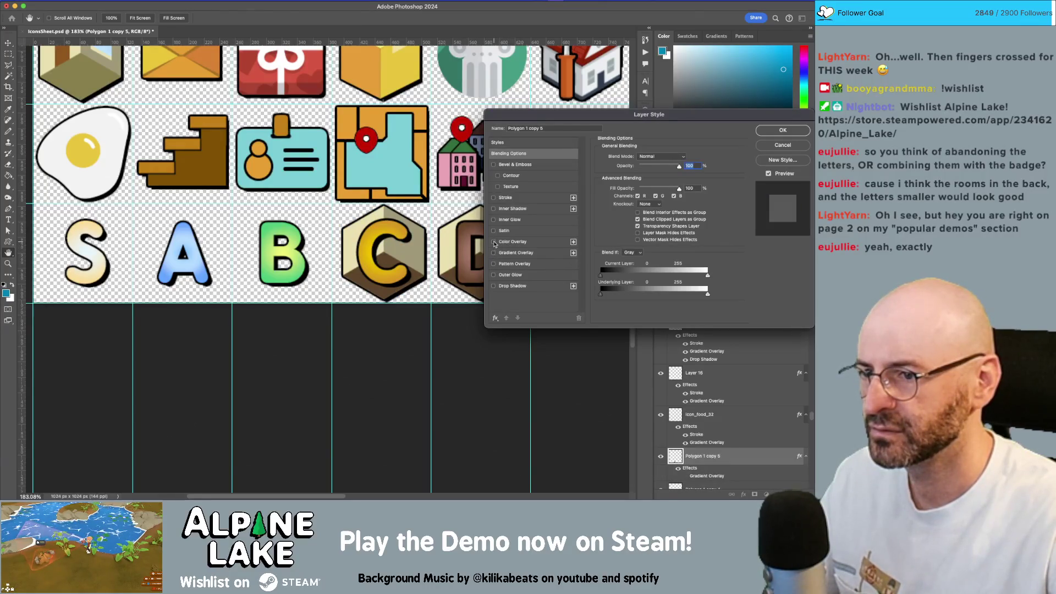
left_click(494, 243)
left_click(529, 244)
left_click(651, 158)
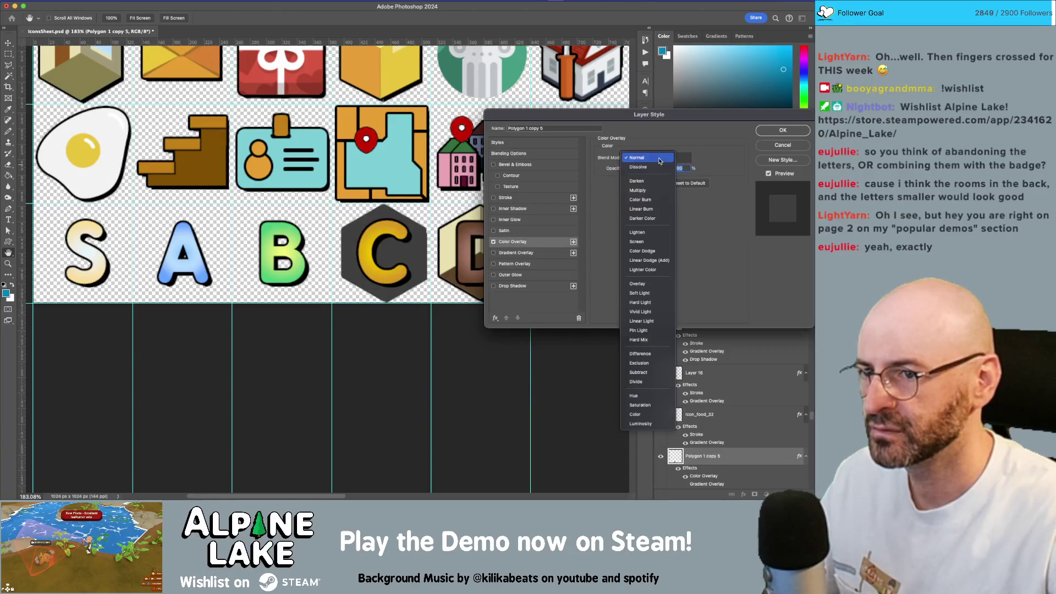
left_click(643, 180)
left_click(682, 158)
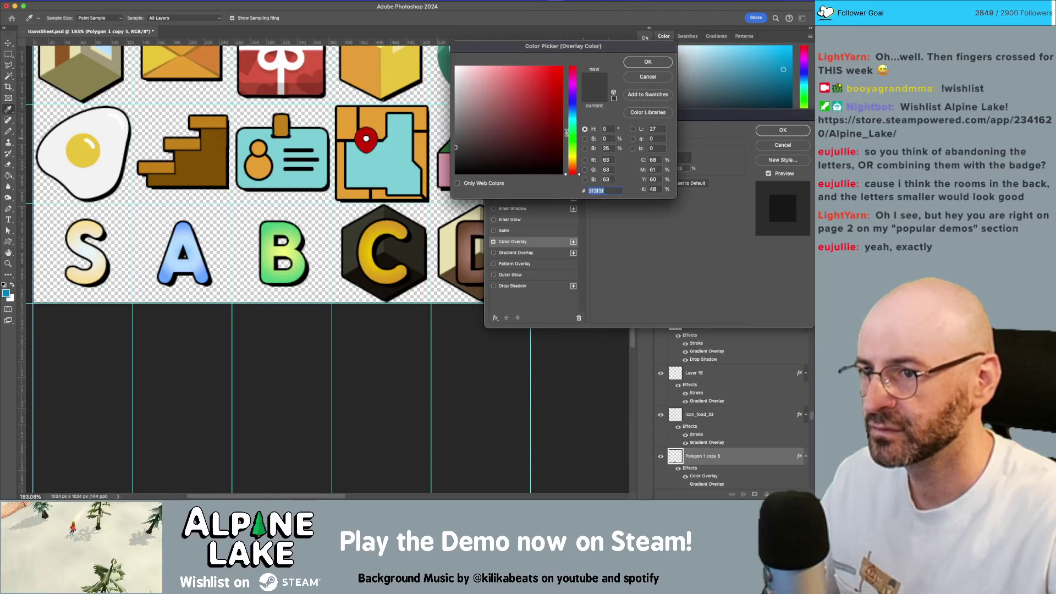
left_click(562, 67)
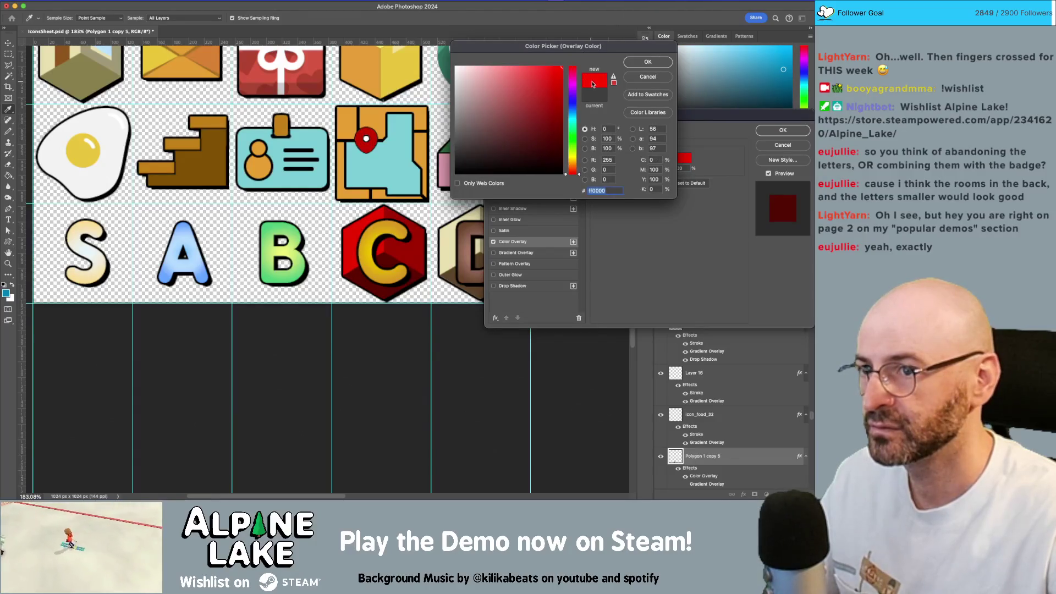
Tune the overlay colour through yellow, orange and olive gold, then cancel the layer style
left_click_drag(533, 84, 520, 51)
left_click_drag(576, 120, 577, 158)
left_click_drag(526, 68, 529, 56)
left_click_drag(573, 158, 573, 165)
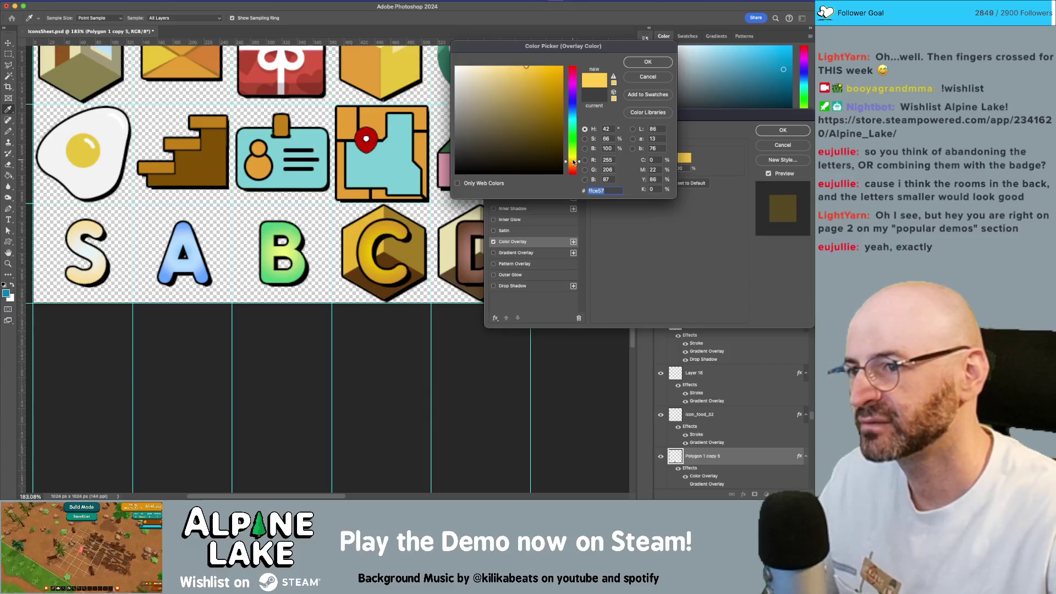
left_click_drag(575, 166, 572, 161)
left_click(550, 95)
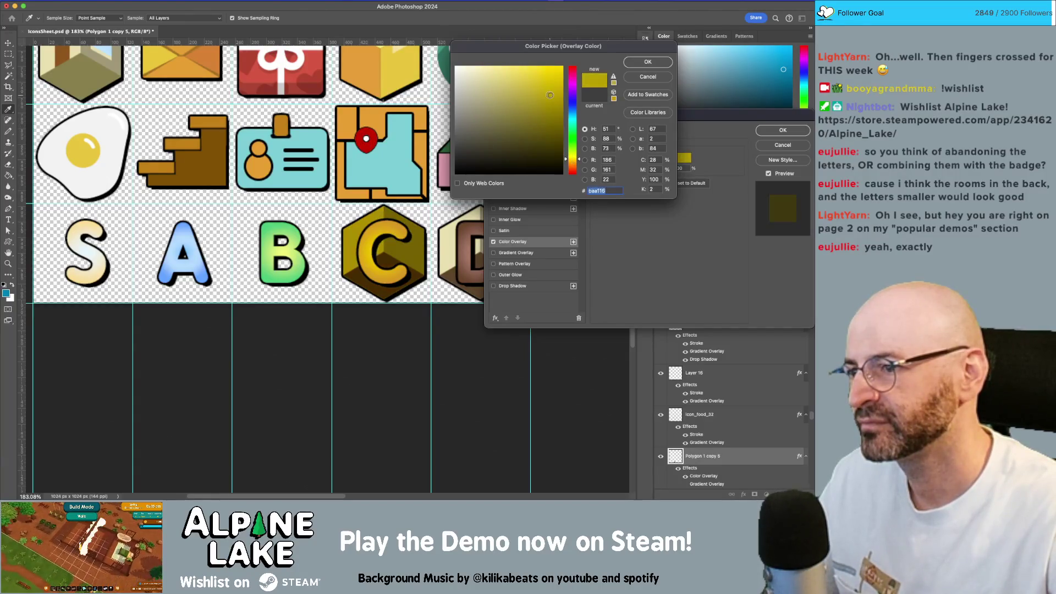
mouse_move(531, 95)
left_mouse_down()
mouse_move(519, 65)
mouse_move(507, 63)
left_mouse_up()
left_click(638, 78)
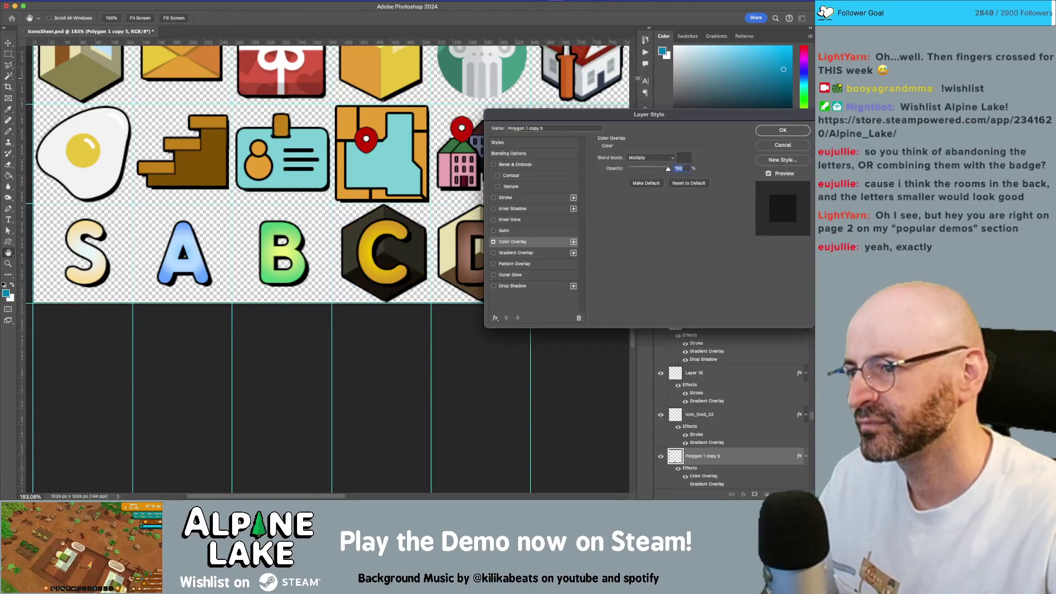
left_click(783, 145)
Zoom out to view the whole icon sheet, then bring Chrome forward
key("z")
left_click_drag(451, 240, 354, 240)
left_click_drag(323, 201, 341, 202)
key("super+Tab")
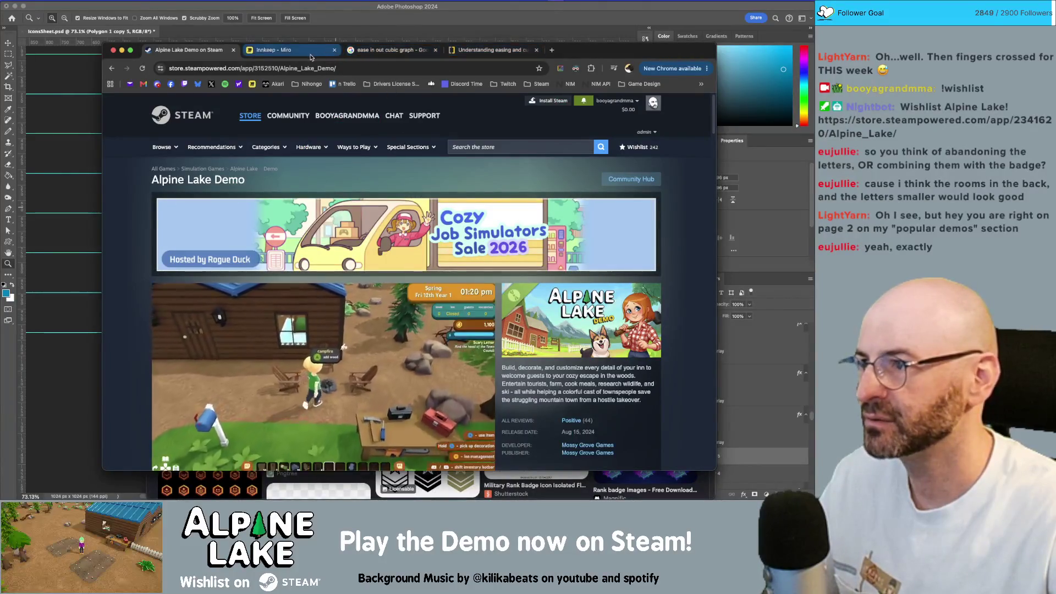
Search Google Images for 'rank badge icon' in a new tab
key("super+t")
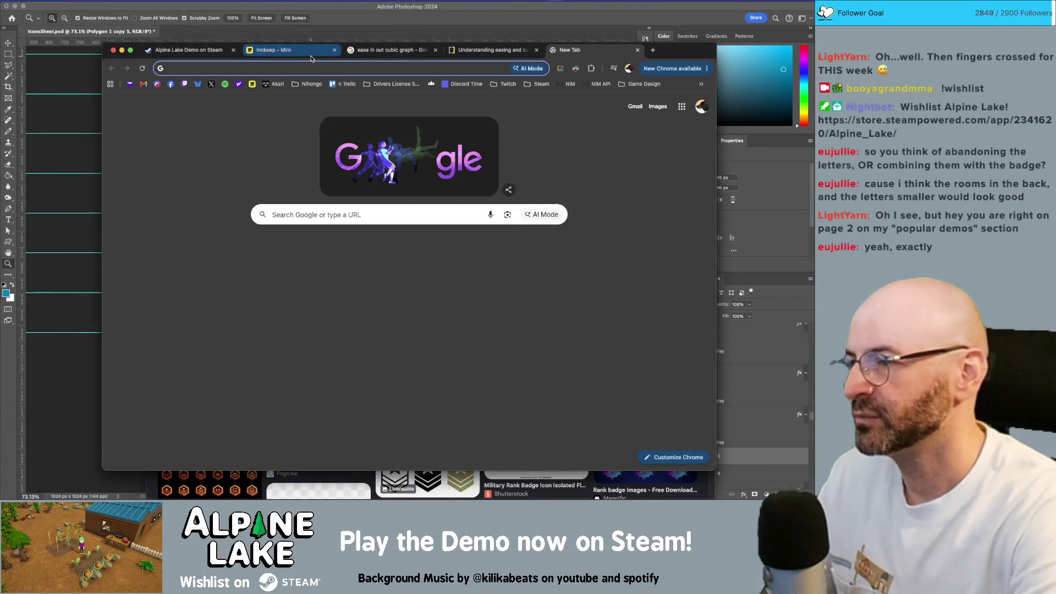
type("rank badge icon")
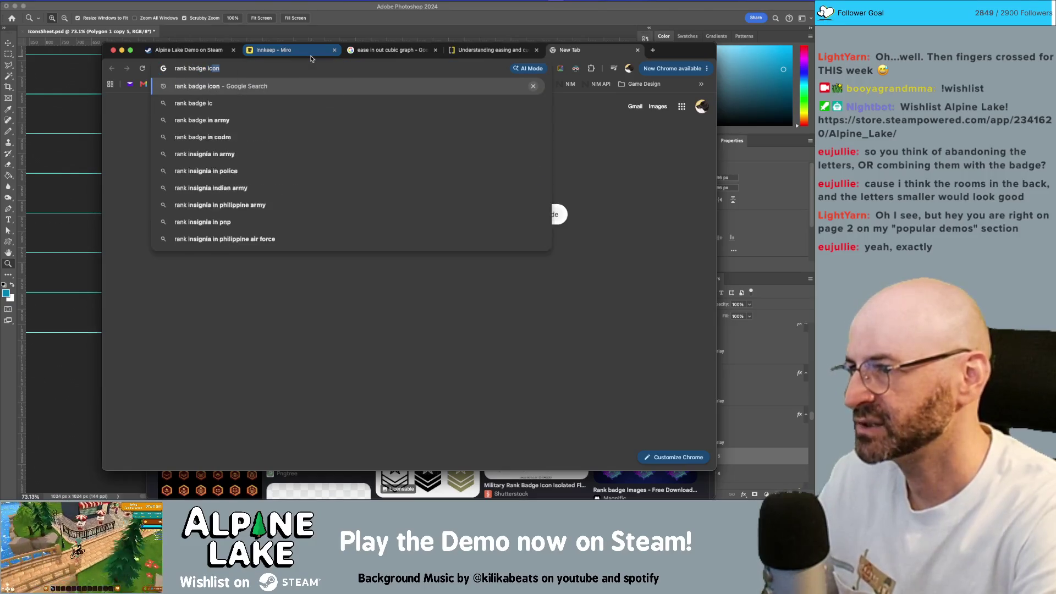
key("Return")
left_click(215, 146)
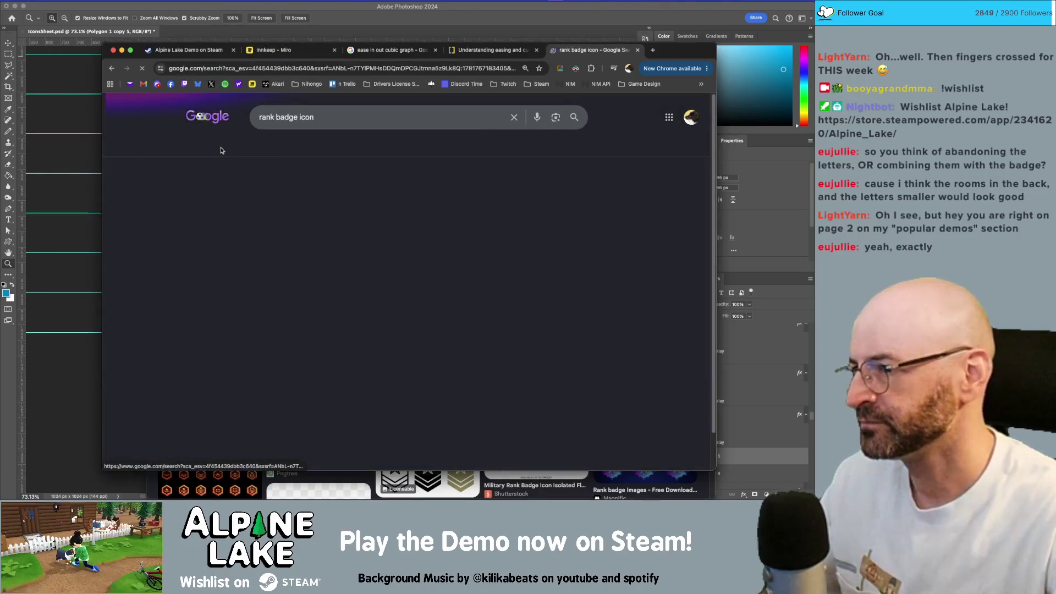
Scroll the results, preview a ranking badges image, and return to Photoshop
scroll(341, 224, "down", 2)
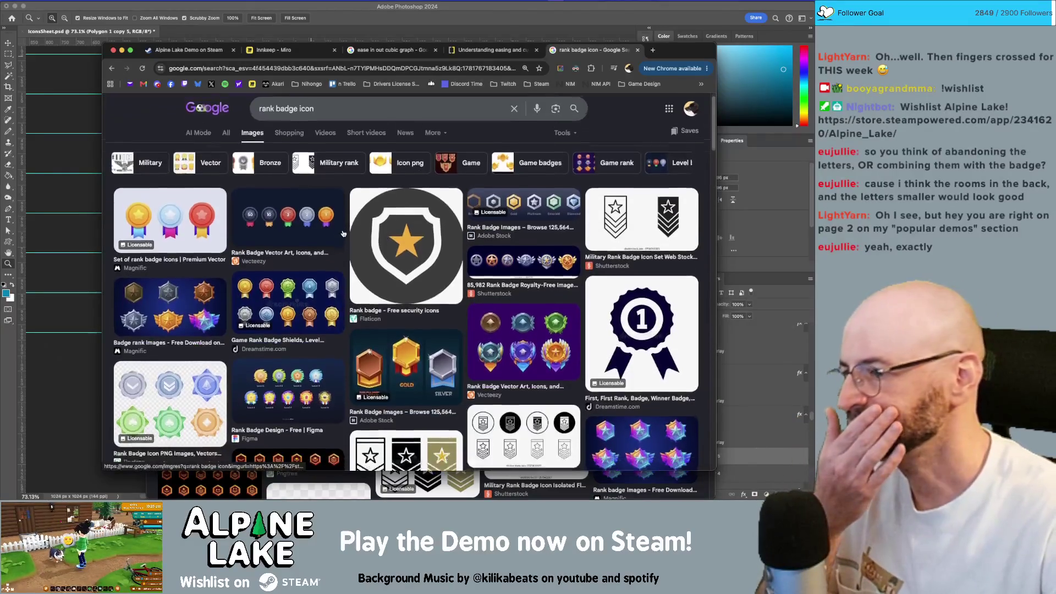
scroll(341, 224, "down", 3)
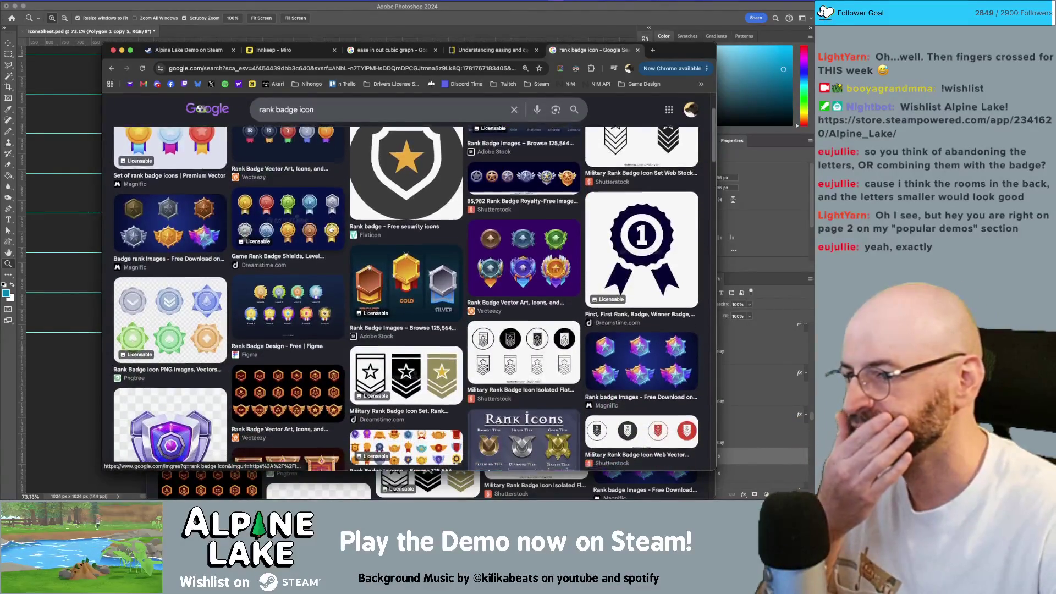
scroll(335, 218, "down", 1)
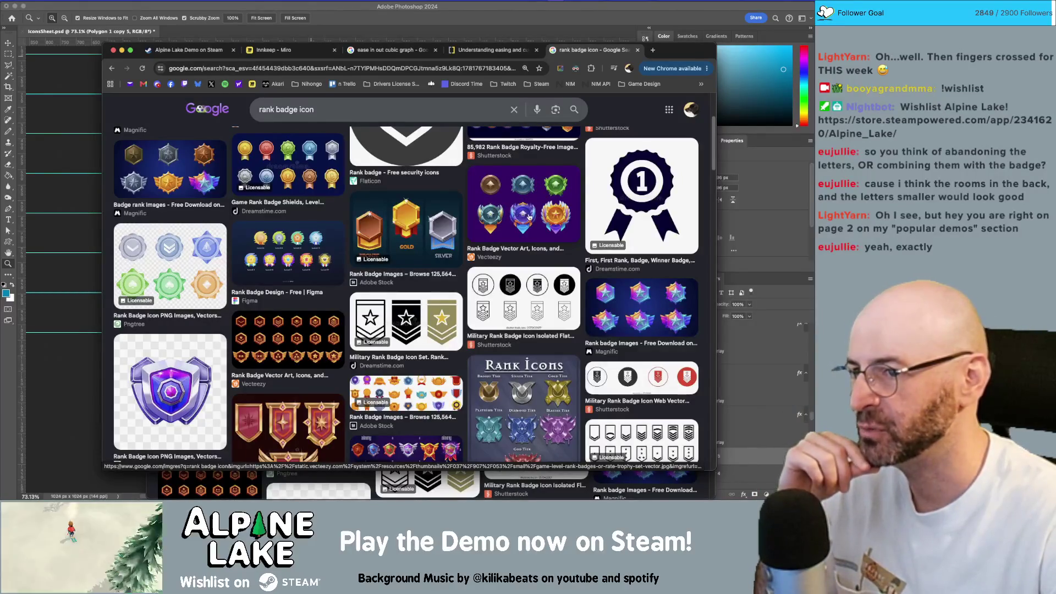
scroll(530, 218, "down", 5)
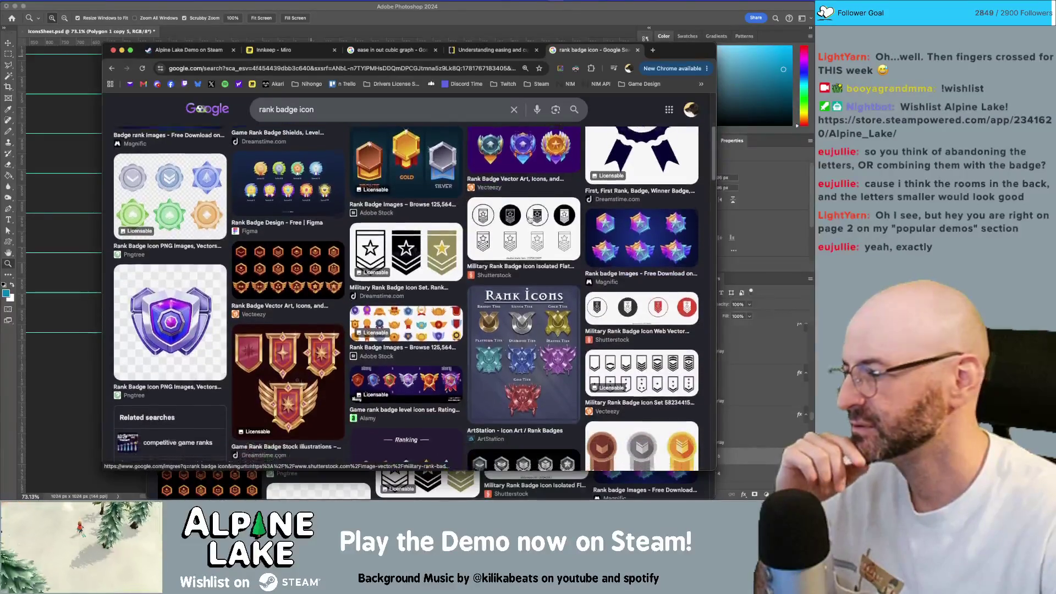
scroll(529, 219, "down", 7)
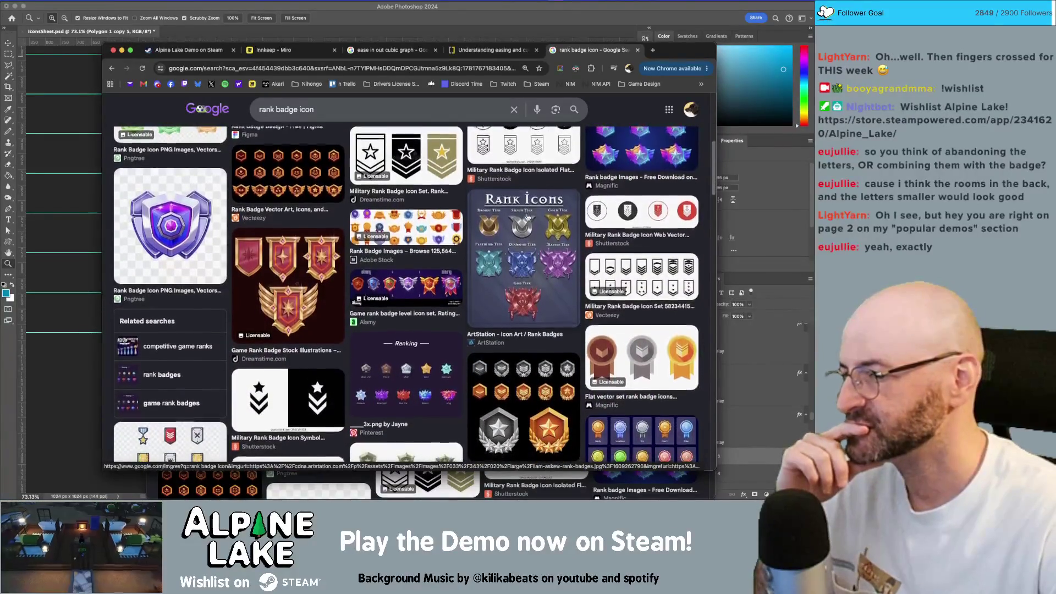
left_click(416, 341)
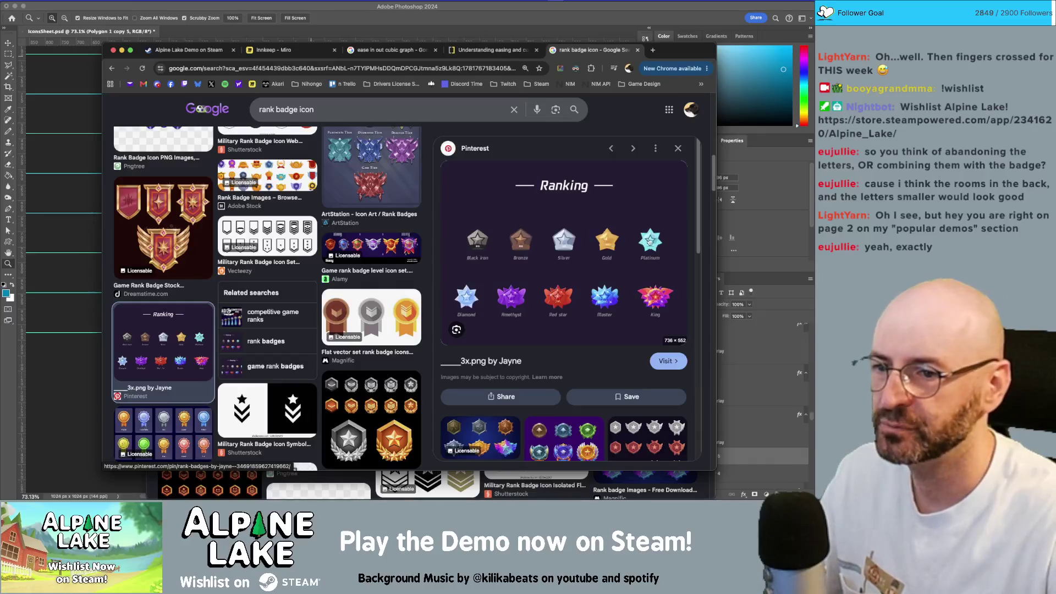
key("super+Tab")
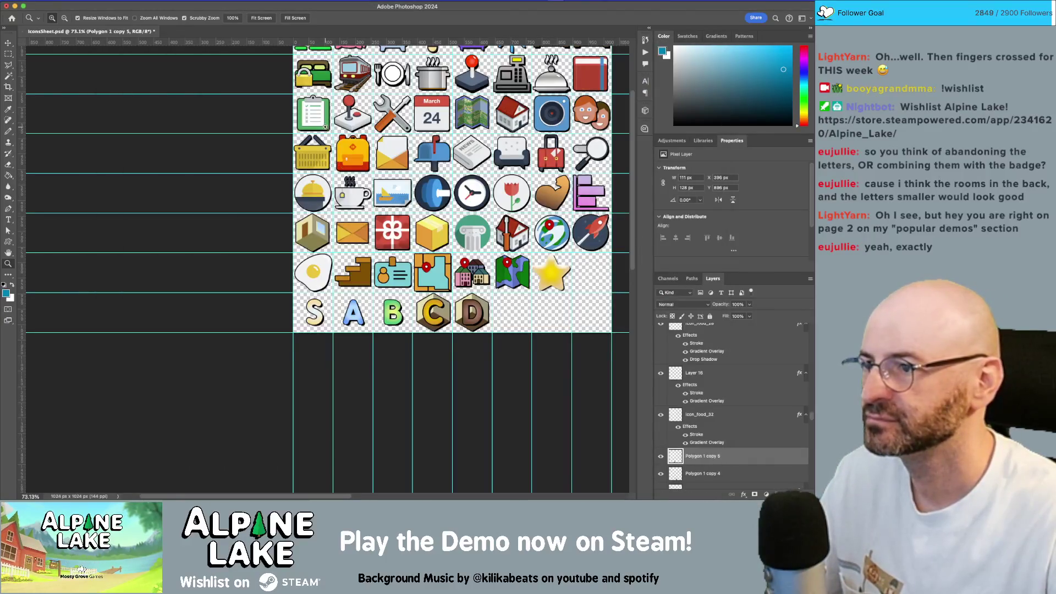
Zoom into the bottom rows and delete the hexagon badges behind C and D
left_click_drag(353, 260, 497, 356)
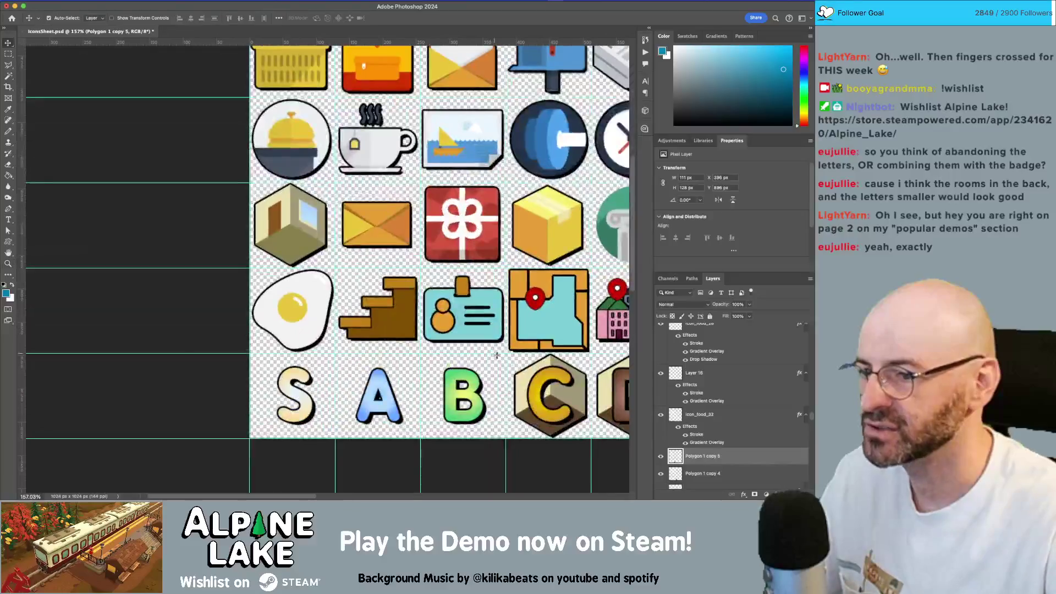
key("Delete")
key("Delete")
key("Delete")
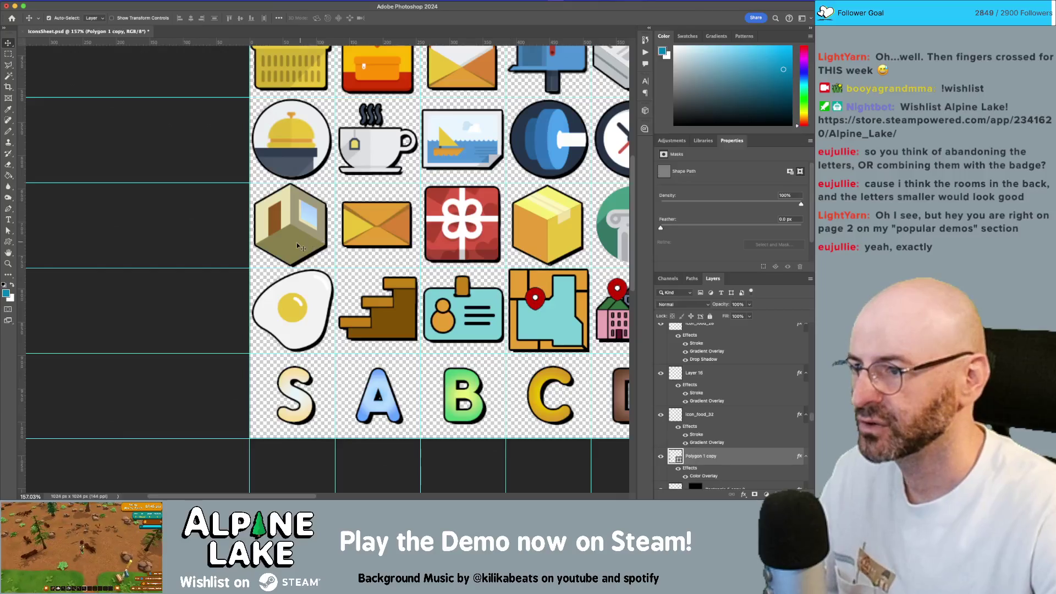
left_click(297, 199)
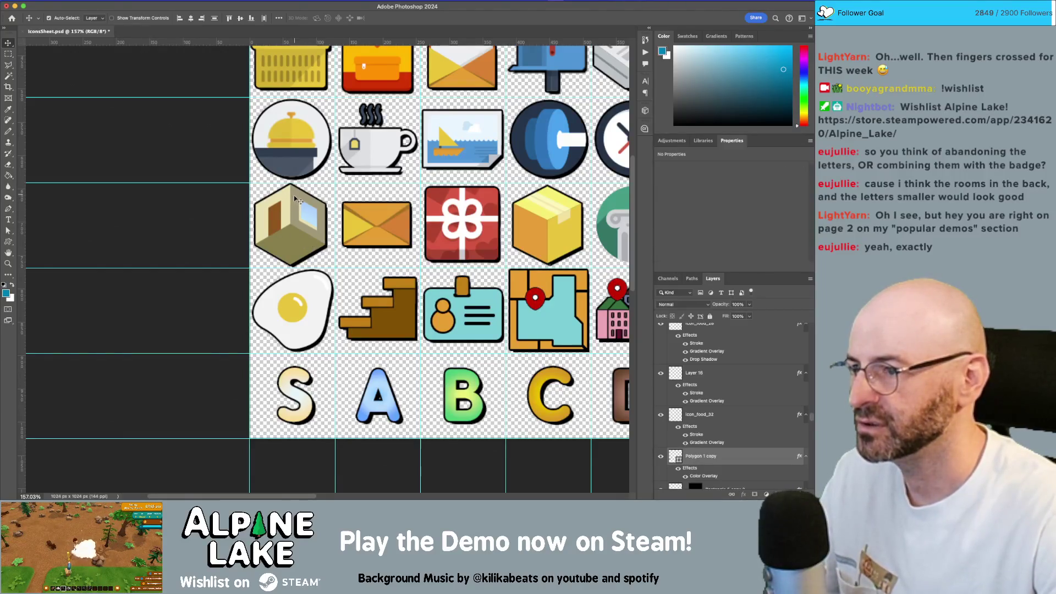
Duplicate a hexagon badge into the empty cell right of D and nudge it into place
mouse_move(317, 260)
left_mouse_down()
mouse_move(440, 385)
mouse_move(571, 396)
mouse_move(393, 338)
mouse_move(568, 341)
left_mouse_up()
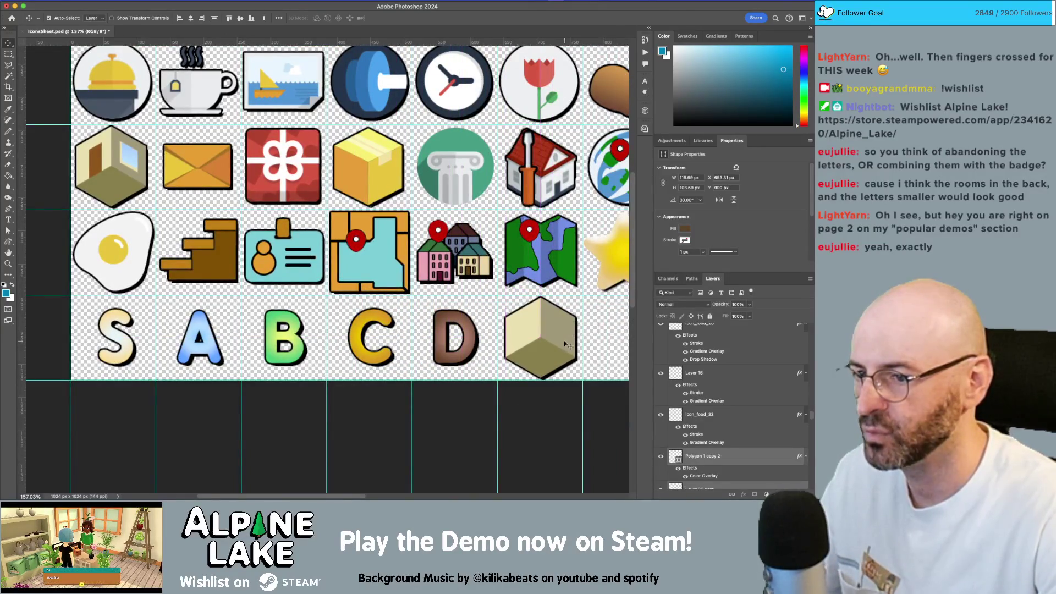
key("z")
scroll(552, 329, "up", 5)
scroll(495, 308, "right", 3)
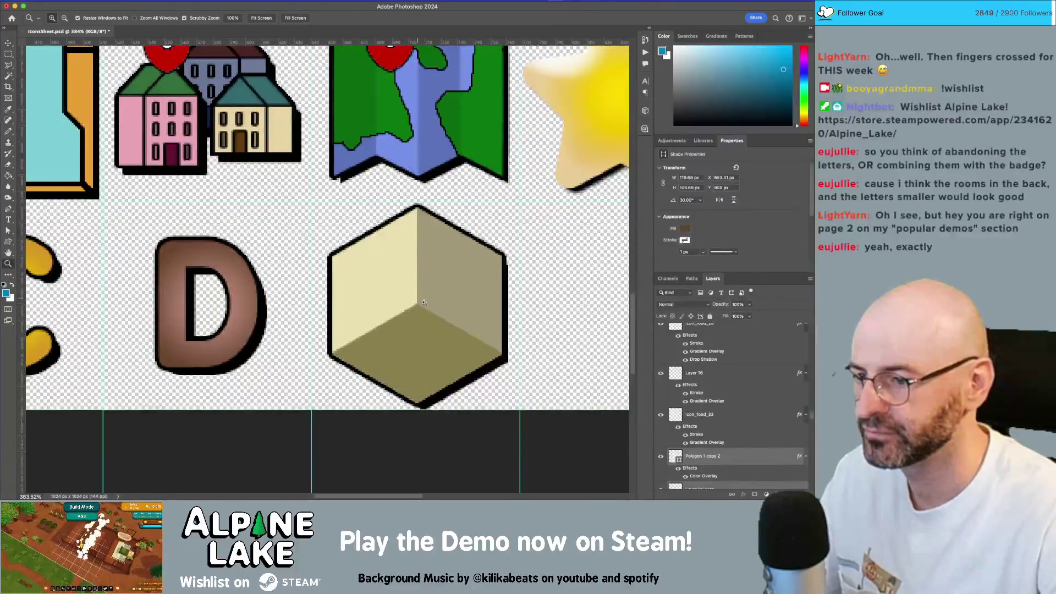
scroll(449, 291, "up", 2)
key("v")
key("Up")
key("Right")
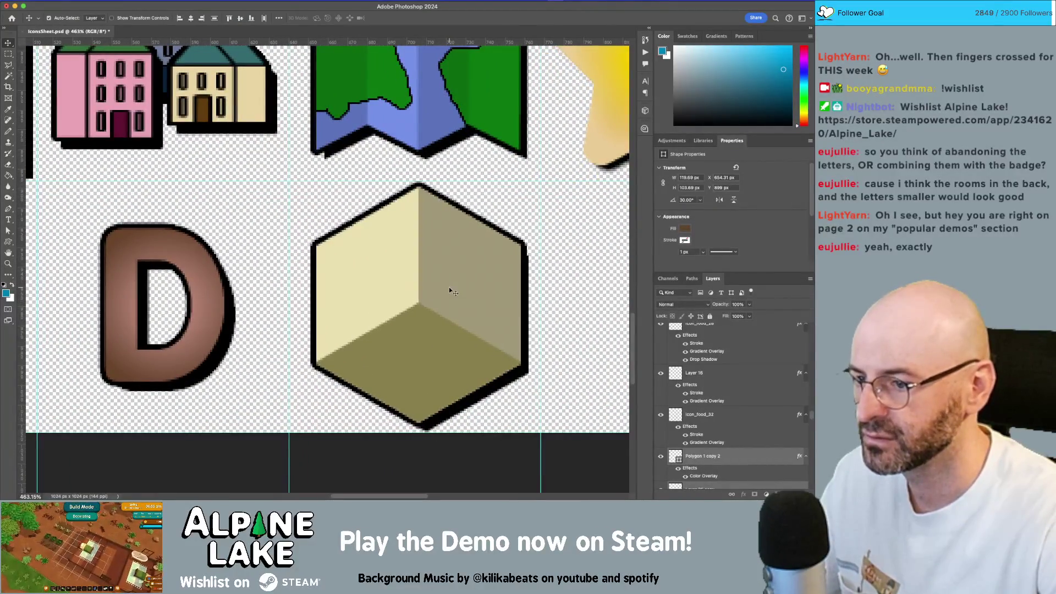
Give the cube's right face a light grey #b6b6b6 Color Overlay
key("Left")
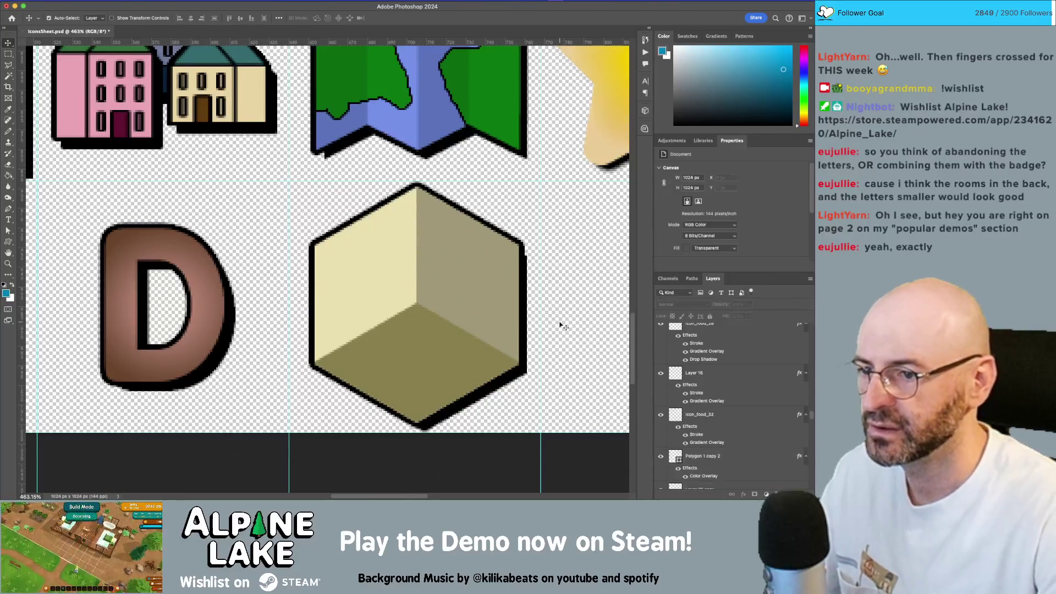
left_click(480, 263)
key("z")
scroll(421, 261, "down", 1)
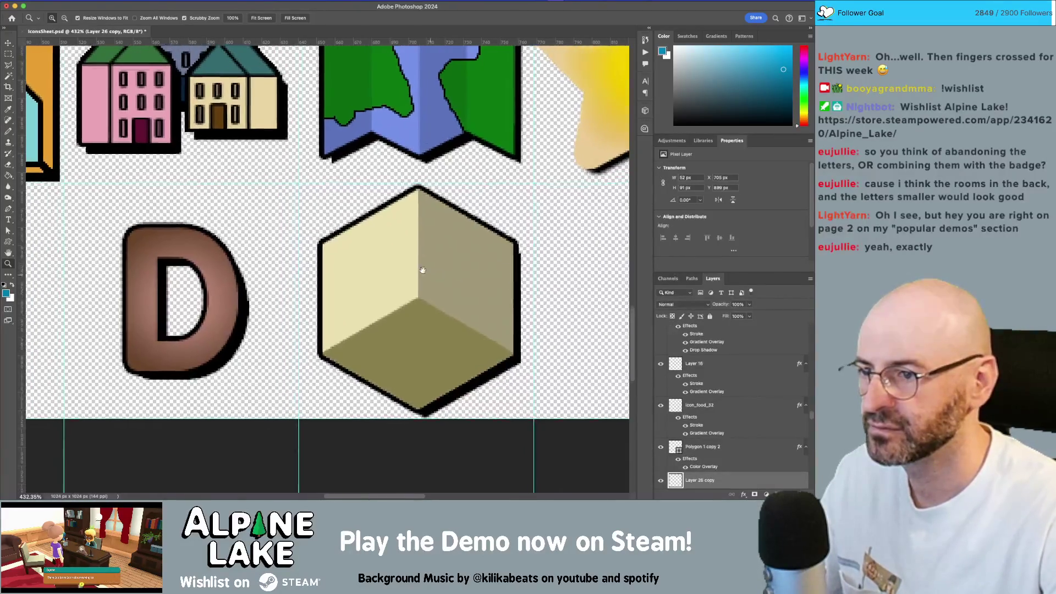
scroll(745, 430, "down", 2)
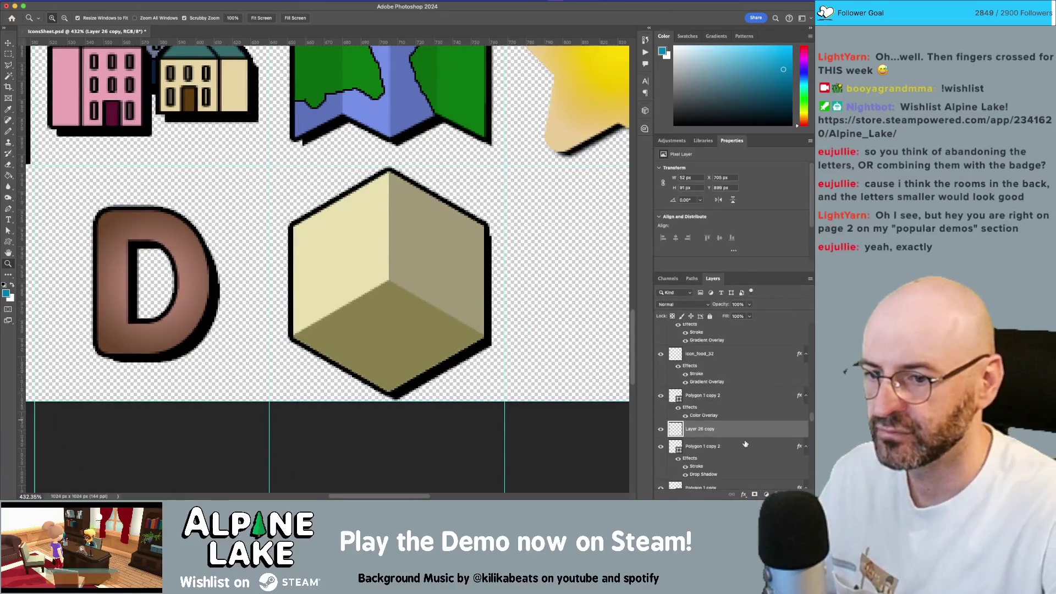
double_click(744, 430)
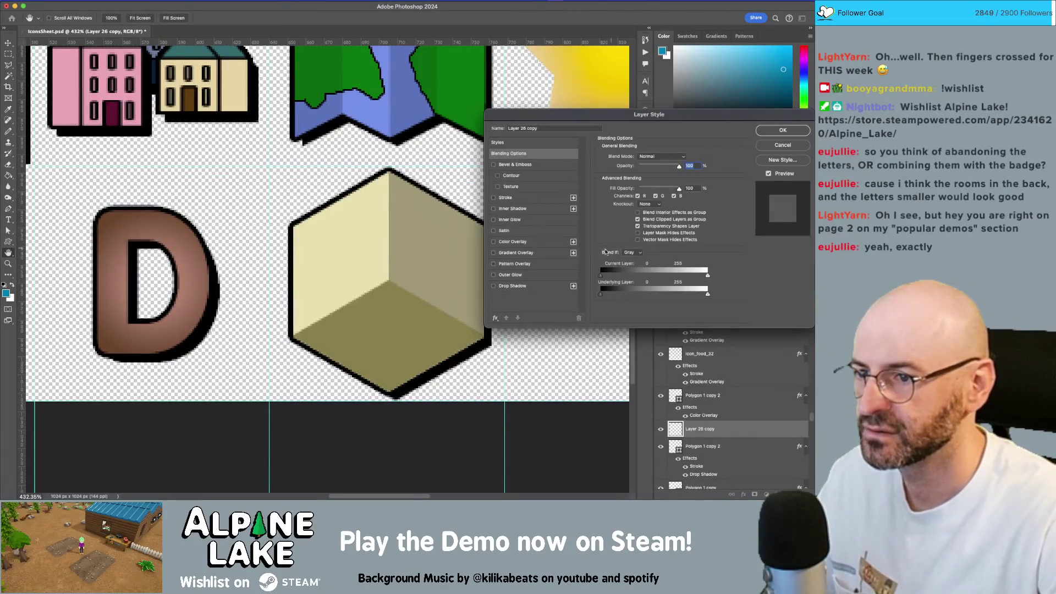
left_click(493, 241)
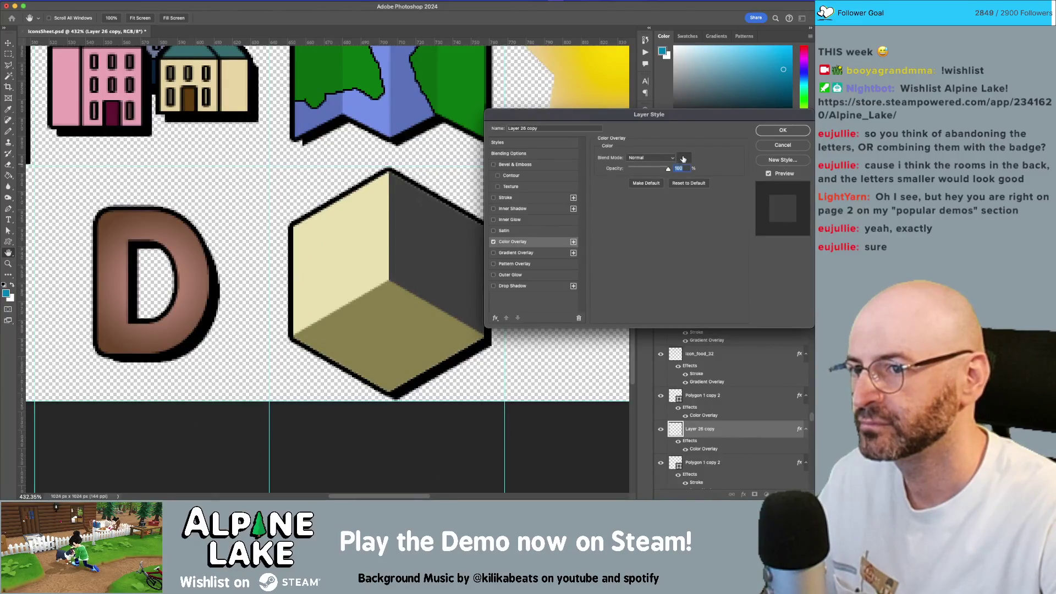
left_click(683, 159)
mouse_move(456, 107)
left_mouse_down()
mouse_move(436, 108)
mouse_move(438, 97)
left_mouse_up()
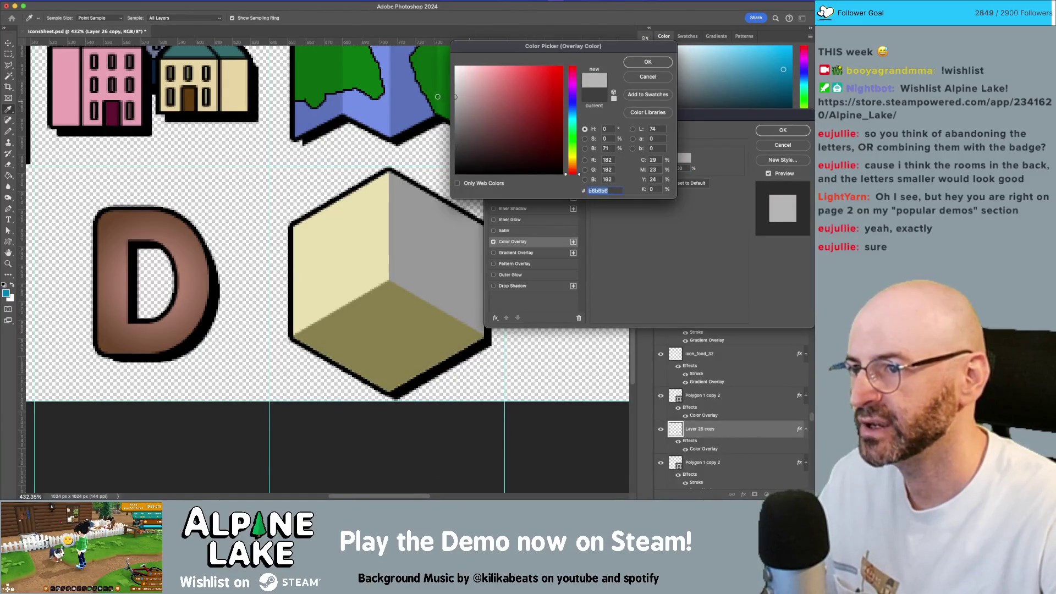
left_click(644, 63)
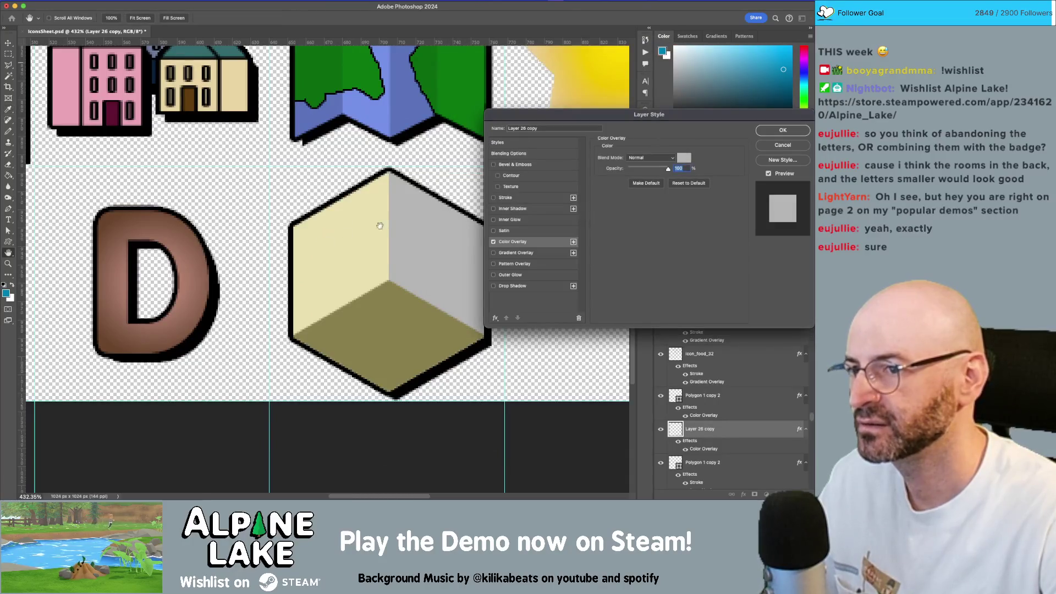
left_click(781, 130)
Give the cube's left face a white Color Overlay
key("v")
left_click(442, 262)
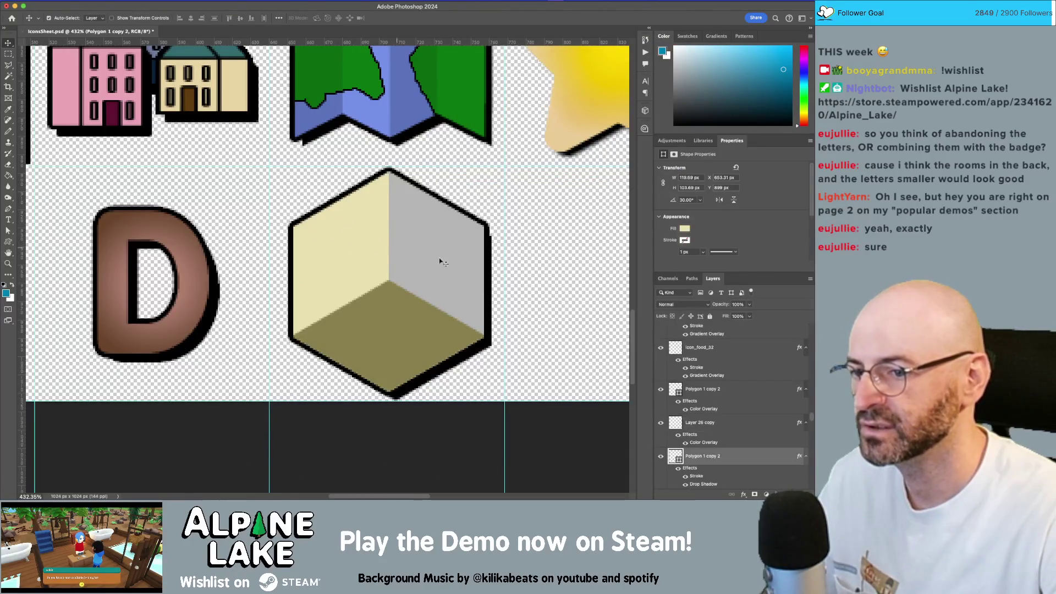
double_click(746, 458)
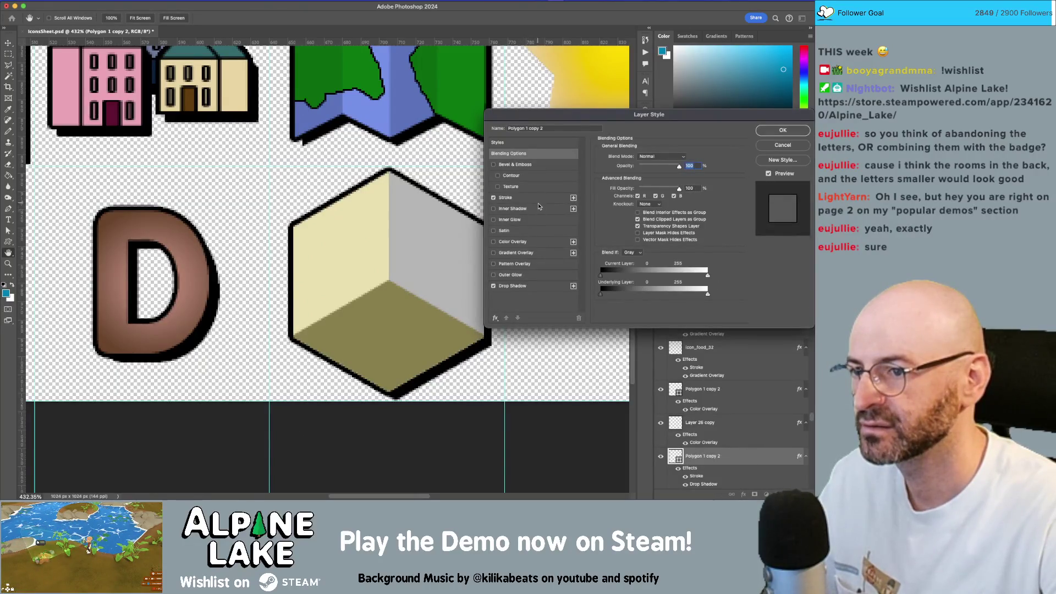
left_click(494, 242)
left_click(511, 242)
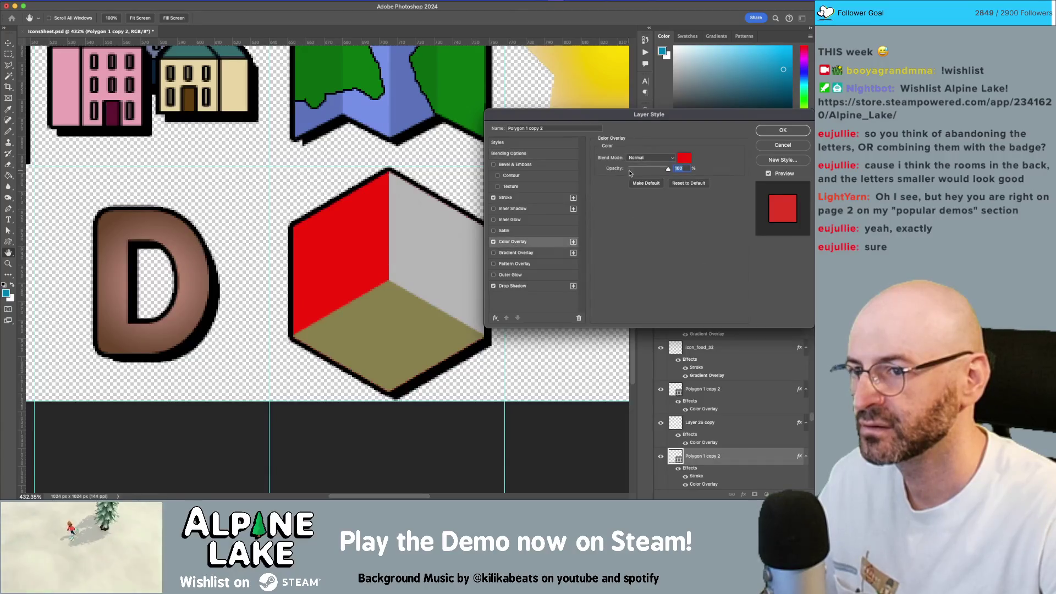
left_click(684, 158)
left_click(456, 67)
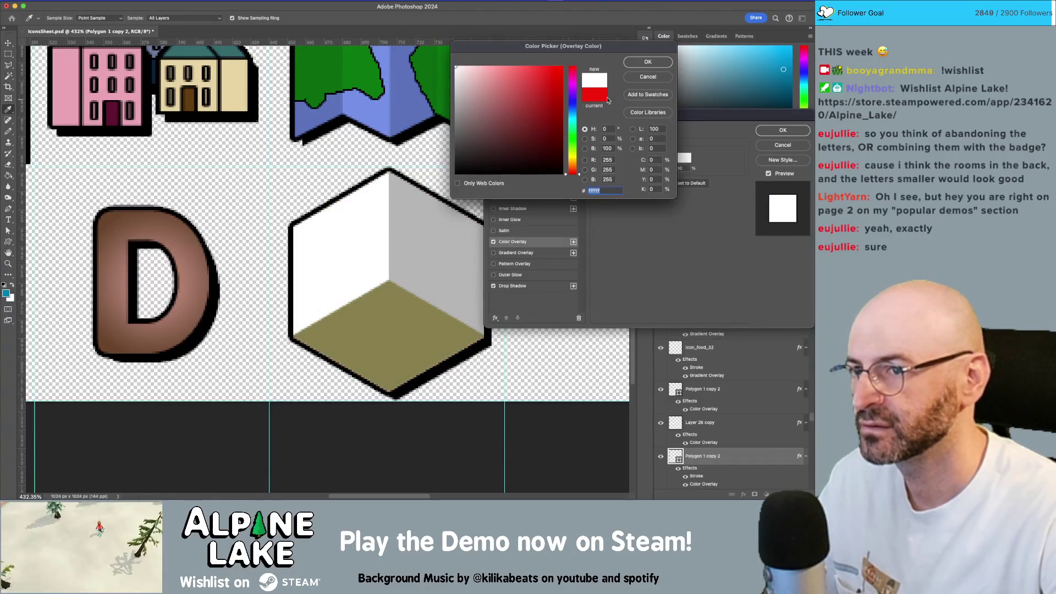
left_click(647, 62)
left_click(783, 131)
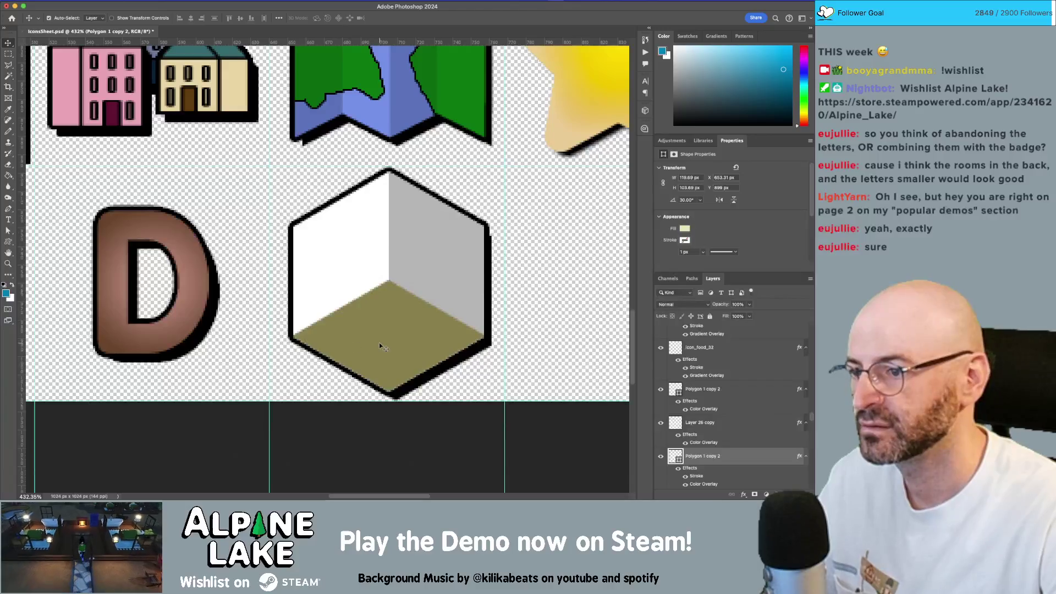
Give the bottom face a dark grey #747474 overlay and toggle the face effects to compare
left_click(443, 338)
double_click(766, 394)
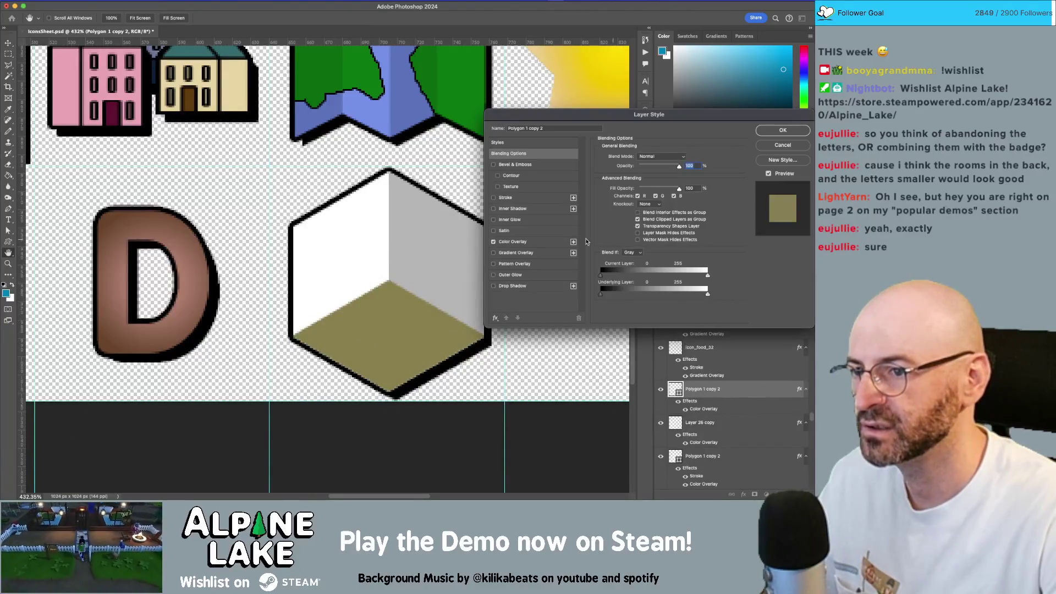
left_click(537, 243)
left_click(684, 158)
mouse_move(495, 121)
left_mouse_down()
mouse_move(443, 105)
mouse_move(457, 125)
left_mouse_up()
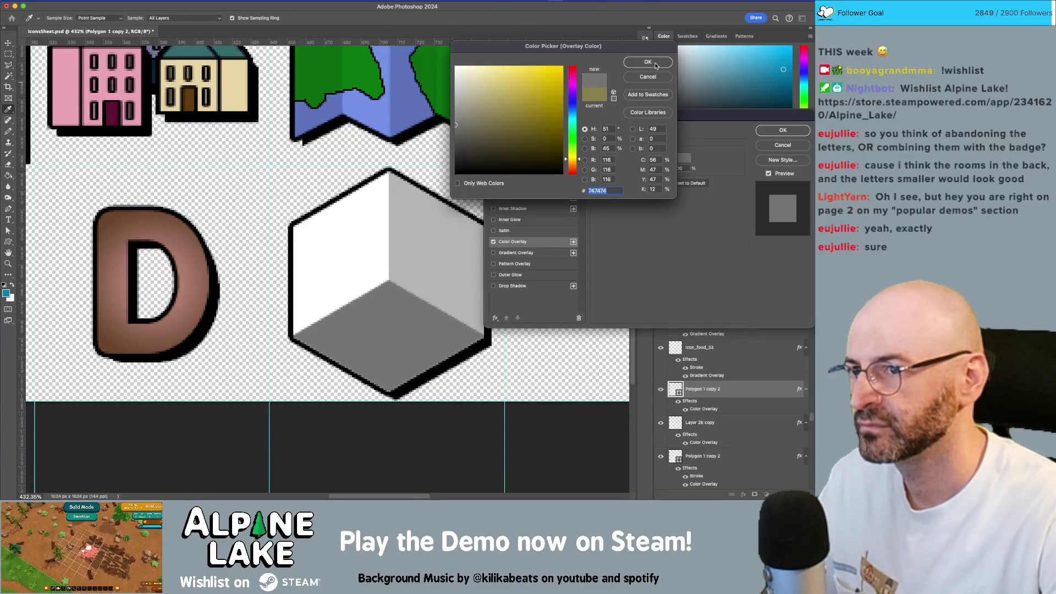
left_click(648, 62)
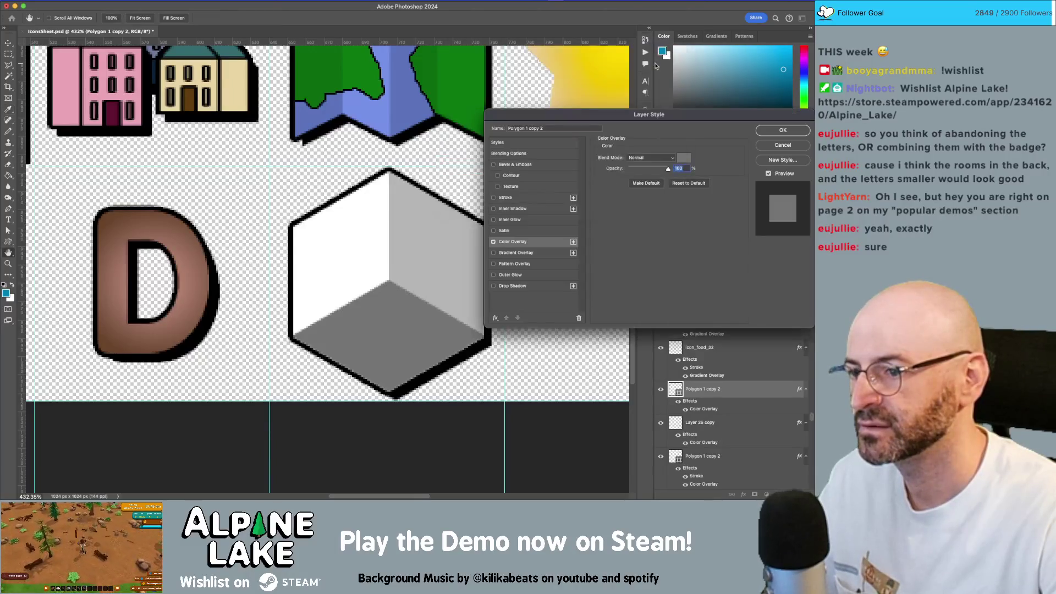
left_click(785, 131)
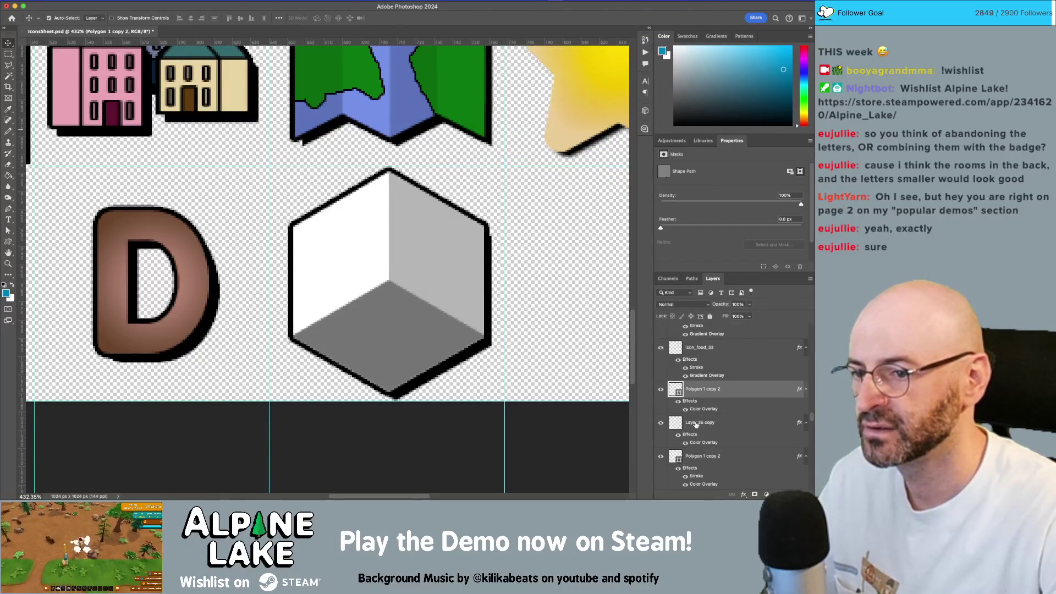
left_click(680, 403)
left_click(680, 404)
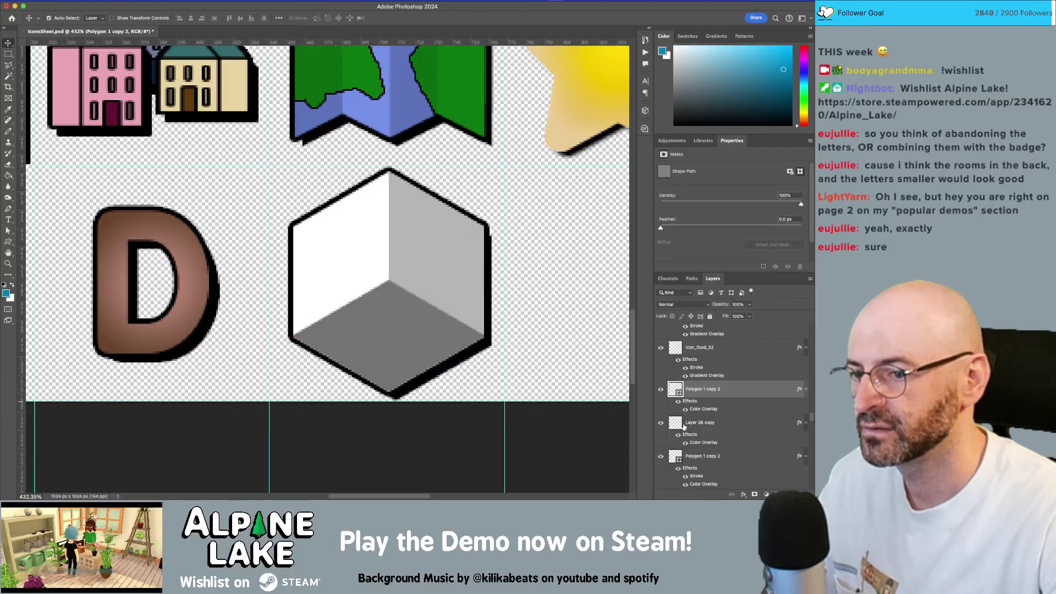
left_click(678, 435)
left_click(679, 435)
left_click(370, 266)
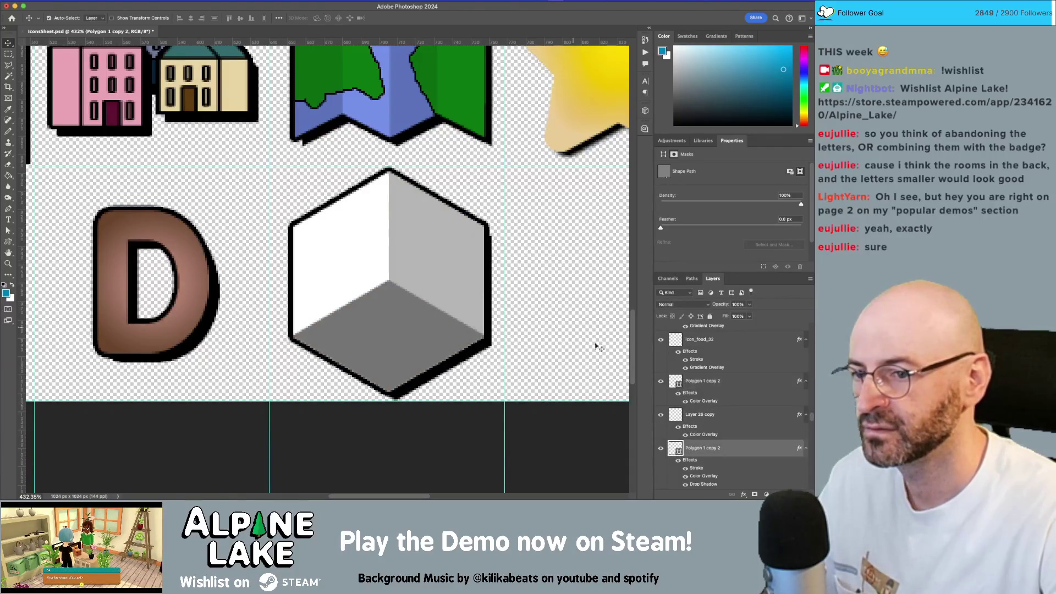
Compare the cube with and without its outline and realign the light-grey face
left_click(686, 469)
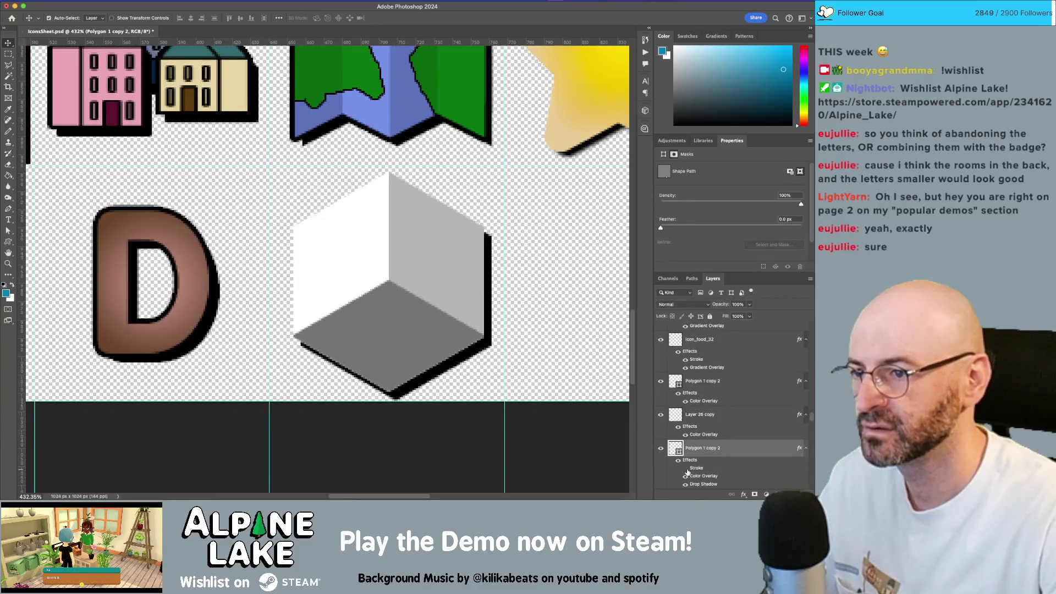
left_click(686, 469)
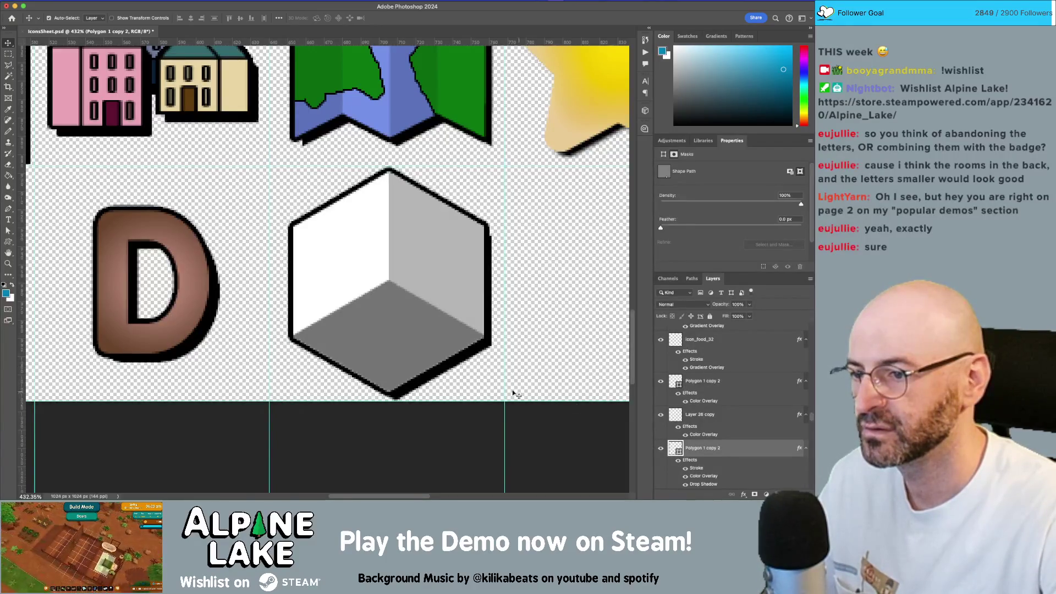
left_click_drag(415, 331, 410, 295)
mouse_move(471, 216)
left_mouse_down()
mouse_move(430, 258)
mouse_move(447, 248)
left_mouse_up()
key("z")
left_click_drag(509, 229, 471, 266)
scroll(516, 244, "down", 5)
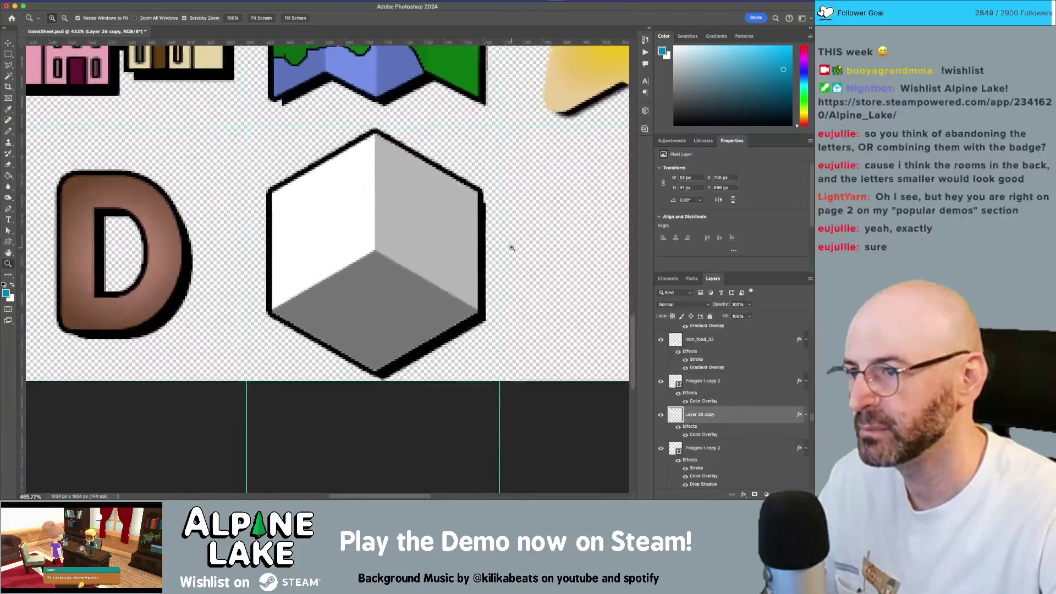
key("v")
Duplicate and merge the three cube layers, move the copy onto D, then delete it
left_click(456, 248, "shift")
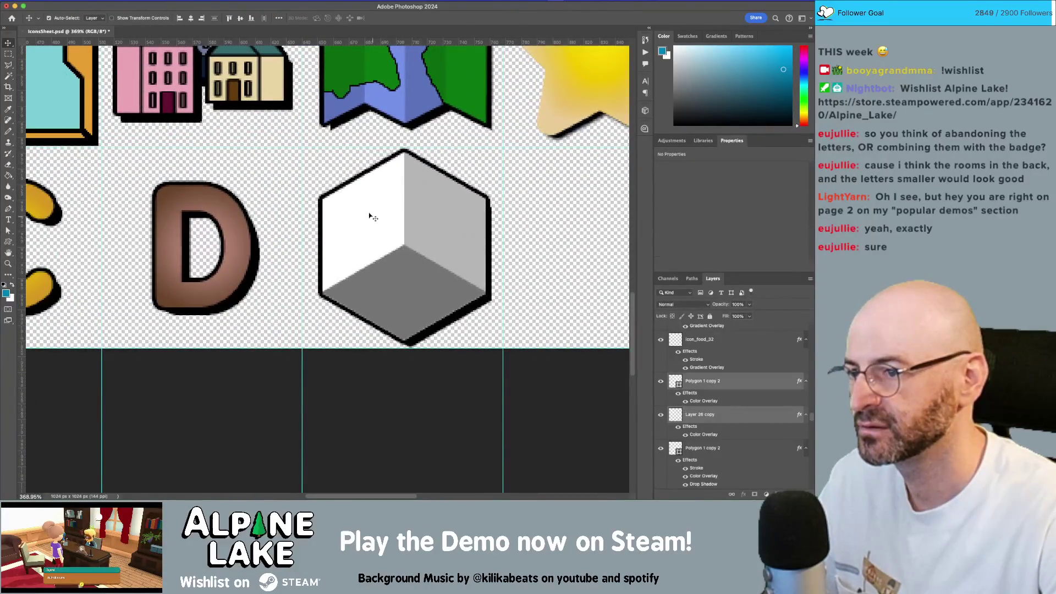
left_click(370, 215, "shift")
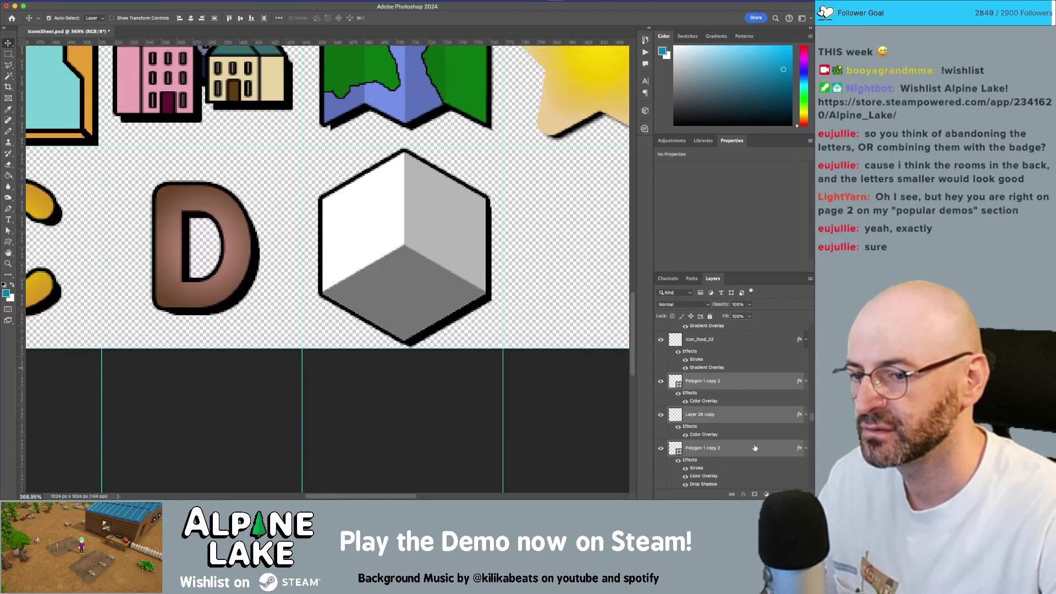
left_click_drag(754, 450, 761, 461)
right_click(734, 380)
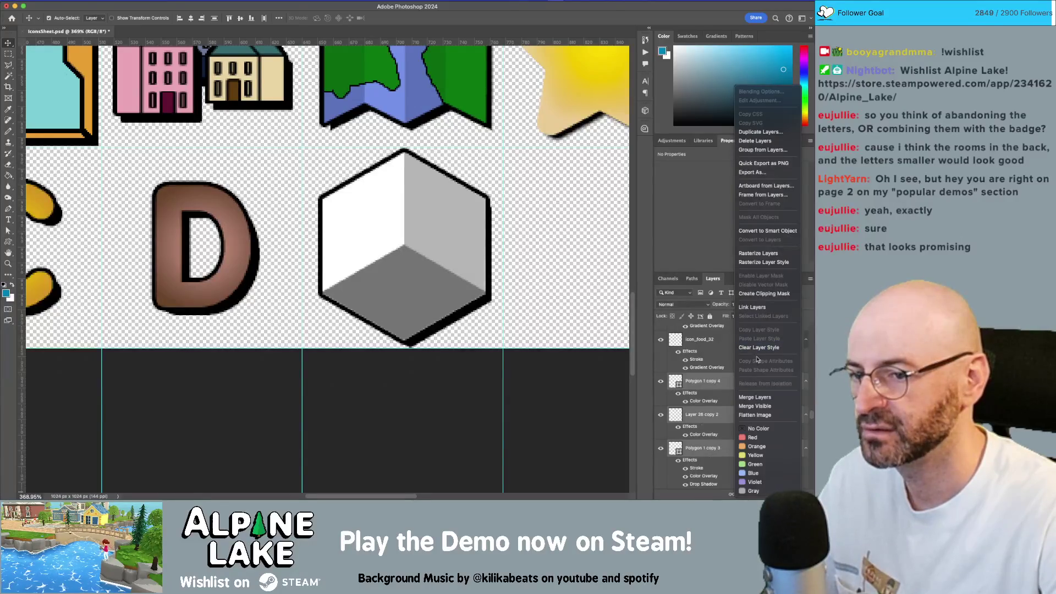
left_click(762, 398)
left_click_drag(460, 247, 254, 255)
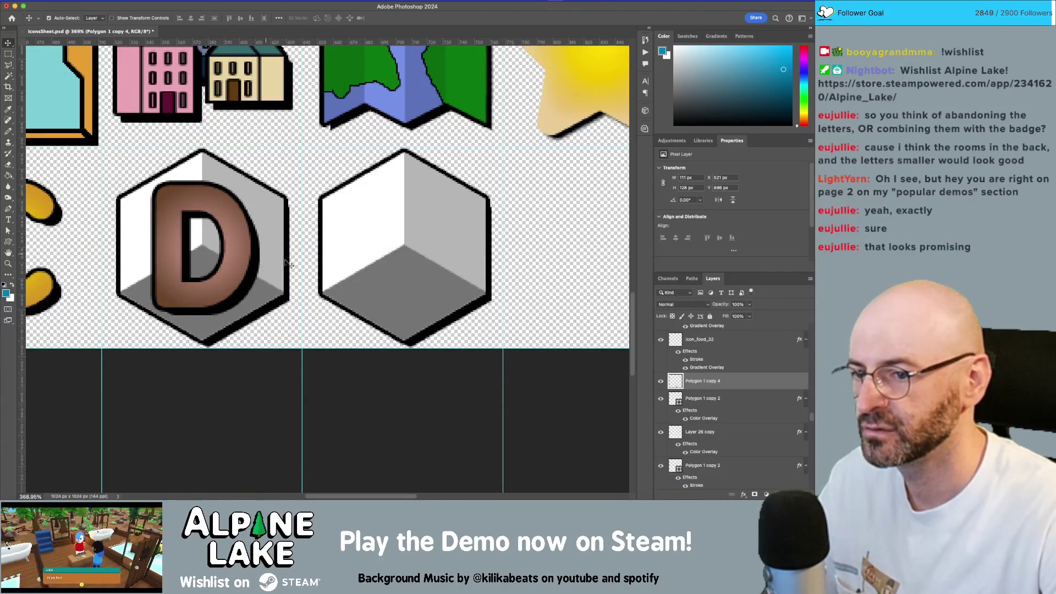
key("Delete")
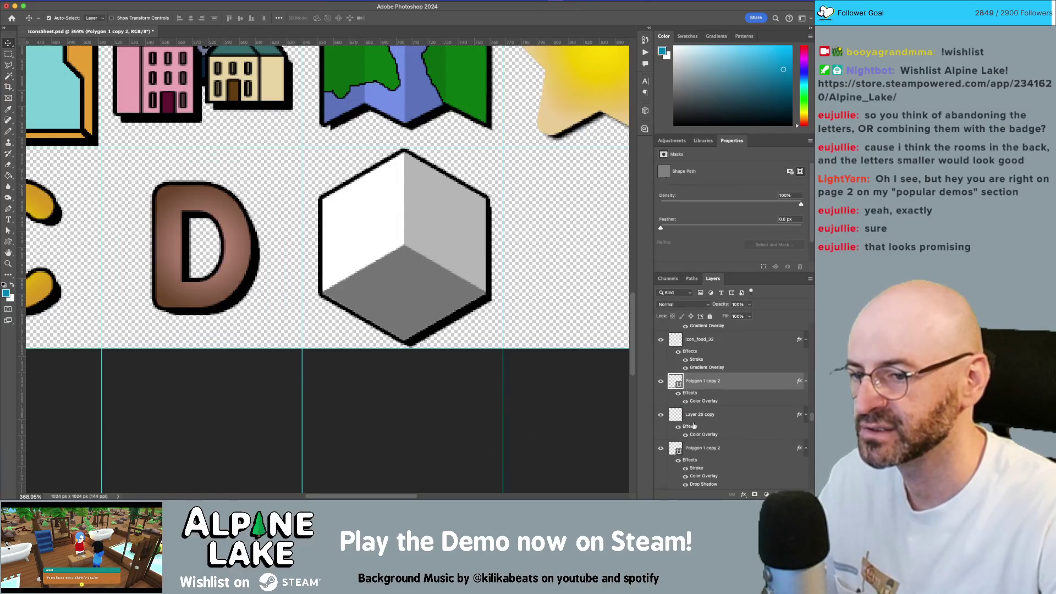
Reselect the three cube layers and turn off the cube's Stroke and Drop Shadow
left_click(433, 224)
left_click(400, 218, "shift")
left_click(425, 275, "shift")
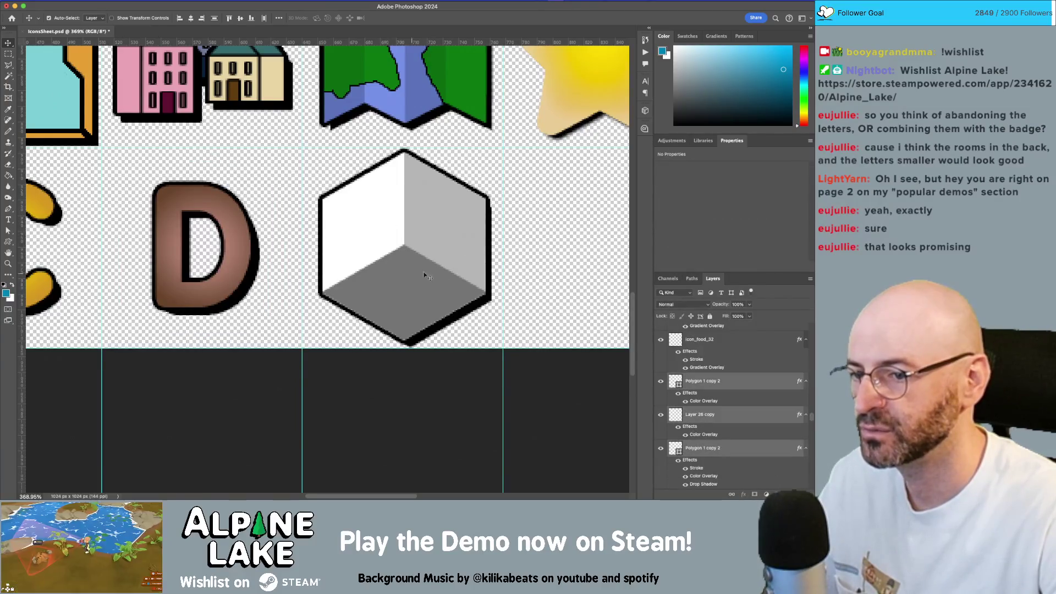
scroll(690, 454, "down", 1)
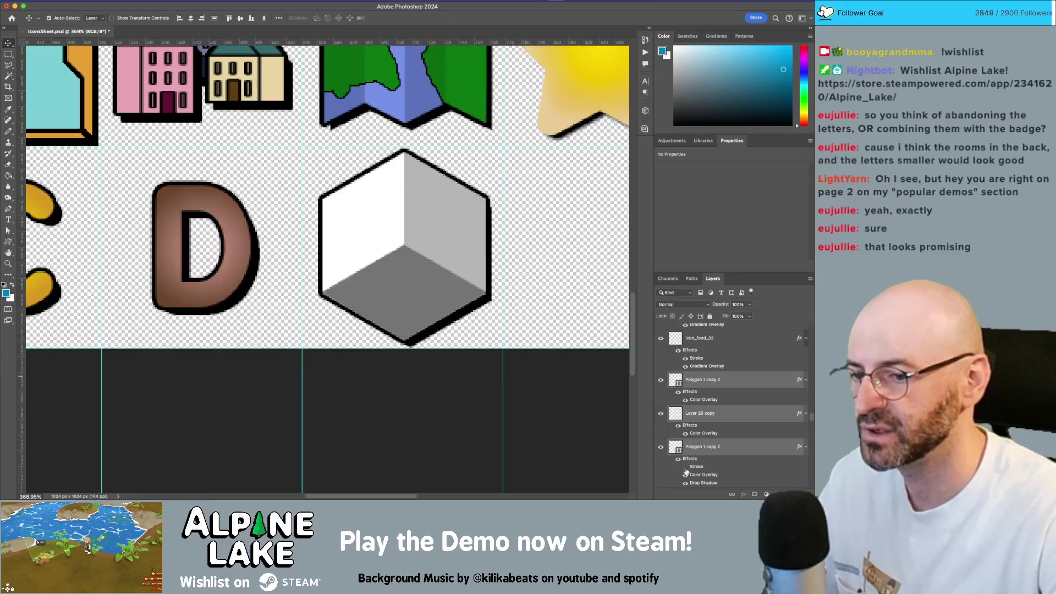
left_click(685, 467)
left_click(685, 483)
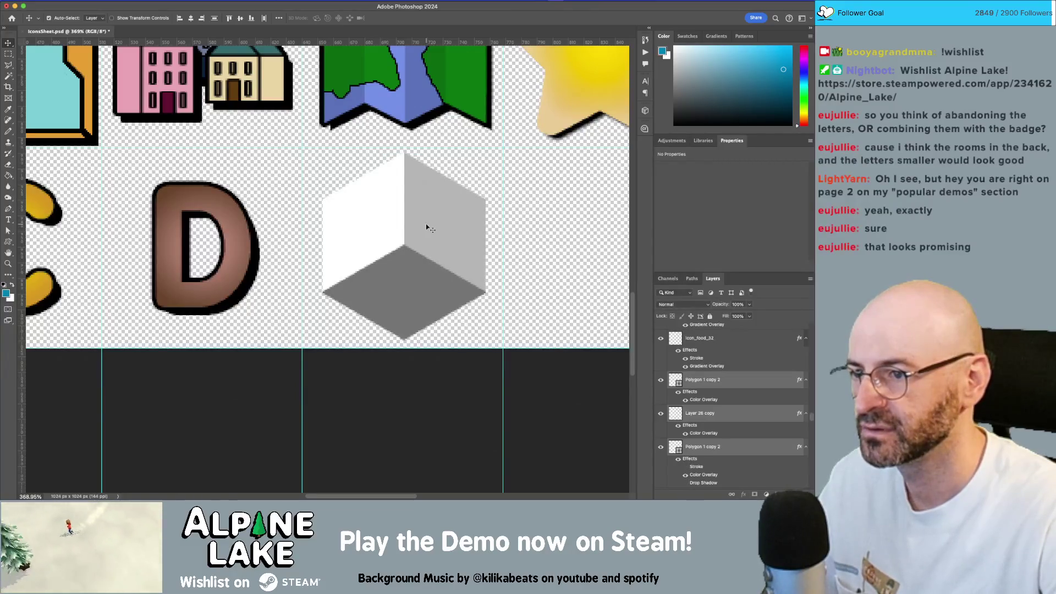
Place a merged copy of the outline-free cube behind the D and open its Layer Style
left_click_drag(767, 442, 789, 494)
right_click(736, 387)
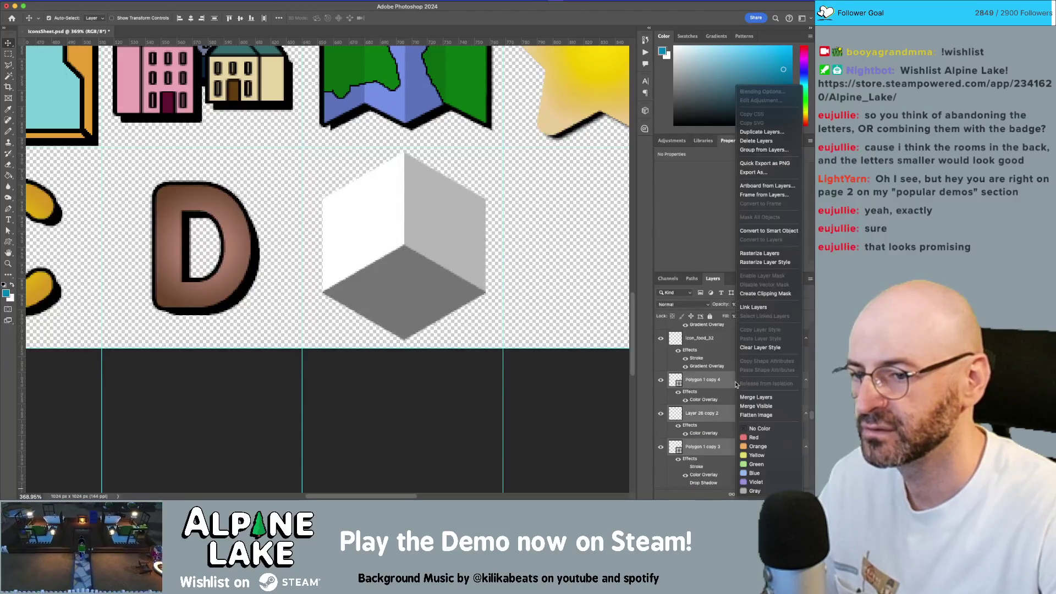
left_click(756, 396)
left_click_drag(461, 234, 256, 234)
scroll(720, 415, "down", 2)
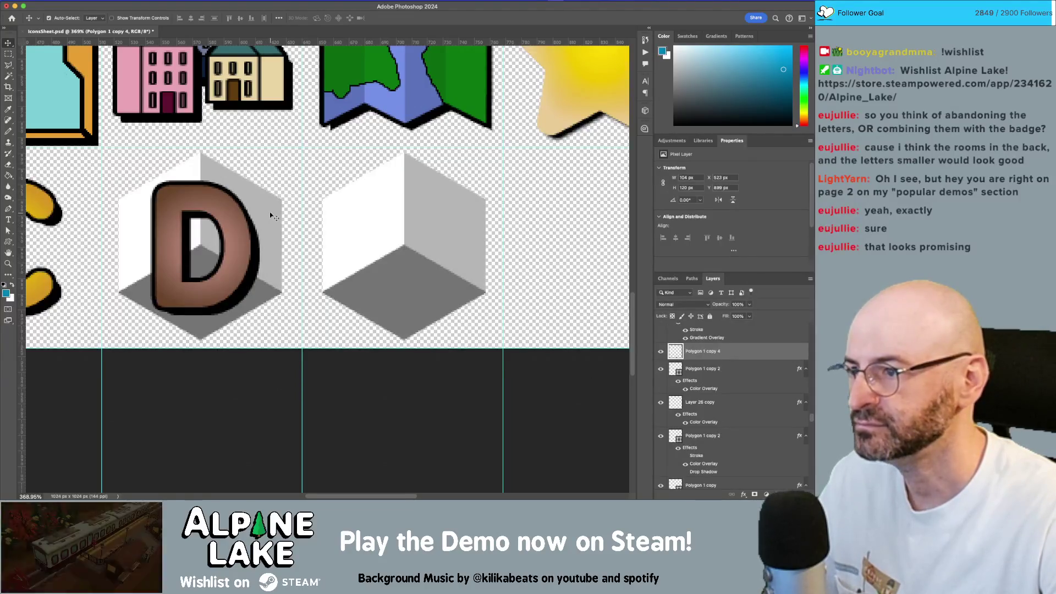
double_click(776, 352)
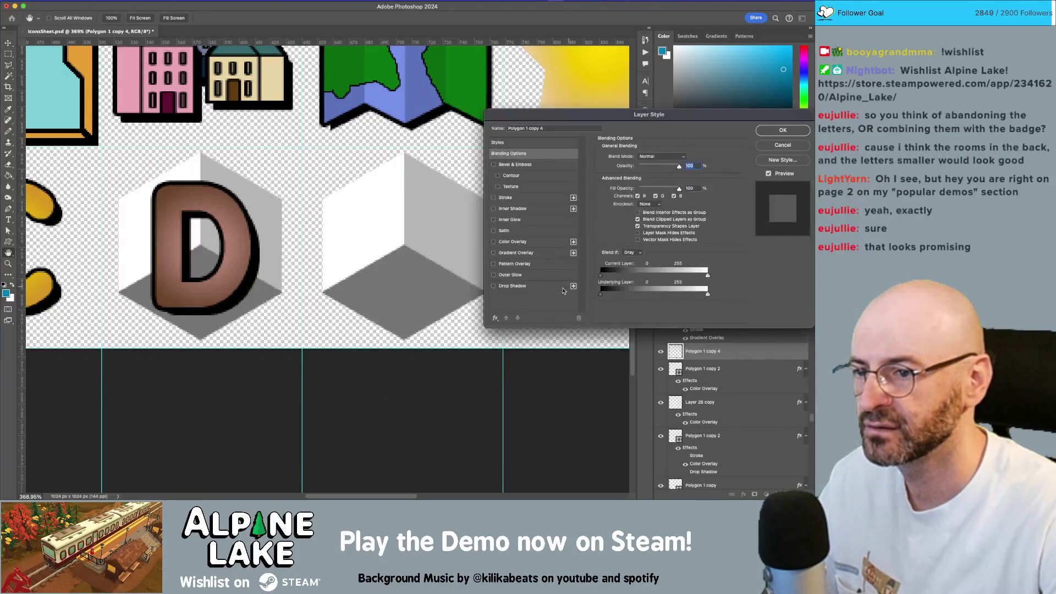
Try a drop shadow, a black stroke and a gradient overlay on the hexagon
left_click(513, 288)
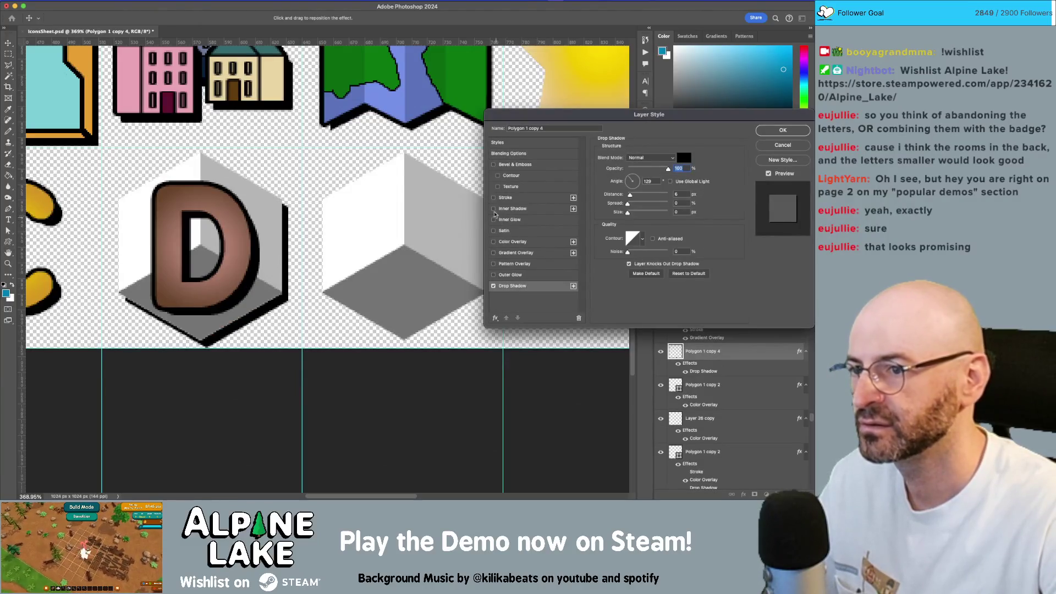
left_click(494, 198)
left_click(530, 199)
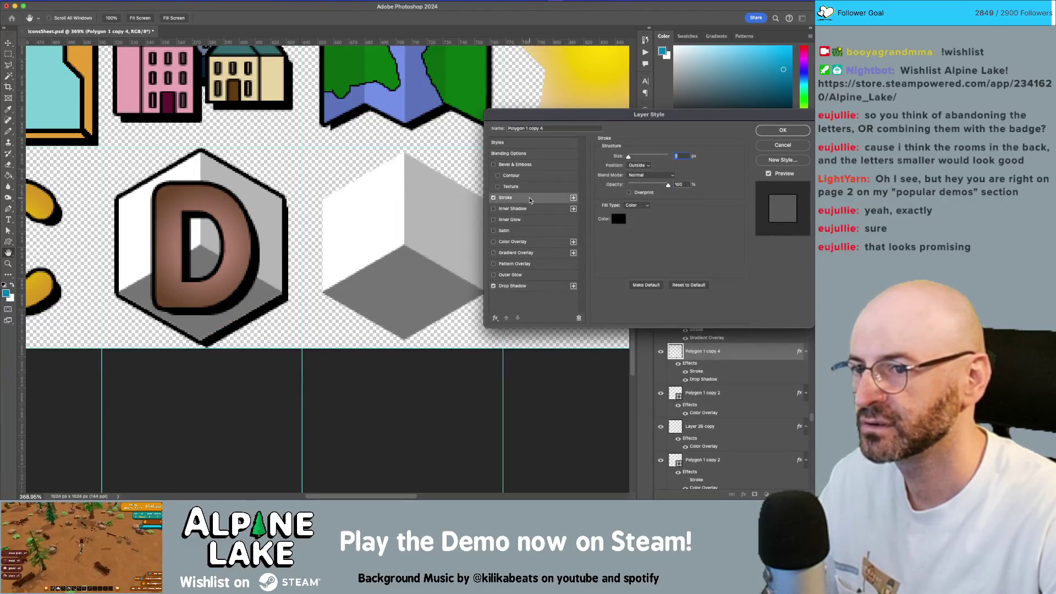
left_click(525, 286)
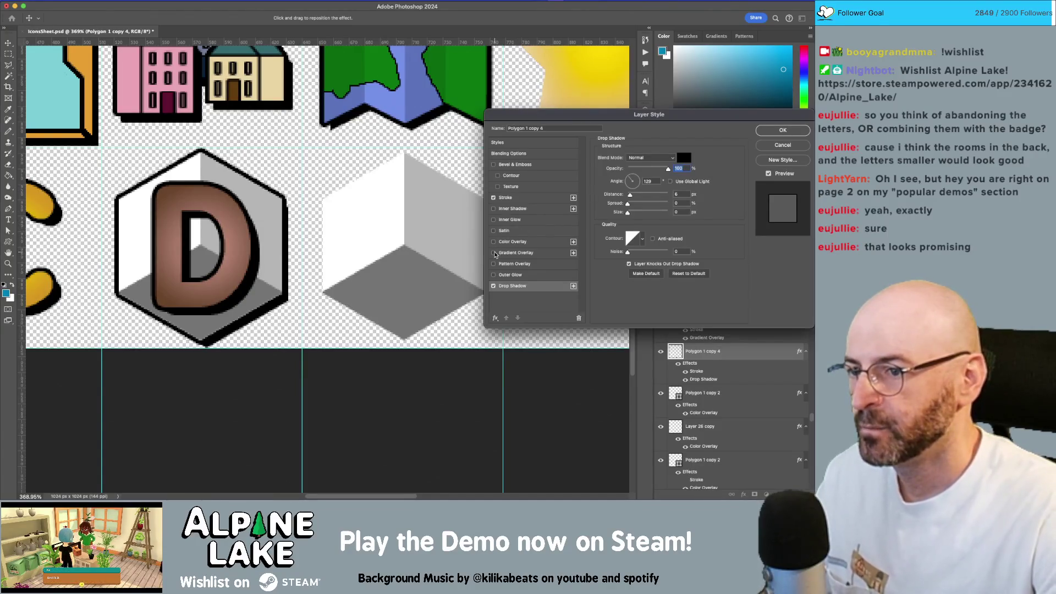
left_click(493, 253)
left_click(545, 256)
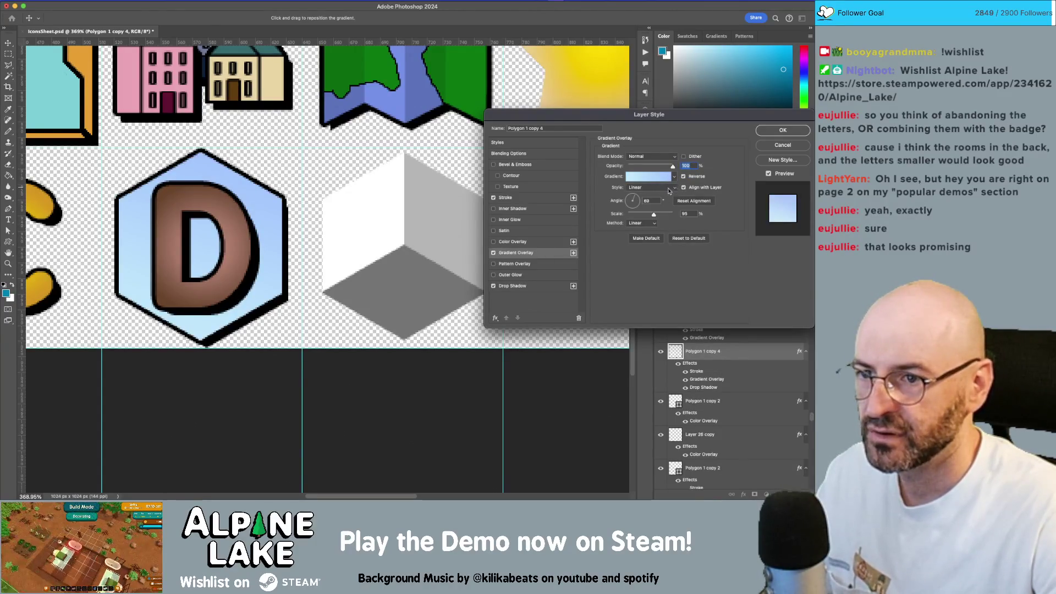
Set the trial gradient to Multiply blending and Radial style, and view it in the Gradient Editor
left_click(661, 158)
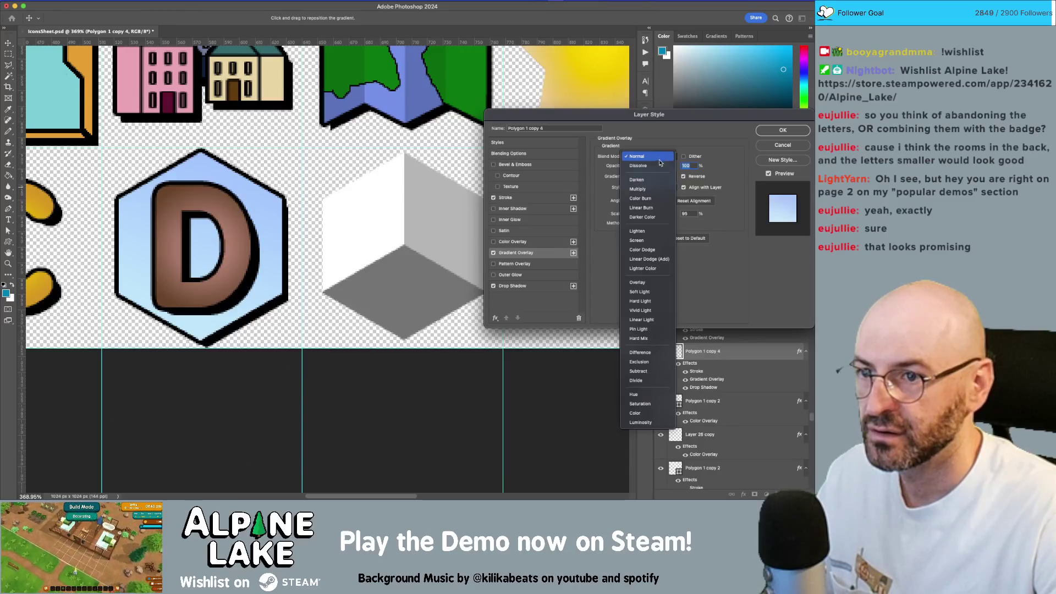
left_click(655, 188)
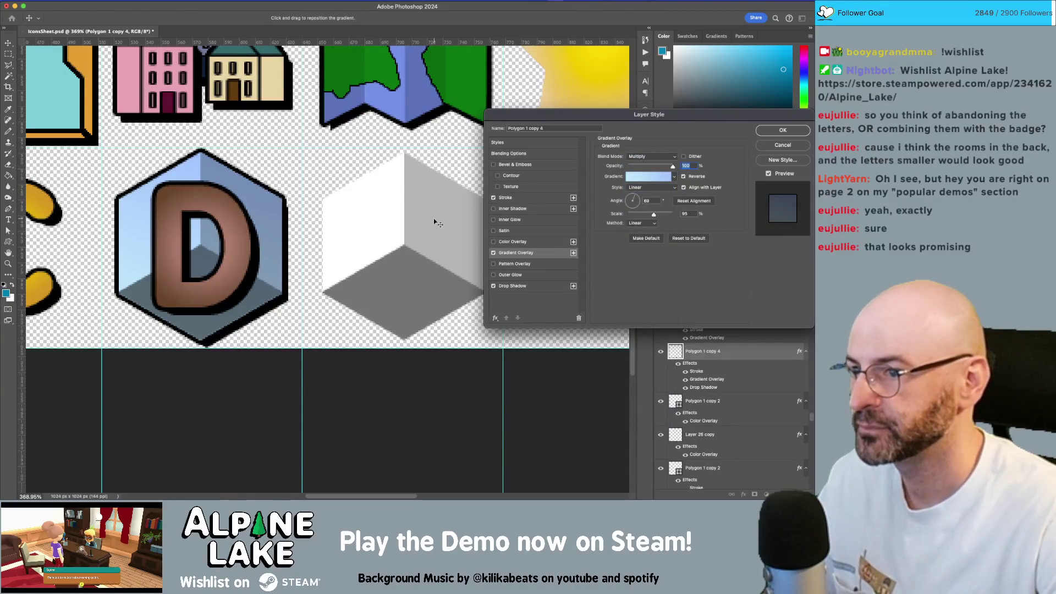
left_click(647, 188)
left_click(646, 195)
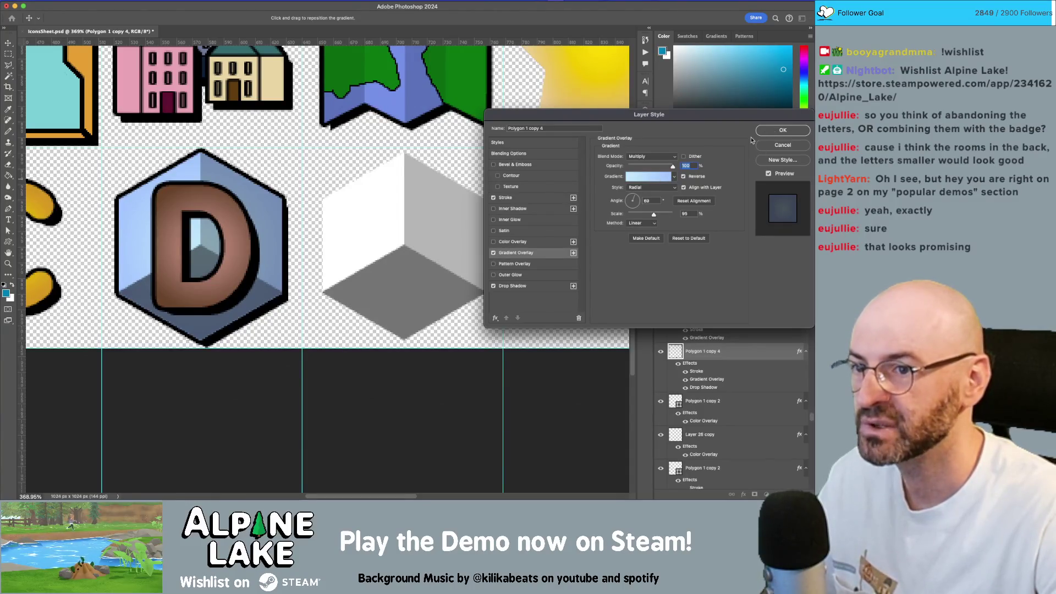
left_click(675, 177)
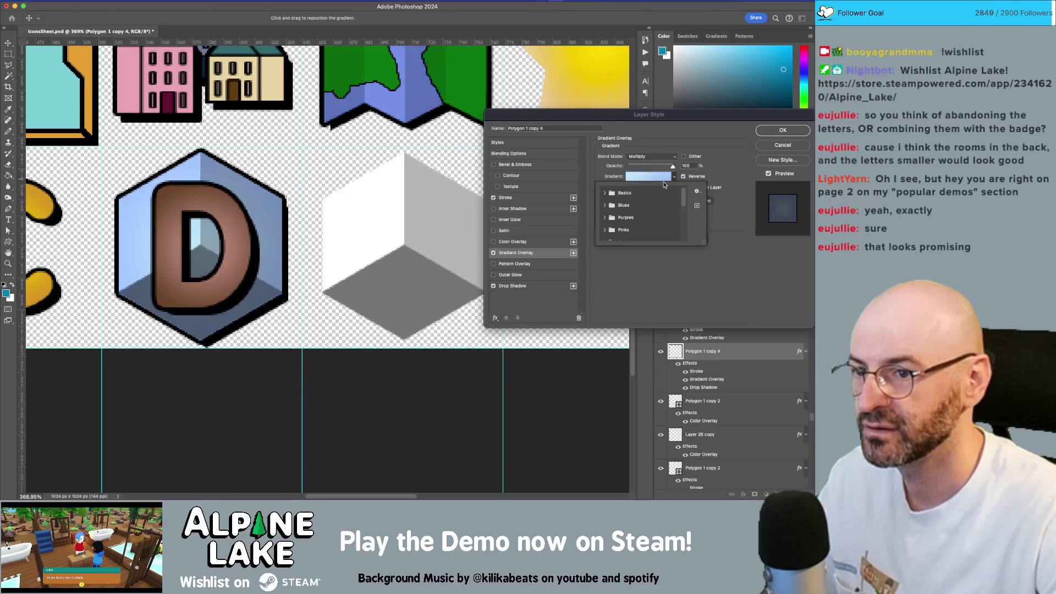
left_click(666, 177)
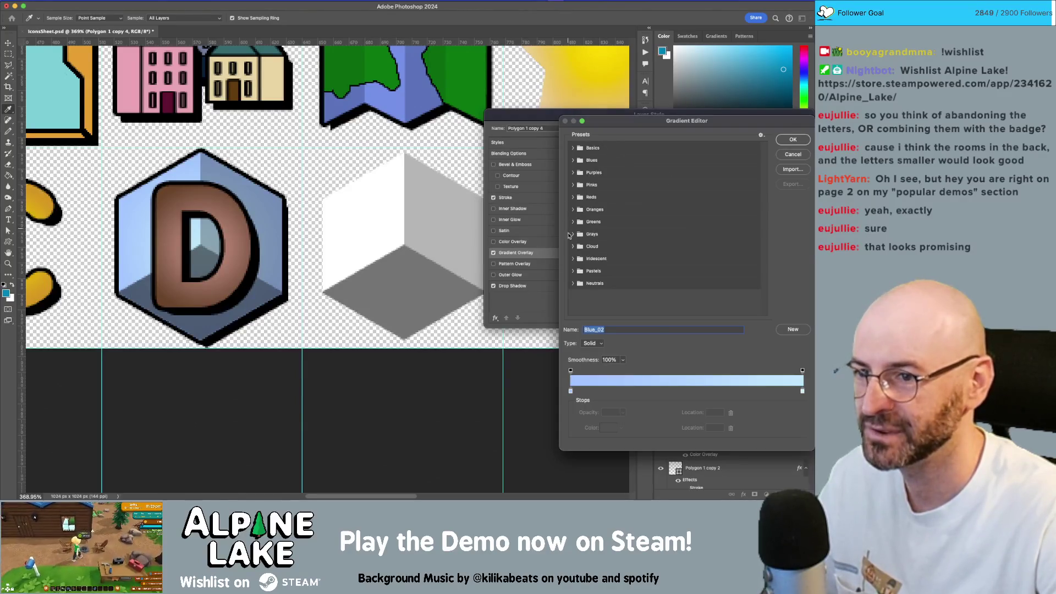
Cancel the Gradient Editor and Layer Style, discarding the trial effects, and select layer D
left_click(793, 154)
left_click(793, 146)
left_click(242, 226)
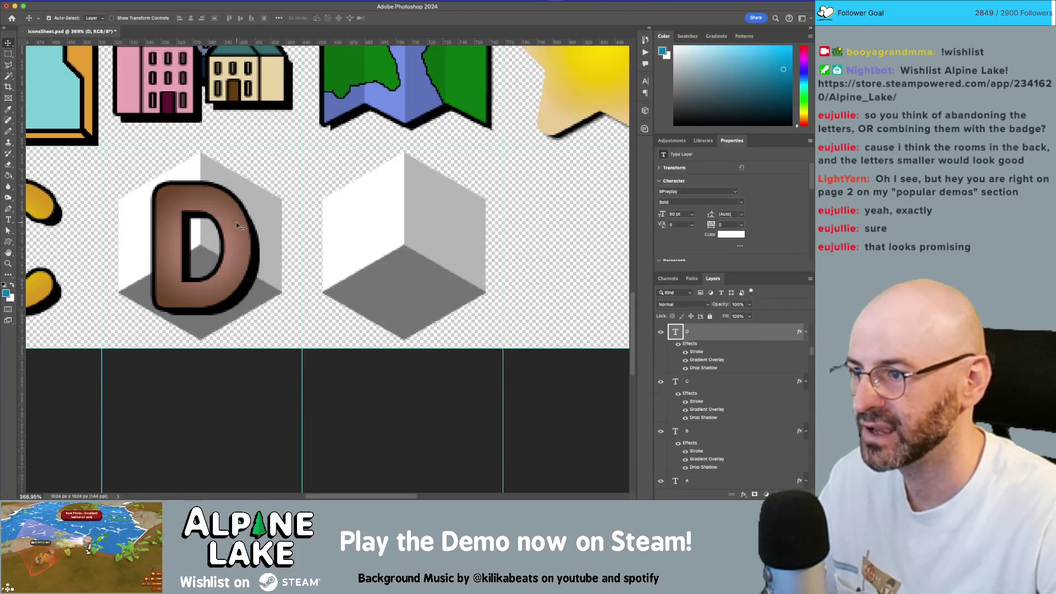
right_click(728, 332)
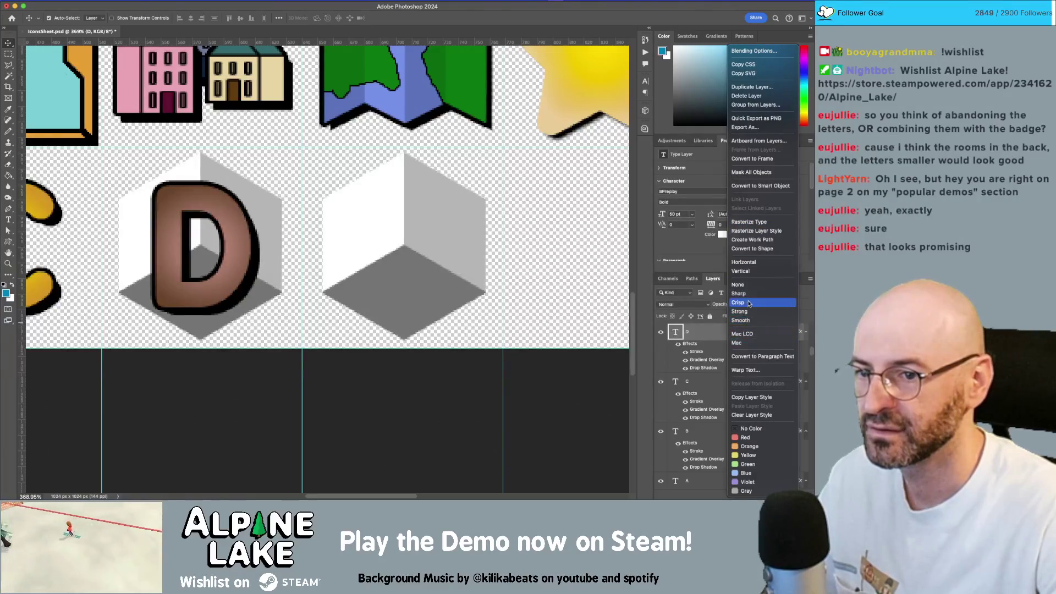
Copy layer D's style and paste it onto the hexagon behind the D (Polygon 1 copy 4)
left_click(751, 397)
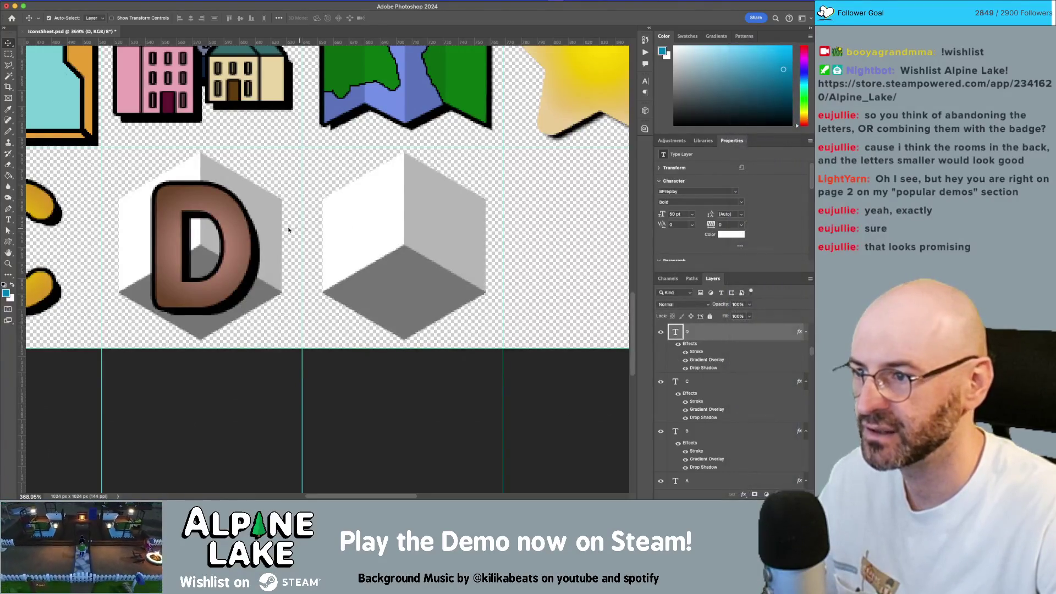
left_click(265, 211)
scroll(737, 433, "down", 1)
right_click(738, 461)
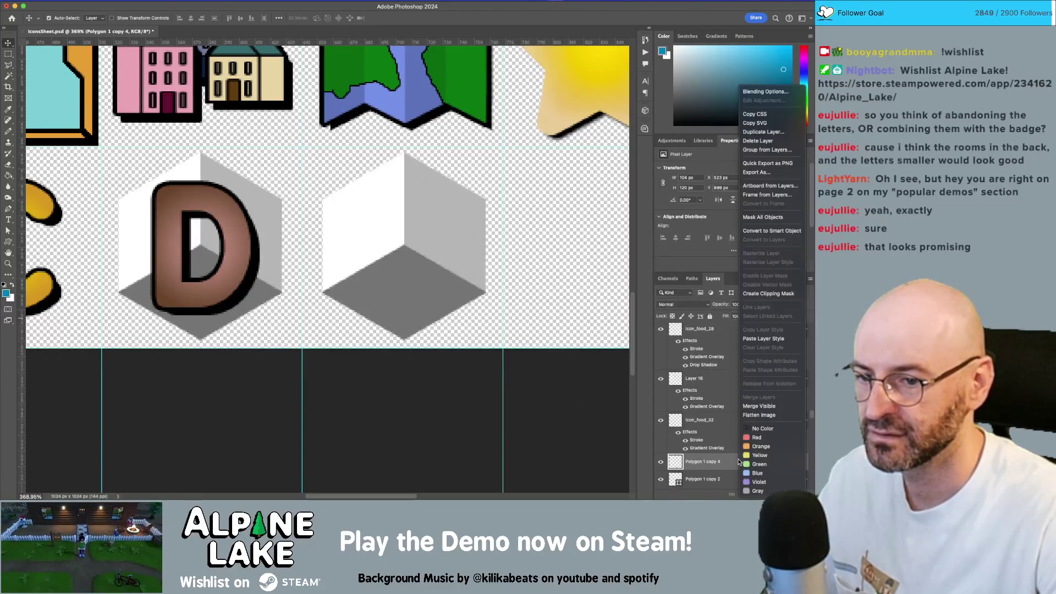
left_click(768, 339)
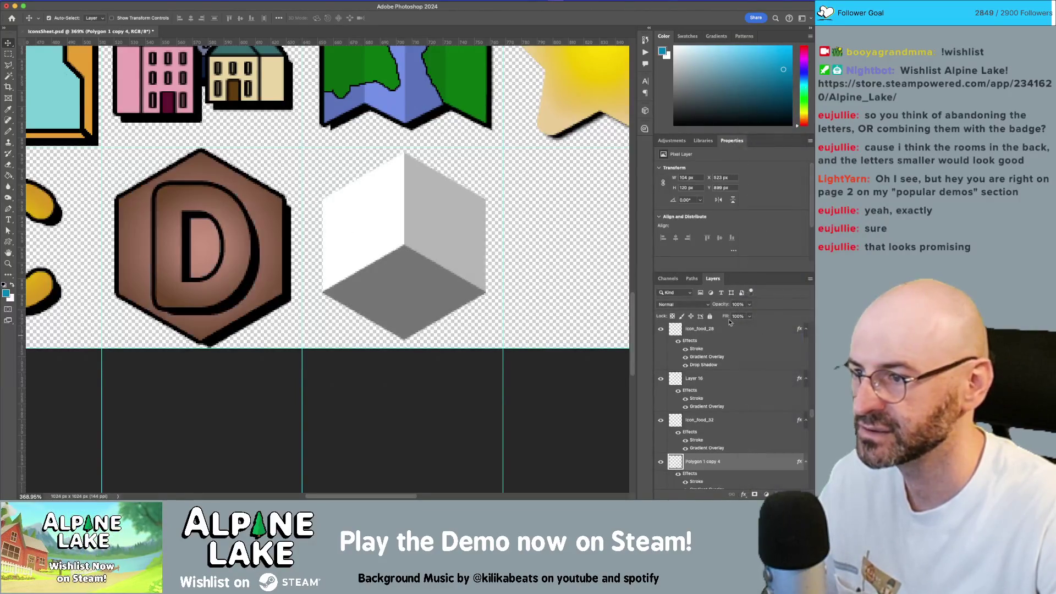
scroll(265, 214, "left", 5)
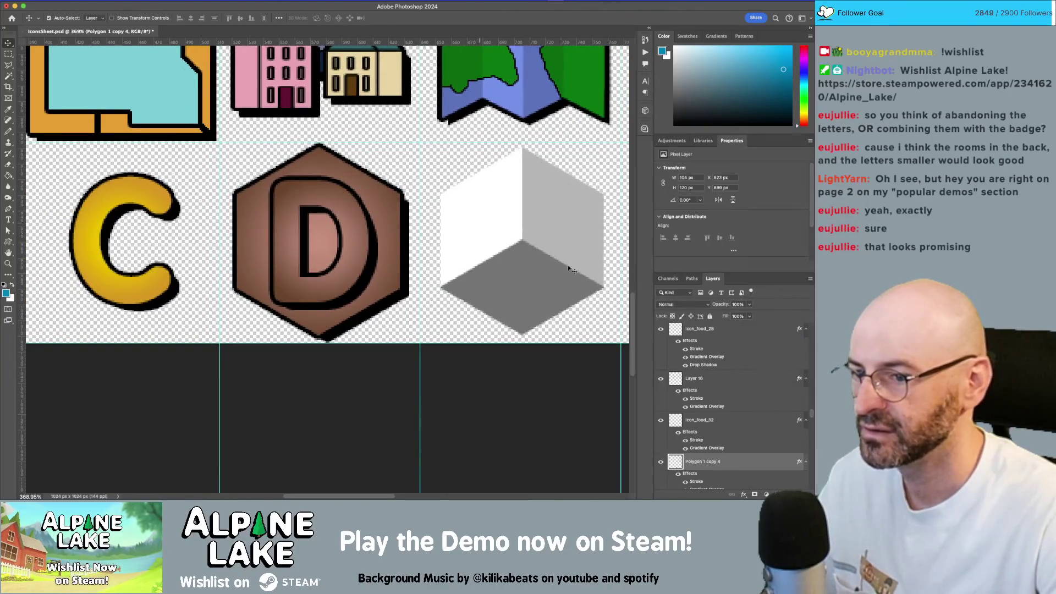
Set the hexagon's Gradient Overlay blend mode to Multiply and apply the style
double_click(771, 462)
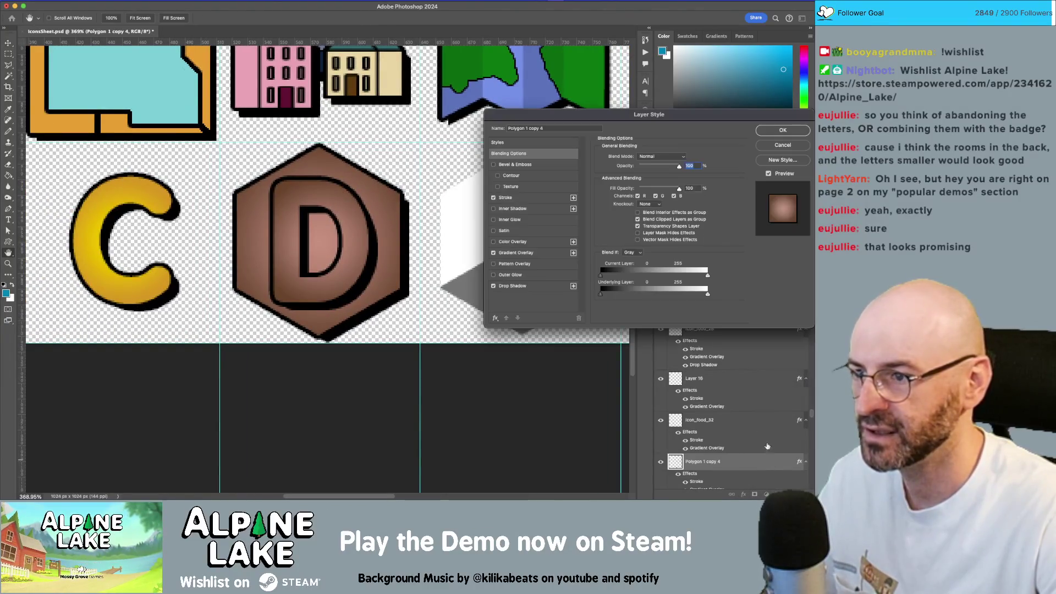
left_click(523, 252)
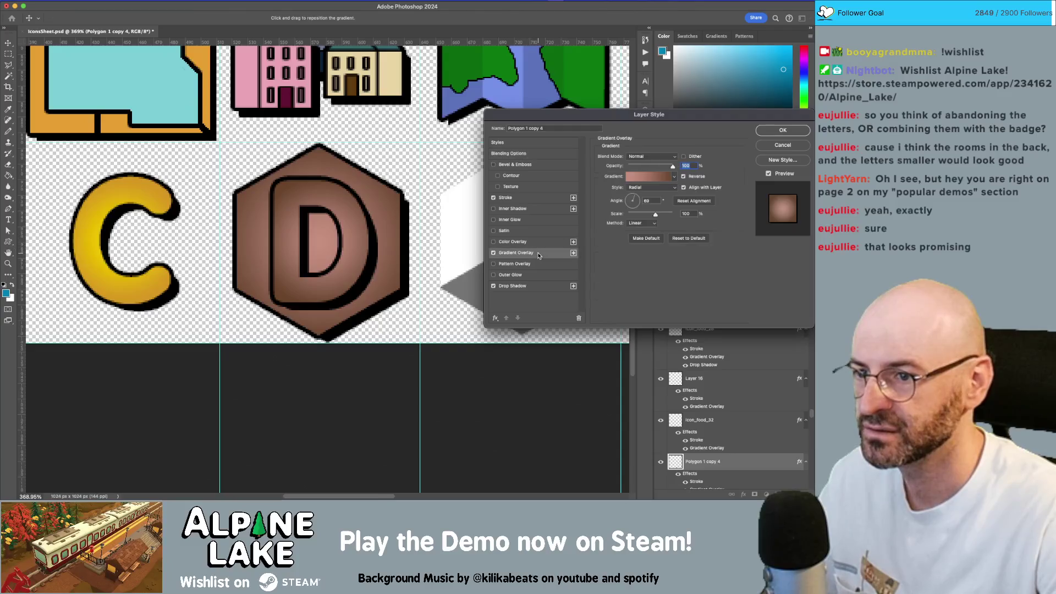
left_click(670, 157)
left_click(655, 188)
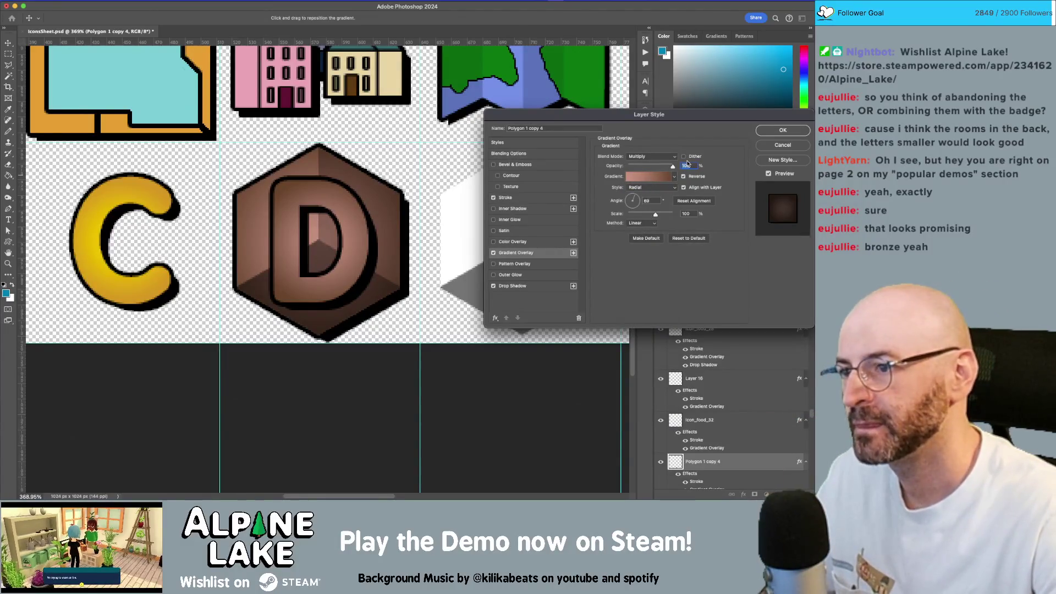
left_click(781, 131)
left_click(358, 233)
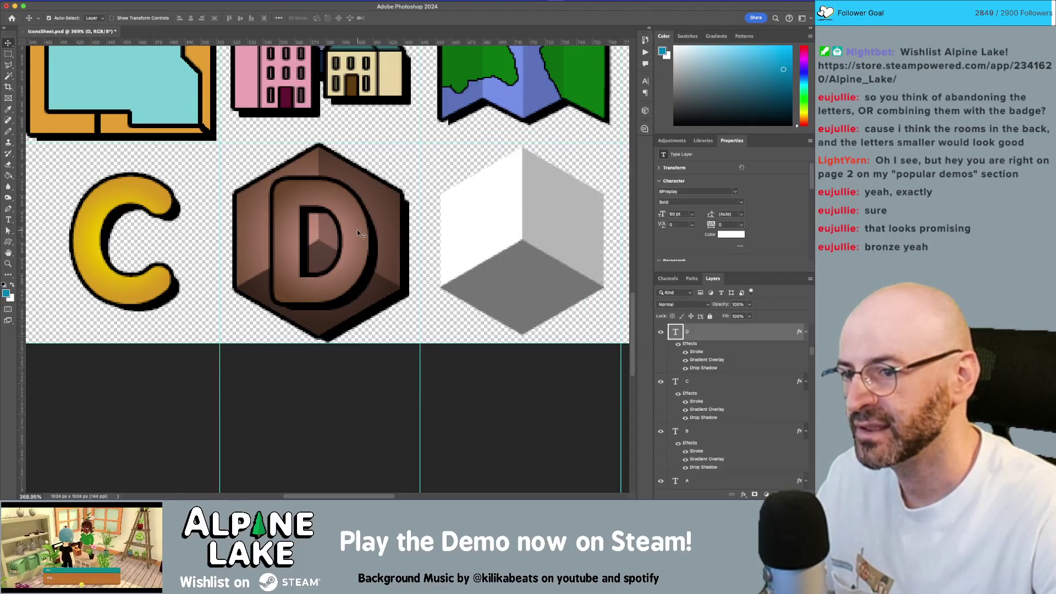
Add a Color Overlay to the D, trying Multiply and a white colour before cancelling it
double_click(752, 334)
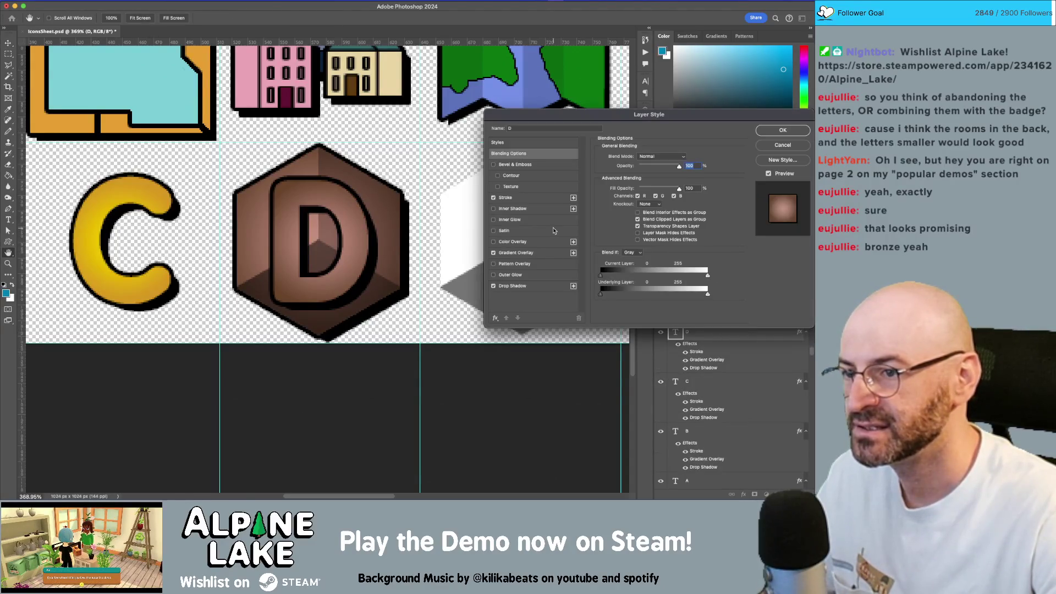
left_click(528, 253)
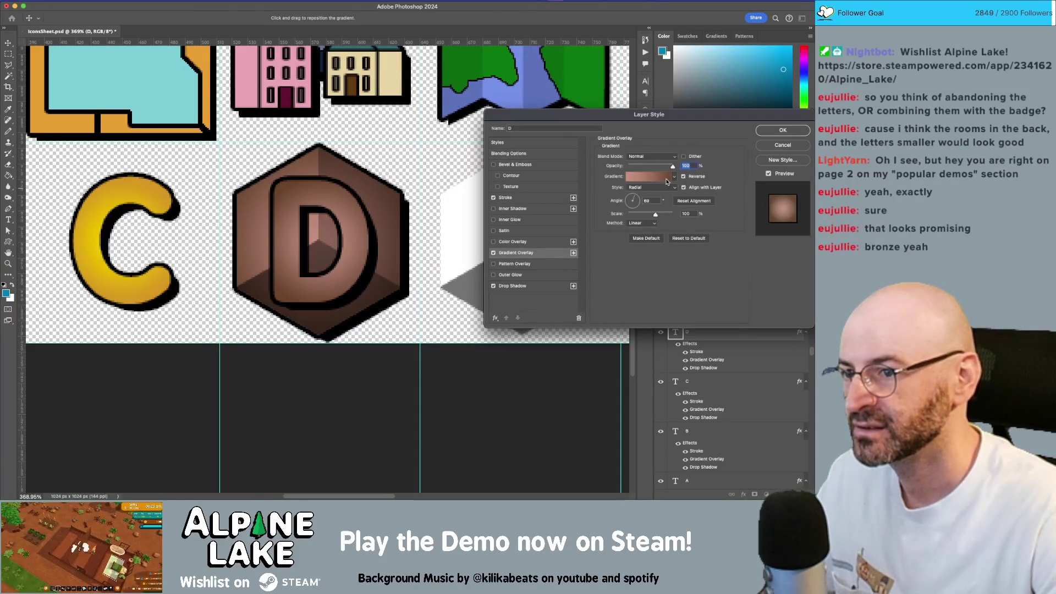
left_click(492, 242)
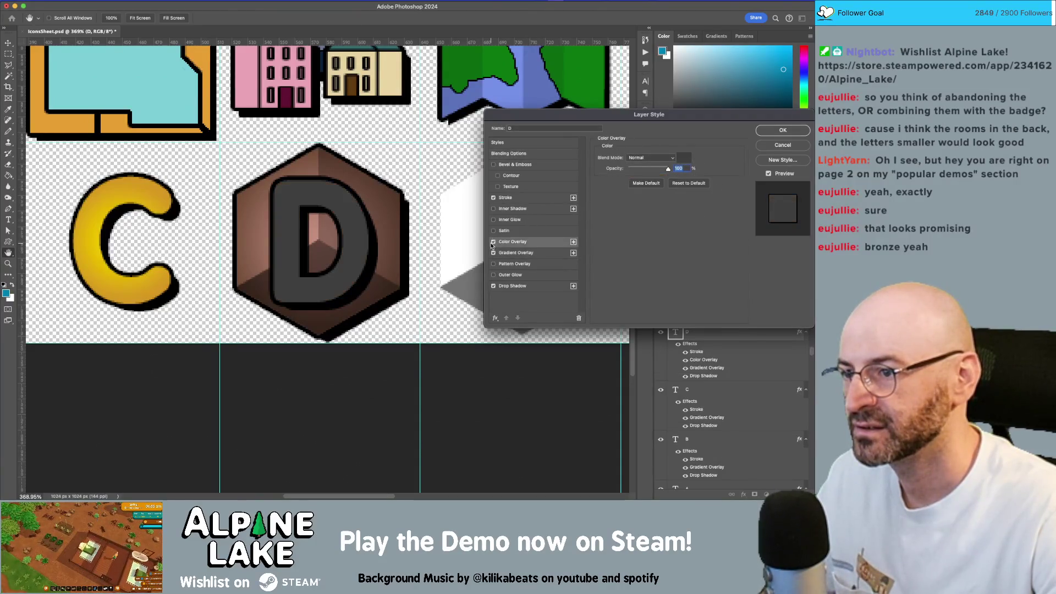
left_click(650, 158)
left_click(651, 190)
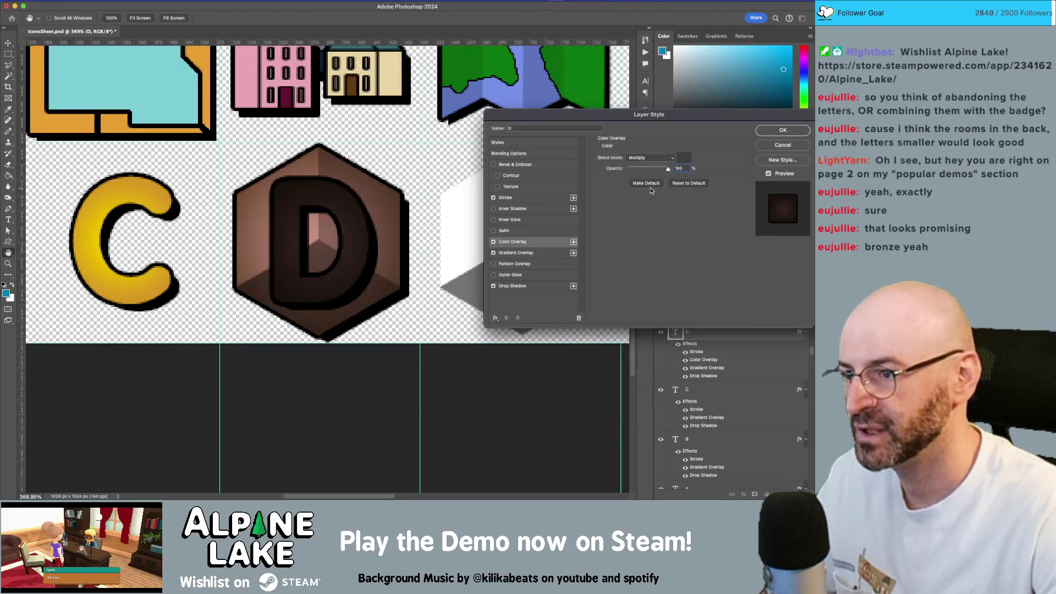
left_click(684, 158)
mouse_move(494, 142)
left_mouse_down()
mouse_move(474, 128)
mouse_move(455, 66)
left_mouse_up()
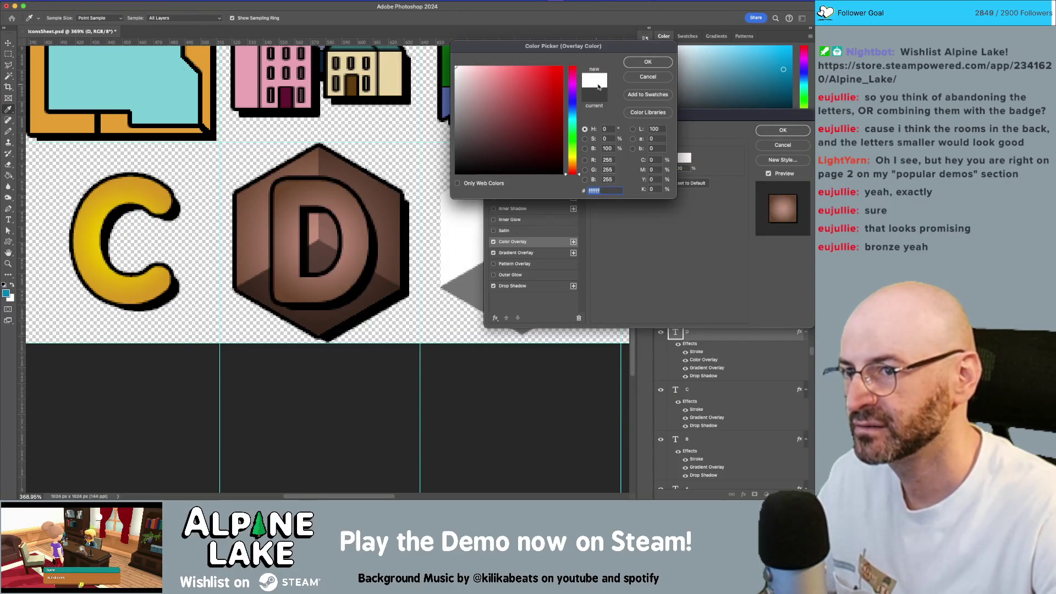
left_click(646, 77)
Set the D's overlay to Linear Dodge (Add) with grey #6b6b6b and apply it
left_click(651, 158)
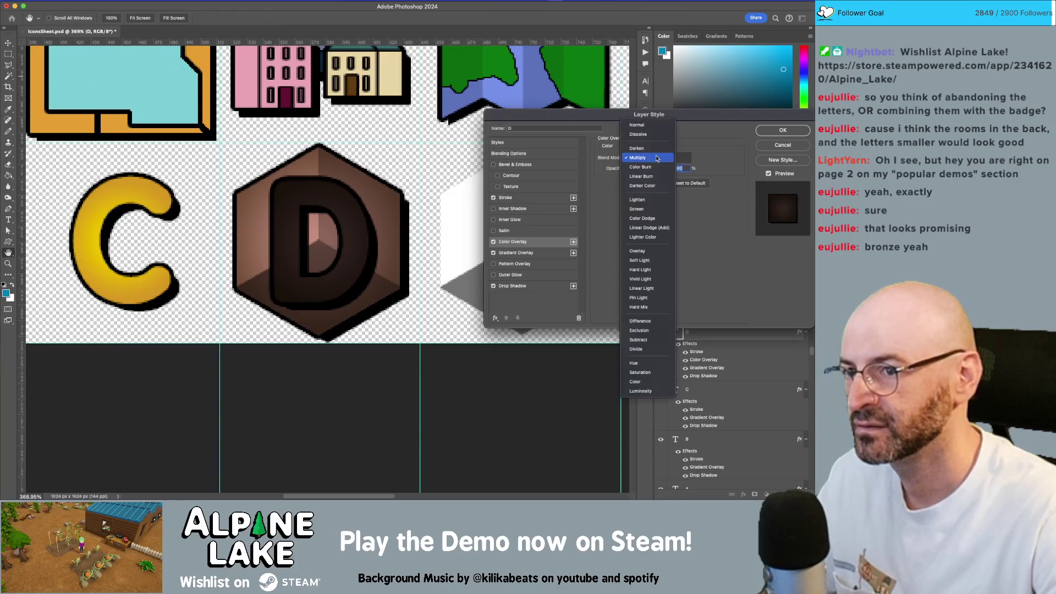
left_click(655, 228)
left_click(683, 158)
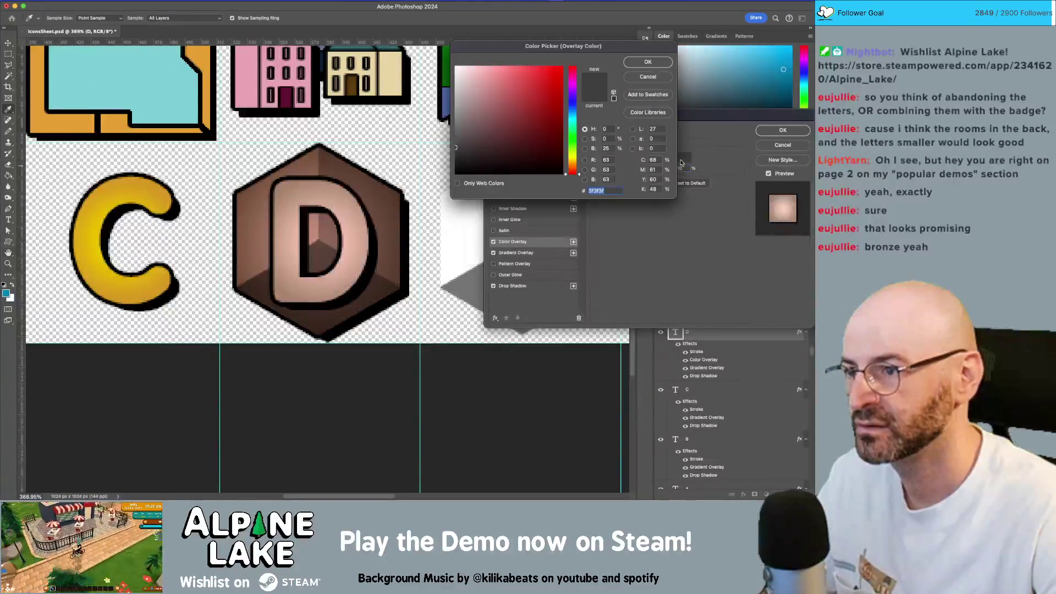
left_click(466, 116)
left_click_drag(467, 116, 455, 123)
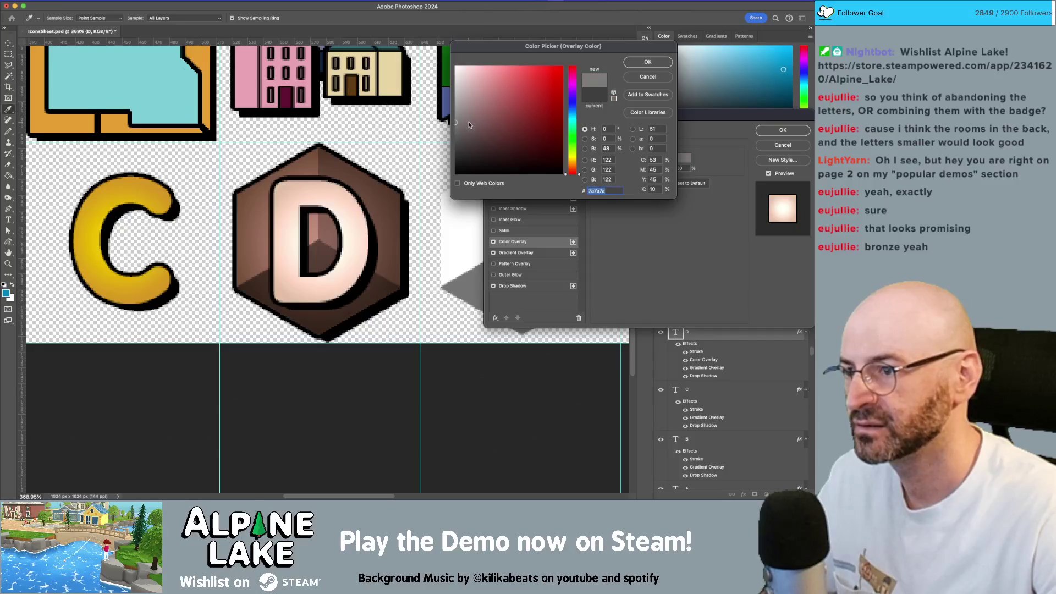
left_click(418, 125)
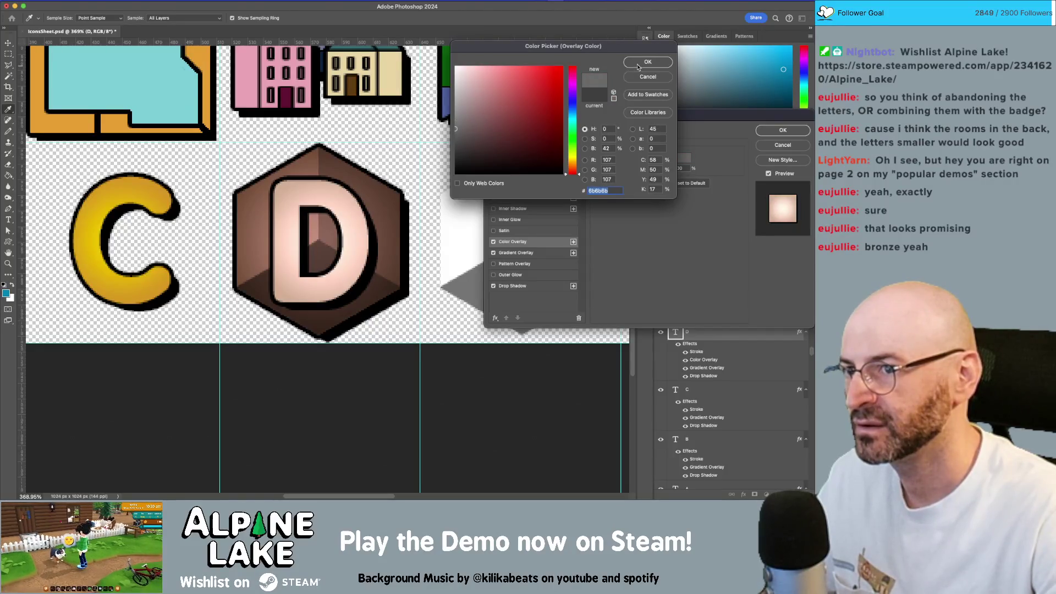
key("Return")
left_click_drag(383, 223, 325, 252)
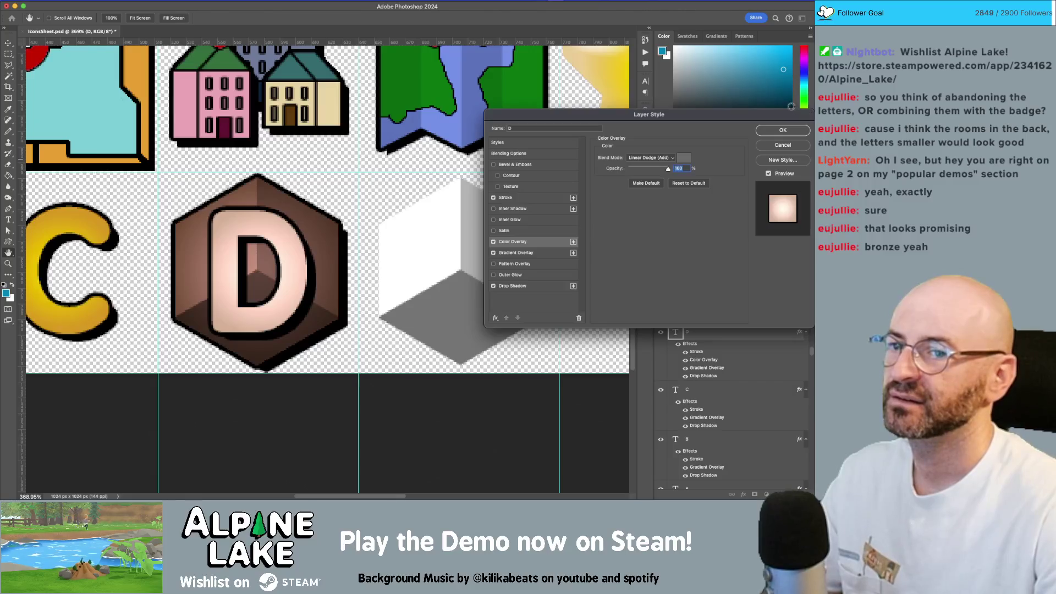
left_click(783, 130)
Undo an accidental cube move and zoom out to see the whole icon sheet
key("v")
left_click_drag(464, 223, 367, 264)
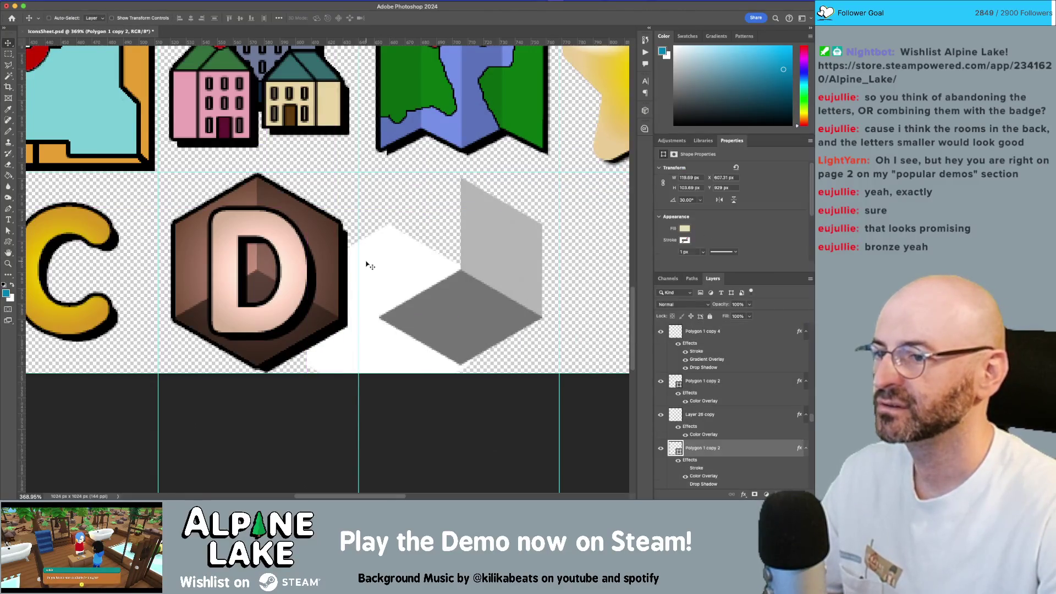
key("ctrl+z")
key("z")
left_click_drag(539, 209, 503, 238)
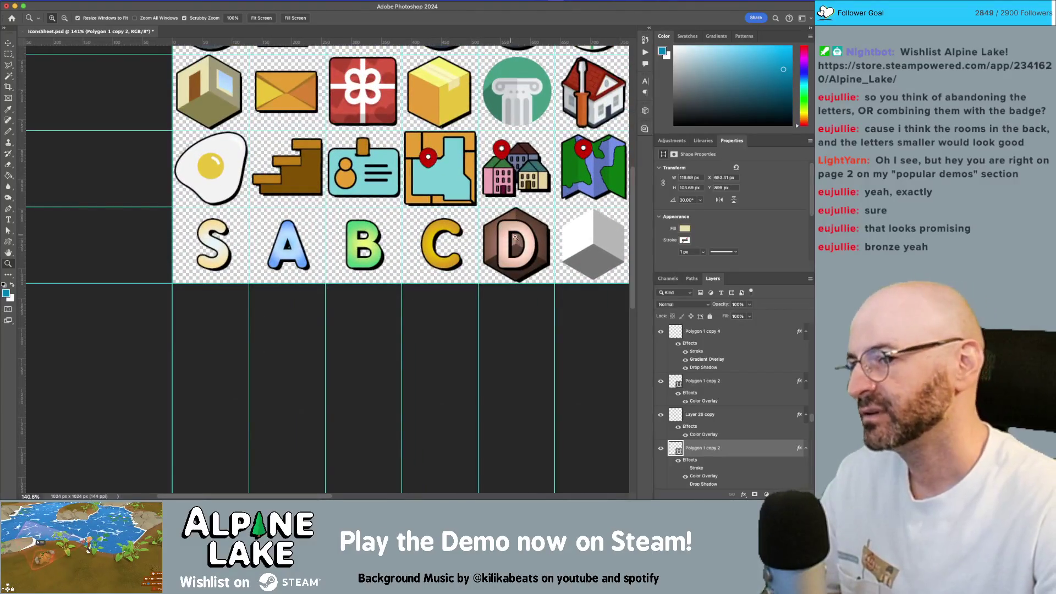
Alt-drag a copy of the brown hexagon behind the C and nudge it left to centre it
key("v")
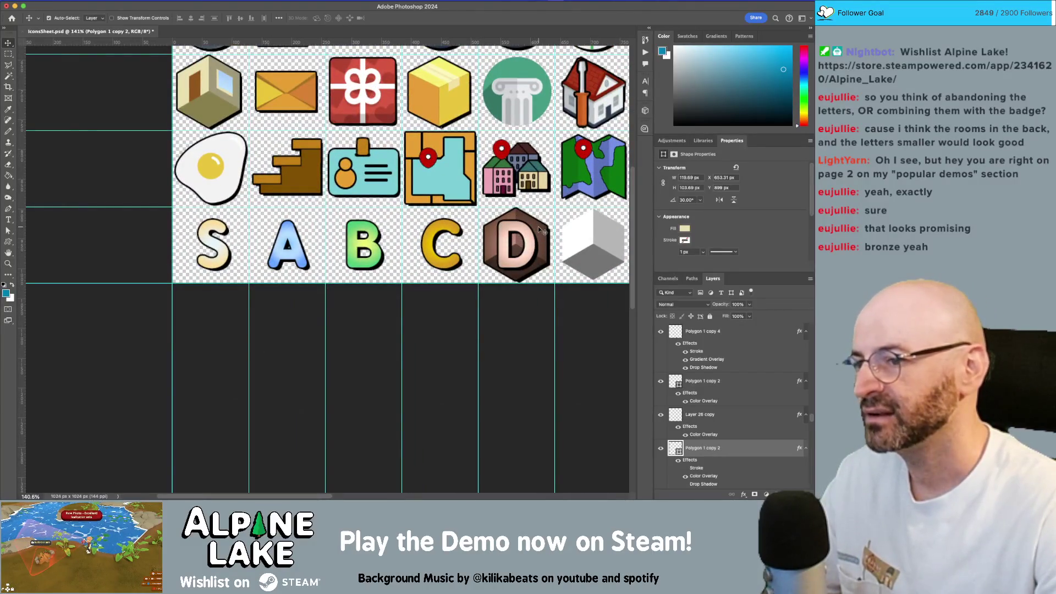
scroll(538, 226, "up", 5)
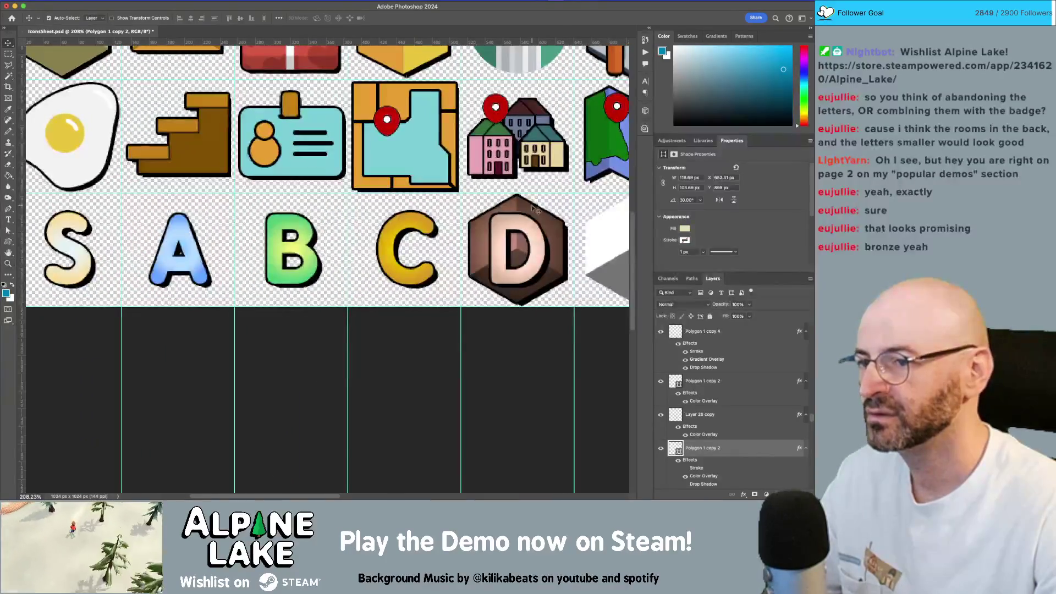
mouse_move(549, 226)
left_mouse_down()
mouse_move(439, 231)
mouse_move(461, 264)
left_mouse_up()
key("z")
key("v")
key("Left")
key("Left")
key("Left")
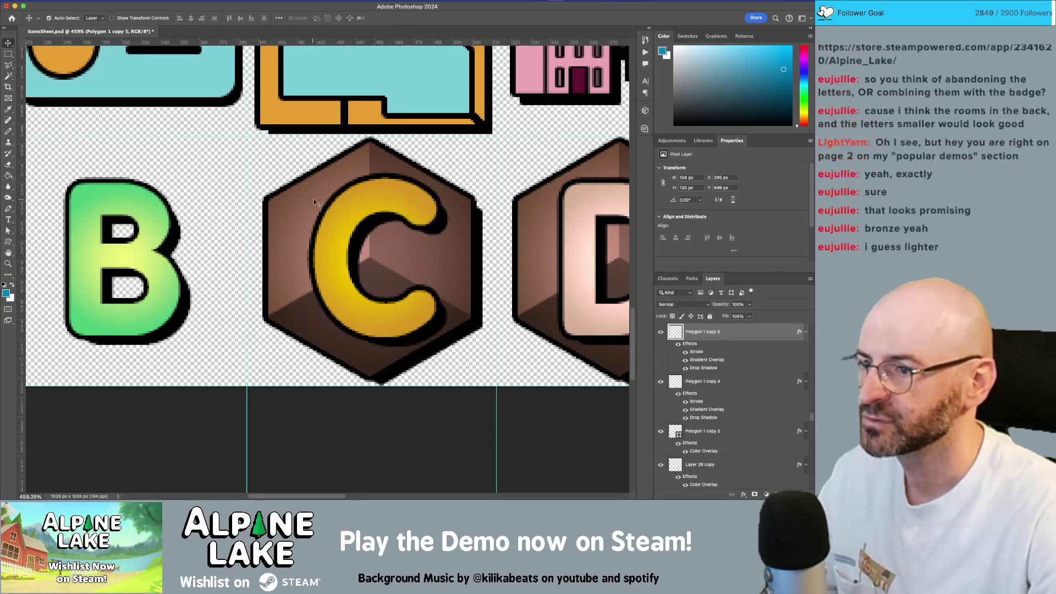
Select the C letter and test nudging it, leaving it at its original spot
left_click(341, 205)
key("Left")
key("Left")
key("Left")
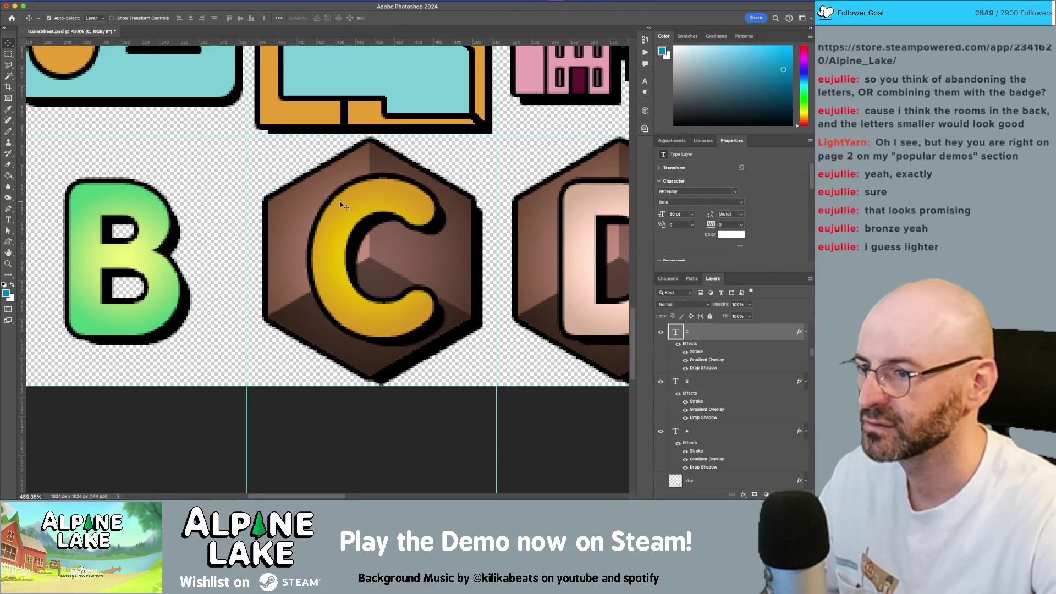
key("Left")
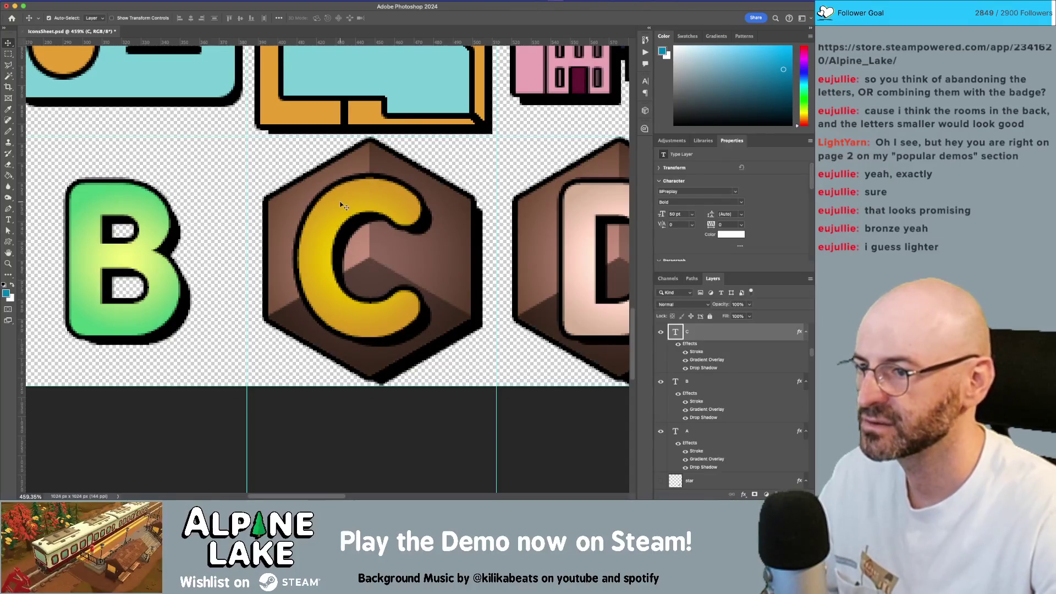
key("Right")
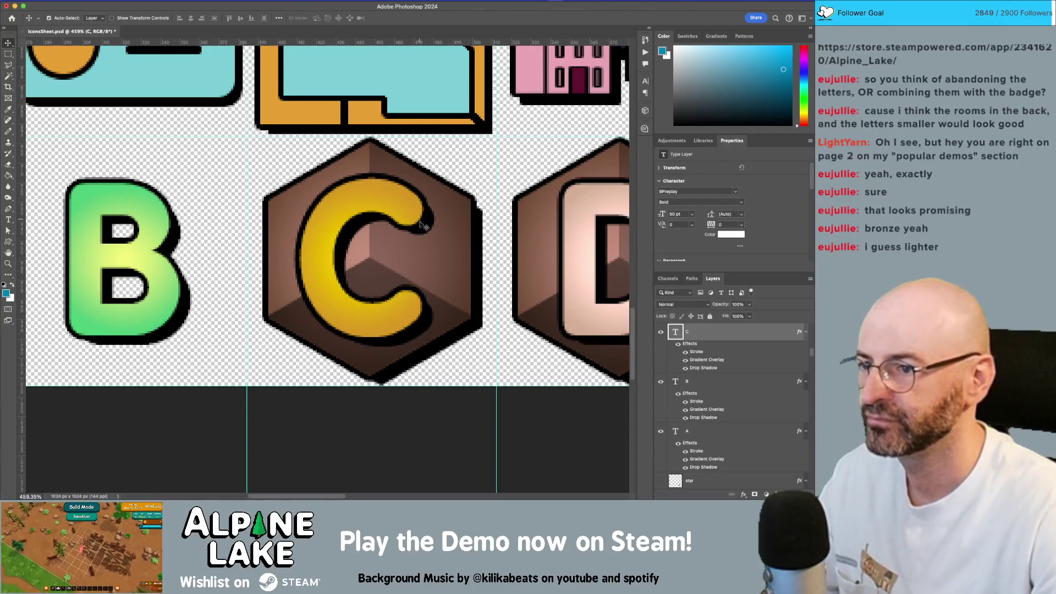
right_click(745, 334)
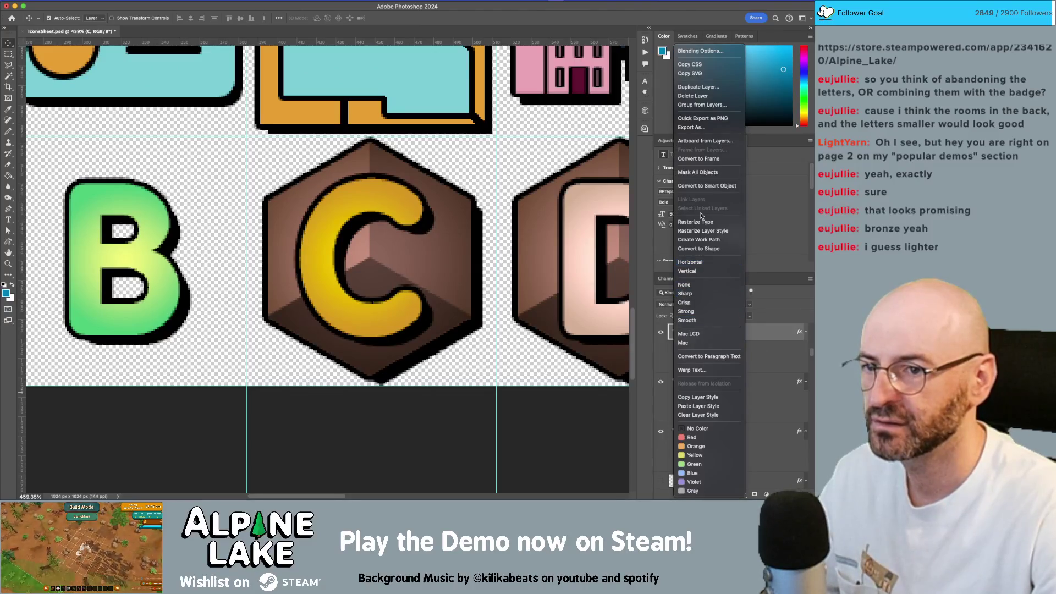
Copy the C letter's style and paste it onto Polygon 1 copy 5 behind it
left_click(698, 397)
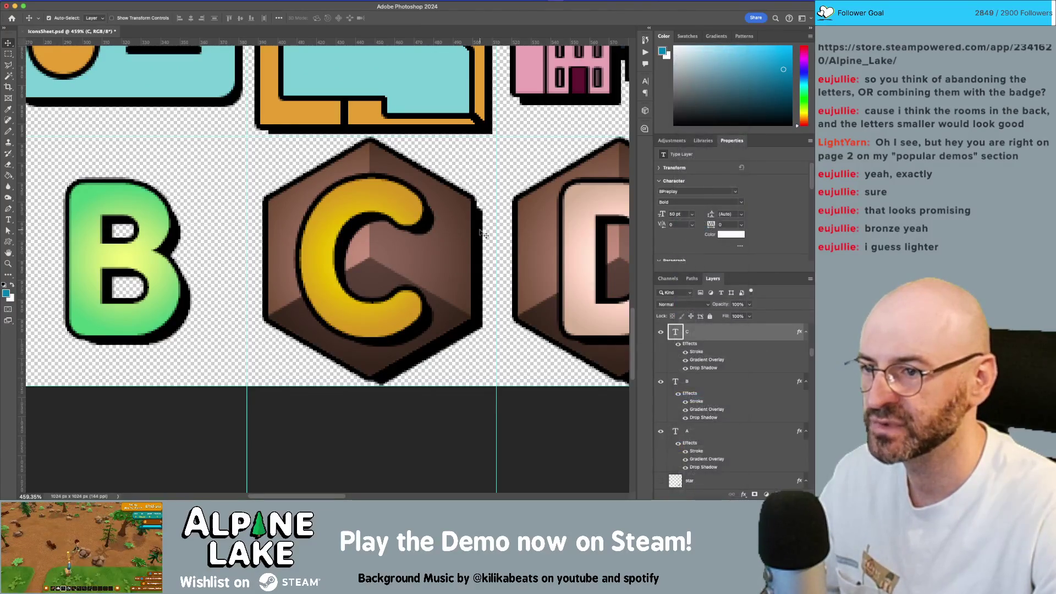
scroll(732, 429, "down", 1)
left_click(721, 448)
right_click(734, 446)
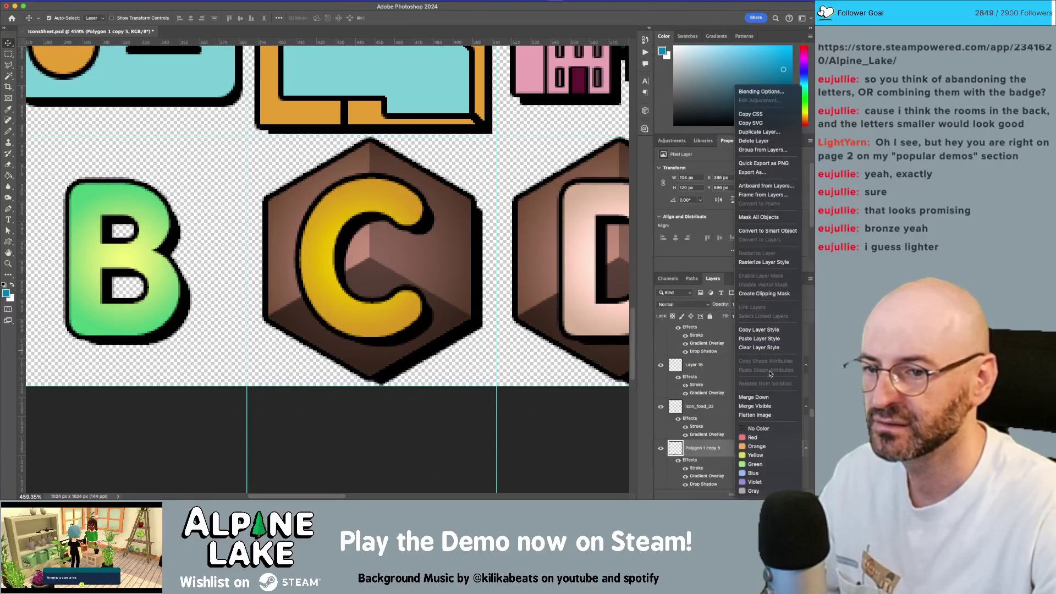
left_click(767, 338)
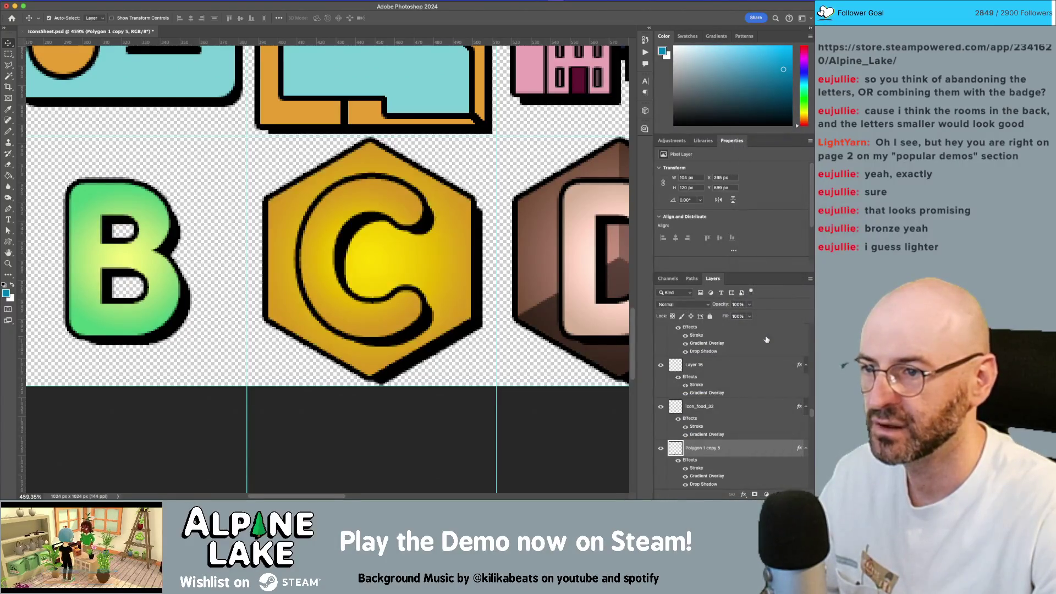
Switch that hexagon's Gradient Overlay to Multiply and apply the change
double_click(749, 447)
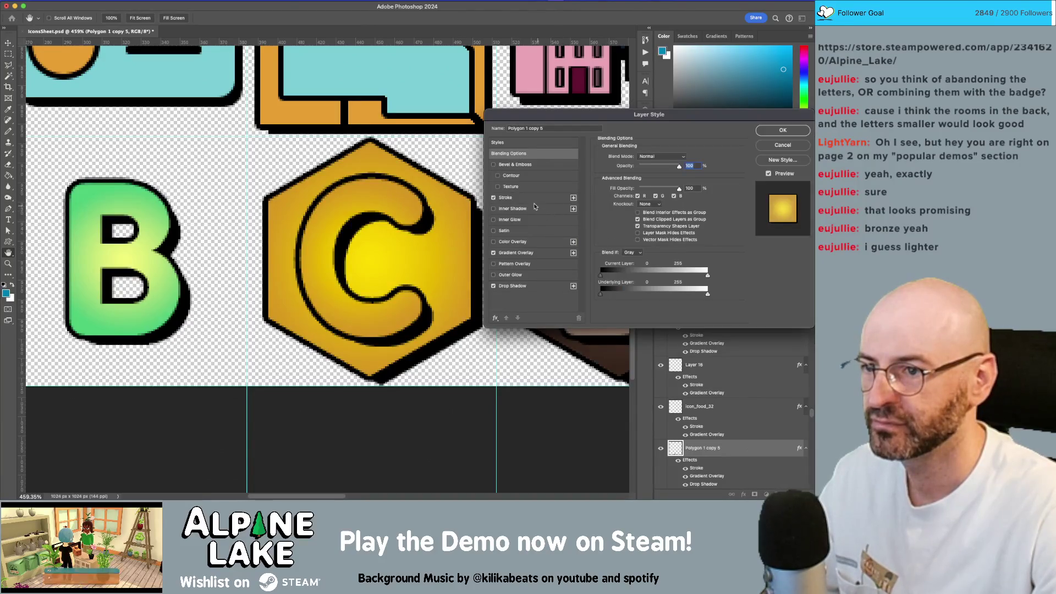
left_click(537, 253)
left_click(664, 157)
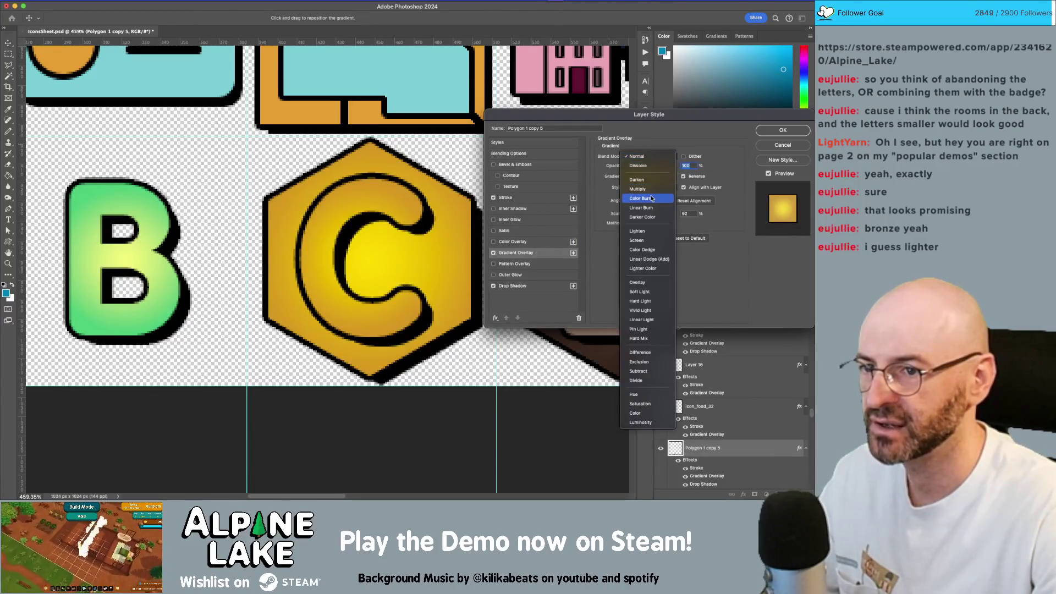
left_click(651, 189)
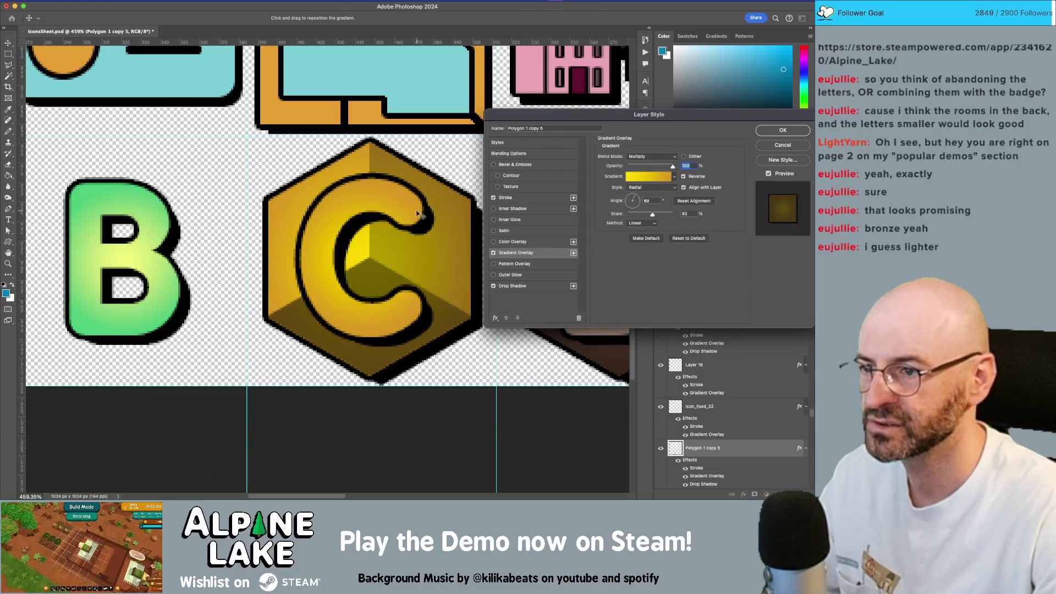
left_click(782, 132)
left_click(402, 205)
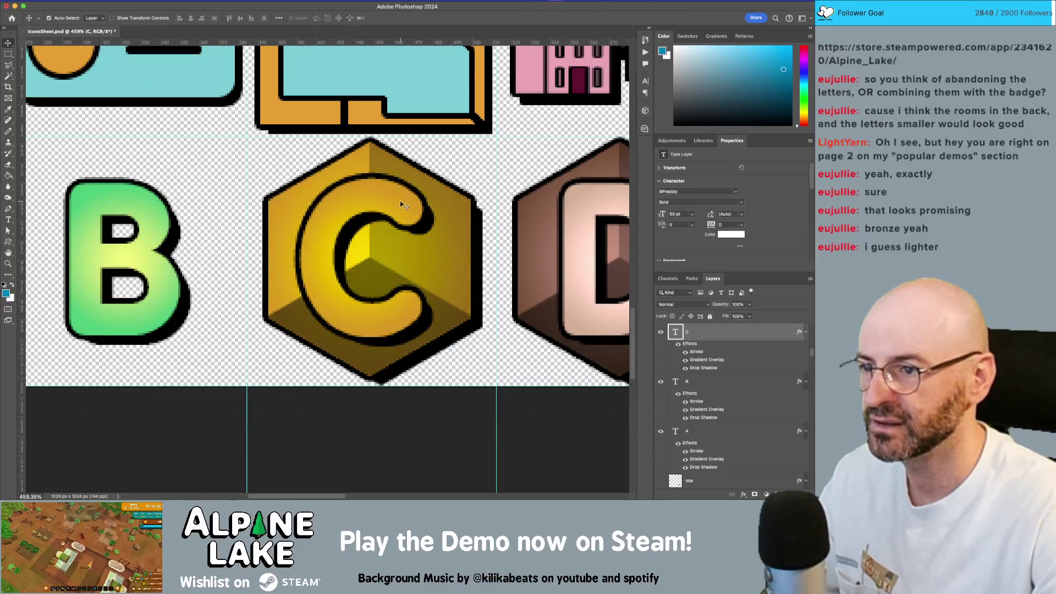
Give the C letter a light grey Linear Dodge (Add) Color Overlay and apply it
double_click(764, 333)
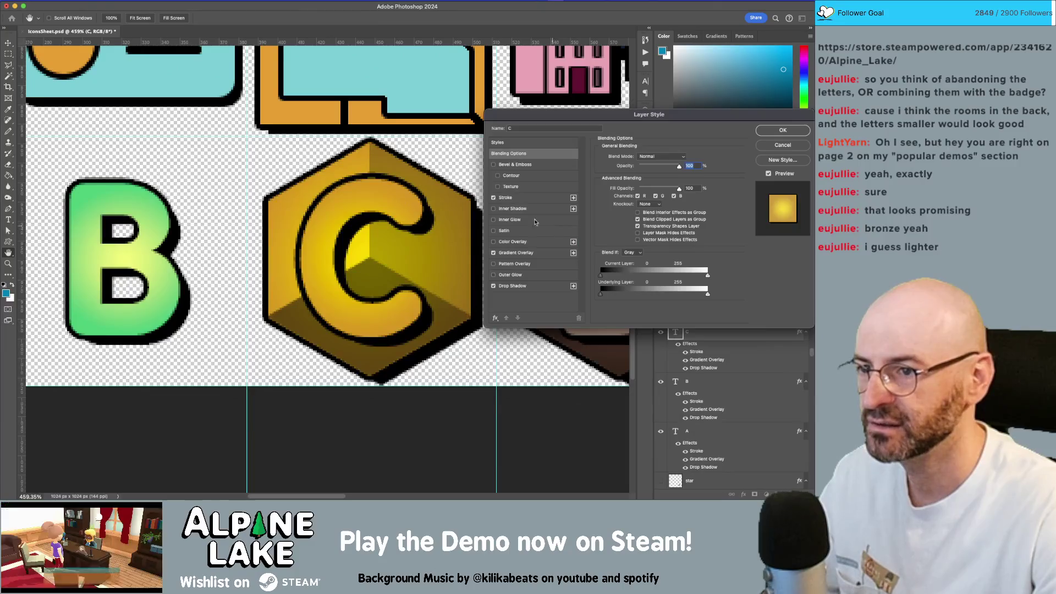
left_click(494, 242)
left_click(548, 243)
left_click(671, 160)
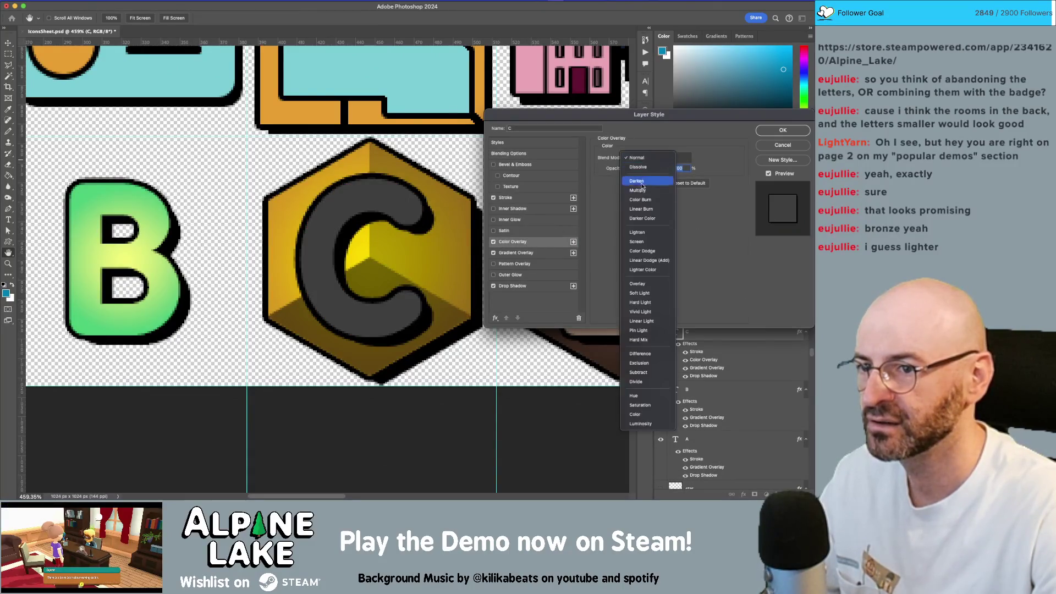
left_click(652, 260)
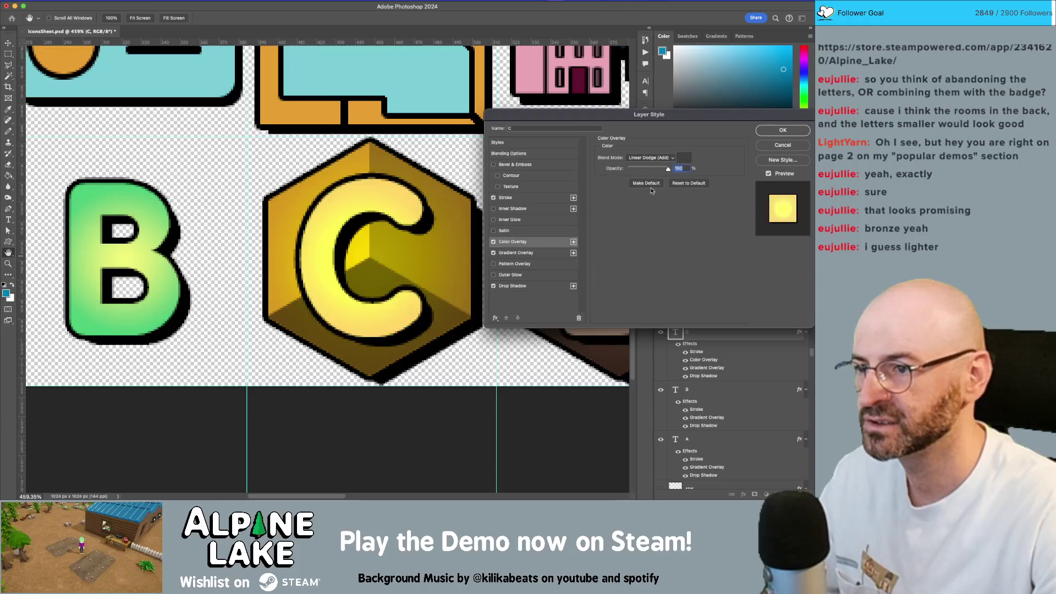
left_click(684, 158)
left_click_drag(481, 139, 380, 125)
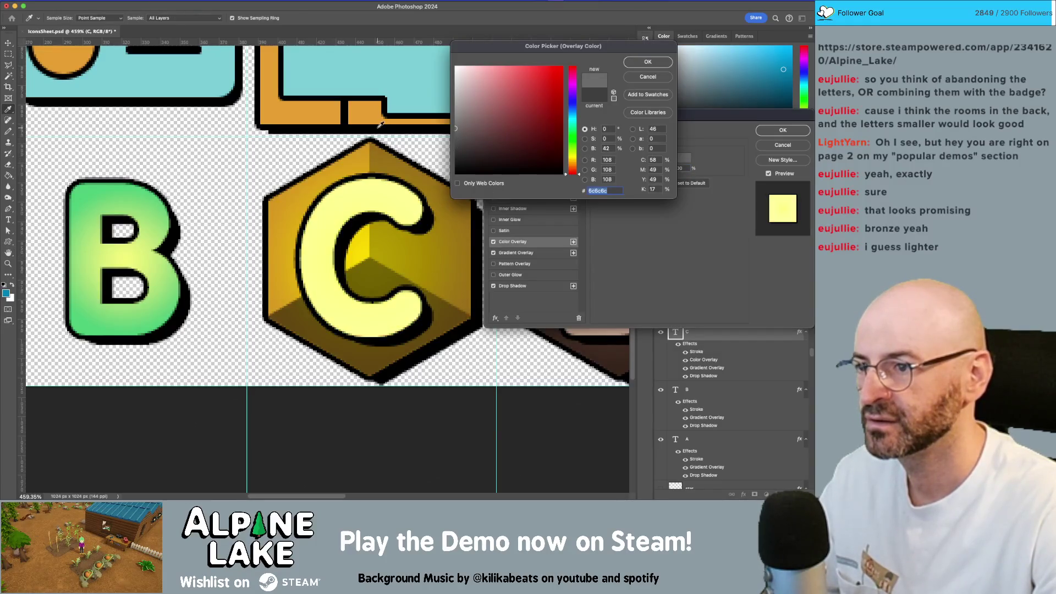
left_click_drag(458, 136, 456, 120)
left_click(638, 63)
left_click(782, 130)
key("v")
mouse_move(459, 250)
left_mouse_down()
mouse_move(416, 286)
mouse_move(438, 248)
left_mouse_up()
Alt-drag a gold hexagon copy onto the B and nudge it left to X 267 px
key("z")
scroll(512, 346, "down", 6)
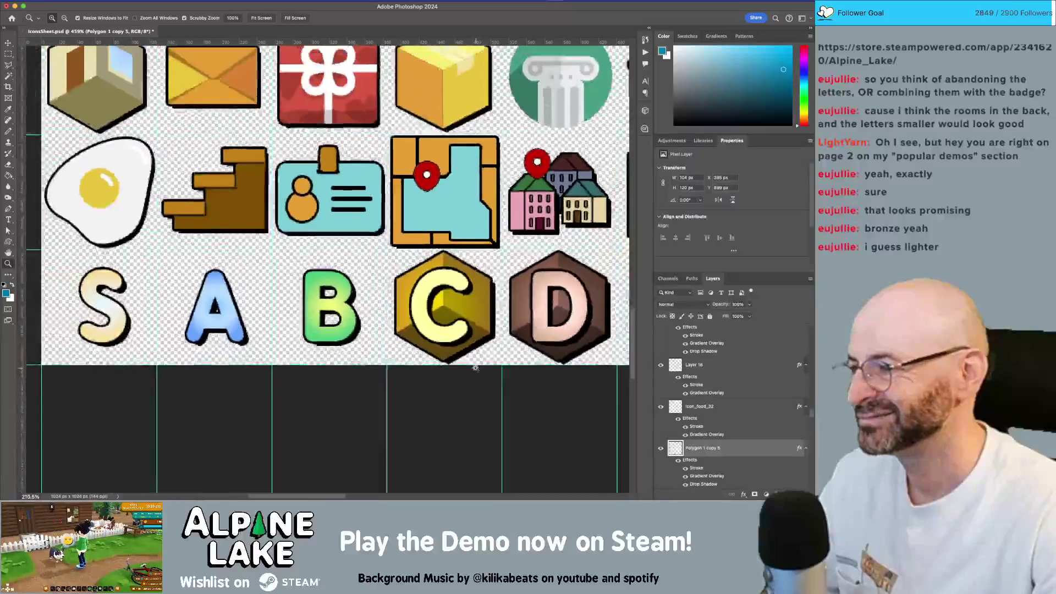
mouse_move(511, 347)
left_mouse_down()
mouse_move(417, 314)
mouse_move(528, 311)
mouse_move(450, 304)
left_mouse_up()
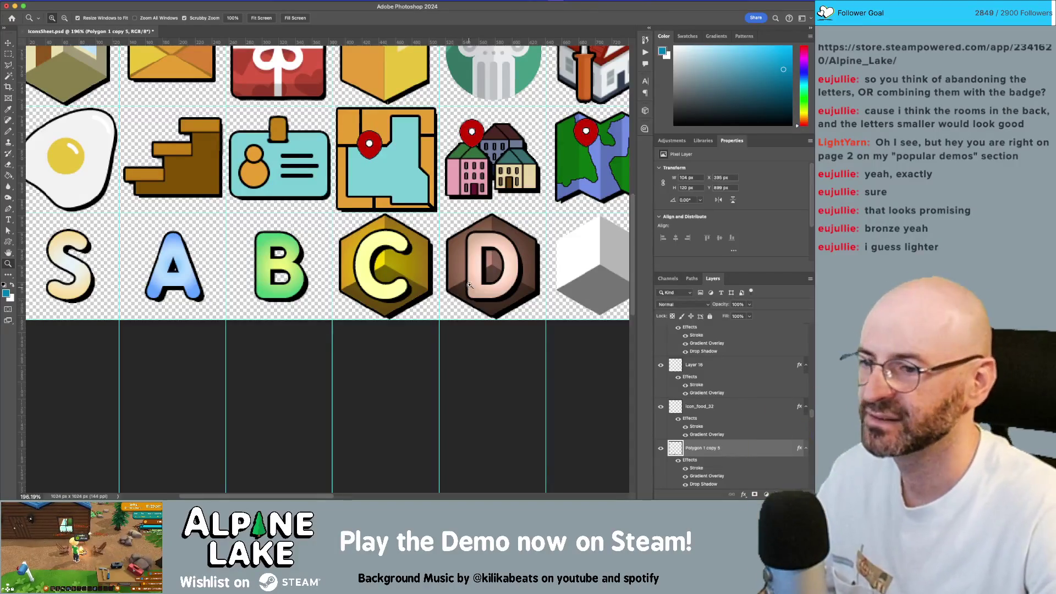
key("v")
left_click_drag(417, 266, 313, 267)
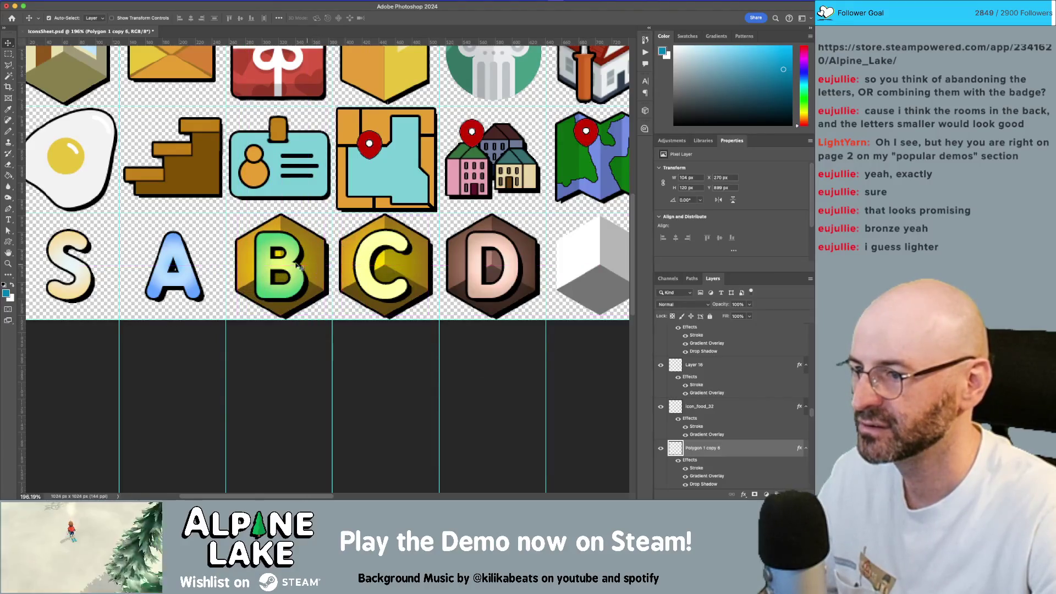
scroll(242, 253, "up", 5)
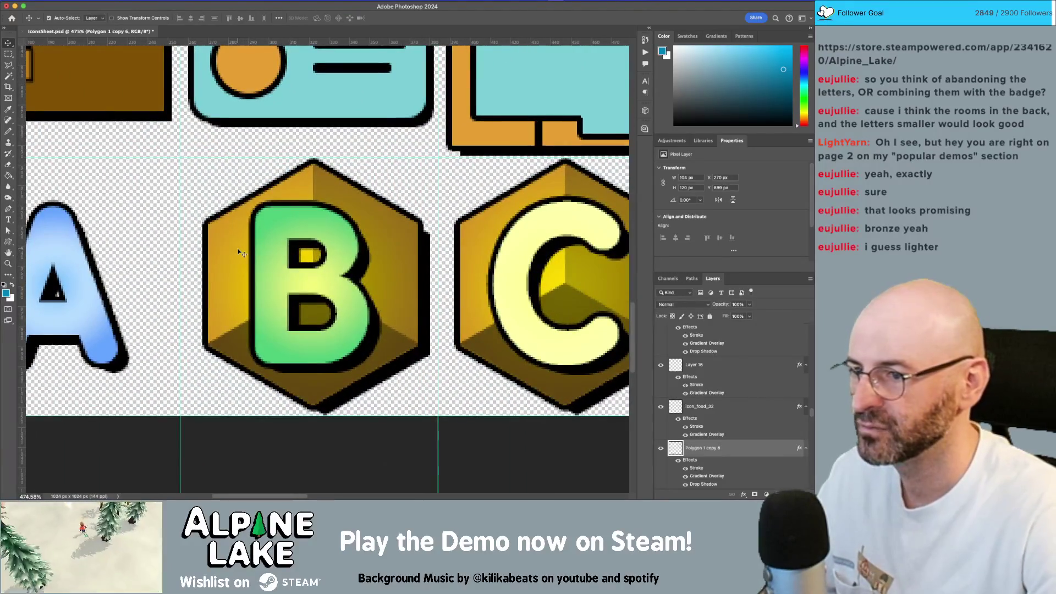
key("Left")
key("Left")
key("Left")
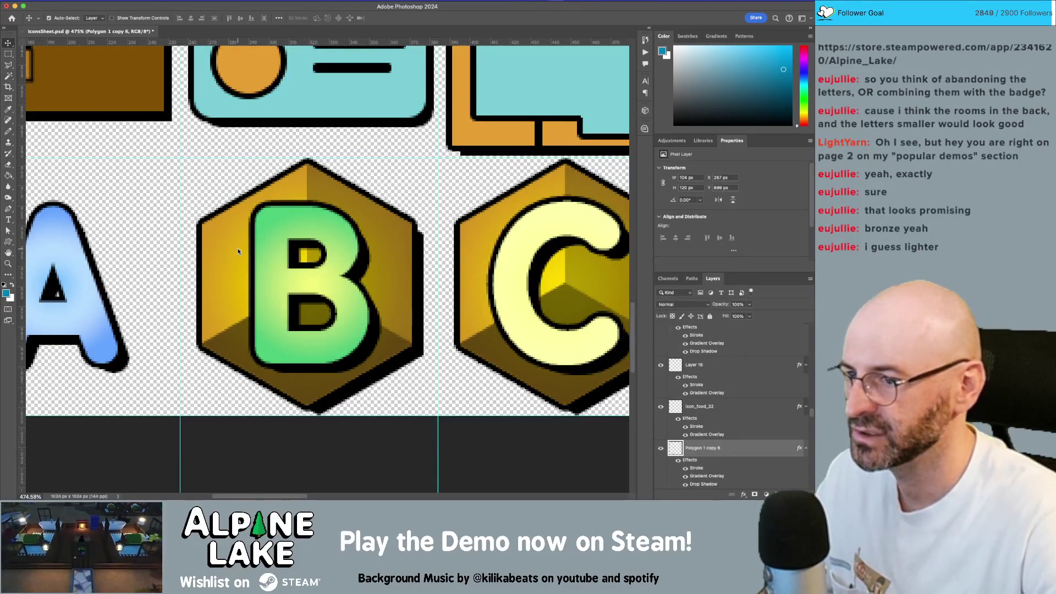
left_click(296, 221)
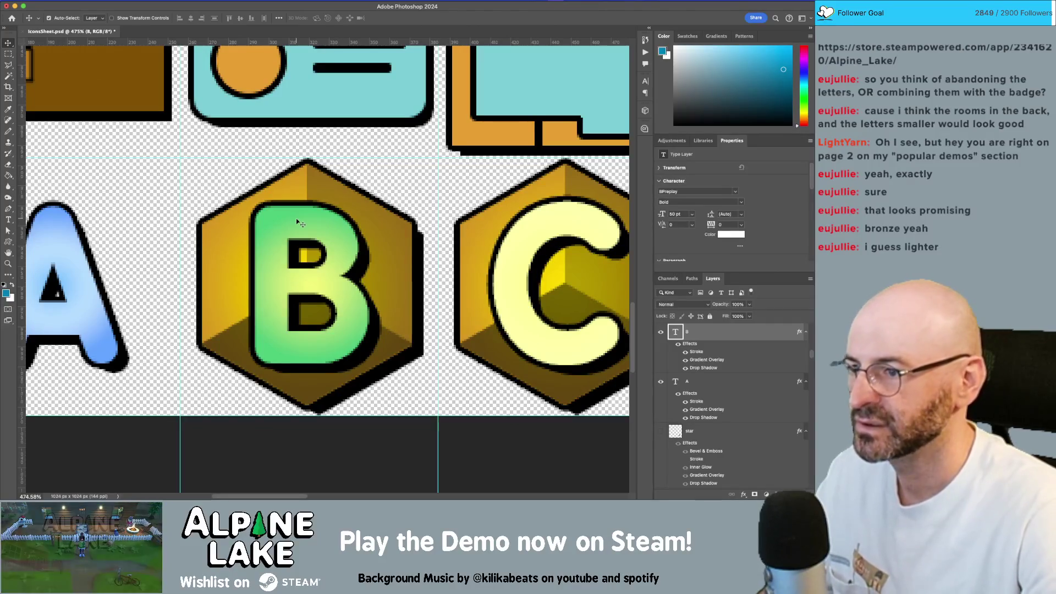
Zoom out and scroll around the icon sheet to check the badge row
key("z")
left_click_drag(400, 241, 326, 238)
scroll(325, 240, "left", 1)
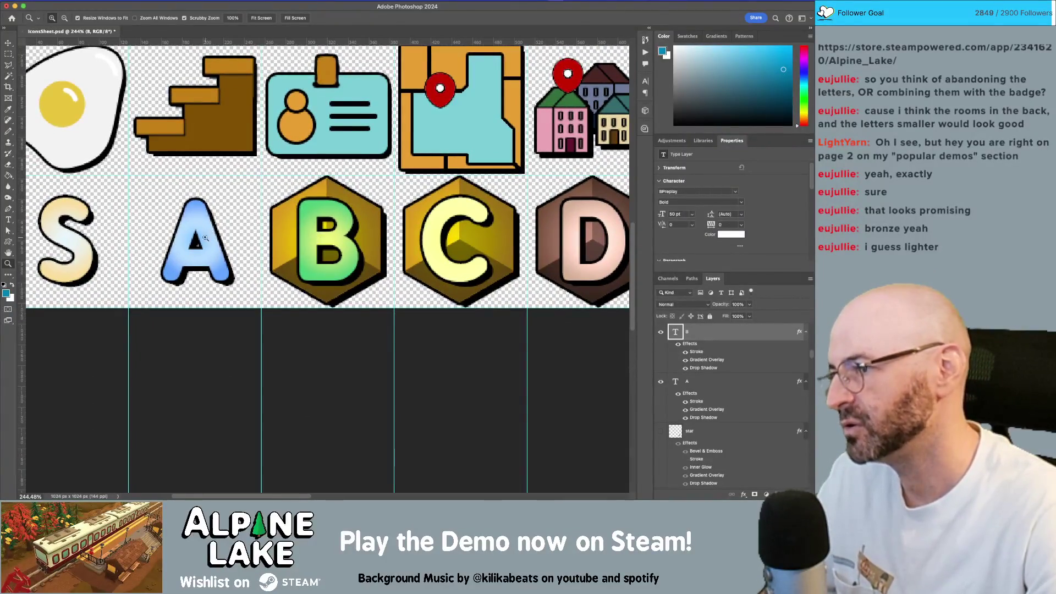
scroll(314, 232, "up", 1)
scroll(314, 232, "up", 3)
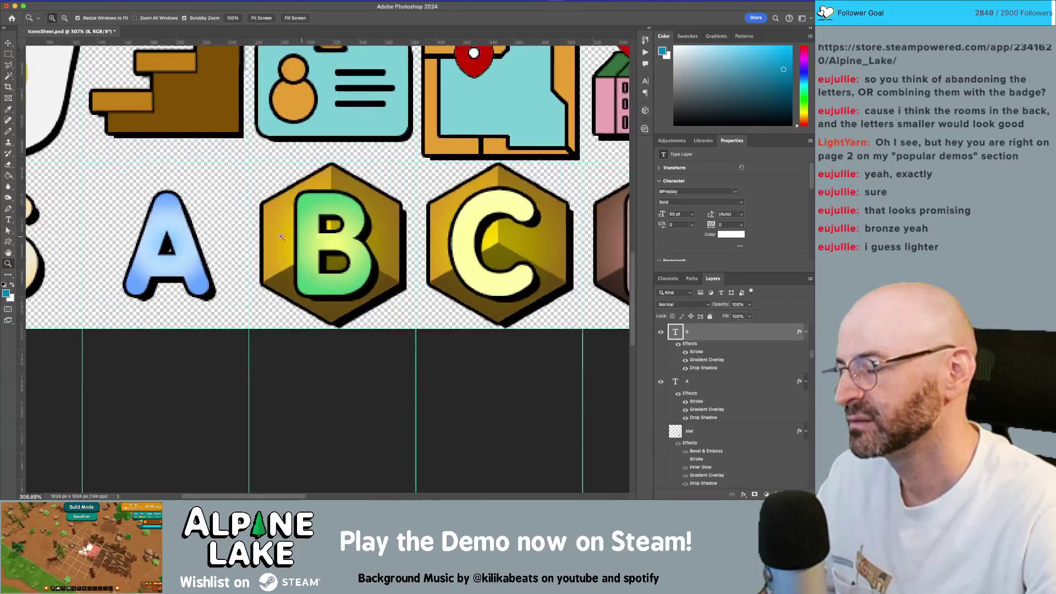
scroll(370, 221, "left", 5)
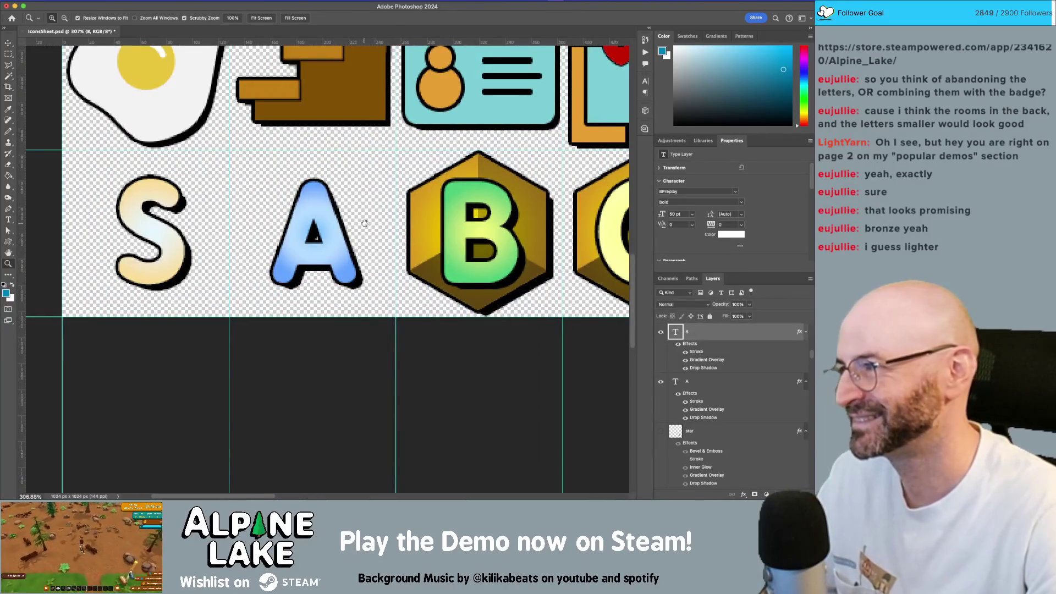
scroll(345, 220, "right", 3)
scroll(358, 214, "right", 1)
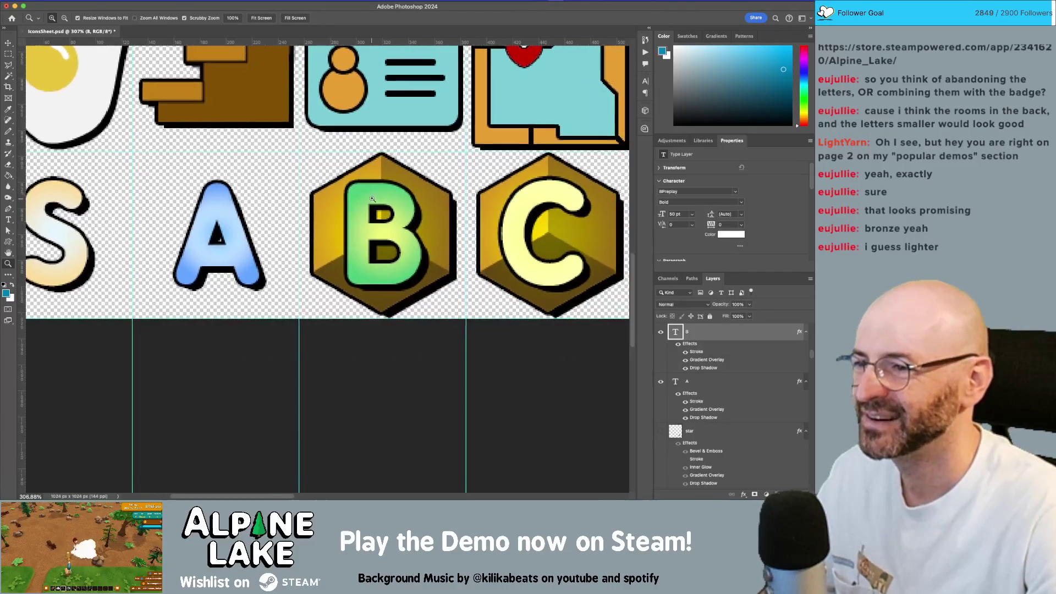
Copy the letter B's style and paste it onto Polygon 1 copy 6 behind it
key("v")
right_click(680, 332)
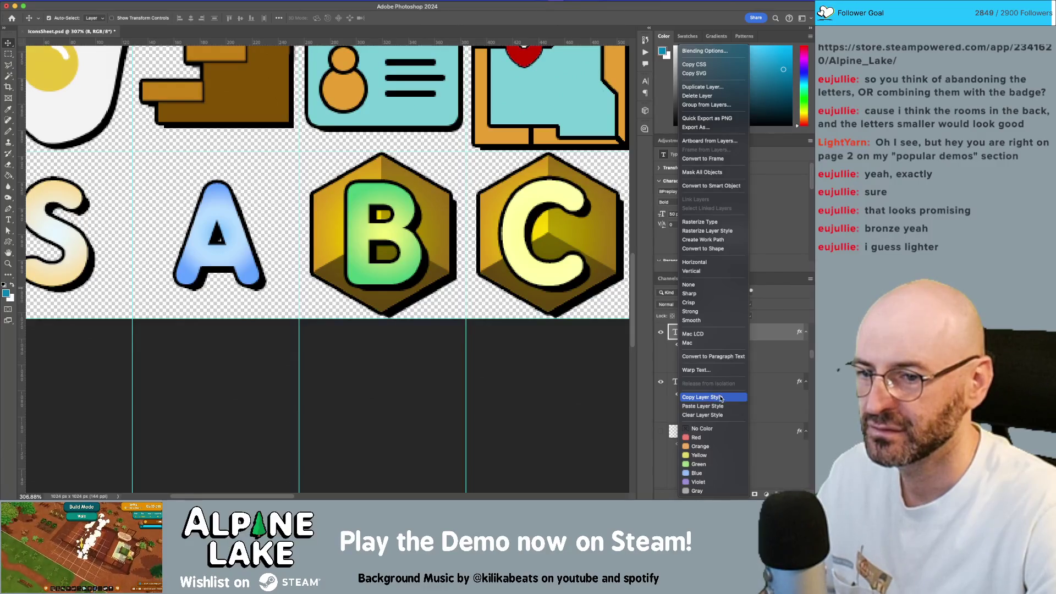
left_click(720, 399)
scroll(715, 418, "down", 1)
left_click(715, 448)
right_click(737, 456)
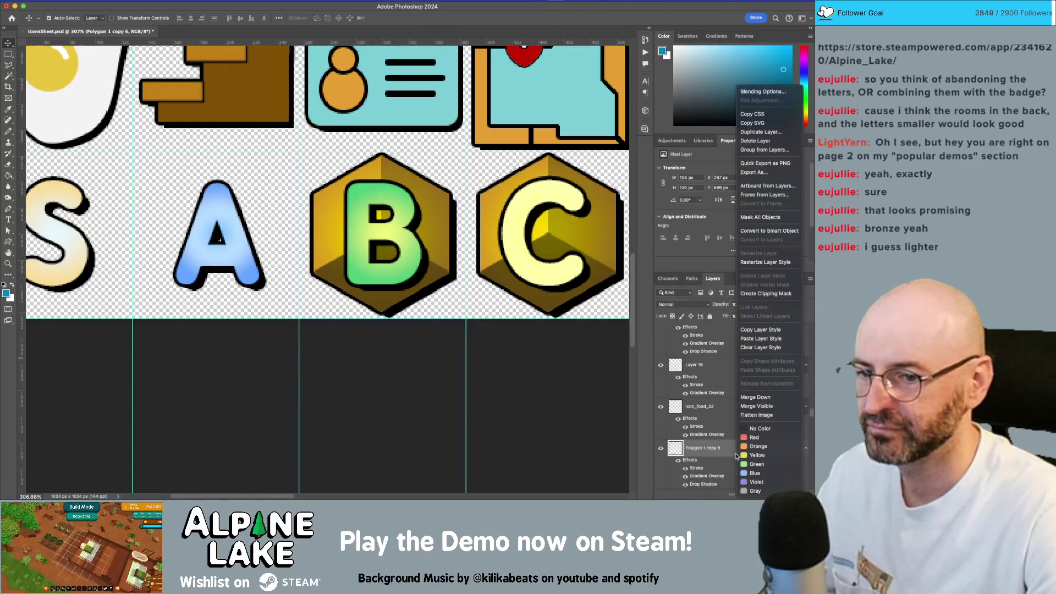
left_click(760, 338)
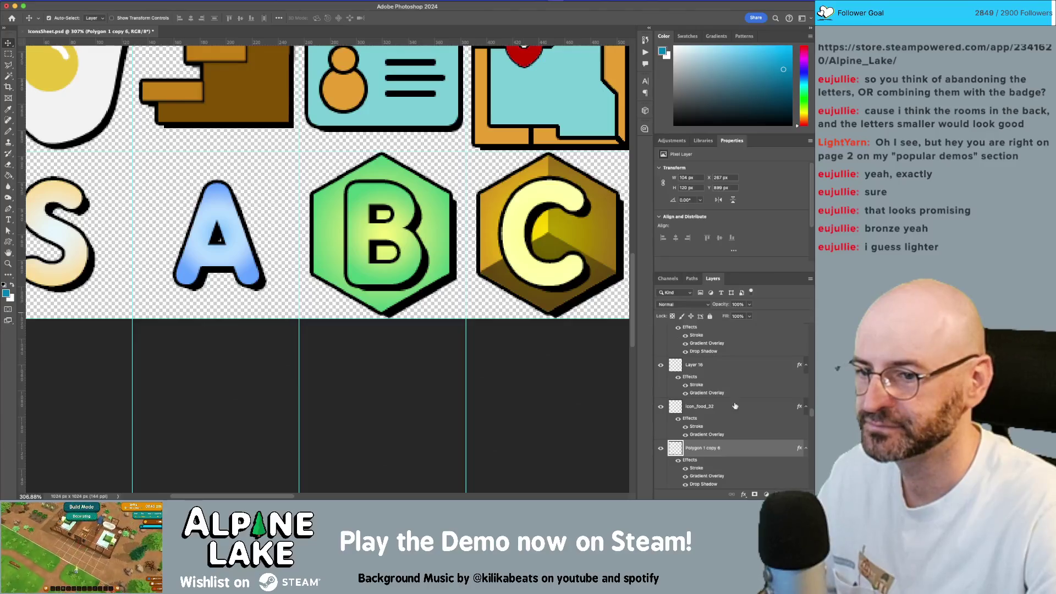
Set the B hexagon's Gradient Overlay blend mode to Multiply and apply it
double_click(752, 457)
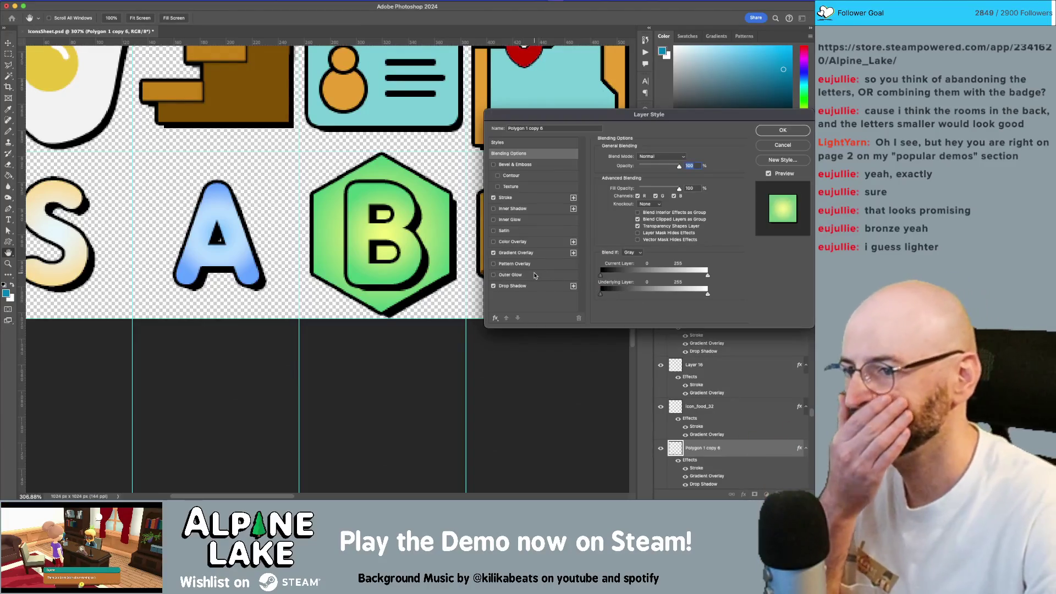
left_click(516, 253)
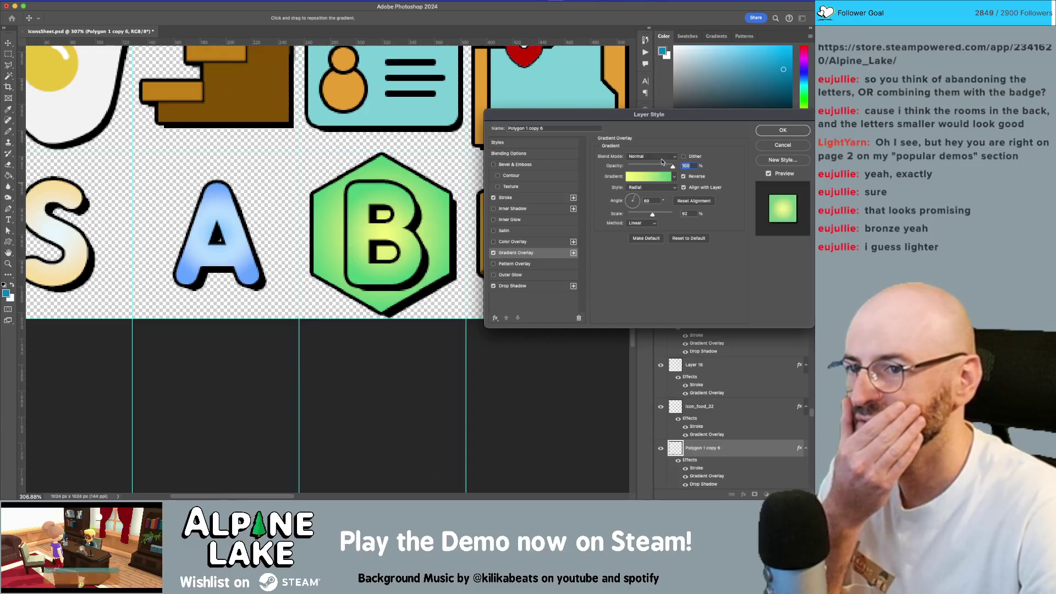
left_click(657, 157)
left_click(638, 189)
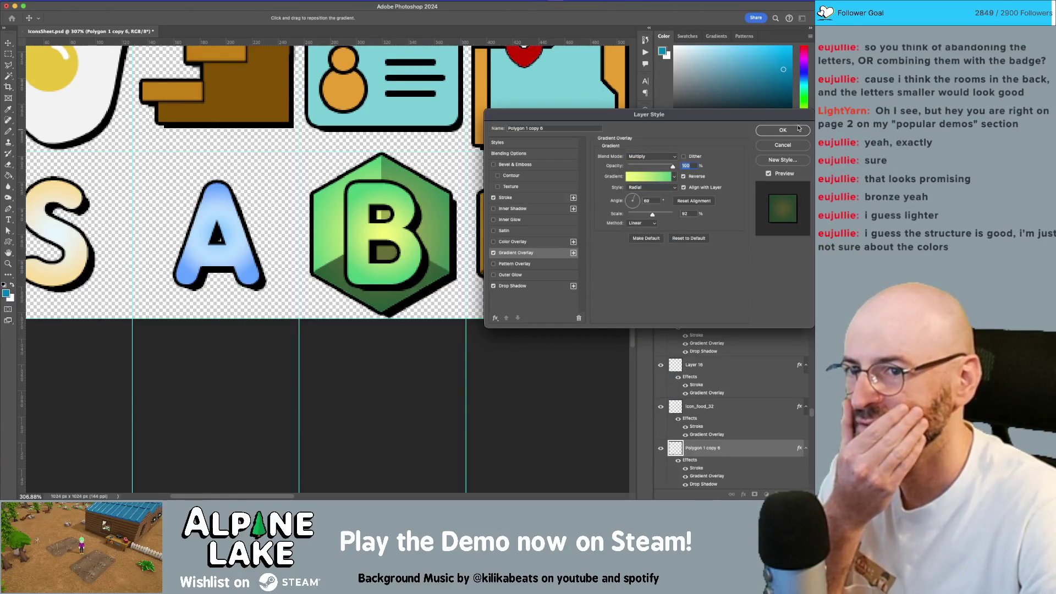
left_click(798, 129)
left_click(411, 211)
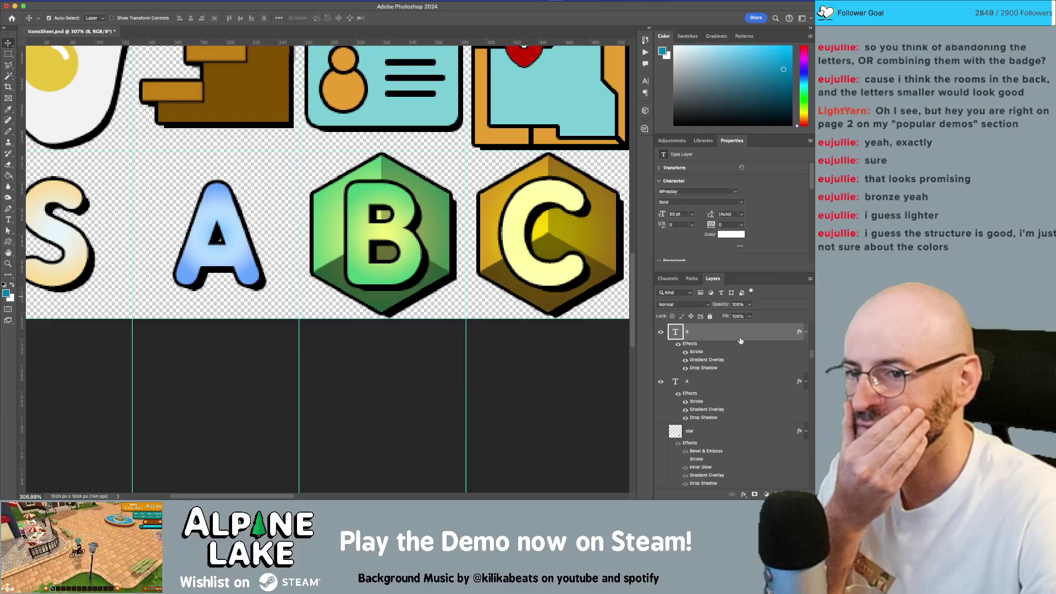
Add a grey Color Overlay to the letter B
double_click(740, 340)
left_click(494, 242)
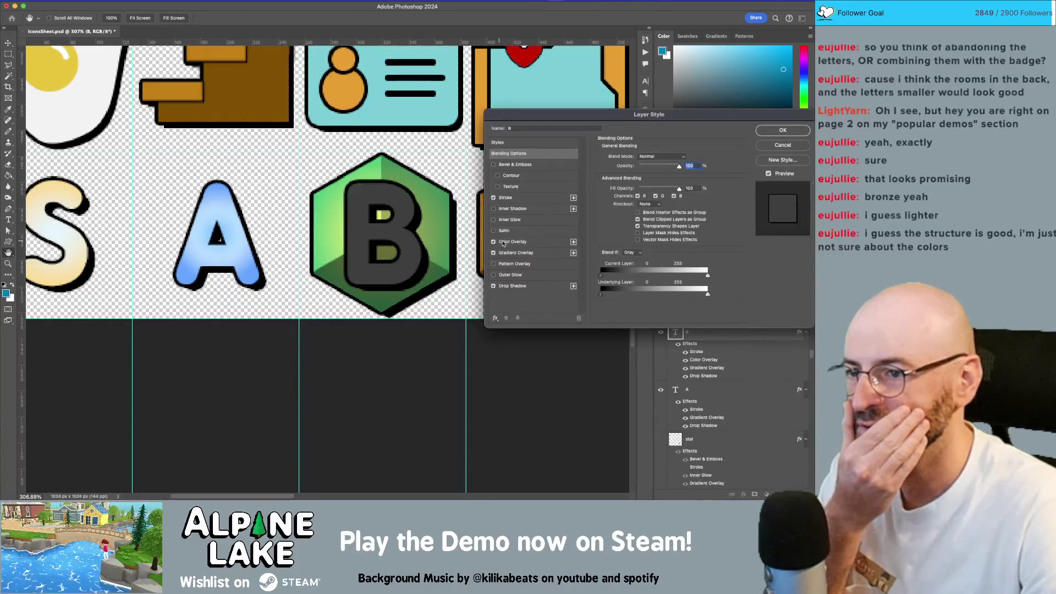
left_click(513, 242)
left_click(684, 158)
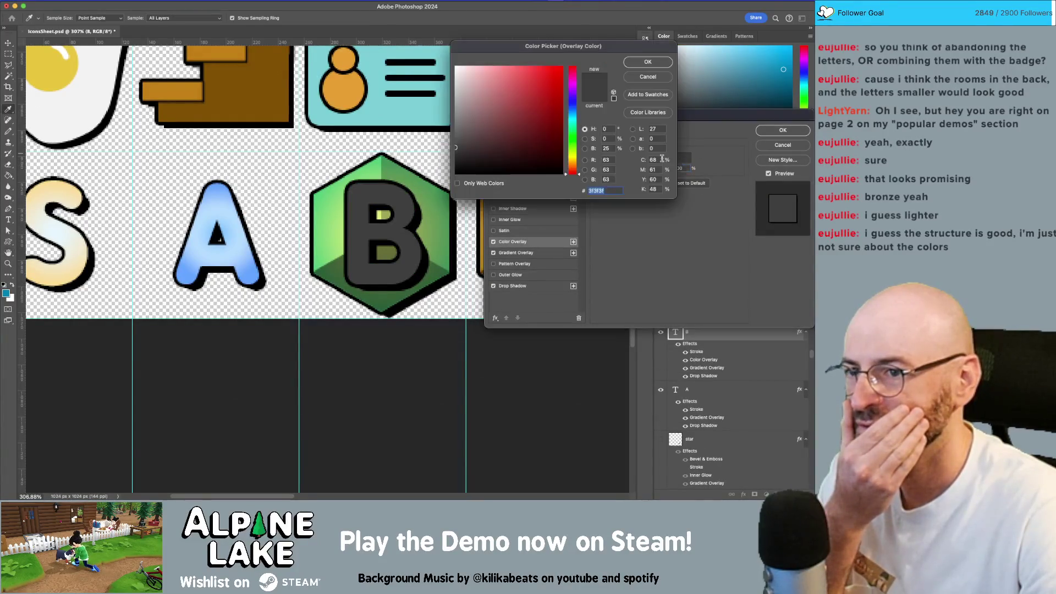
left_click(456, 122)
left_click(648, 62)
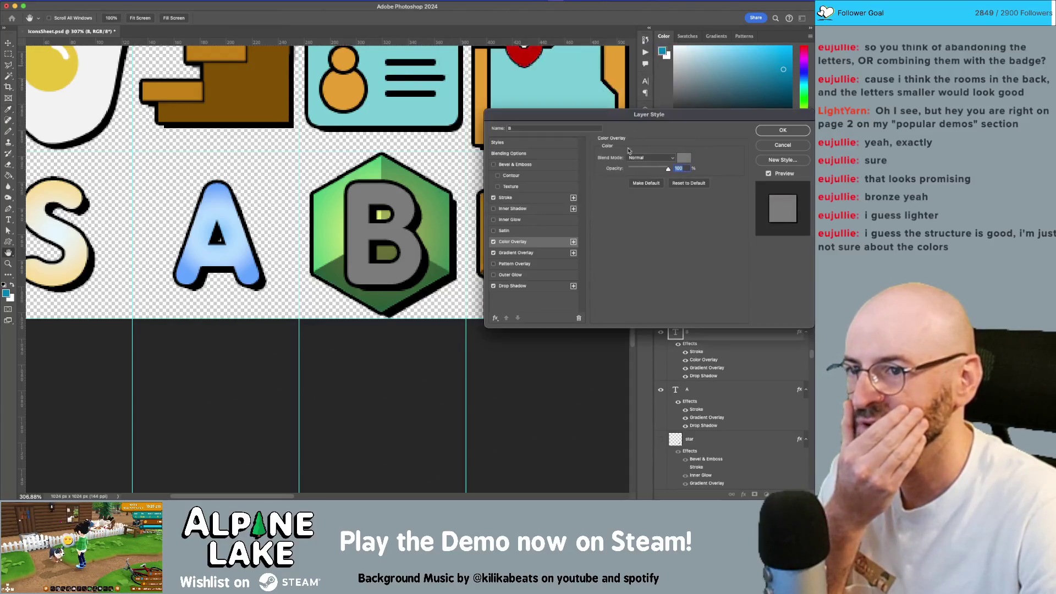
Set the B's overlay to Linear Dodge (Add) at 73% opacity and apply it
left_click(650, 157)
left_click(649, 260)
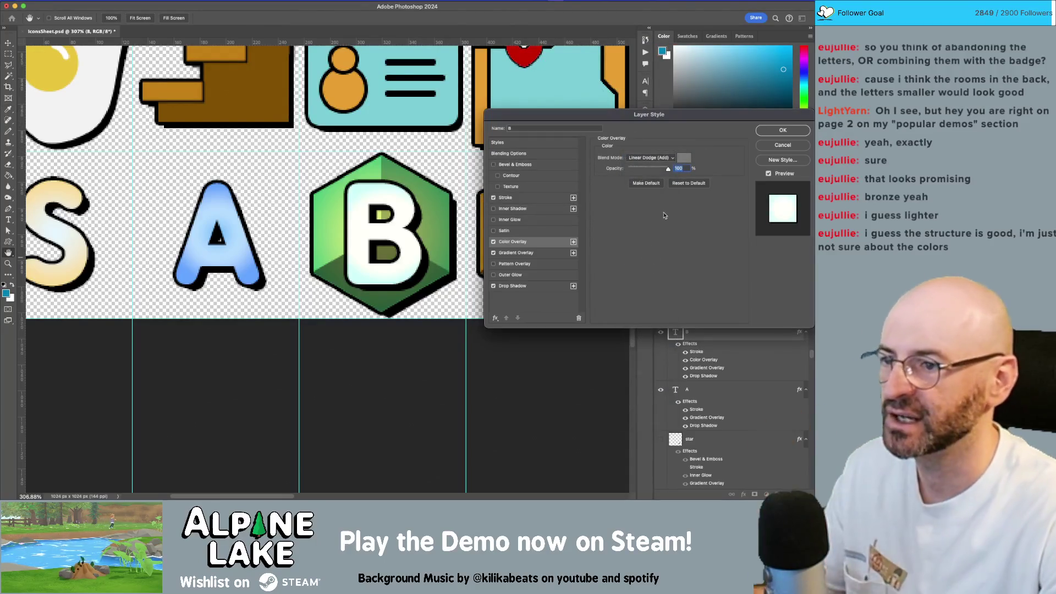
left_click(664, 159)
left_click(664, 158)
left_click_drag(669, 169, 658, 170)
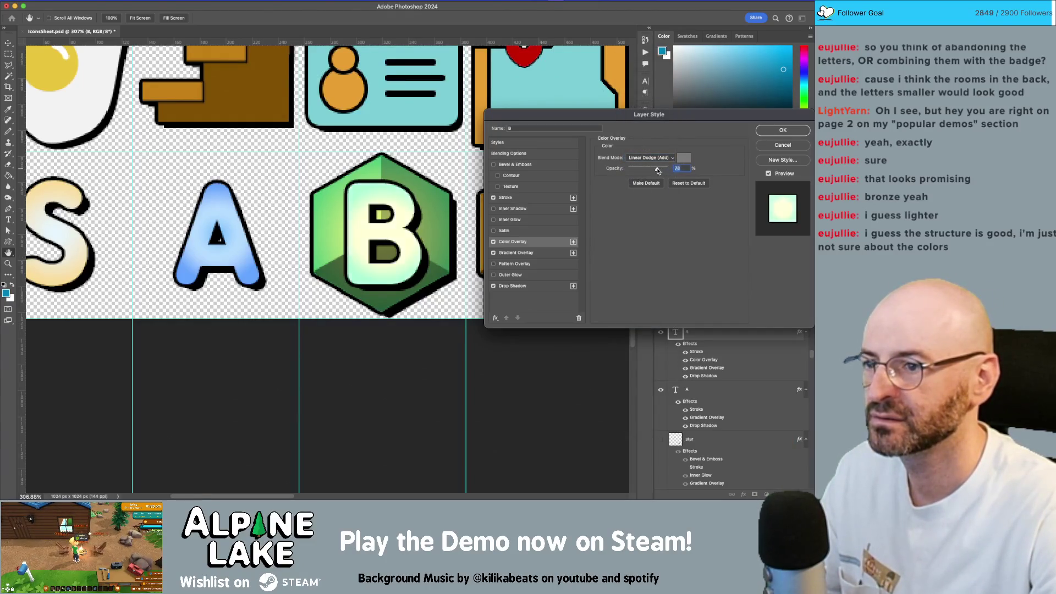
left_click(783, 130)
left_click(530, 216)
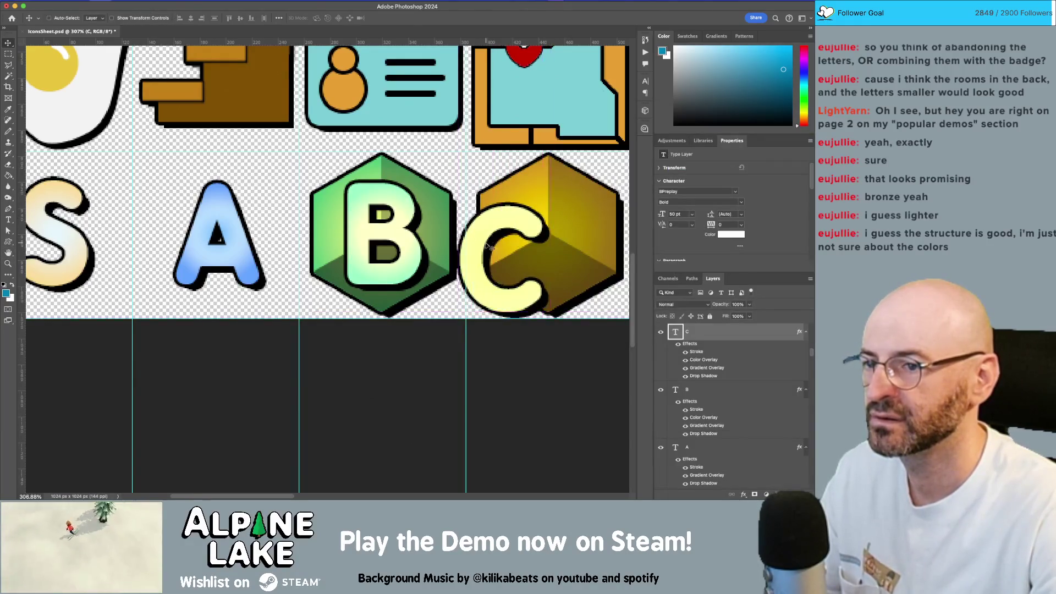
Alt-drag a copy of the hexagon badge behind the letter A
key("z")
mouse_move(461, 285)
left_mouse_down()
mouse_move(432, 309)
mouse_move(498, 284)
left_mouse_up()
key("v")
mouse_move(411, 303)
left_mouse_down()
mouse_move(289, 298)
mouse_move(278, 266)
mouse_move(291, 260)
left_mouse_up()
Copy the letter A's blue layer style onto the new hexagon, Polygon 1 copy 7
key("z")
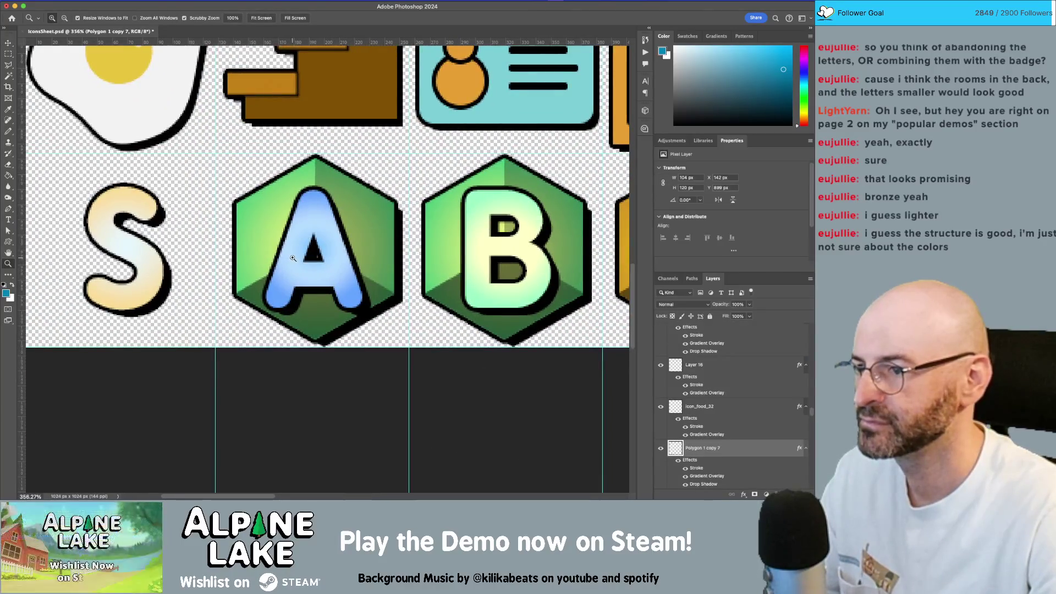
key("v")
left_click(330, 231)
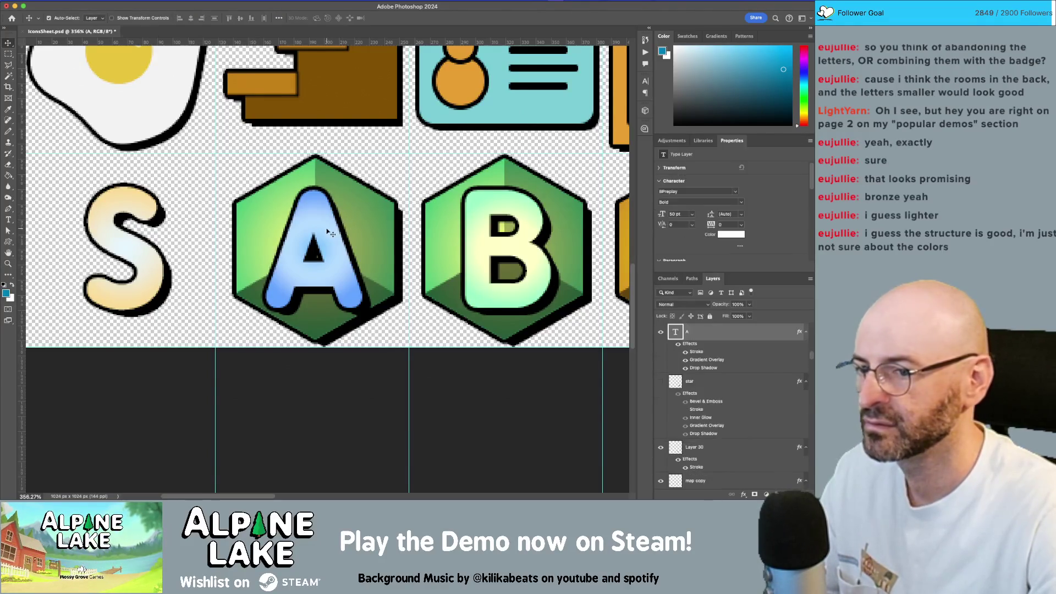
right_click(731, 337)
left_click(751, 406)
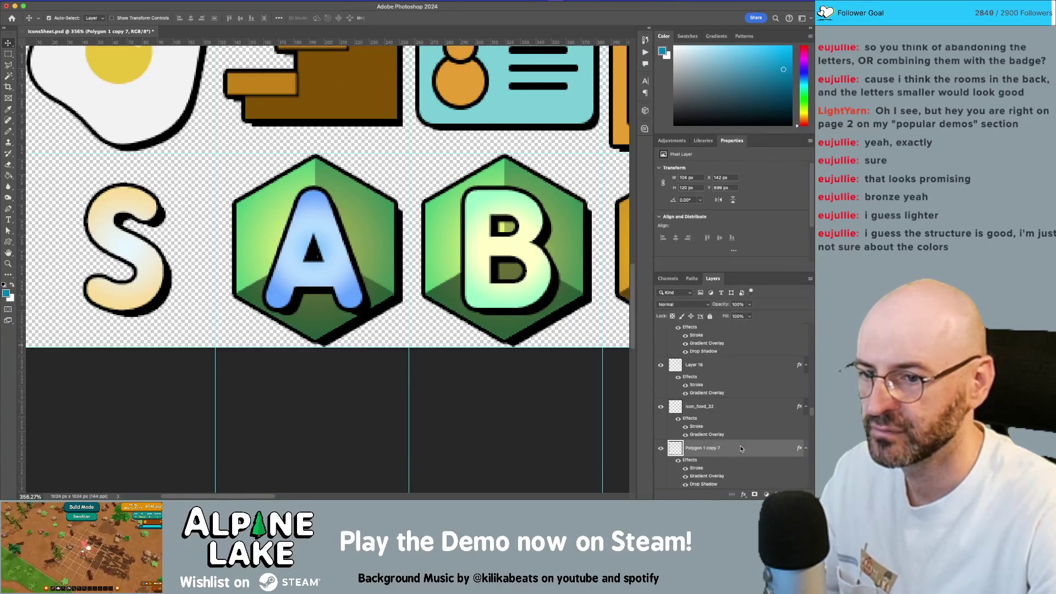
right_click(741, 449)
left_click(767, 339)
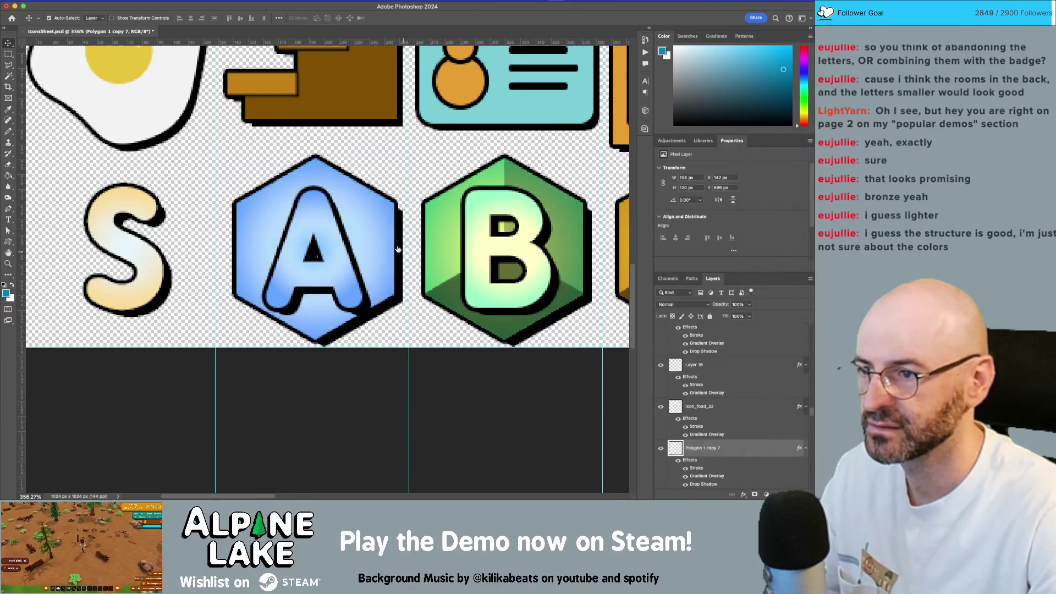
Set the hexagon's Gradient Overlay blend mode to Multiply and apply it
double_click(776, 452)
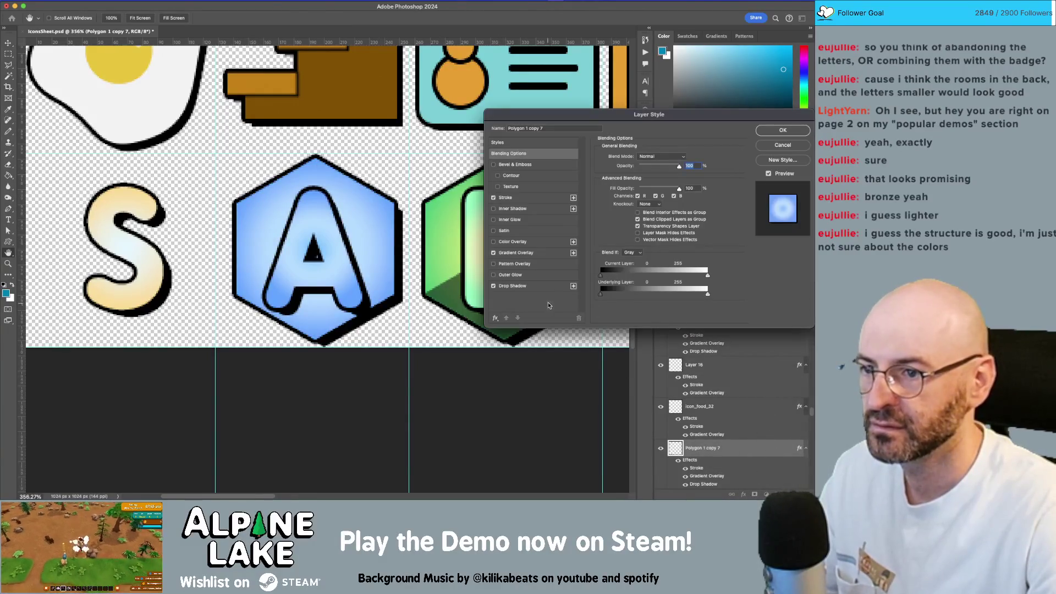
left_click(515, 252)
left_click(649, 156)
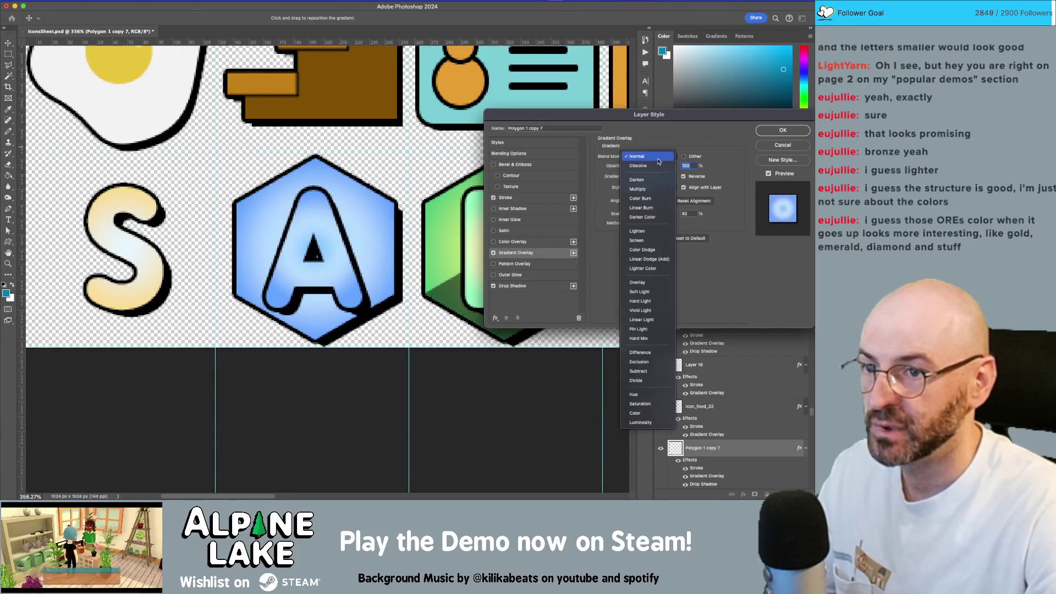
left_click(652, 190)
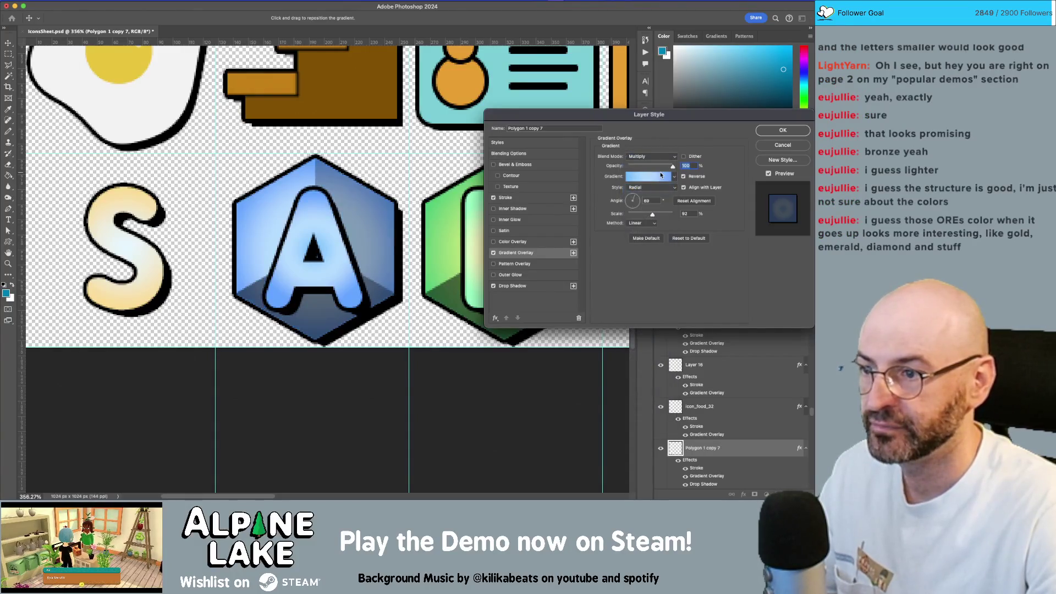
left_click(783, 131)
left_click(781, 333)
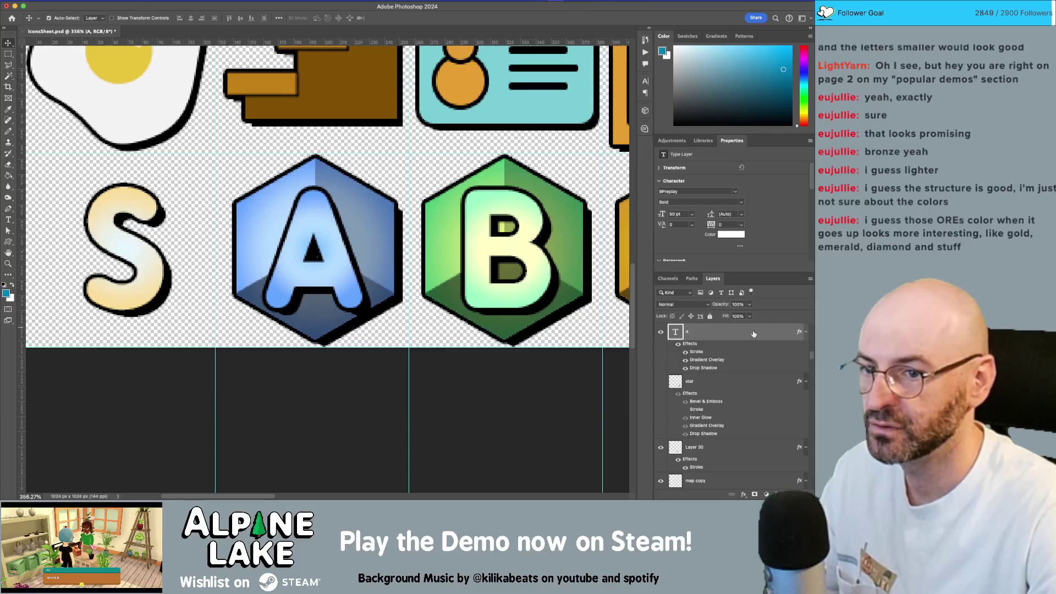
Give the letter A a grey Linear Dodge (Add) colour overlay at 70% opacity
double_click(753, 334)
left_click(539, 241)
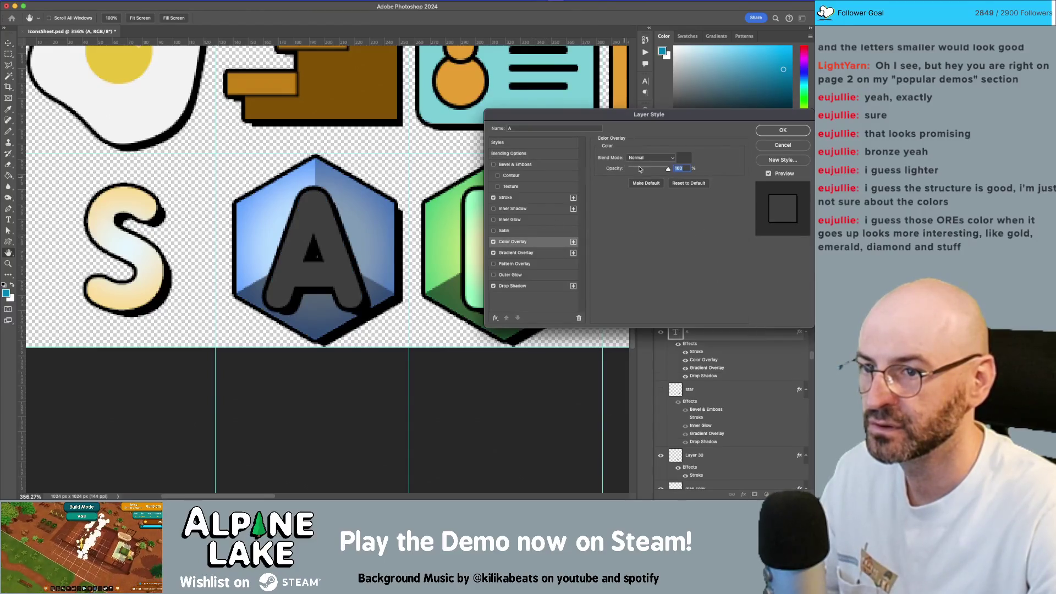
left_click(687, 158)
left_click(641, 77)
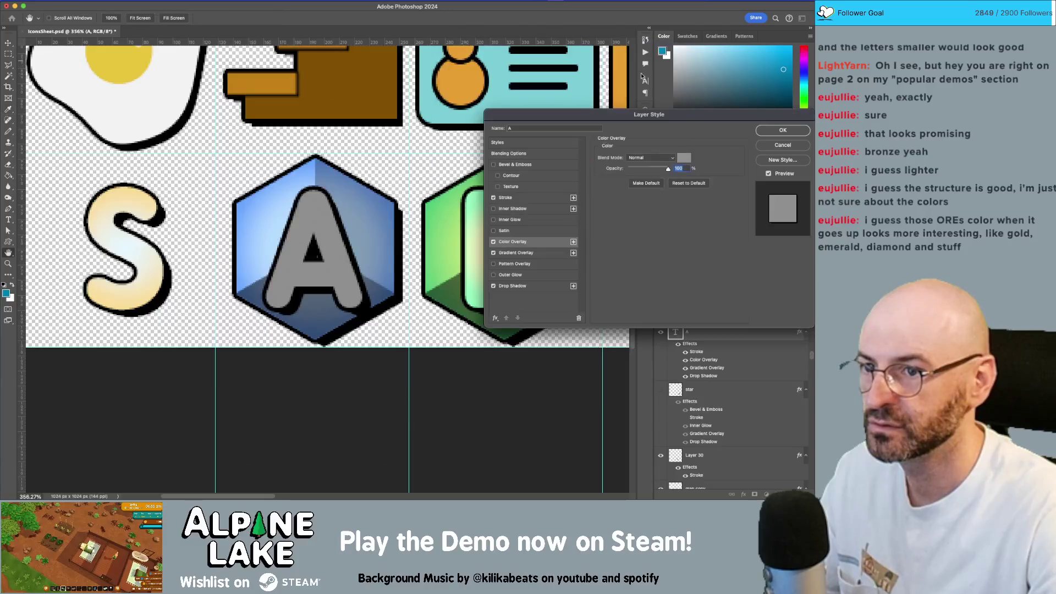
left_click(649, 158)
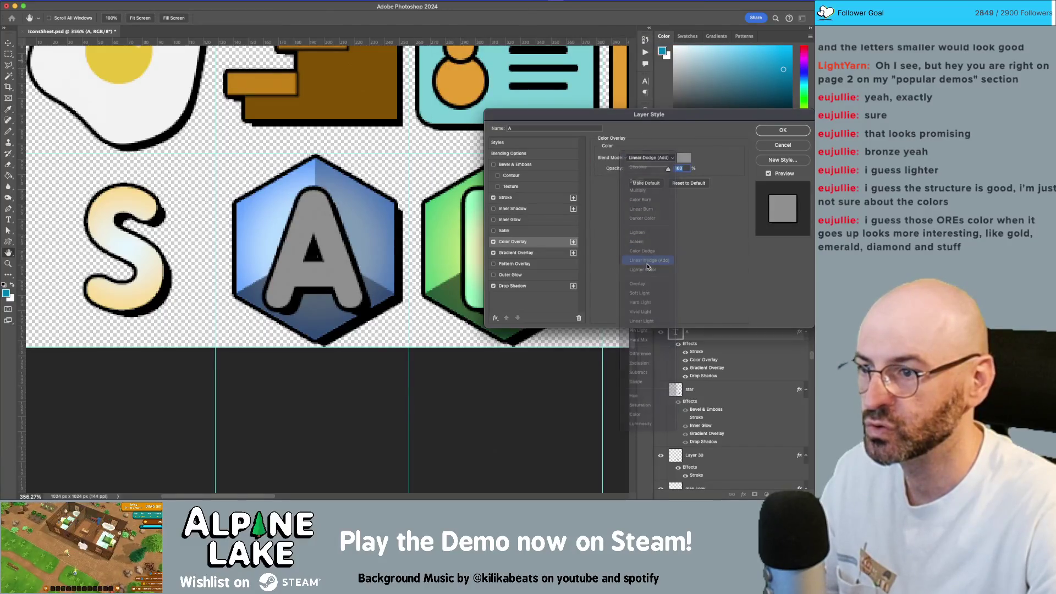
left_click(649, 261)
left_click(684, 158)
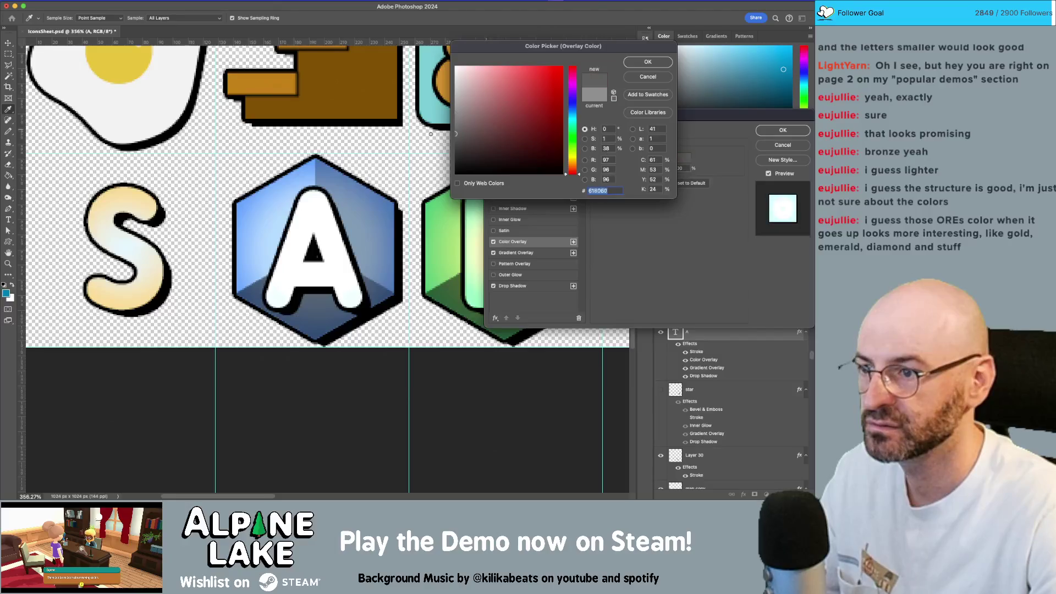
left_click(648, 61)
left_click_drag(667, 169, 650, 167)
left_click(759, 130)
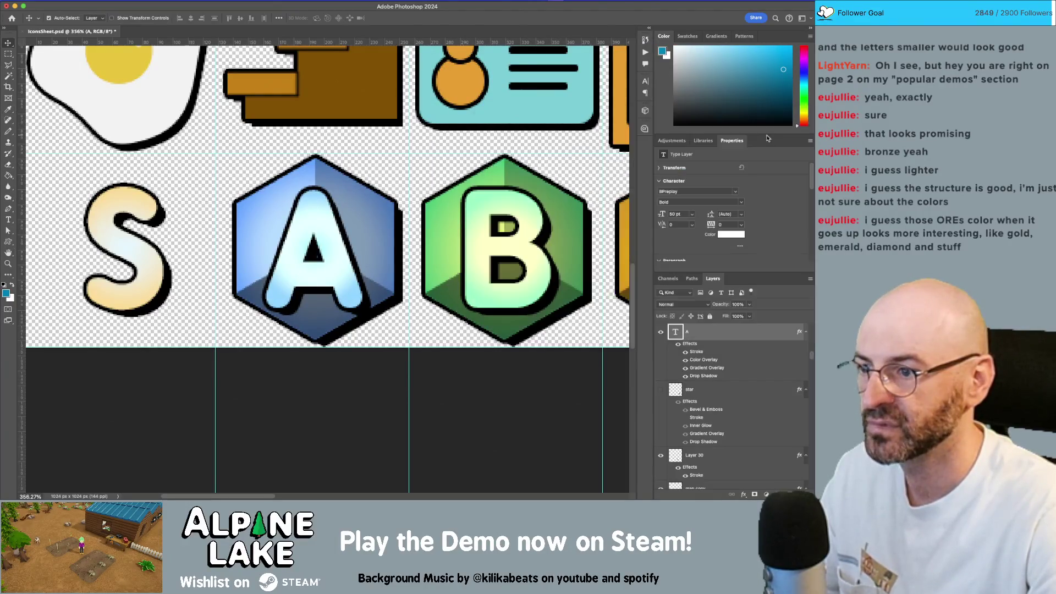
Raise letters A, B and D slightly, then Alt-drag a blue hexagon copy behind the S
key("Up")
key("Up")
key("Up")
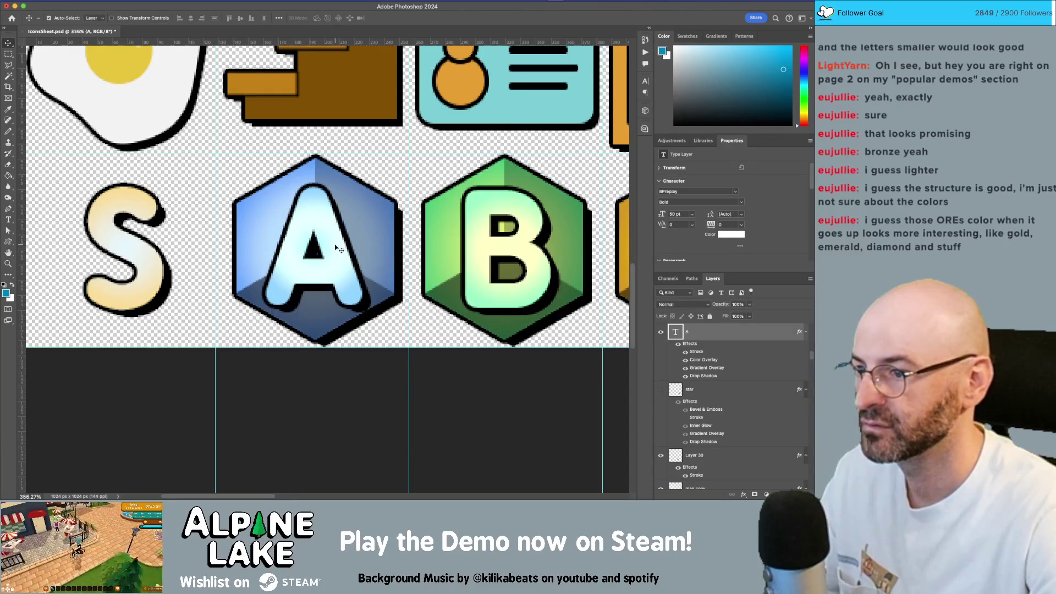
left_click(484, 296)
key("Up")
scroll(484, 292, "right", 5)
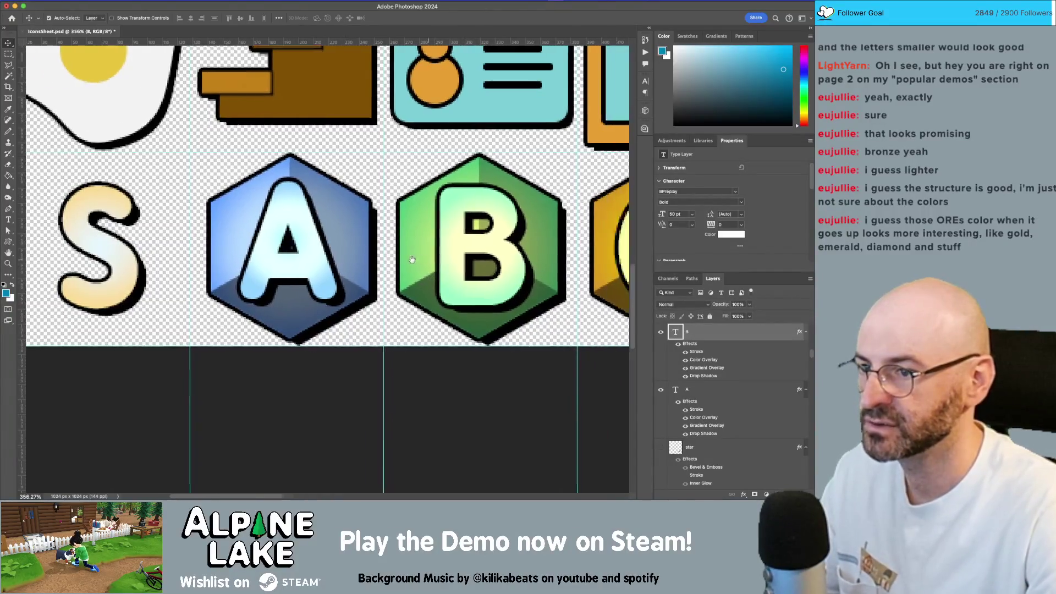
left_click_drag(468, 287, 253, 238)
left_click(507, 264)
key("Up")
key("Up")
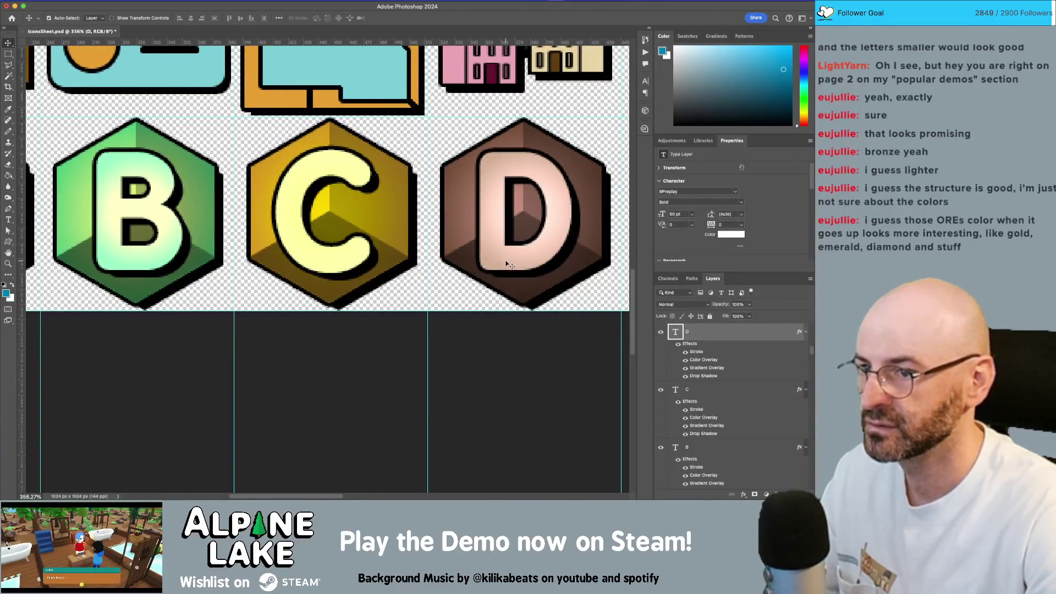
scroll(506, 265, "left", 10)
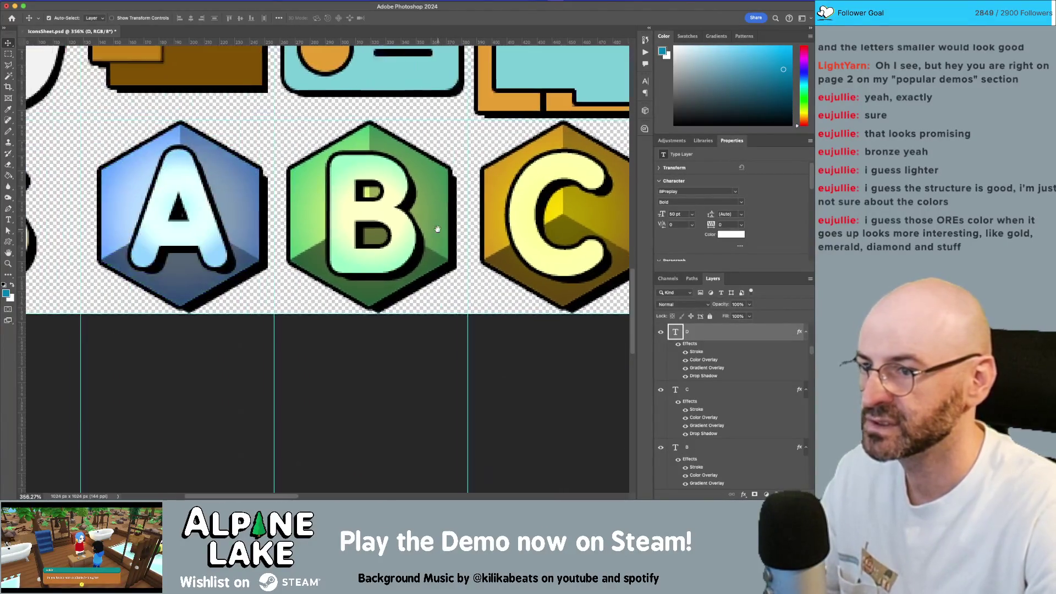
left_click_drag(376, 202, 183, 199)
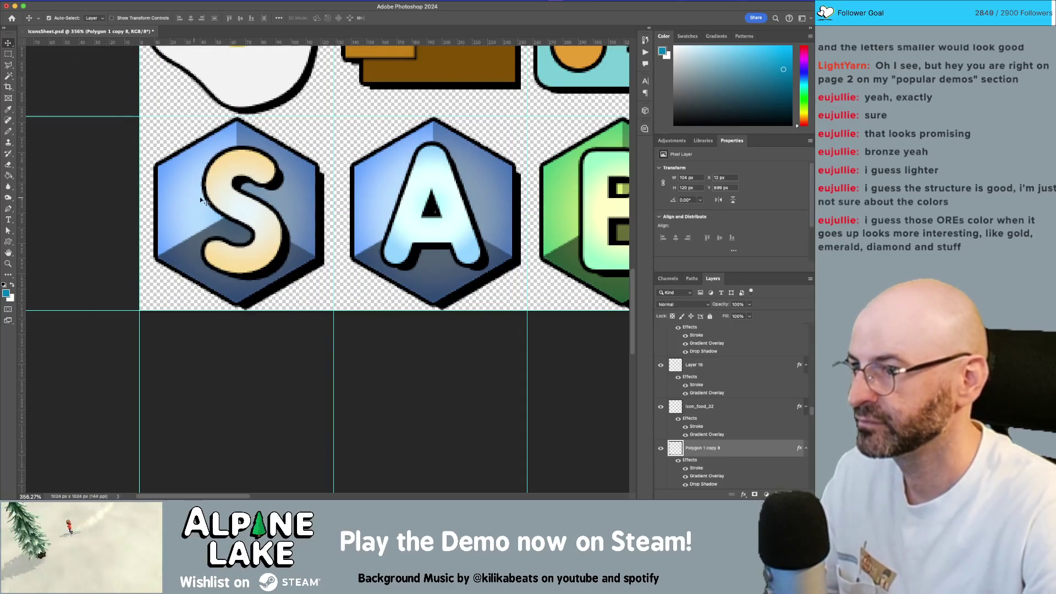
Nudge the S left and paste its layer style onto Polygon 1 copy 8 behind it
left_click(226, 199)
key("Left")
key("Left")
key("Left")
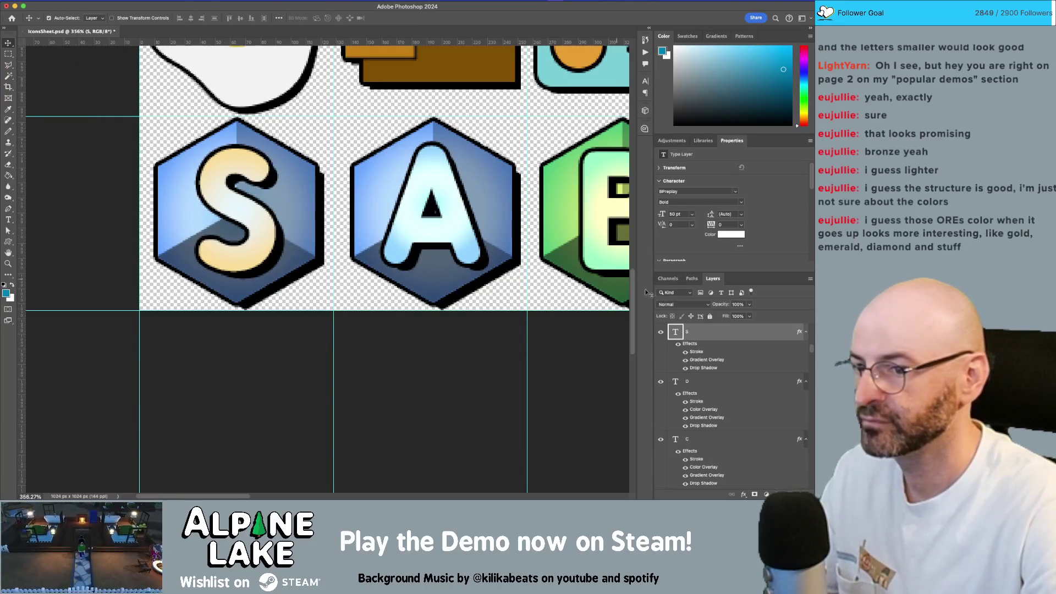
right_click(725, 337)
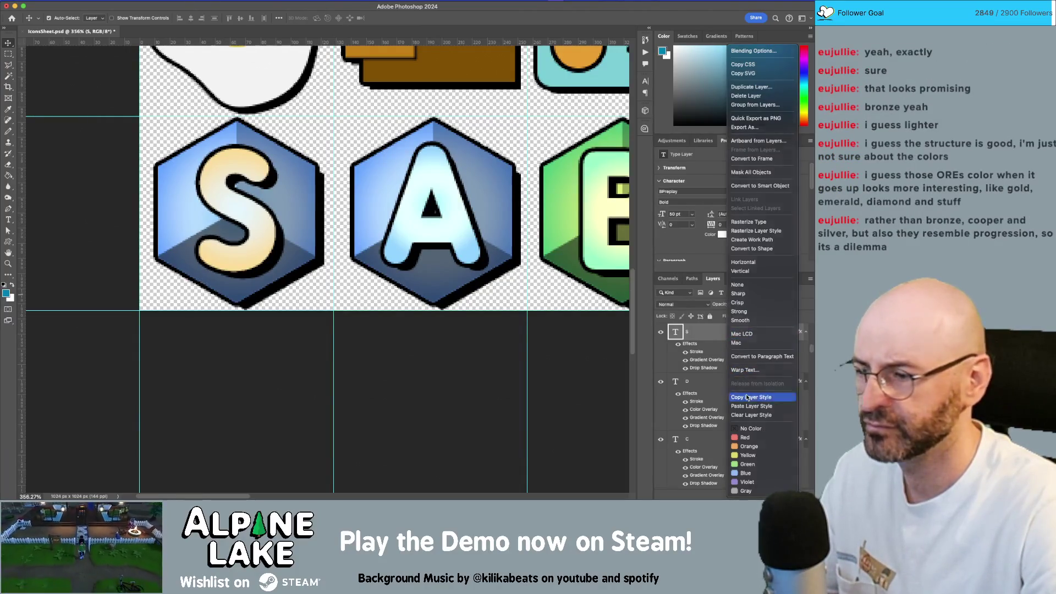
left_click(748, 398)
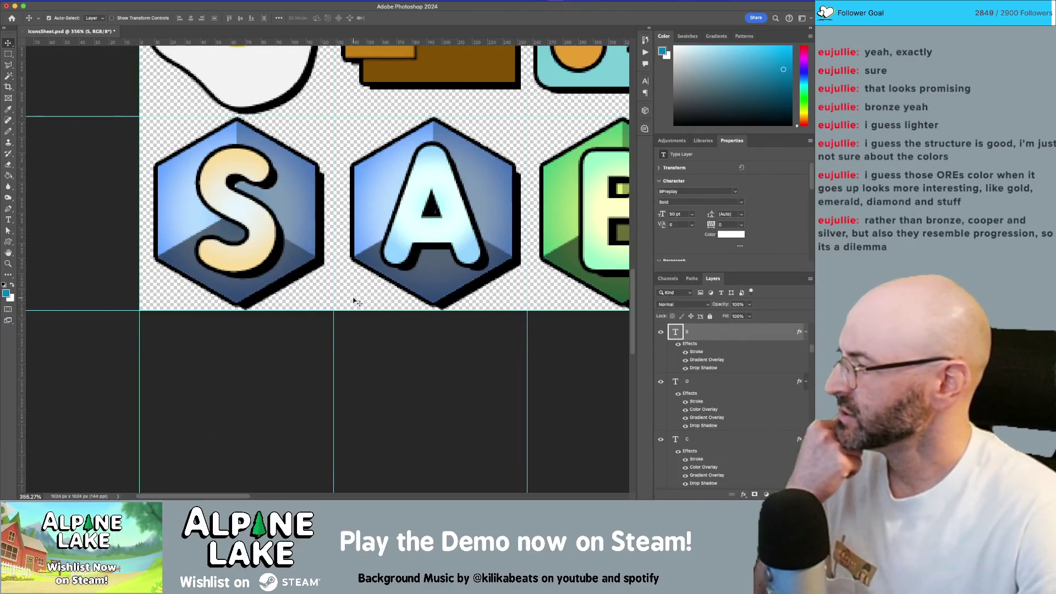
left_click(307, 248)
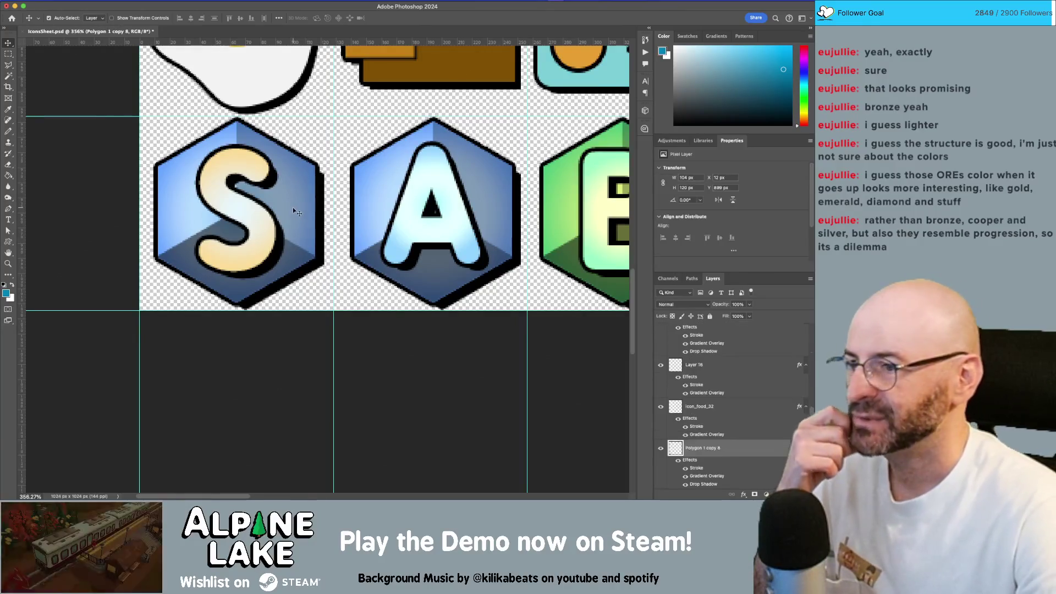
right_click(746, 450)
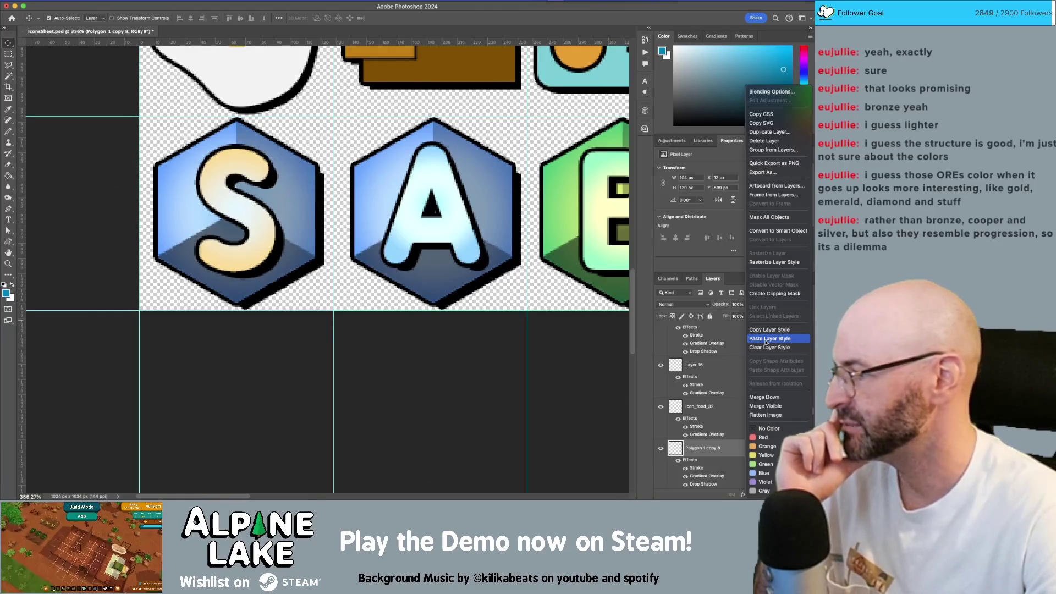
left_click(766, 339)
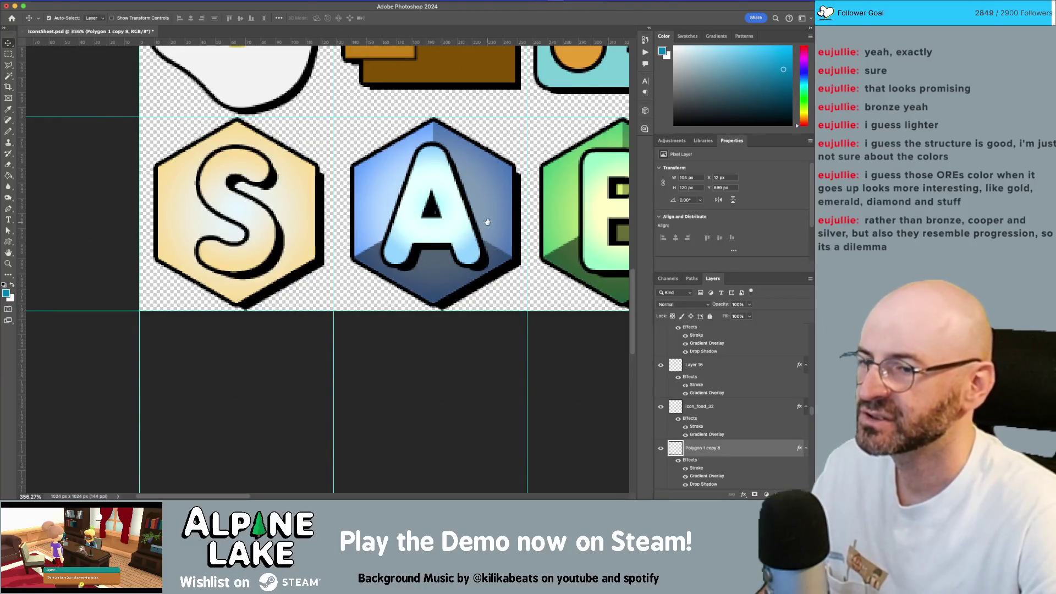
Reframe the view on the S badge and open the S hexagon's Layer Style dialog
scroll(358, 220, "right", 5)
left_click_drag(429, 220, 404, 220)
key("z")
mouse_move(370, 275)
left_mouse_down()
mouse_move(308, 270)
mouse_move(330, 265)
left_mouse_up()
scroll(330, 265, "right", 5)
scroll(319, 253, "left", 4)
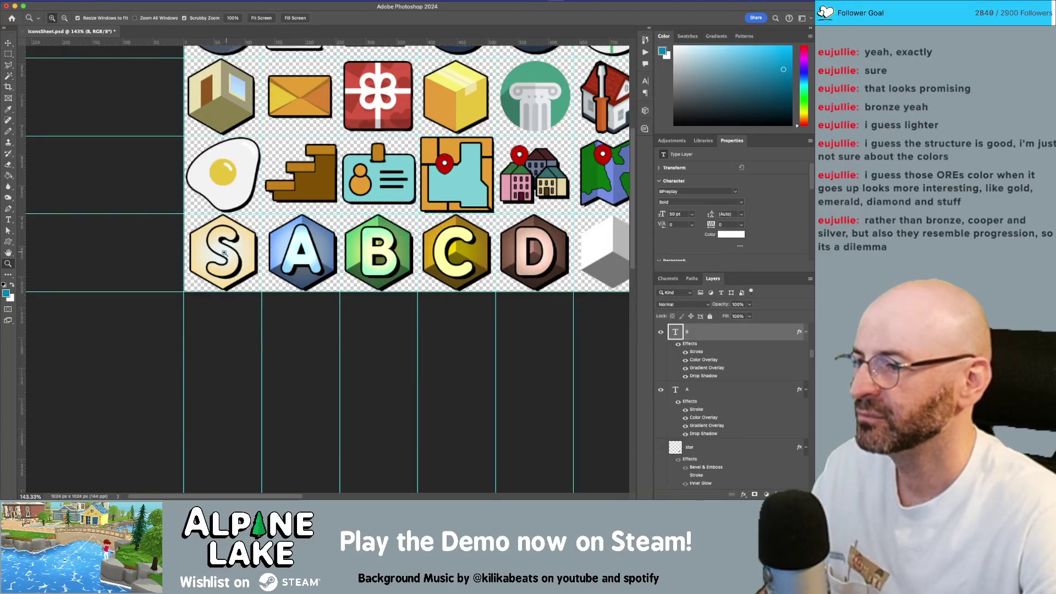
left_click_drag(208, 256, 225, 251)
key("v")
left_click(291, 232)
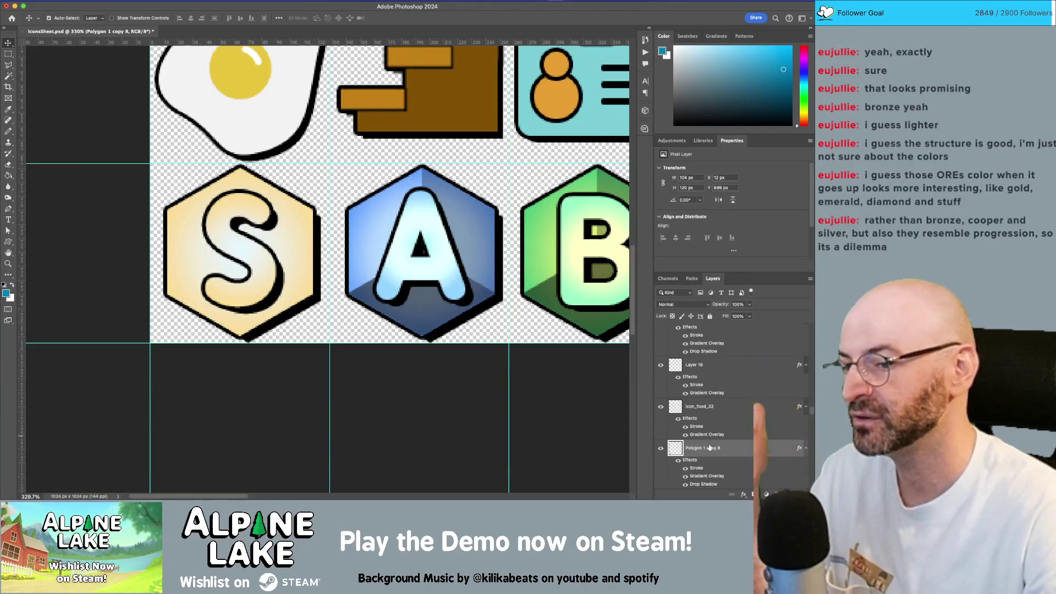
double_click(740, 450)
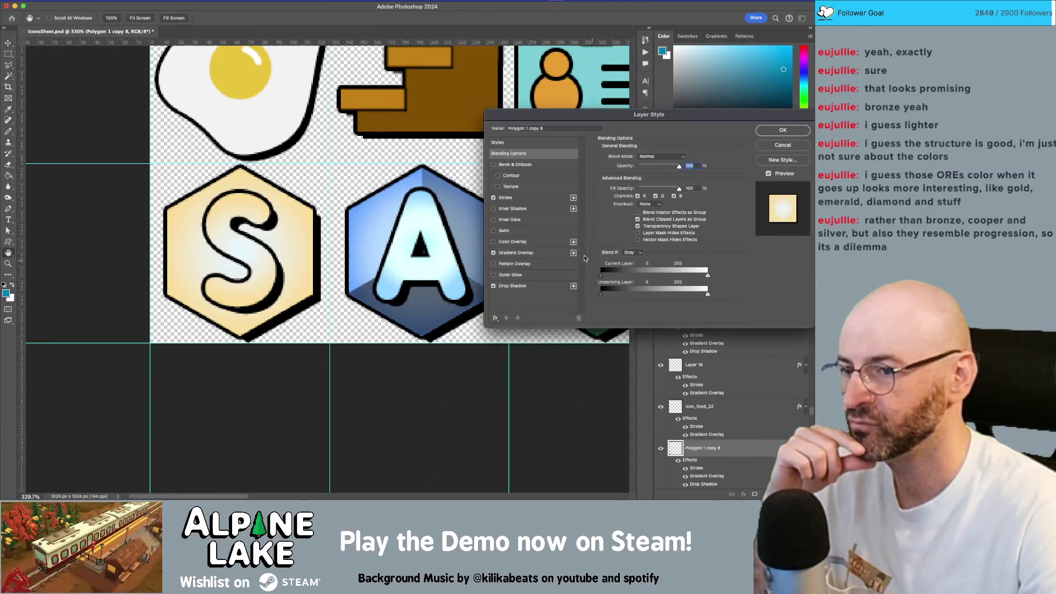
Set the S hexagon's Gradient Overlay to Multiply with a blue left colour stop
left_click(542, 254)
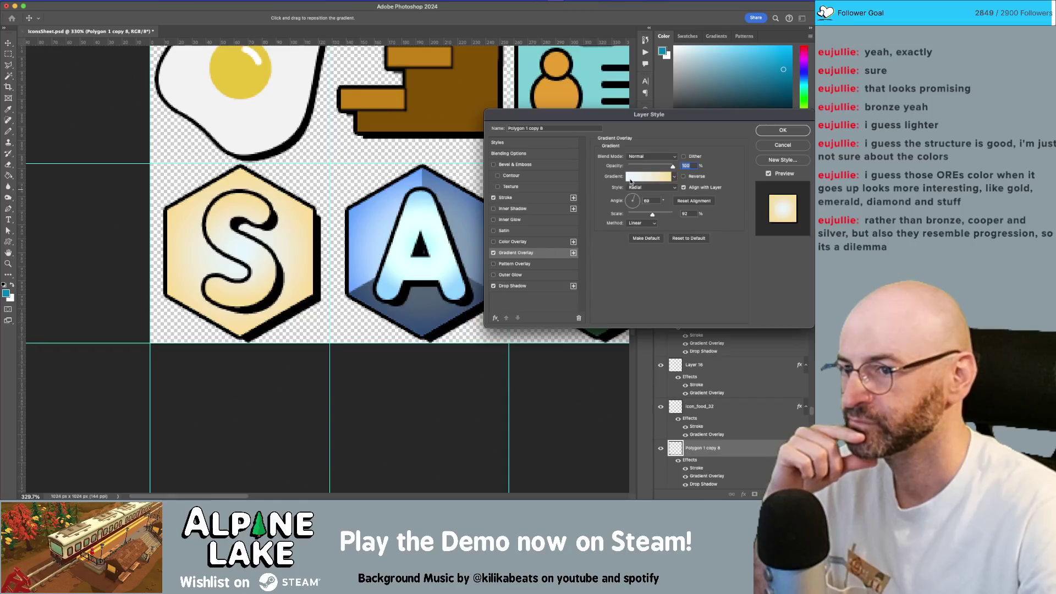
left_click(655, 158)
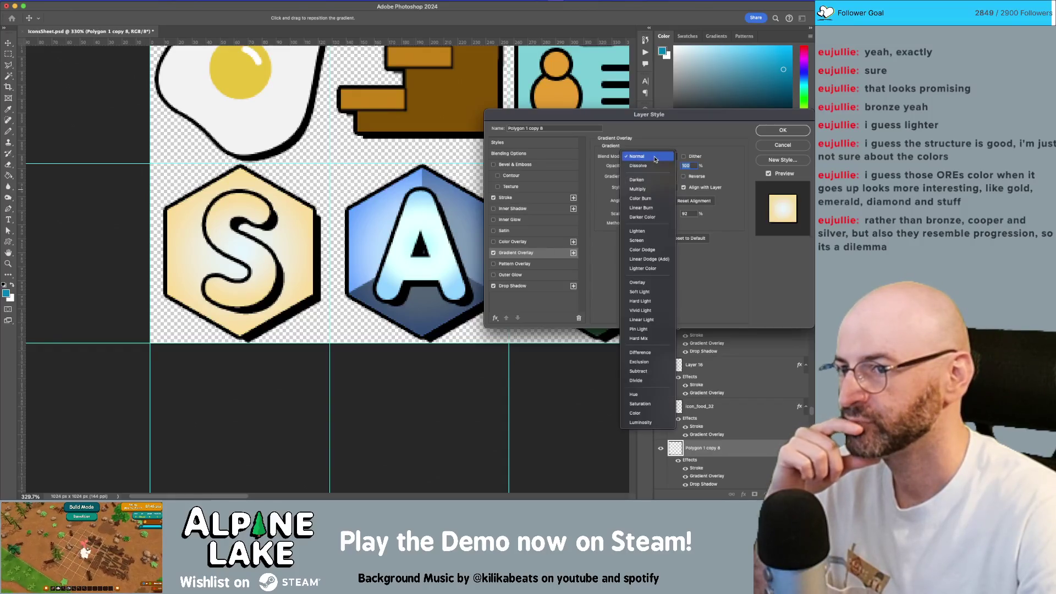
left_click(650, 189)
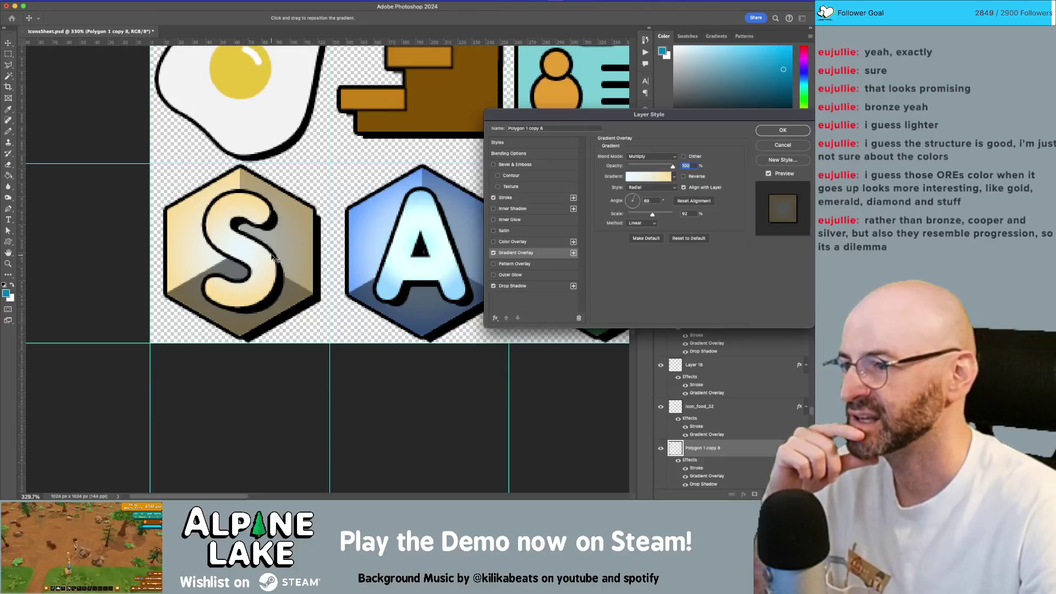
left_click(649, 176)
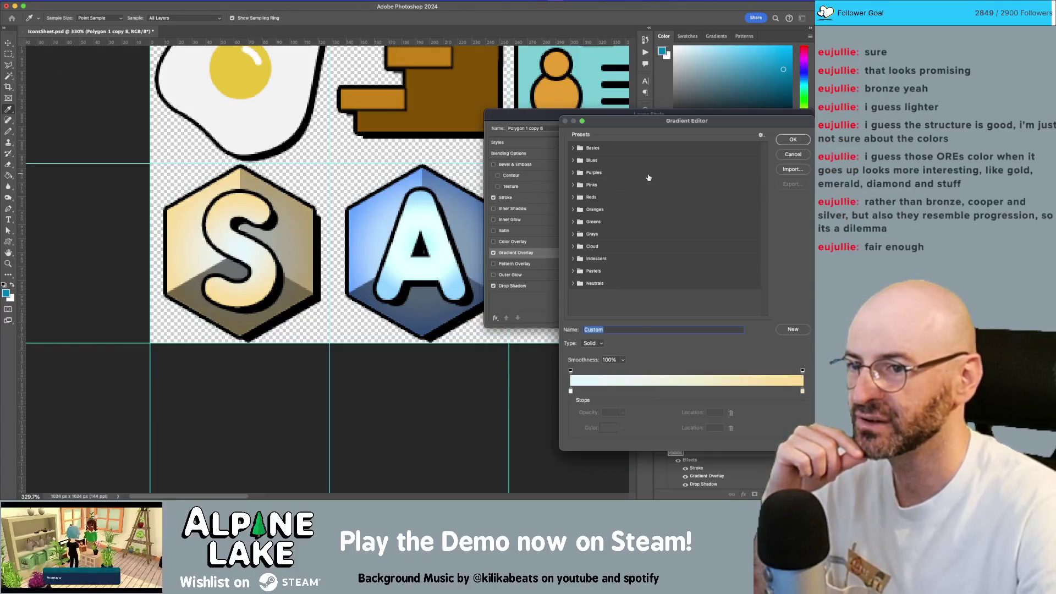
left_click(571, 391)
left_click(603, 430)
left_click(496, 66)
left_click(511, 92)
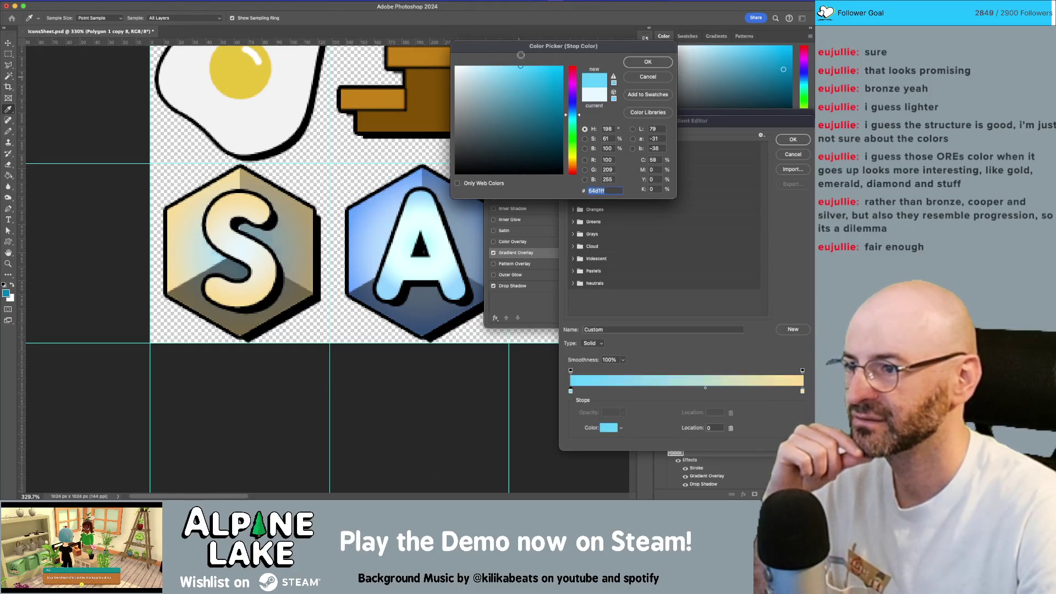
left_click(648, 61)
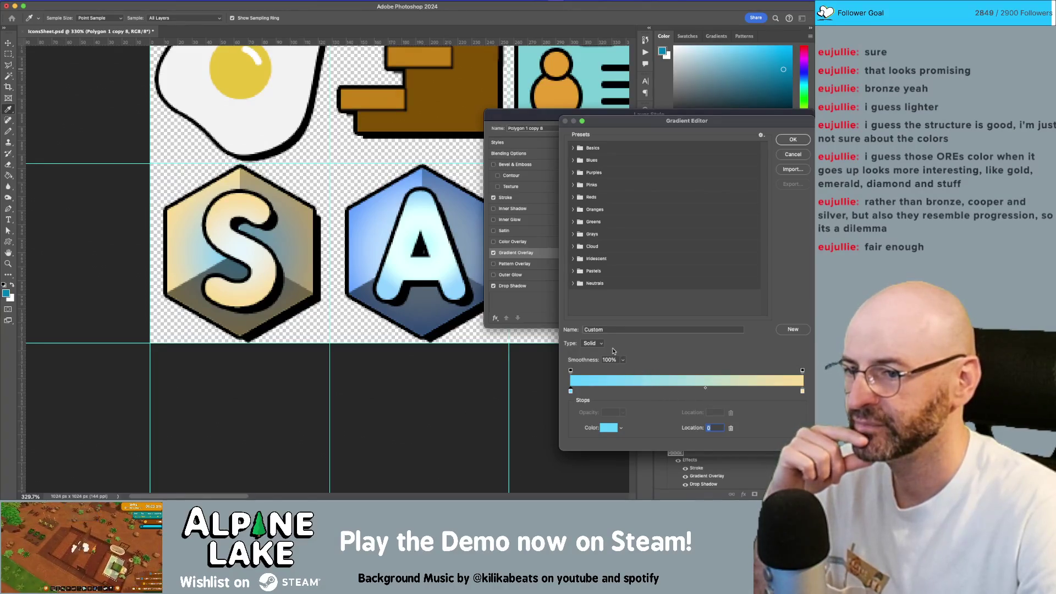
left_click(793, 140)
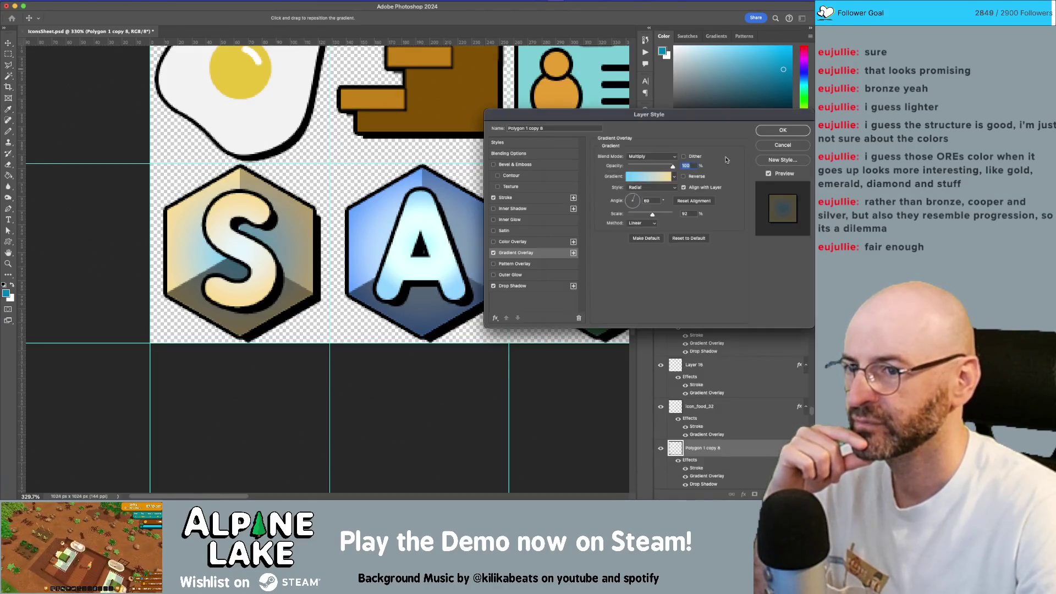
Switch the gradient method to Perceptual and shift the blue highlight up-left
left_click(641, 223)
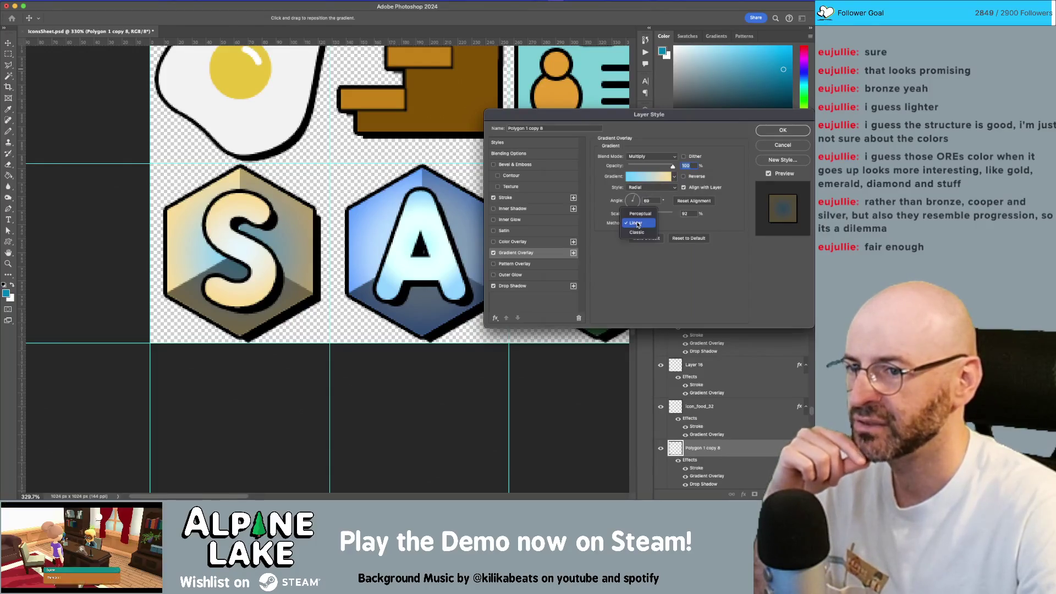
left_click(638, 217)
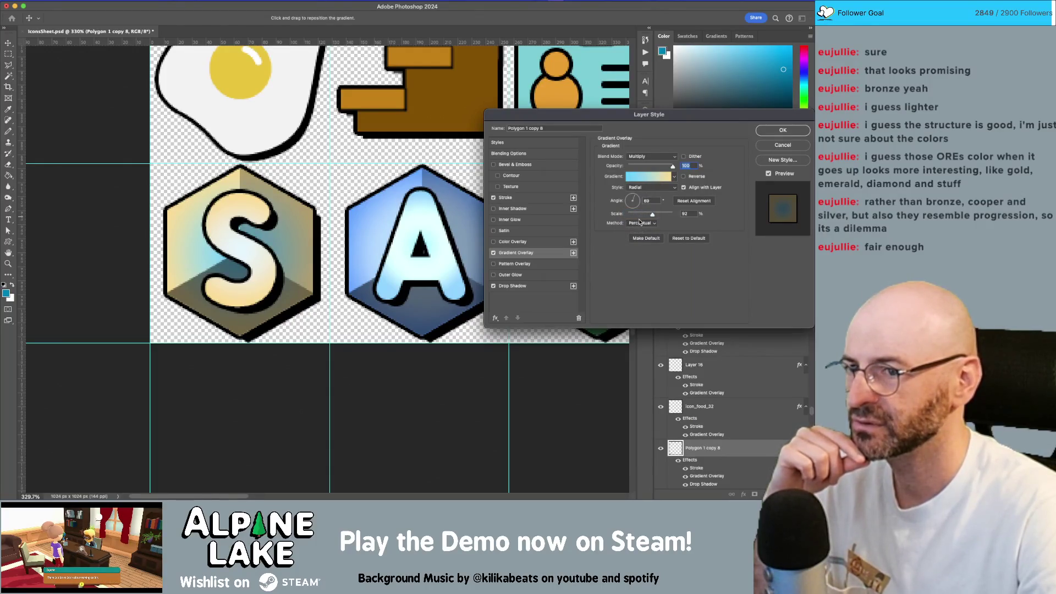
left_click_drag(200, 252, 192, 227)
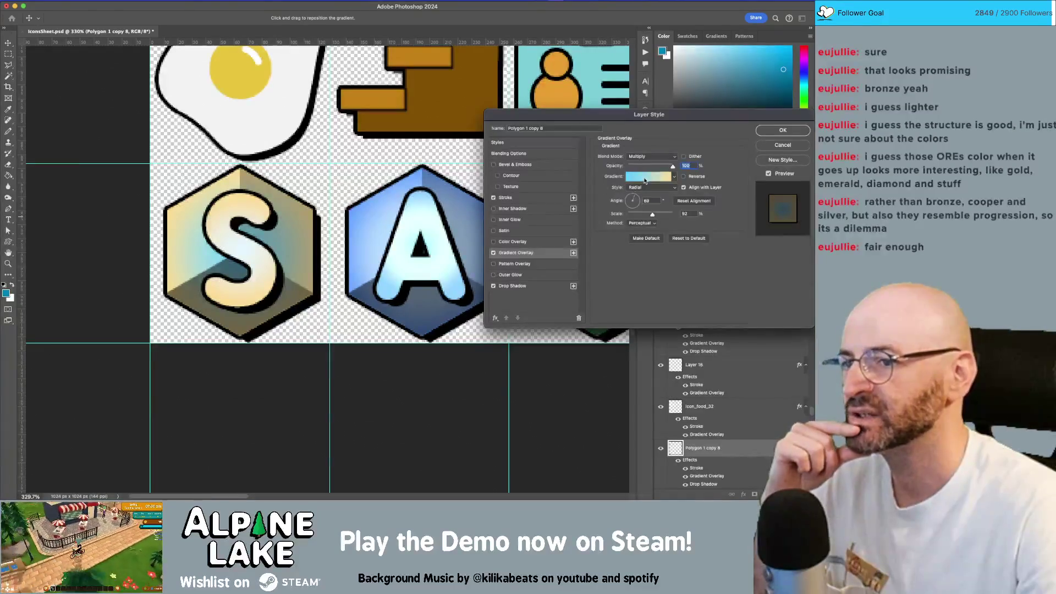
left_click(658, 181)
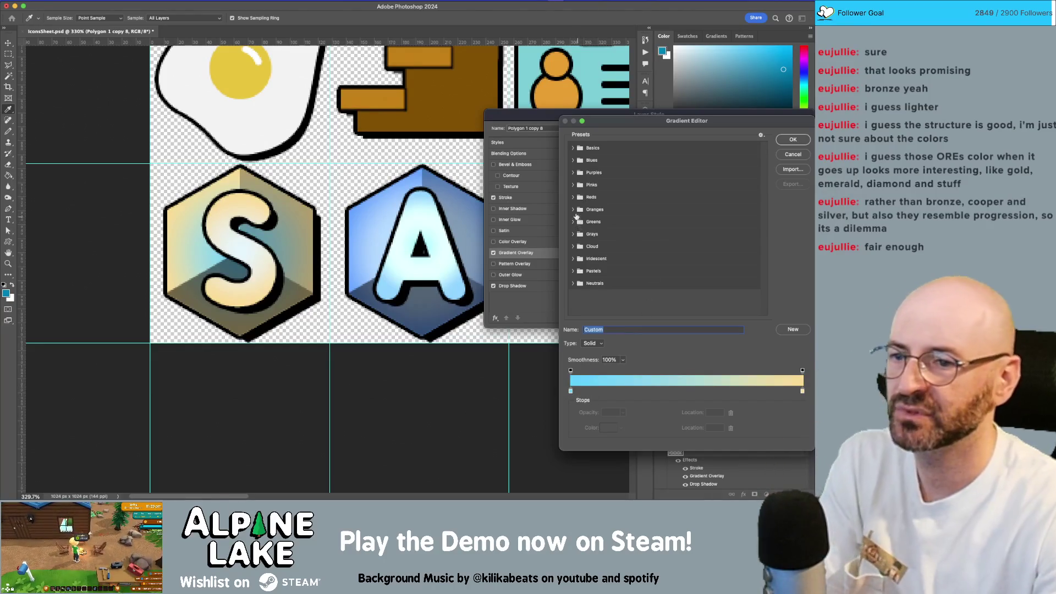
Preview several Purples presets, then apply Purple_21 to the S hexagon's gradient overlay
left_click(572, 172)
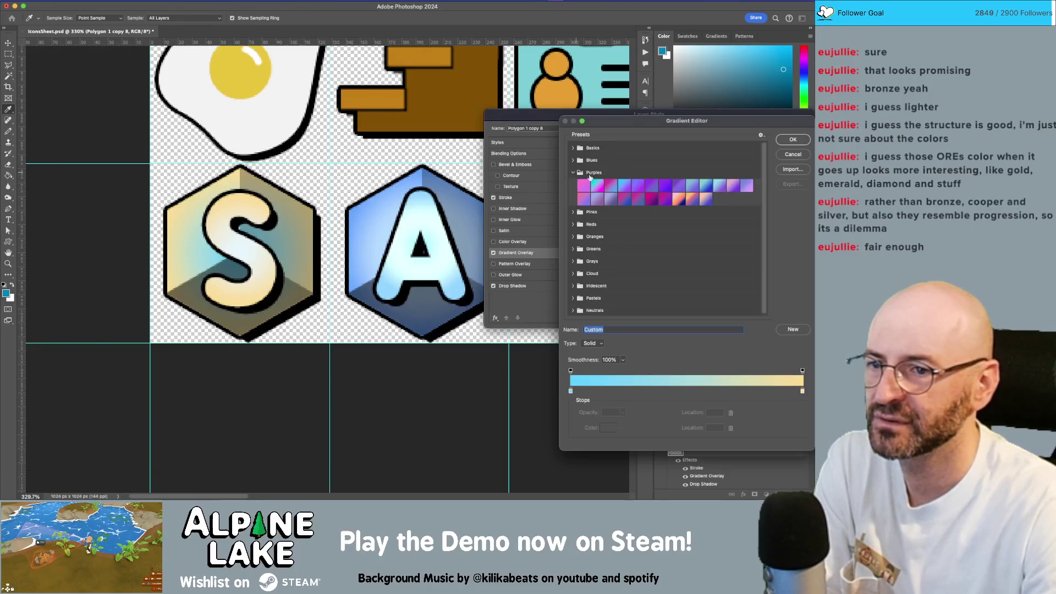
left_click(615, 186)
left_click(624, 185)
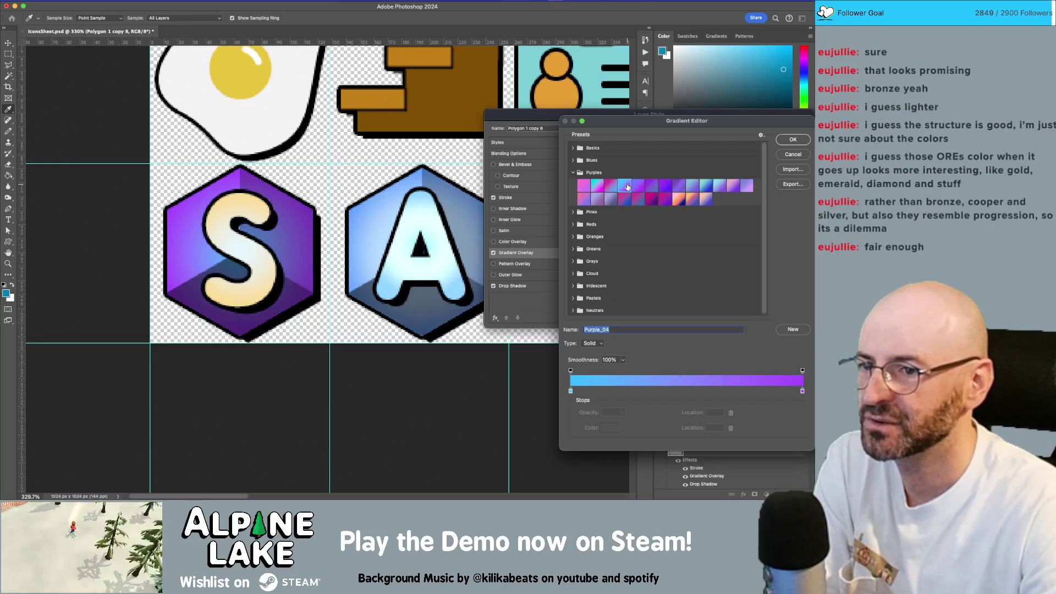
left_click(638, 187)
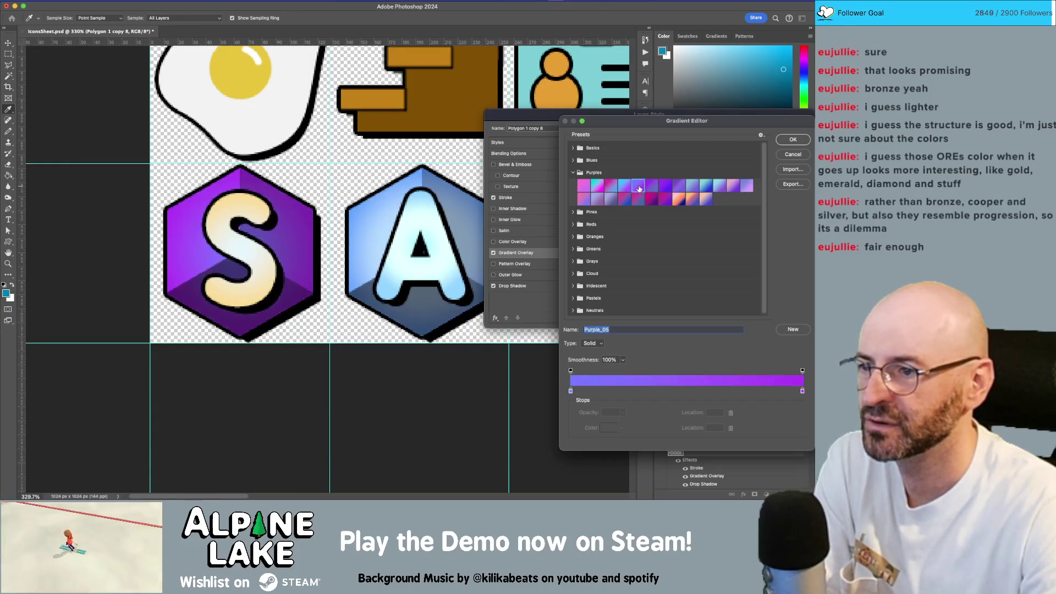
left_click(589, 200)
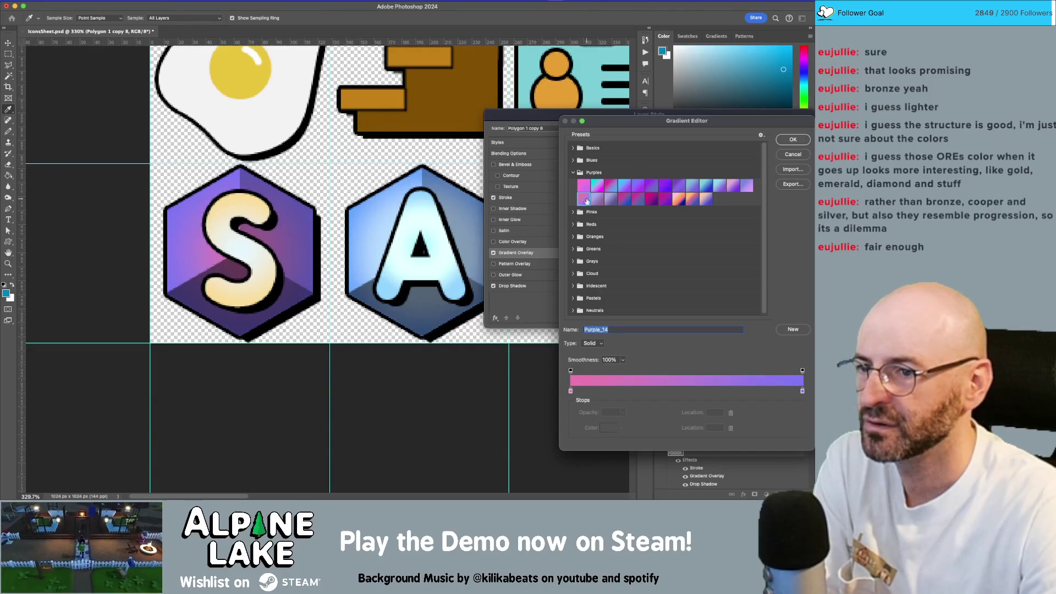
left_click(598, 200)
left_click(616, 201)
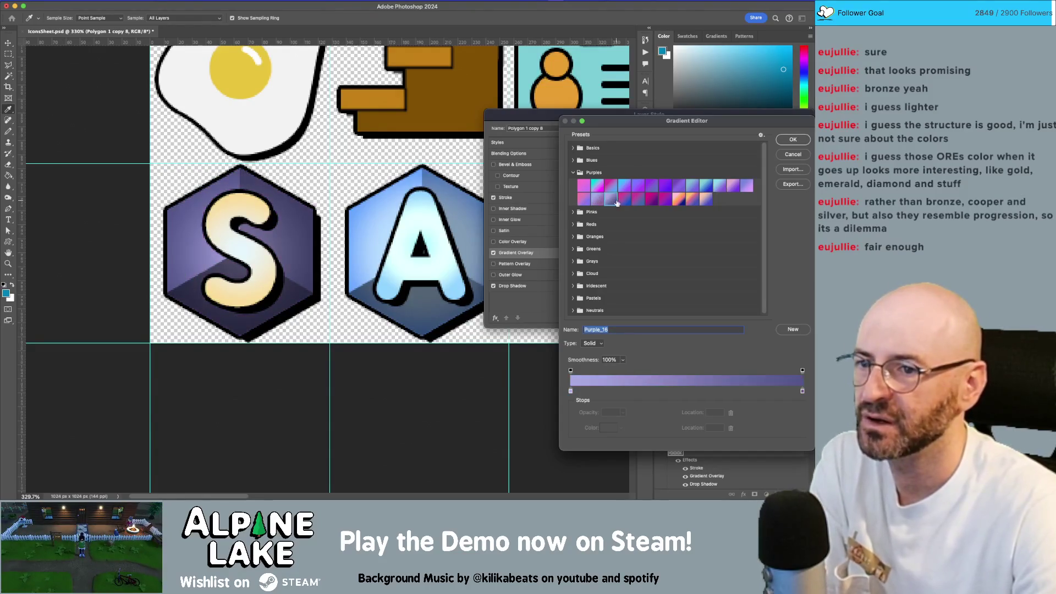
left_click(623, 200)
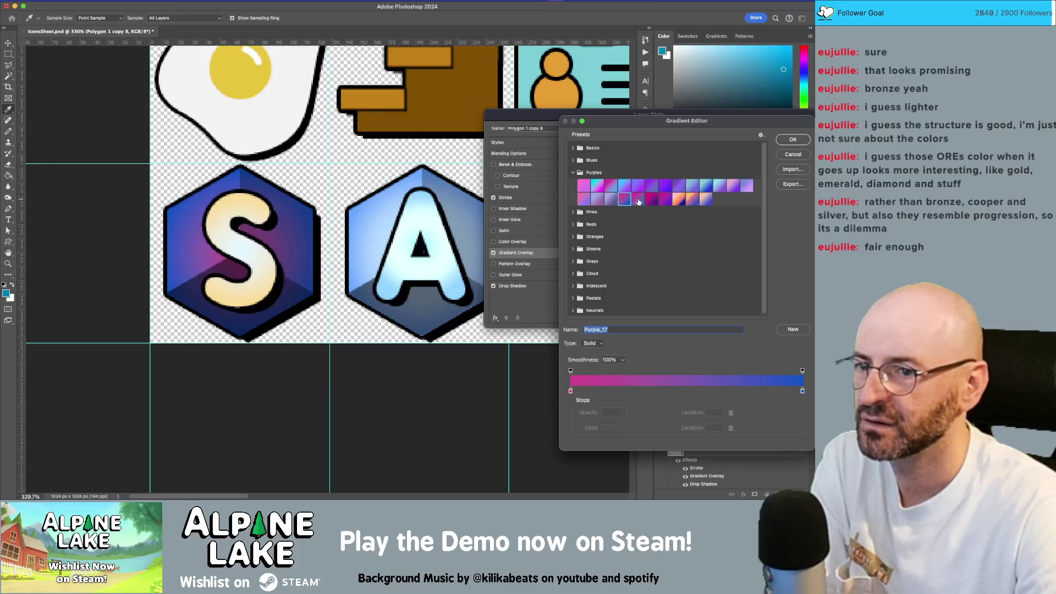
left_click(648, 201)
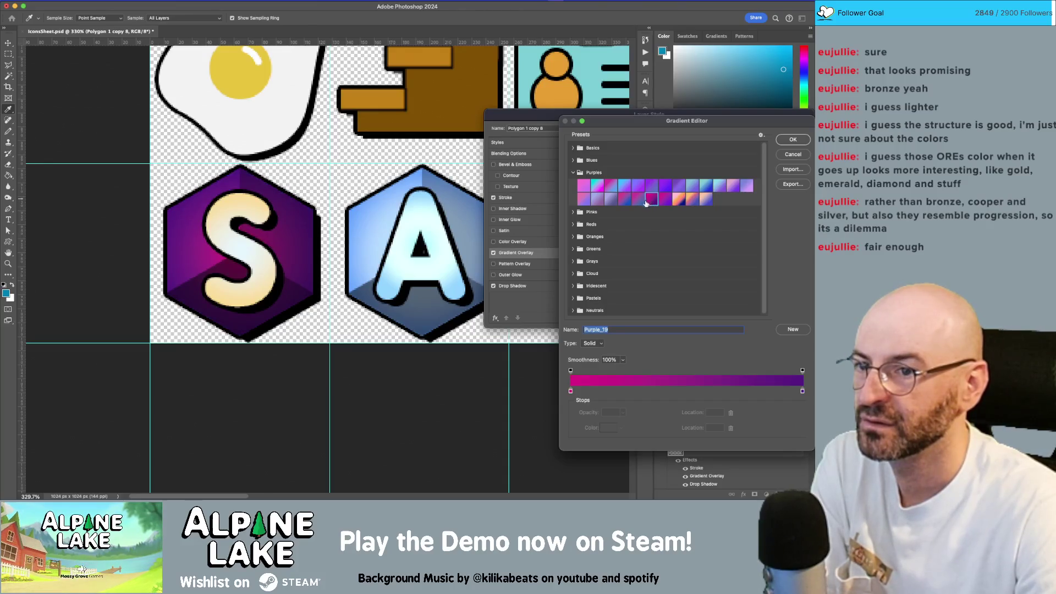
left_click(678, 201)
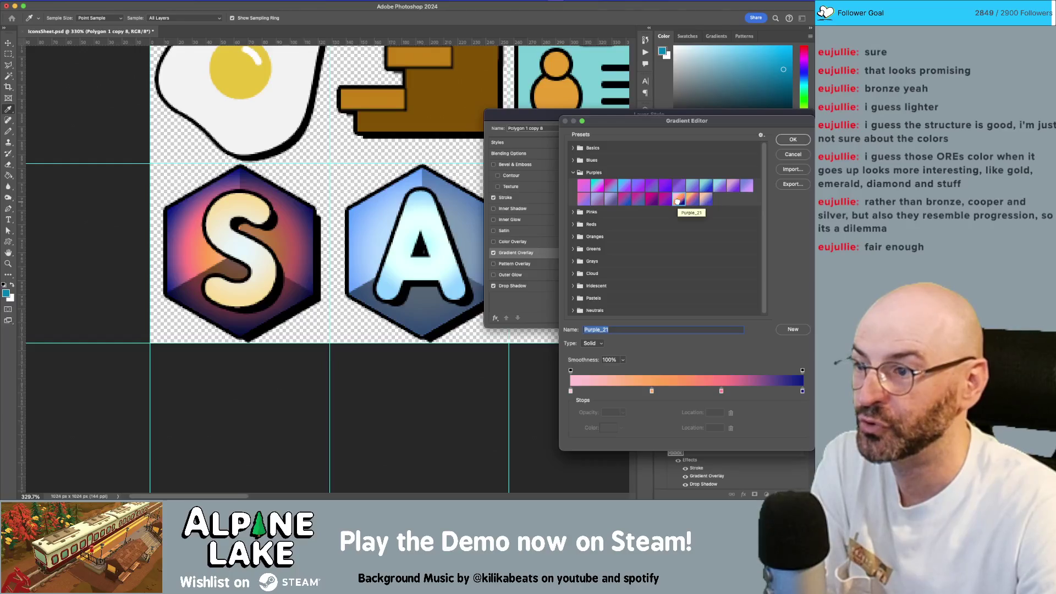
left_click(687, 200)
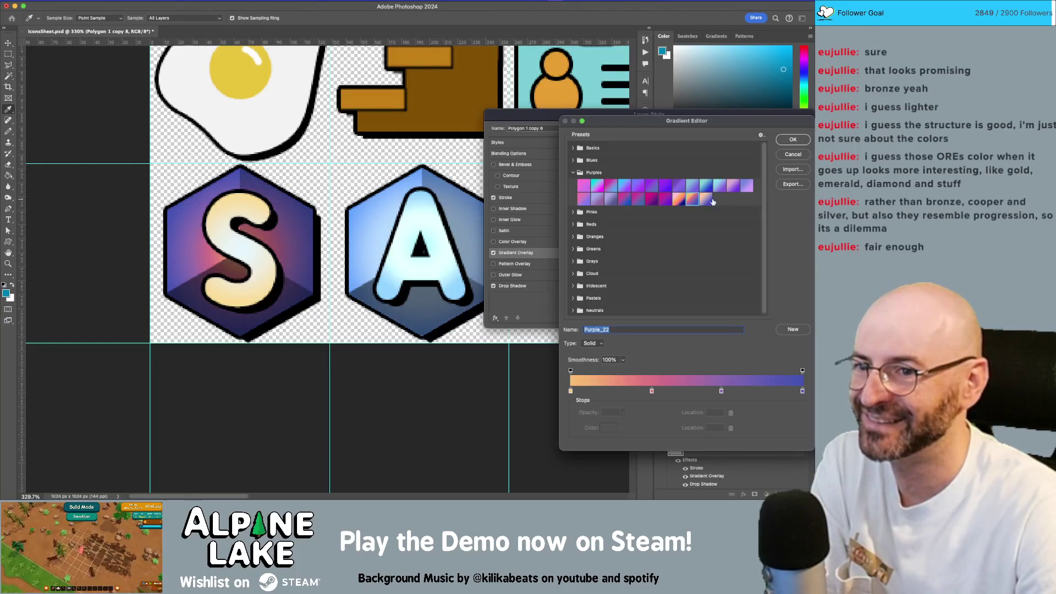
left_click(678, 201)
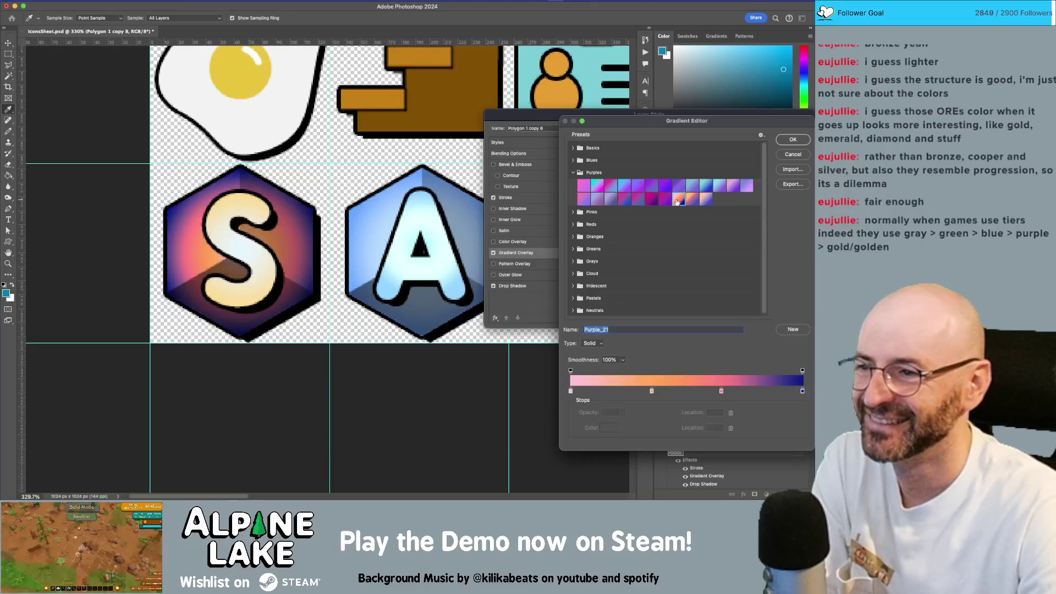
left_click(791, 140)
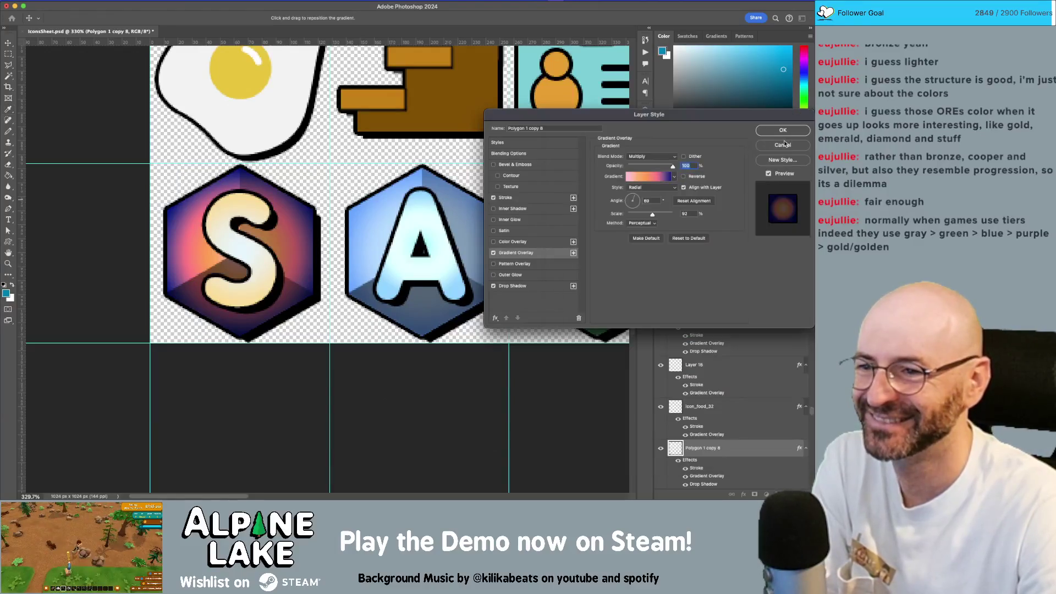
left_click(768, 132)
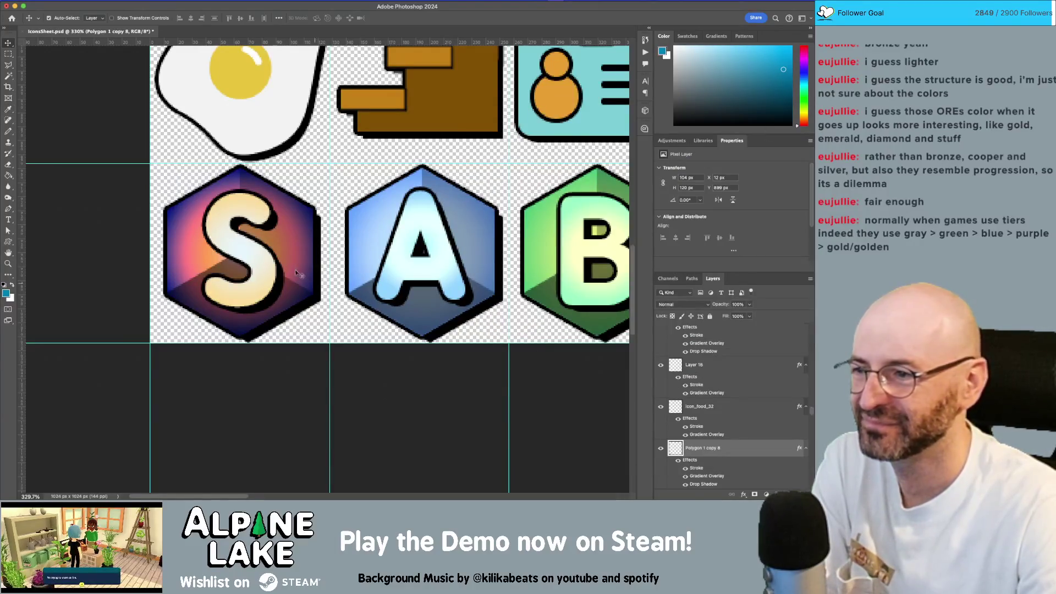
left_click(273, 274)
Set the letter S's Gradient Overlay to the Purple_21 preset
double_click(736, 337)
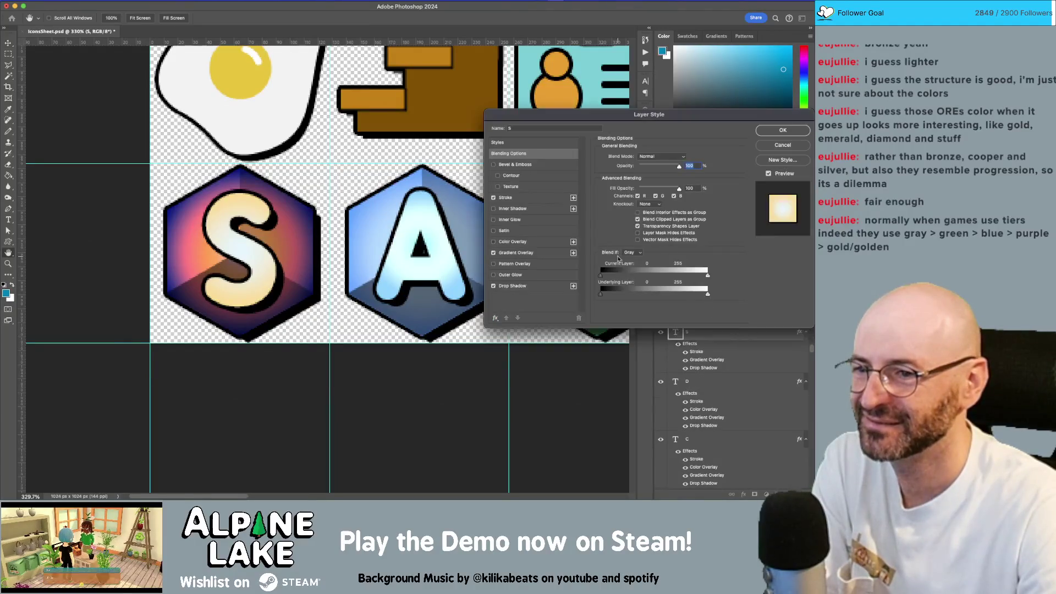
left_click(529, 253)
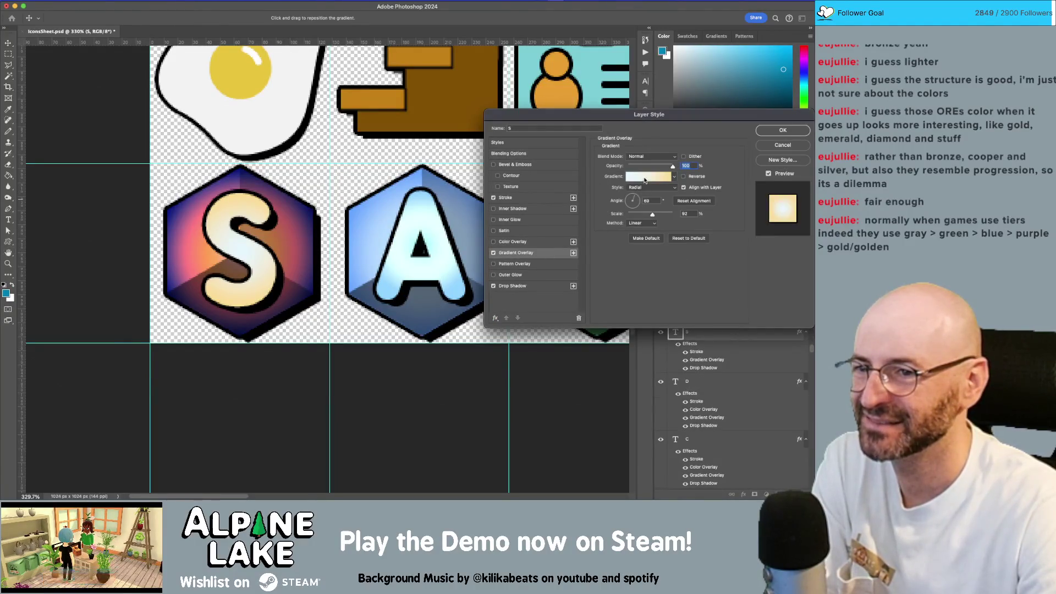
left_click(644, 178)
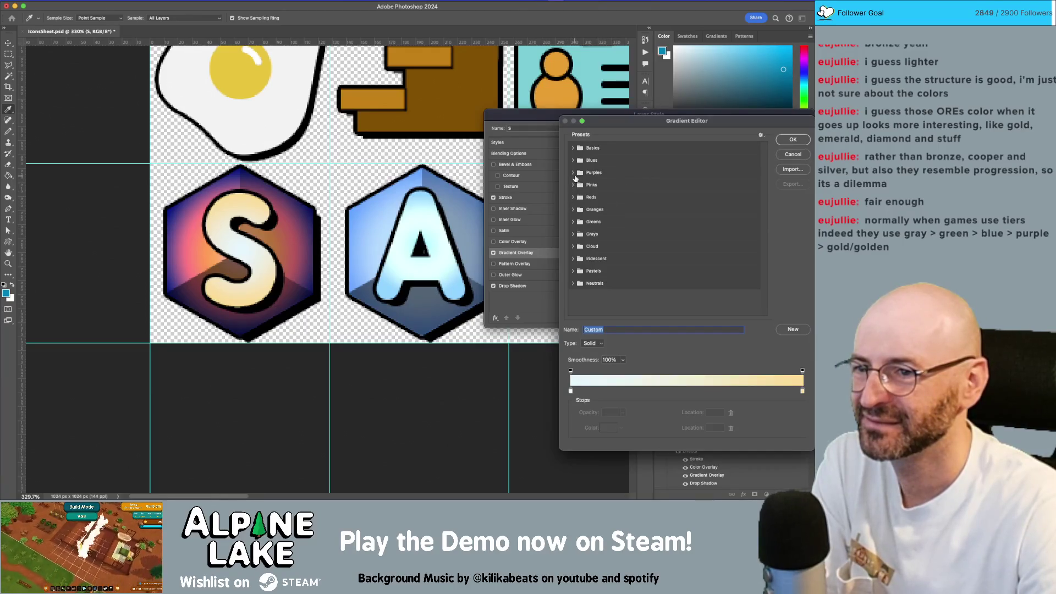
left_click(574, 173)
left_click(678, 199)
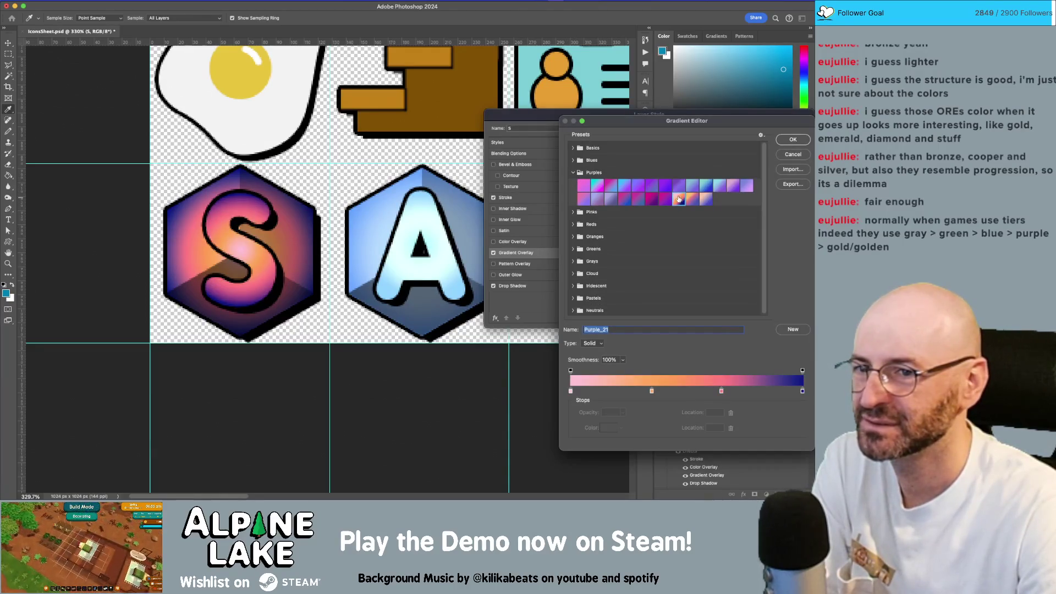
left_click(780, 141)
Add a grey 727272 Linear Dodge (Add) colour overlay to the S
left_click(494, 242)
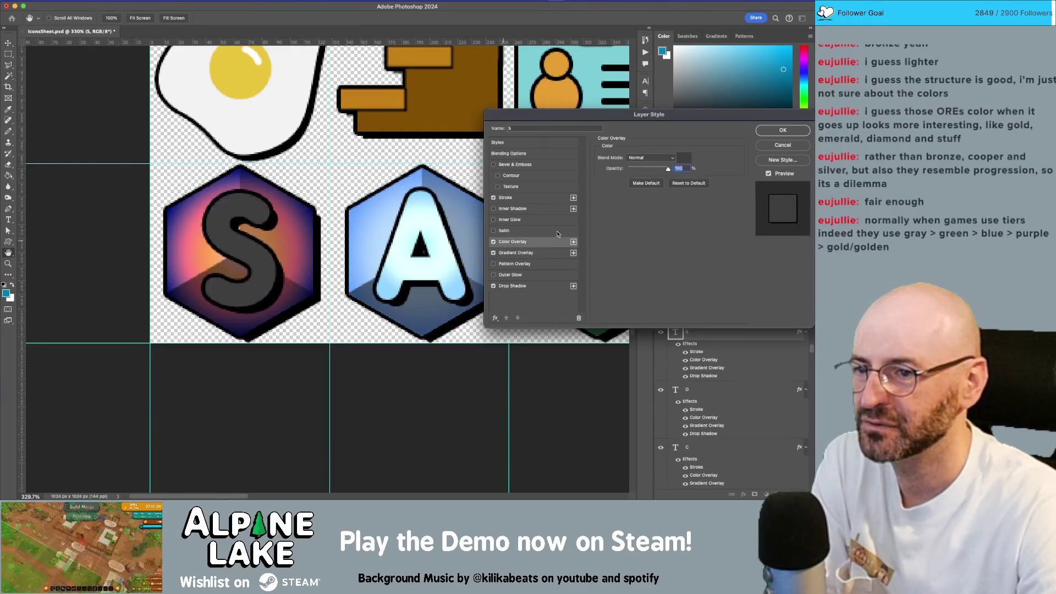
left_click(672, 159)
left_click(649, 260)
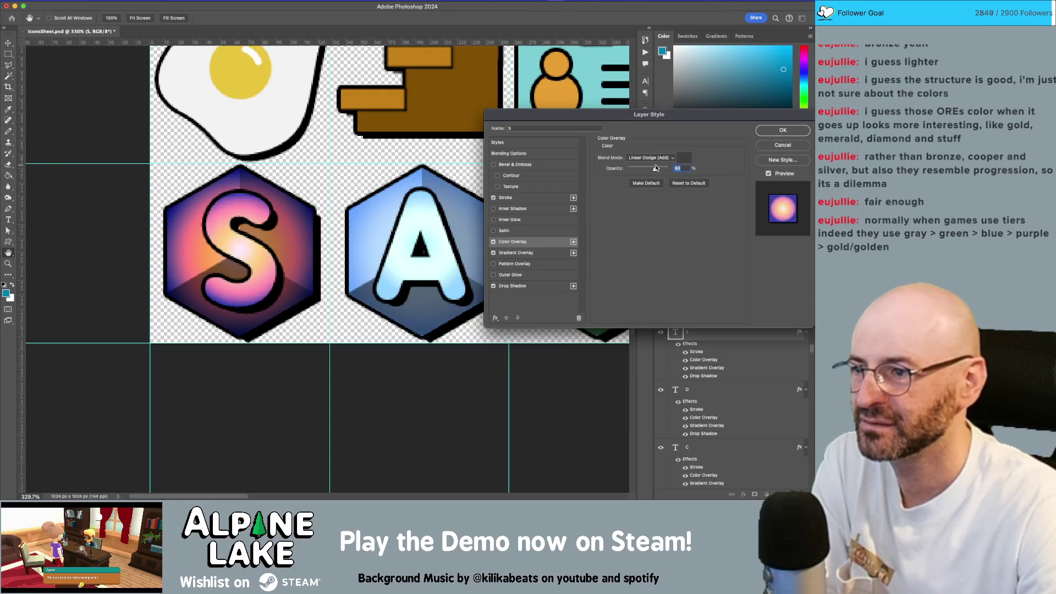
left_click(684, 157)
left_click_drag(468, 136, 455, 126)
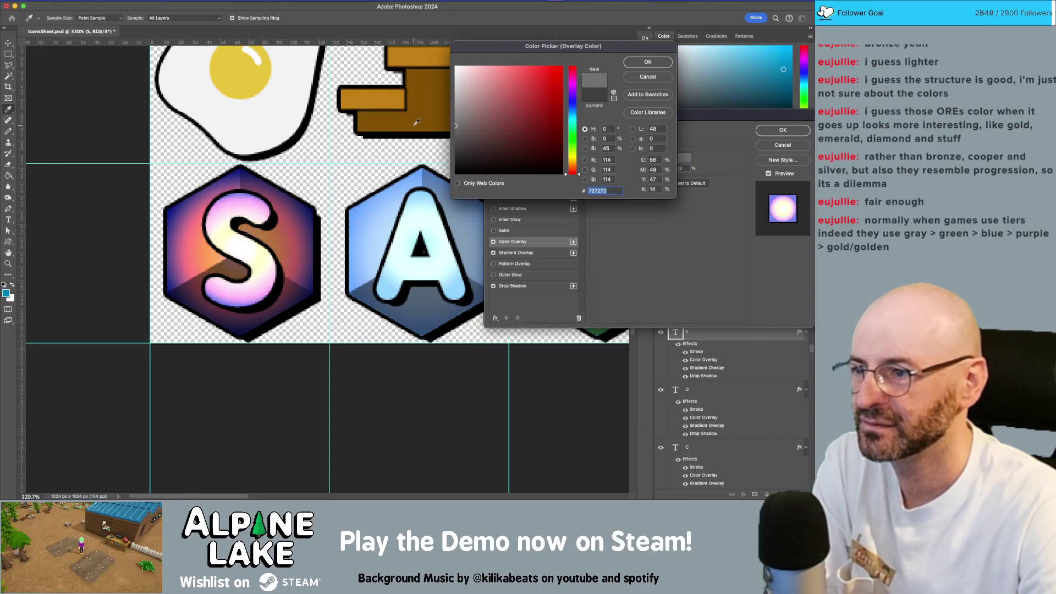
left_click(647, 62)
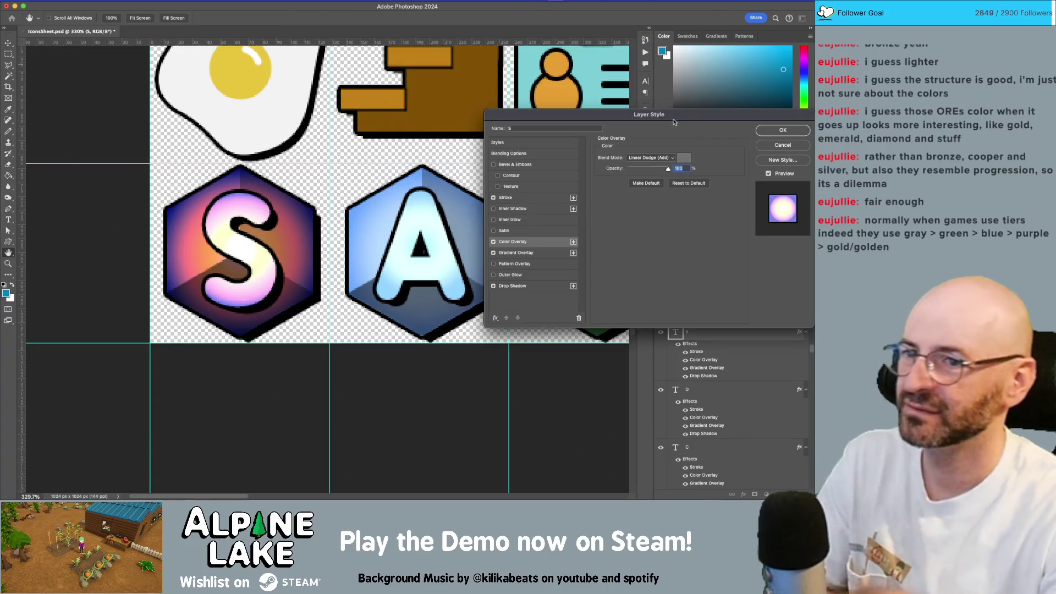
left_click(783, 130)
Hide the grey cube (Layer 26 copy) and the blank hexagon (Polygon 1 copy 2)
key("z")
left_click_drag(495, 184, 203, 184)
left_click_drag(385, 110, 396, 110)
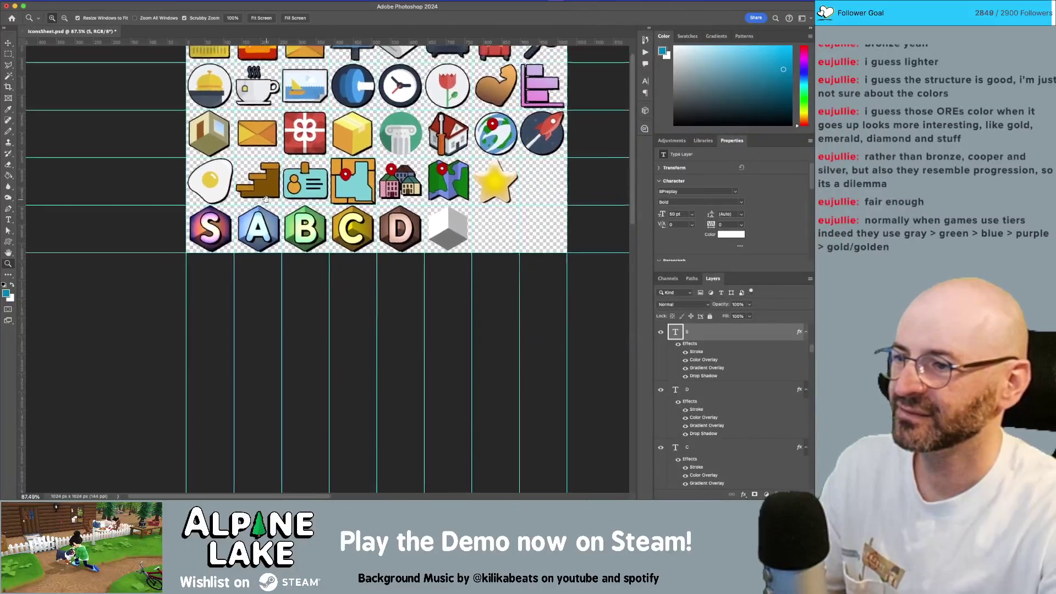
key("v")
left_click(437, 230)
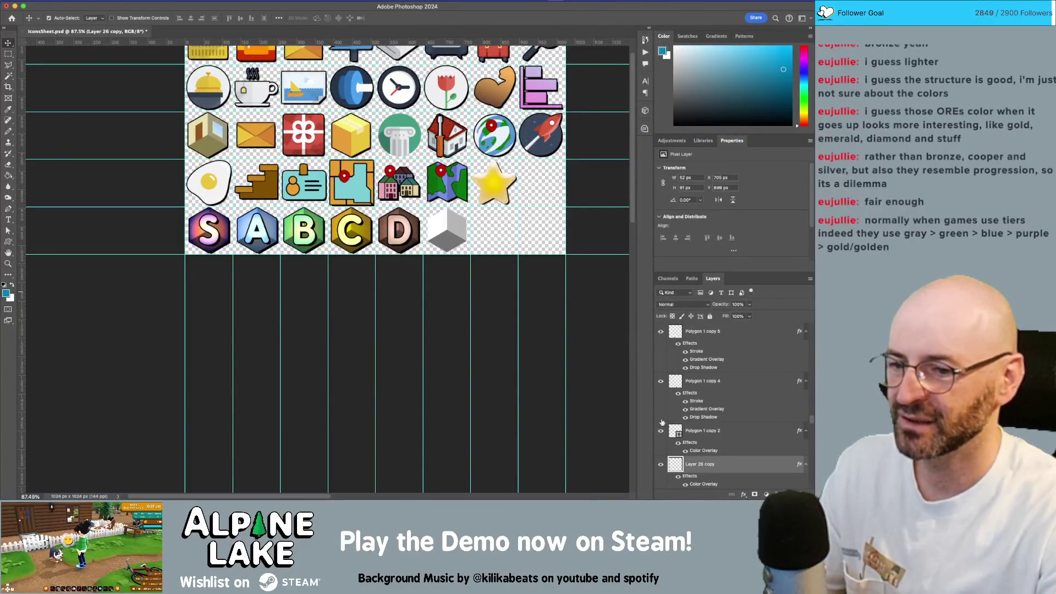
left_click(660, 465)
left_click(660, 465)
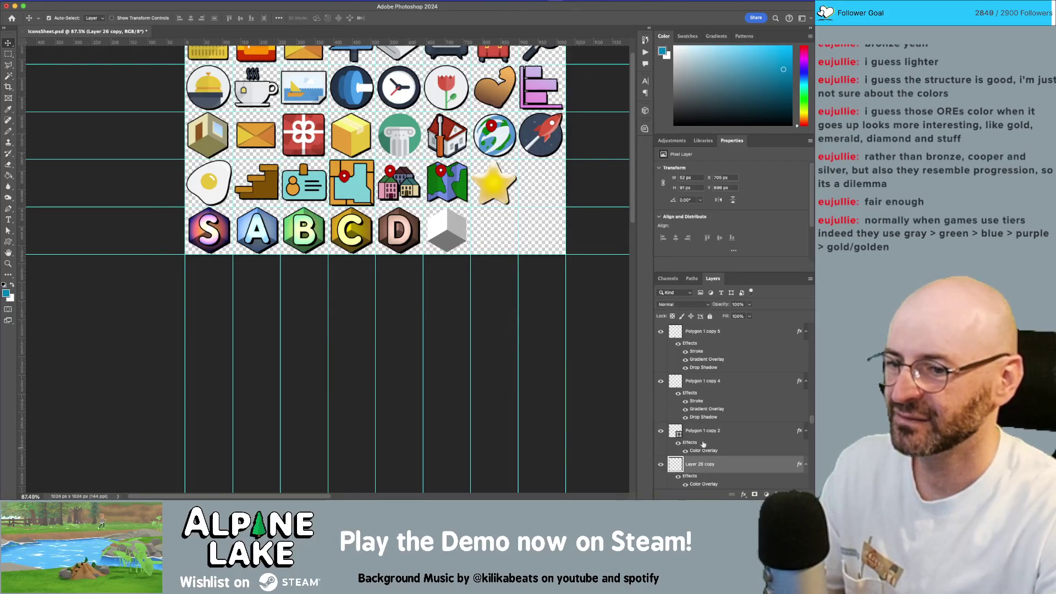
left_click(435, 238)
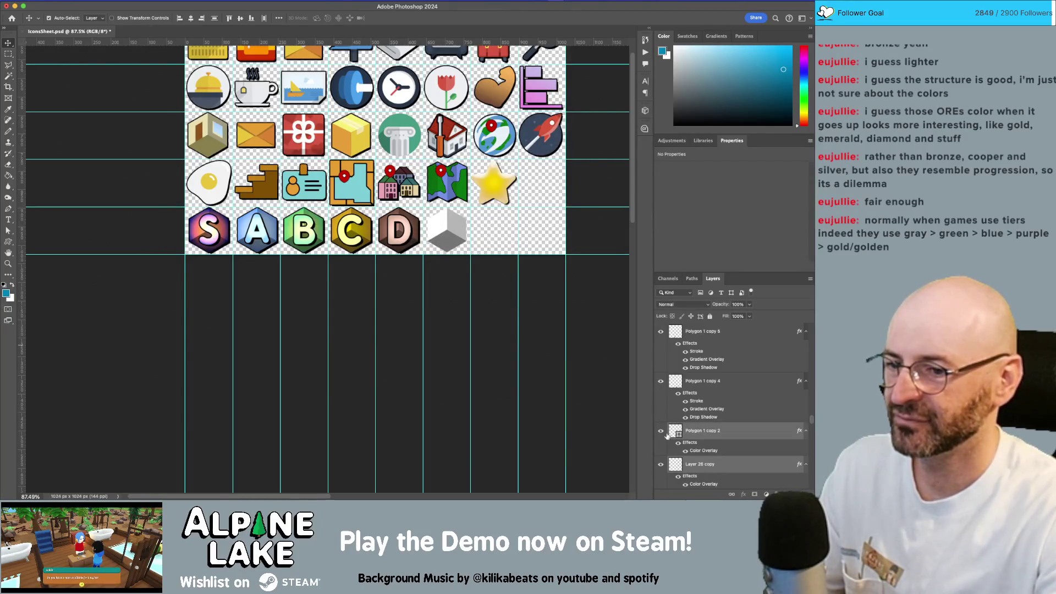
scroll(663, 446, "down", 1)
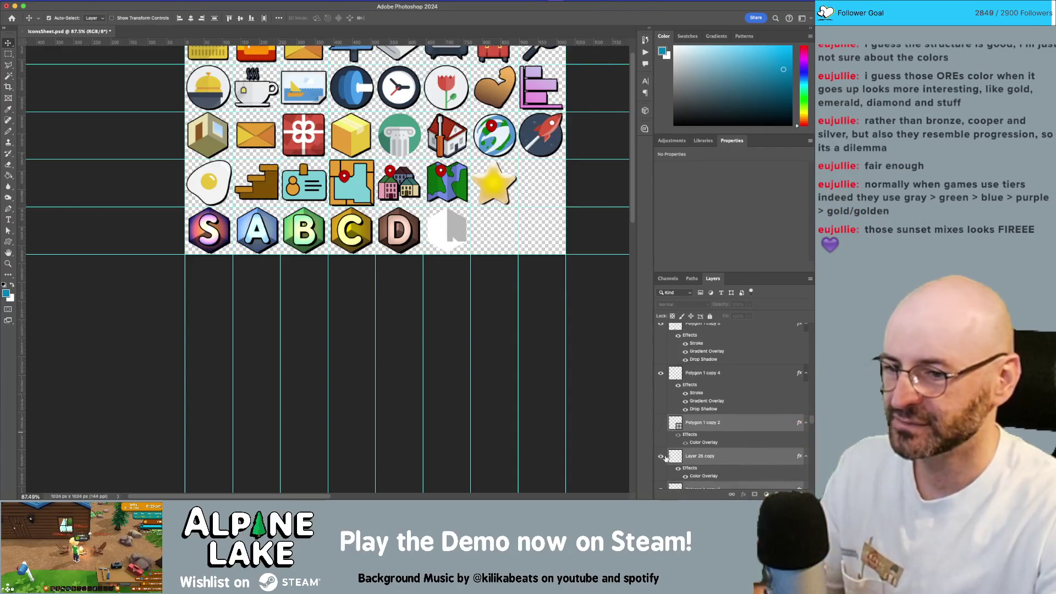
left_click(663, 457)
scroll(664, 462, "down", 1)
left_click(661, 474)
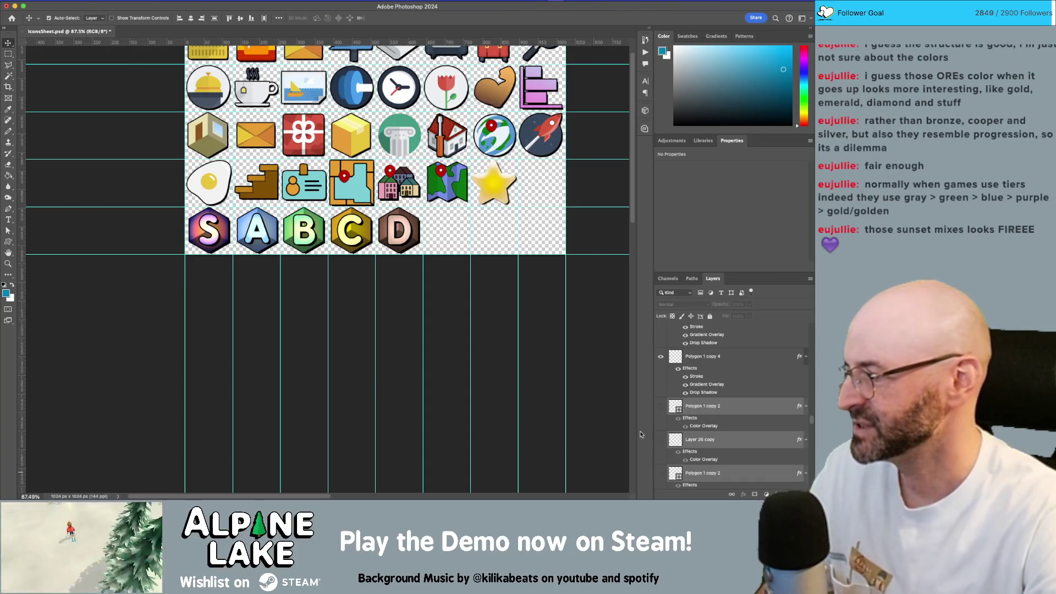
left_click(474, 223)
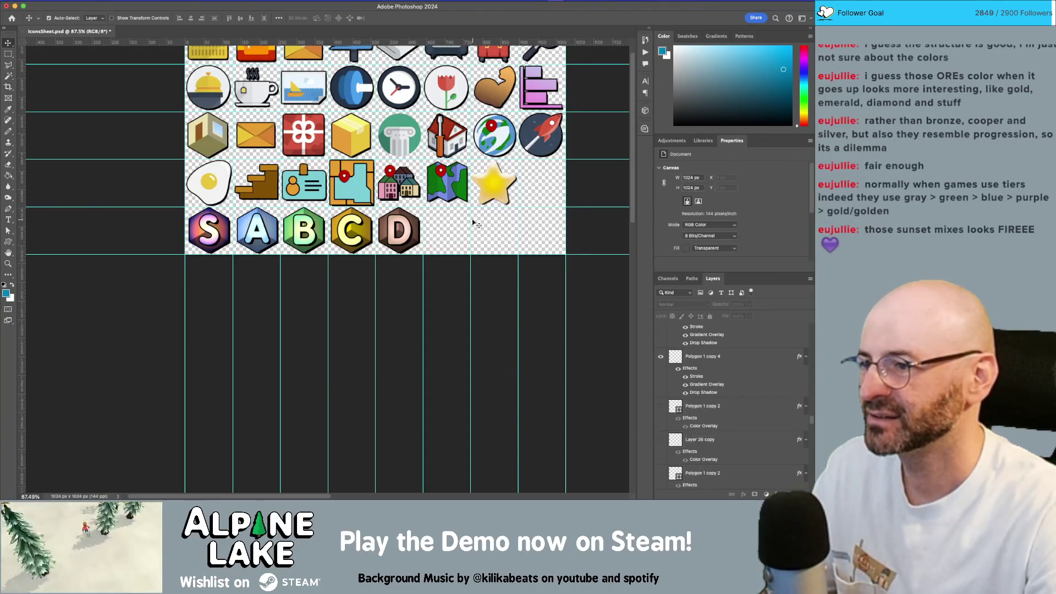
Zoom back in on the letter badges, save the icon sheet and return to Unity
key("z")
mouse_move(205, 233)
left_mouse_down()
mouse_move(220, 235)
mouse_move(211, 234)
left_mouse_up()
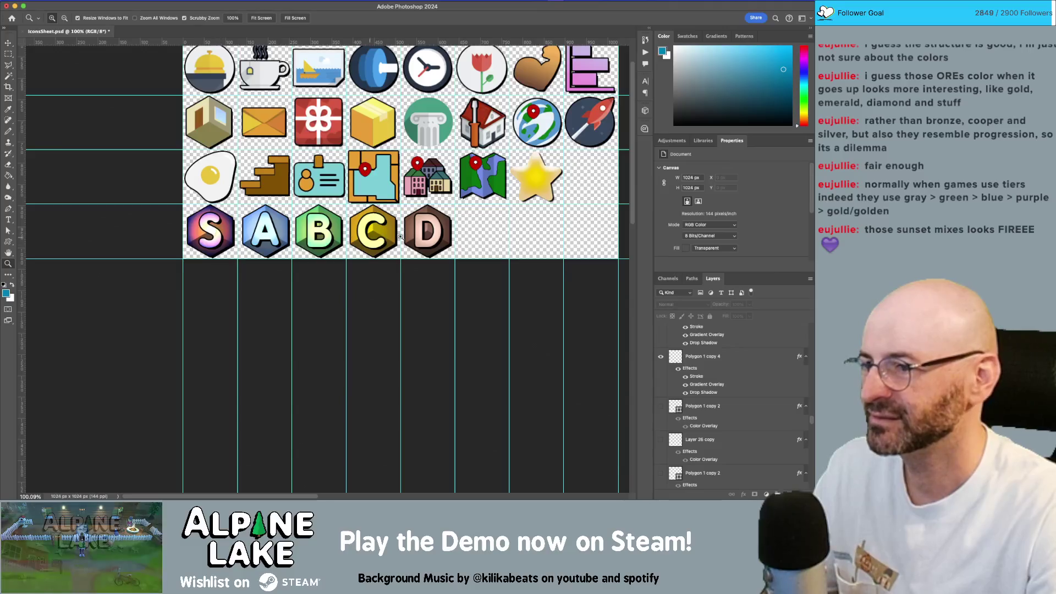
key("v")
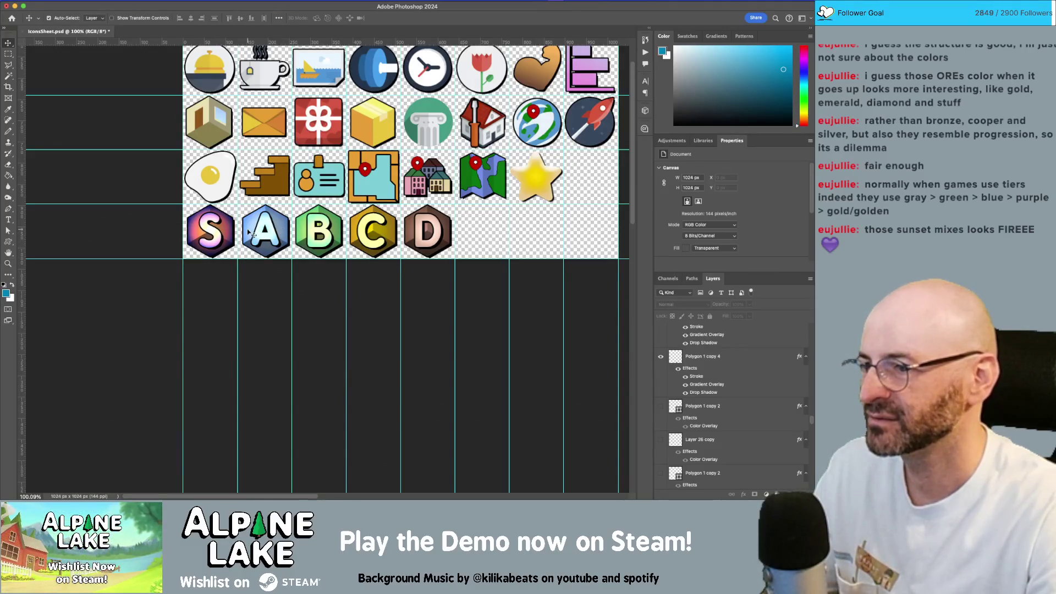
key("z")
left_click_drag(203, 222, 228, 229)
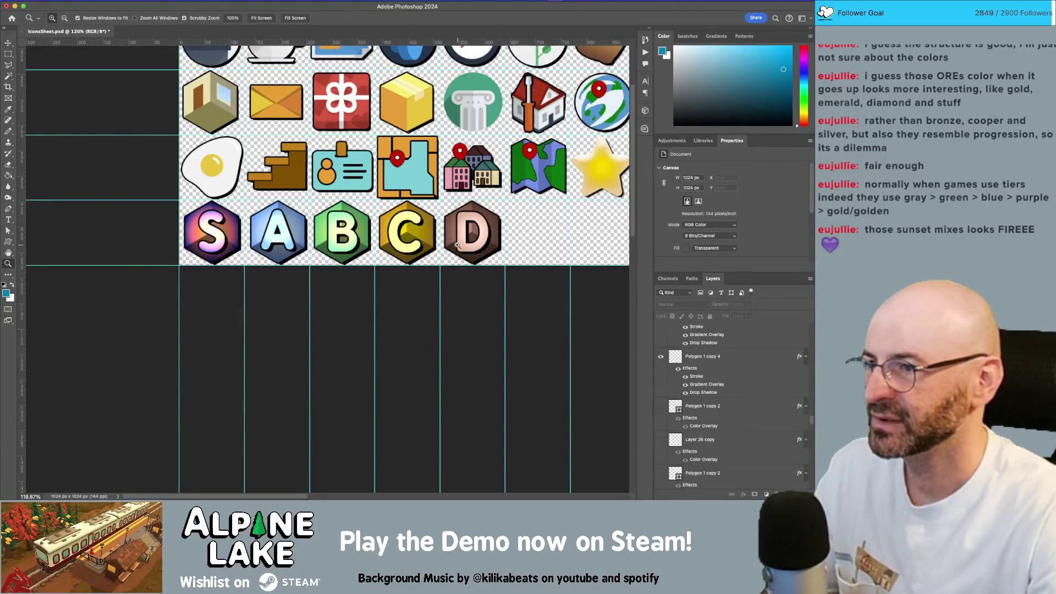
key("v")
left_click(202, 260)
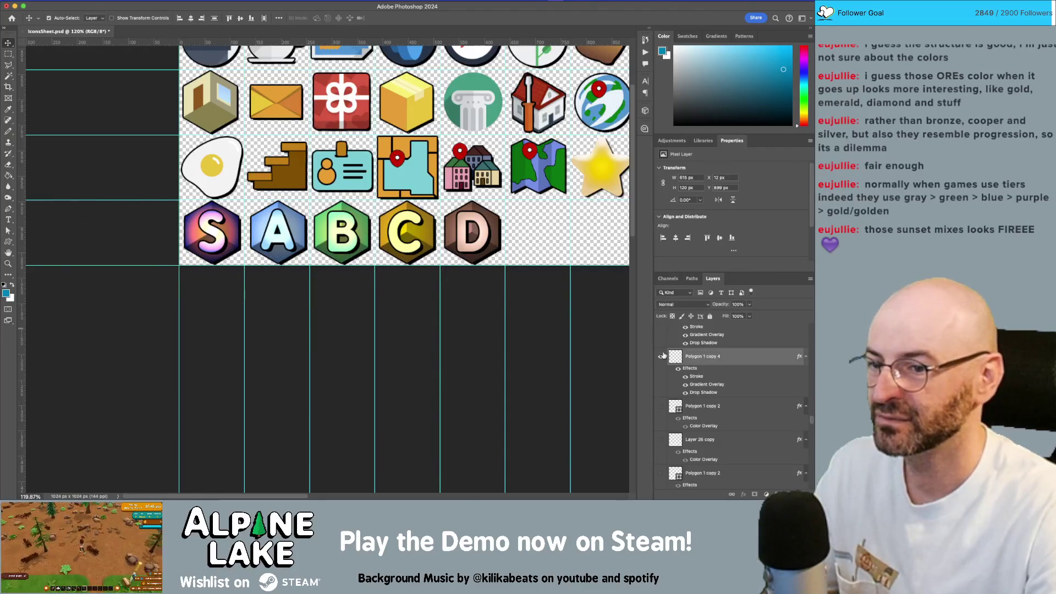
left_click(537, 232)
key("cmd+s")
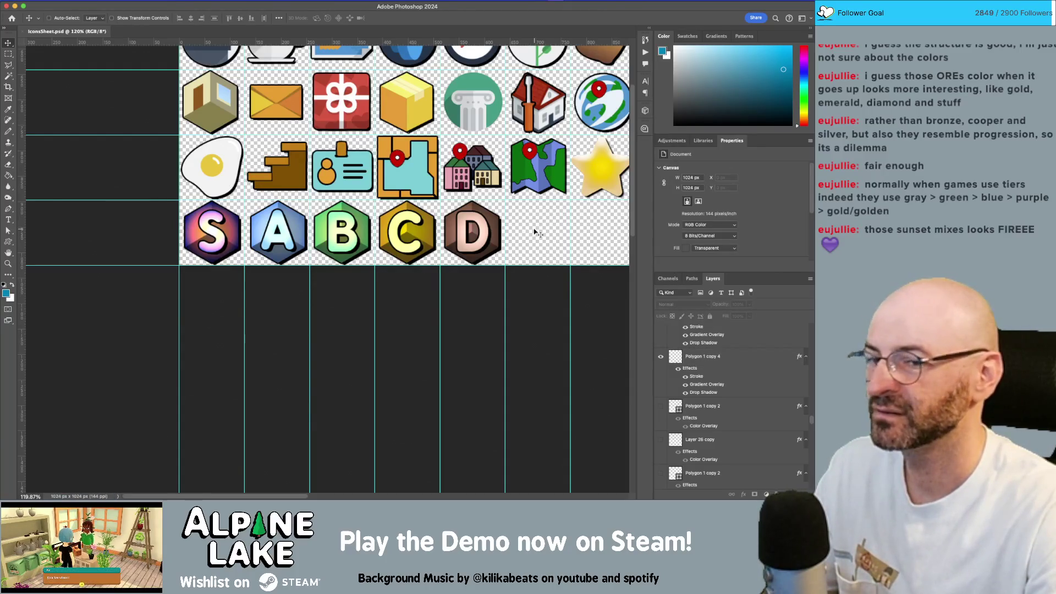
key("cmd+Tab")
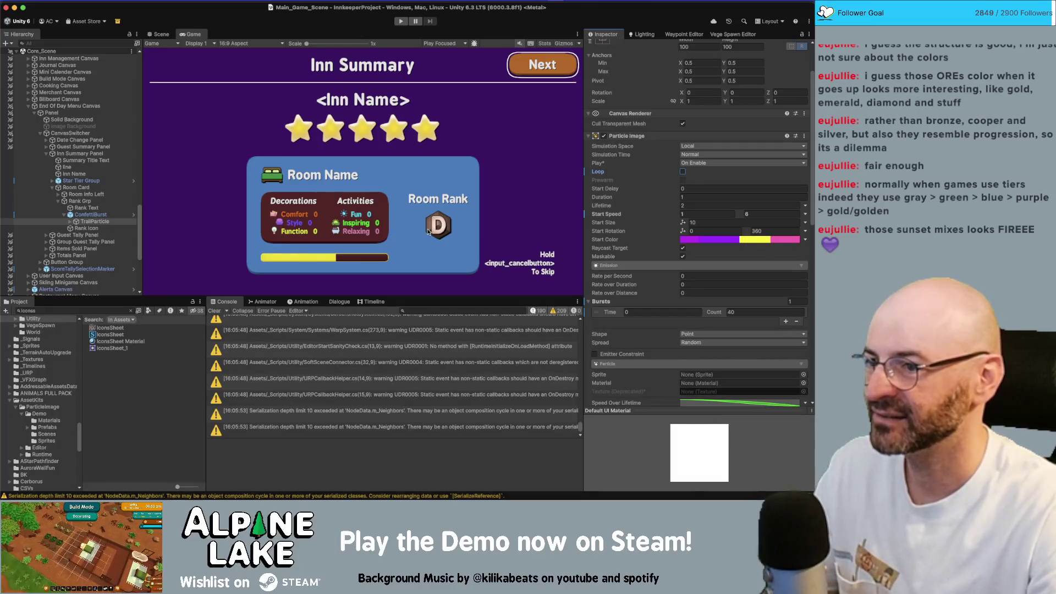
Inspect the Rank Icon, title, Inn Name and Star Image 1 objects in the Hierarchy
left_click(98, 229)
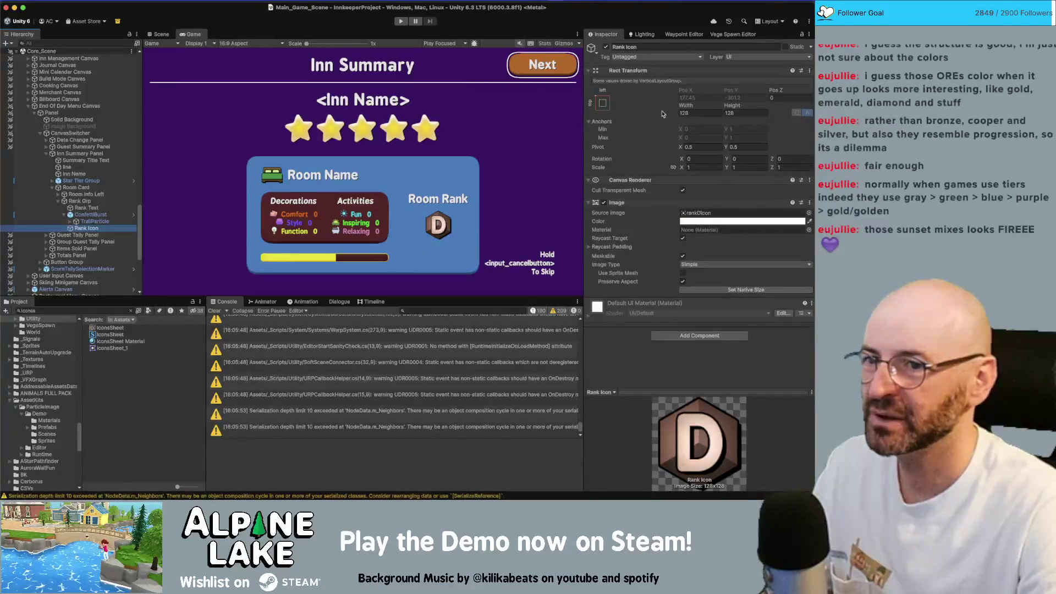
key("super+Tab")
key("super+Tab")
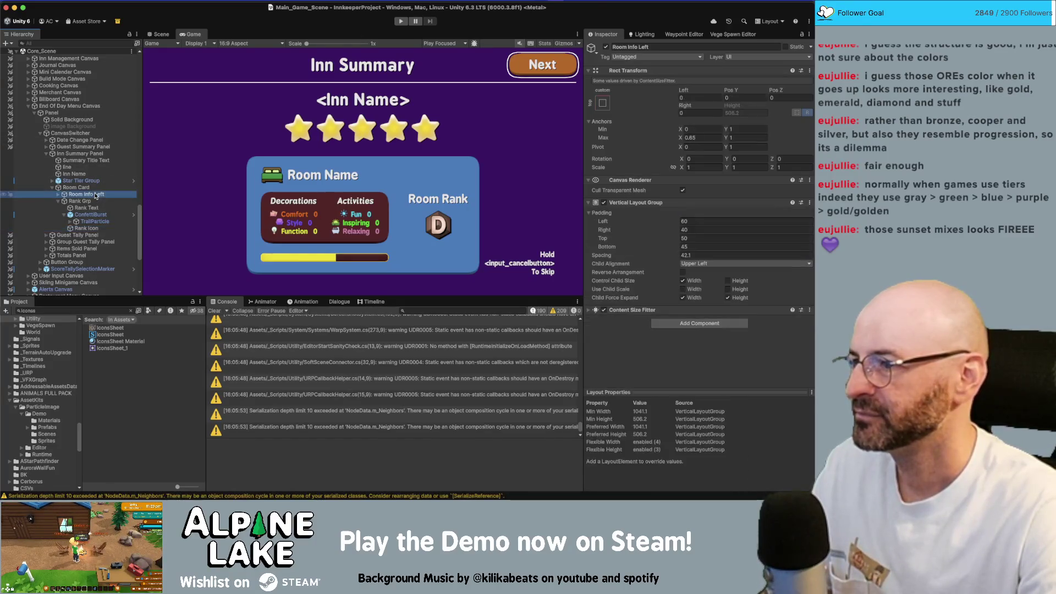
left_click(96, 161)
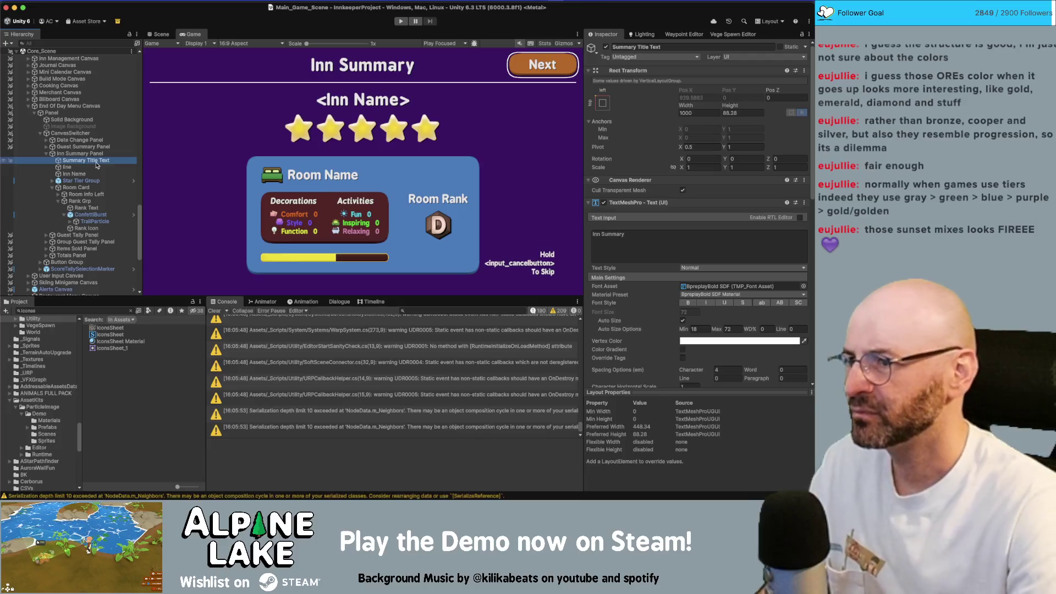
left_click(74, 174)
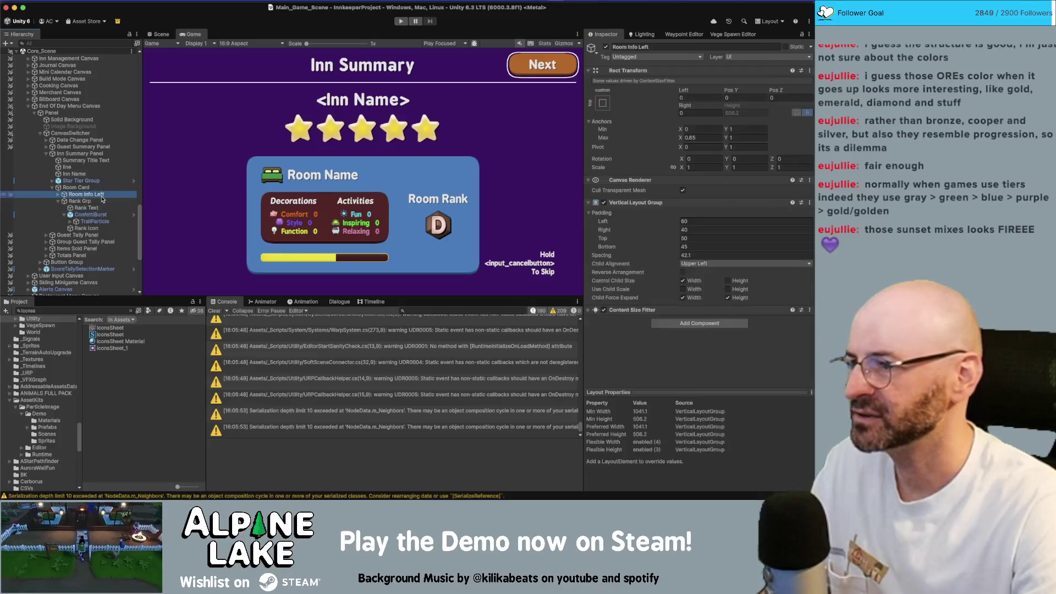
key("Up")
key("Up")
key("Up")
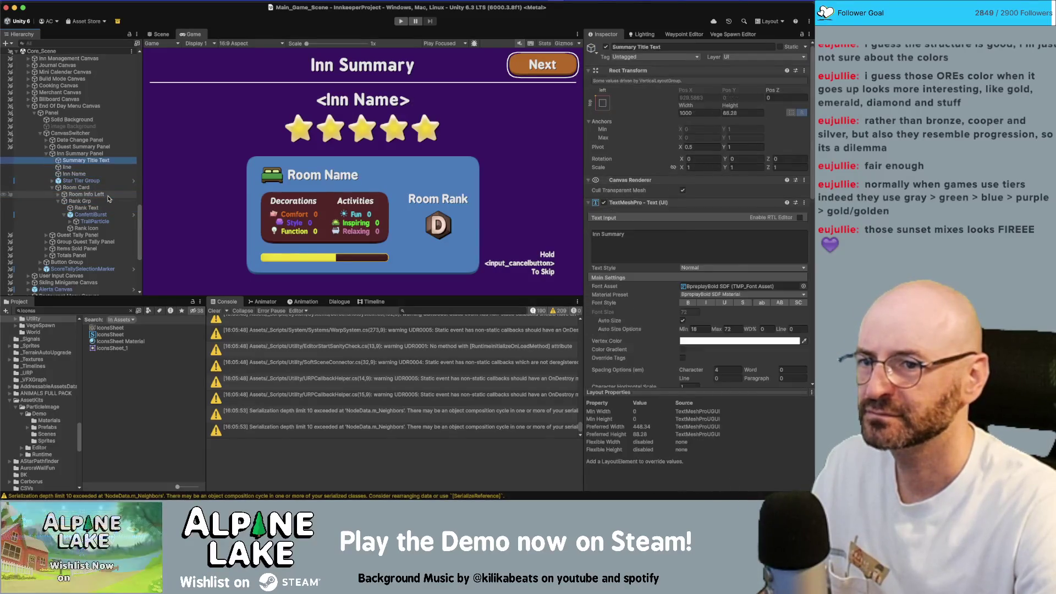
key("Down")
key("Down")
key("Down")
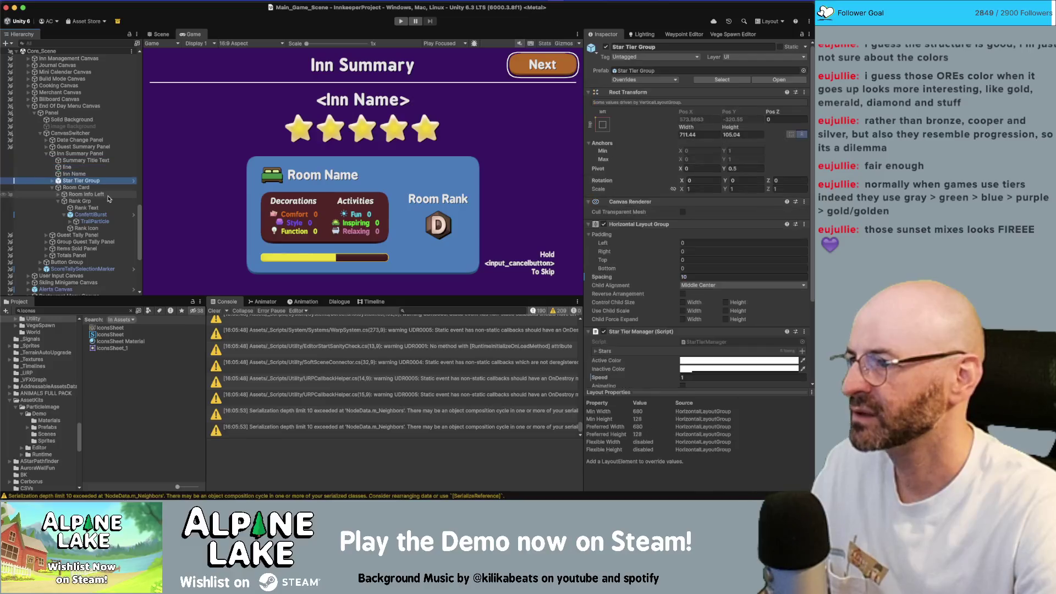
key("Right")
left_click(108, 196)
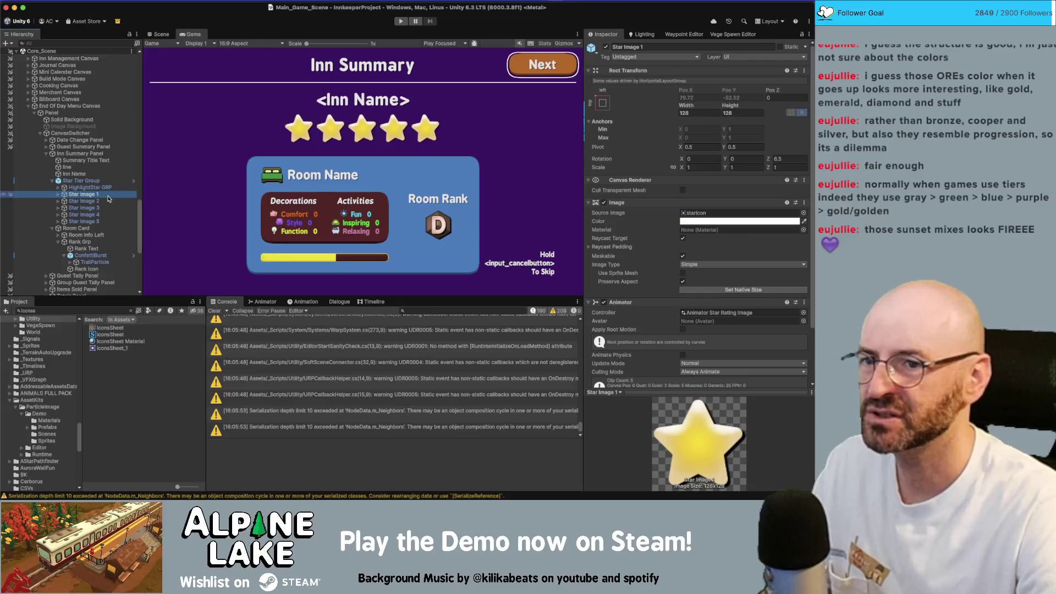
Compare the stars against IconsSheet.psd in Photoshop, then return to Unity
key("super+Tab")
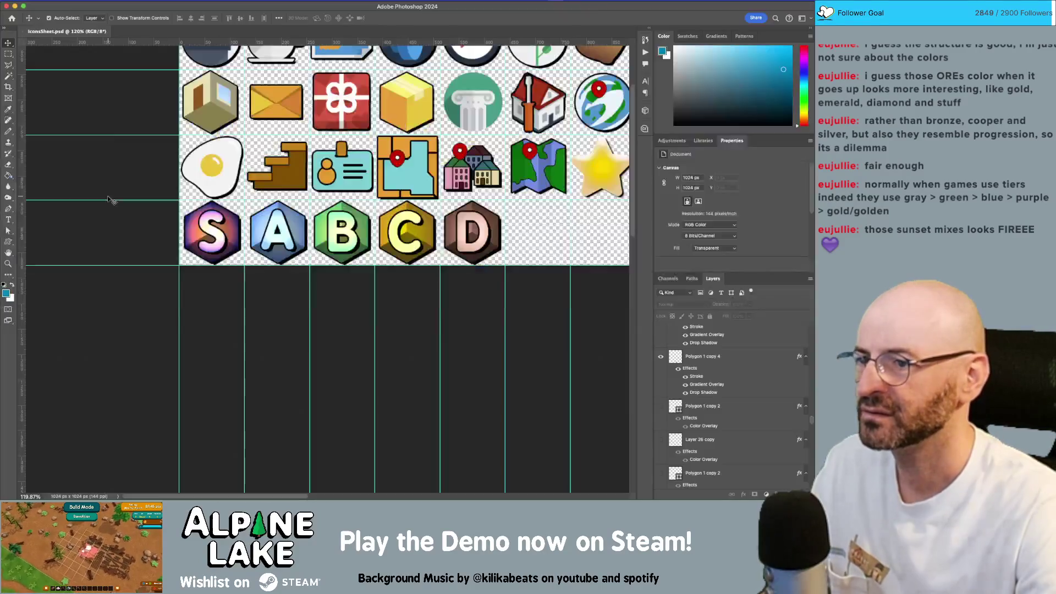
scroll(601, 170, "right", 5)
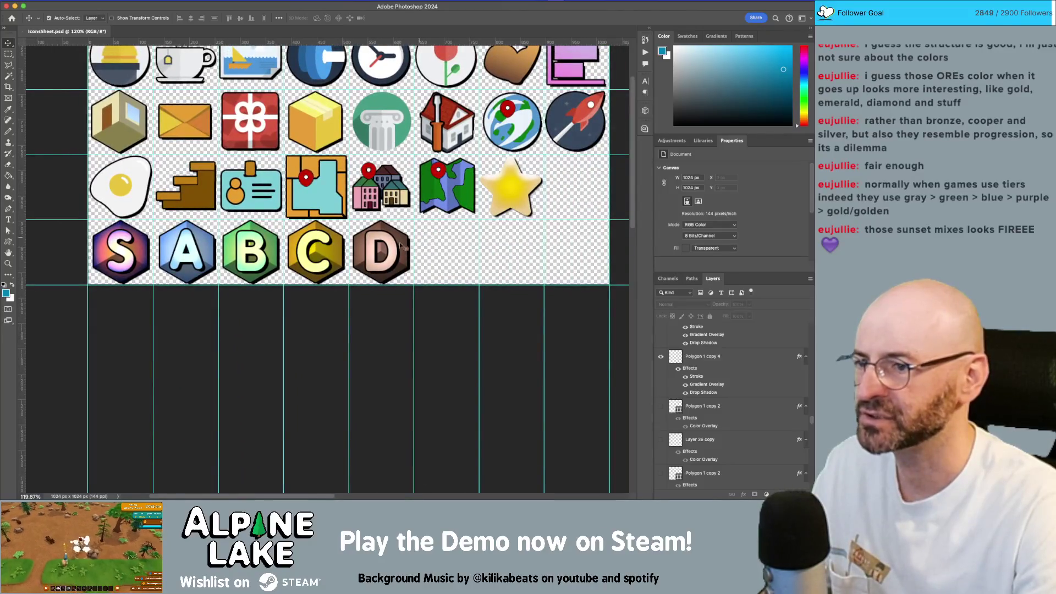
key("super+Tab")
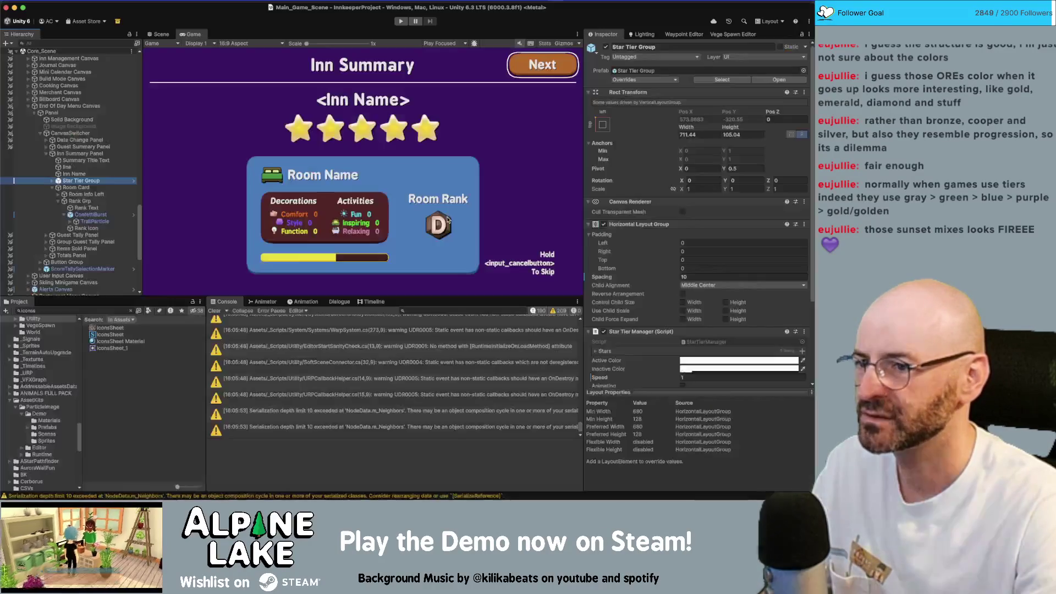
Select the Rank Icon and try moving the badge up beside the stars, then undo it
left_click(108, 228)
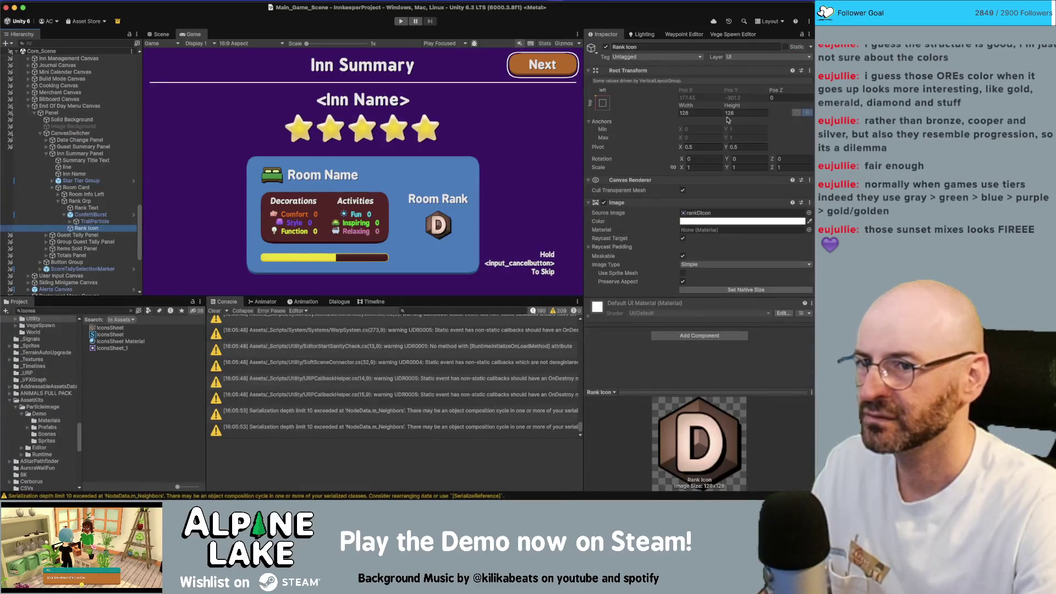
key("Up")
key("Up")
key("Up")
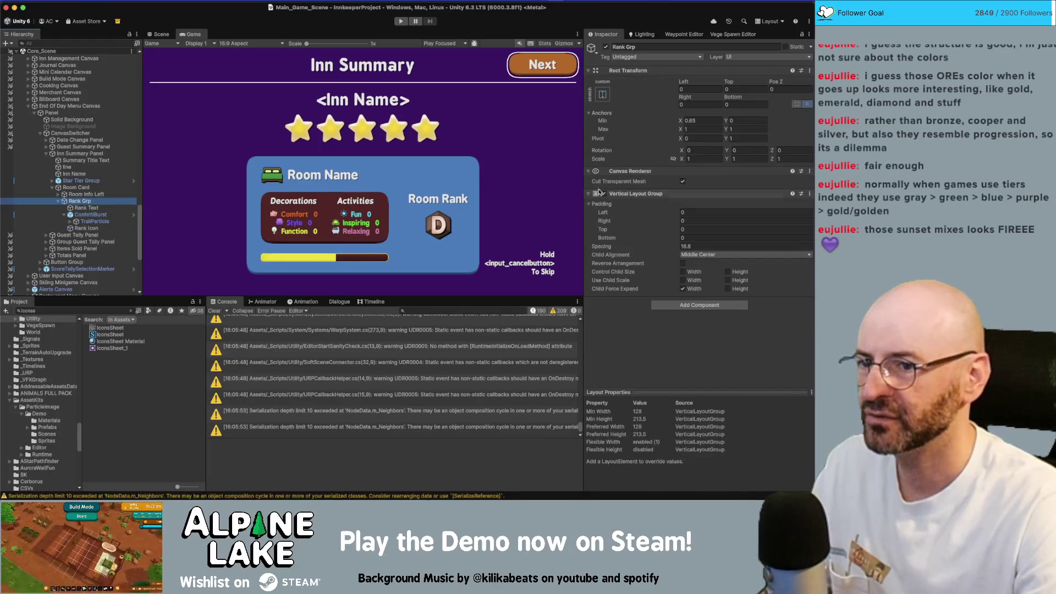
key("Down")
key("Down")
key("Down")
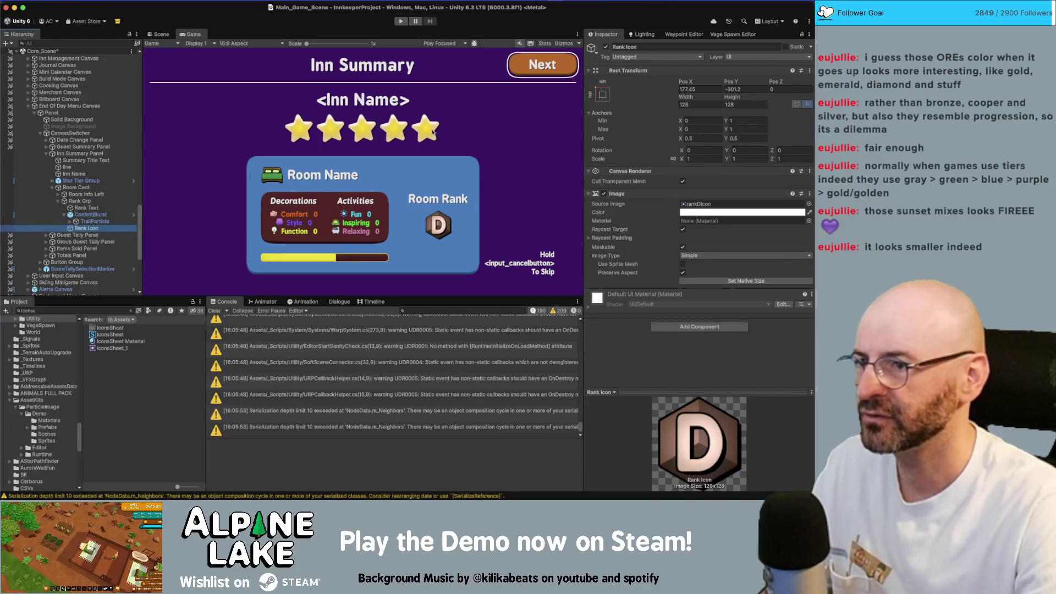
key("super+1")
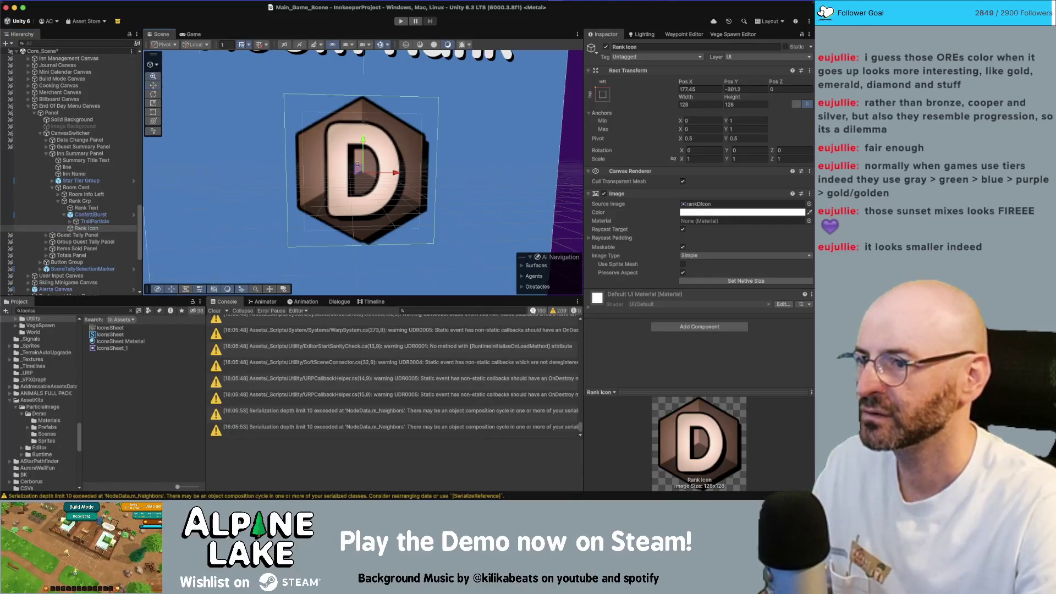
scroll(357, 164, "down", 5)
mouse_move(374, 204)
left_mouse_down()
mouse_move(362, 171)
mouse_move(368, 118)
mouse_move(360, 123)
left_mouse_up()
key("f")
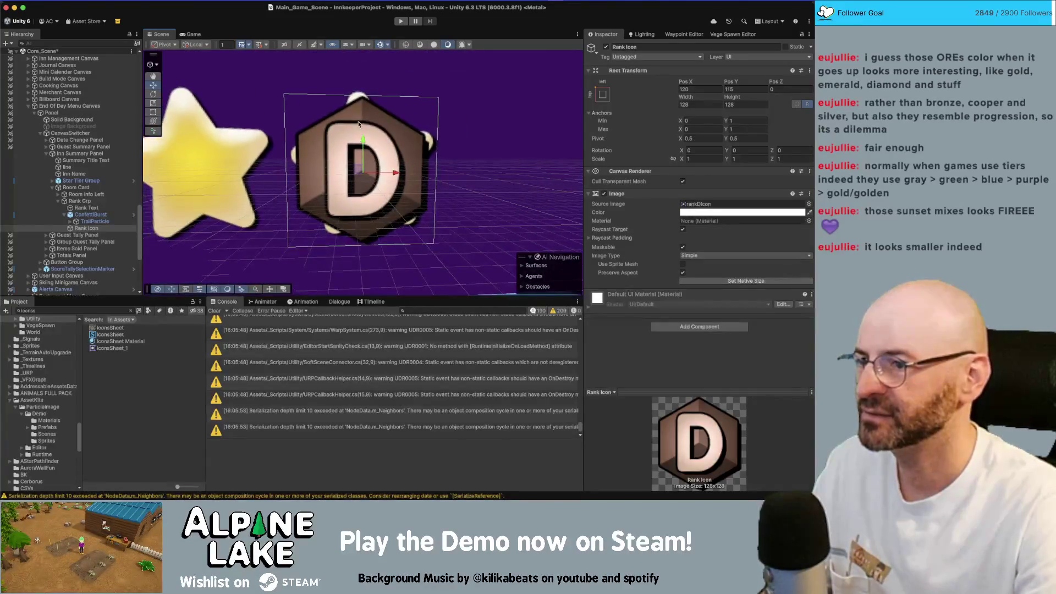
key("super+z")
Resize the Rank Icon to 150 by 150 and widen the Rank Text label's box
left_click(88, 201)
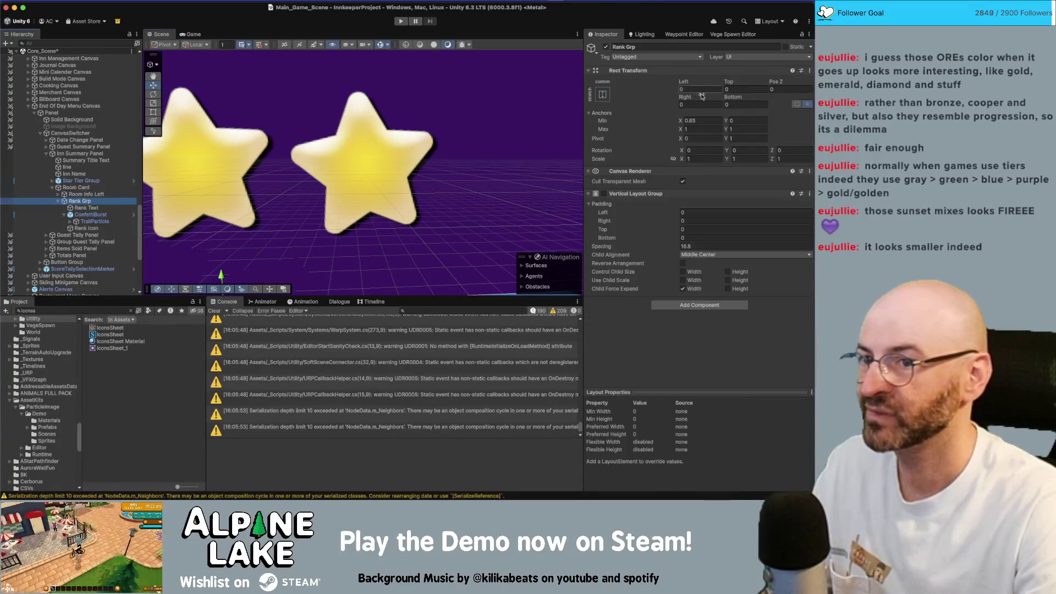
key("f")
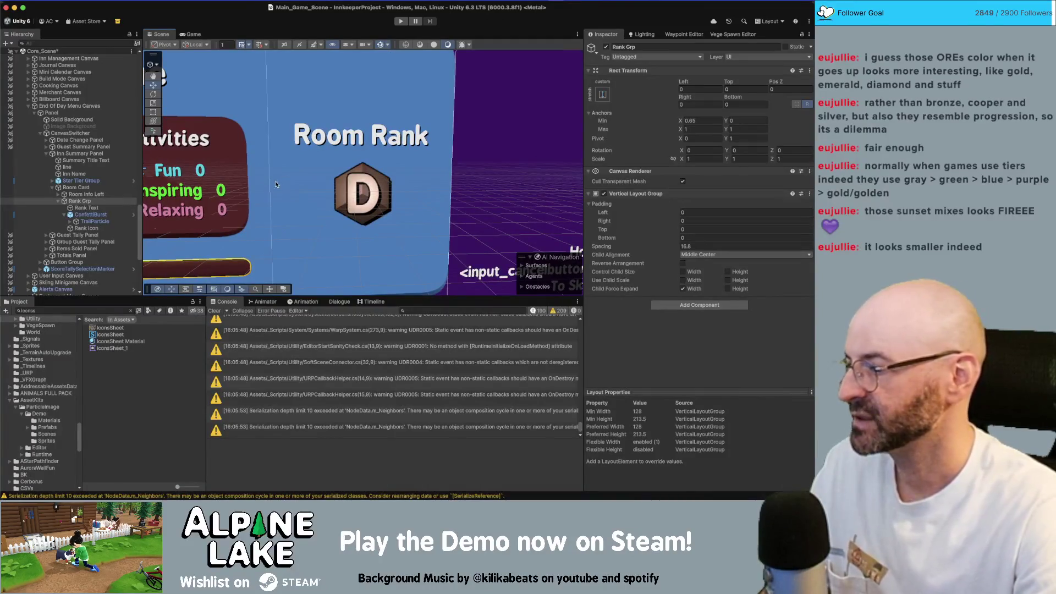
left_click(106, 229)
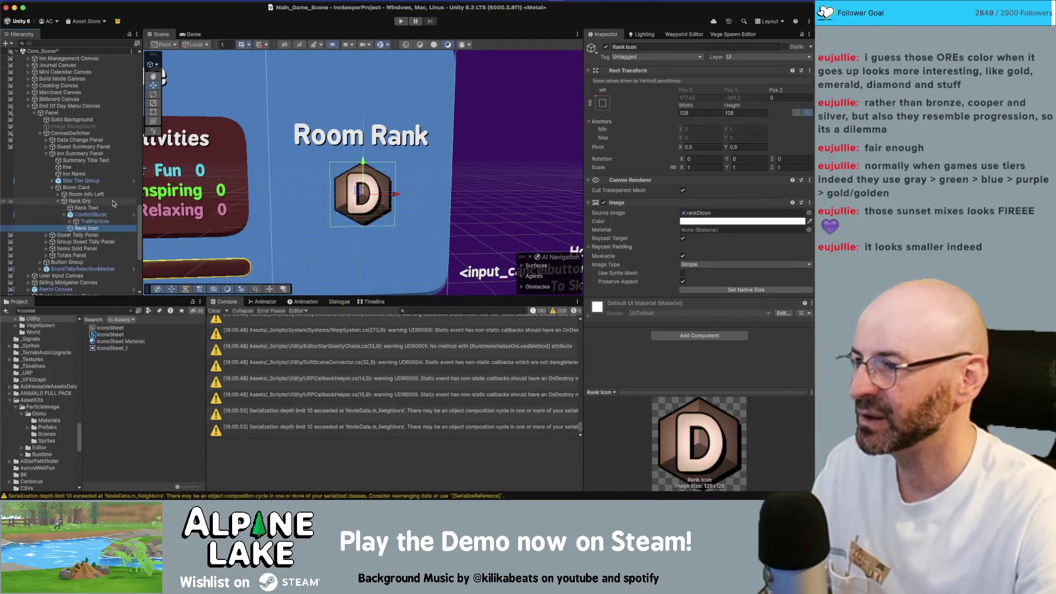
left_click(716, 114)
type("150")
key("Tab")
type("150")
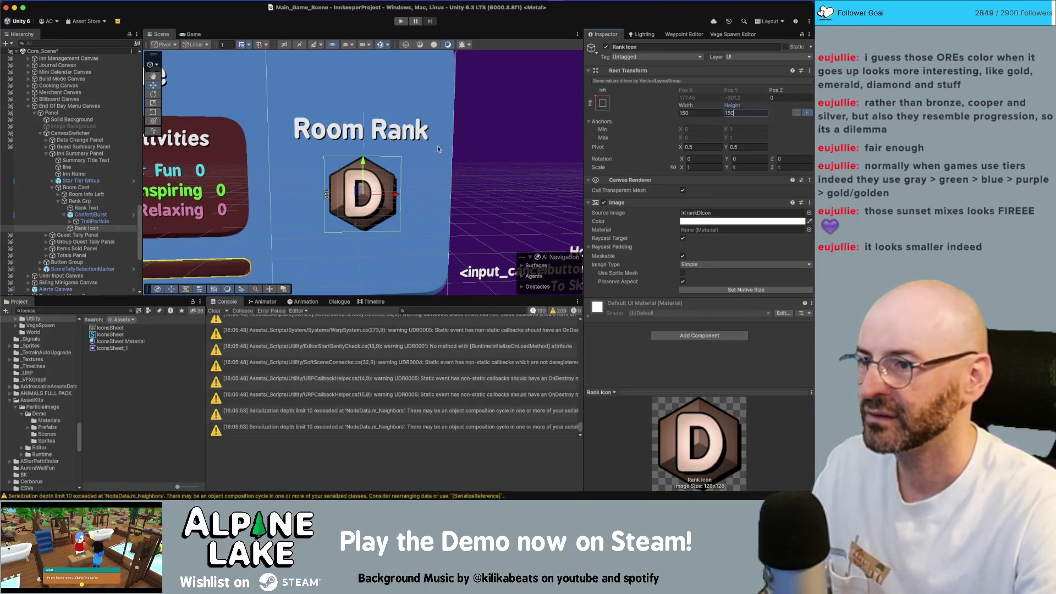
left_click(367, 147)
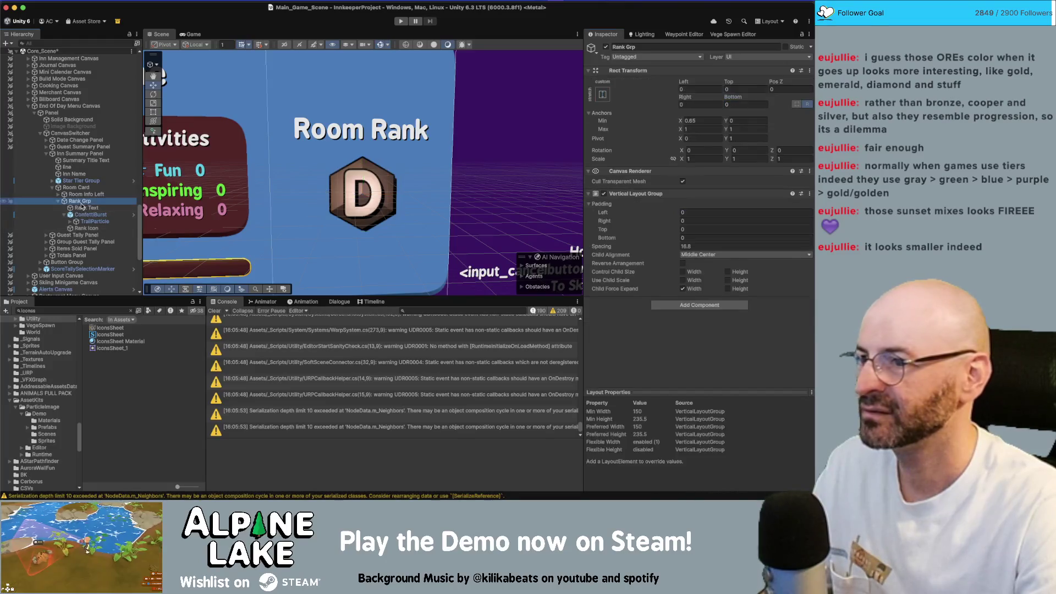
left_click_drag(686, 105, 741, 105)
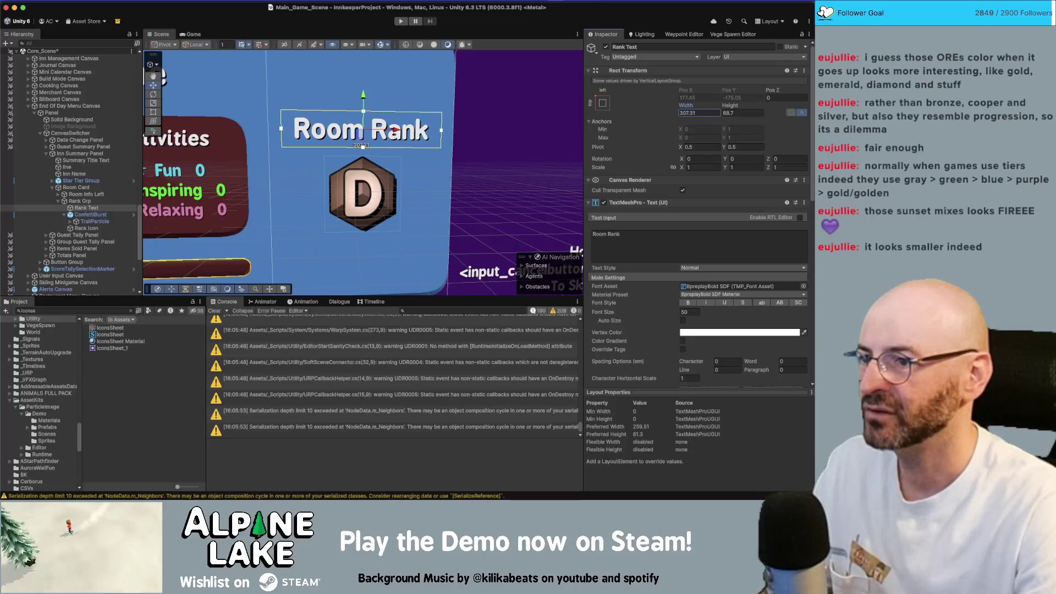
Preview the badge in the maximized Game view, then restore the normal editor layout
left_click(187, 34)
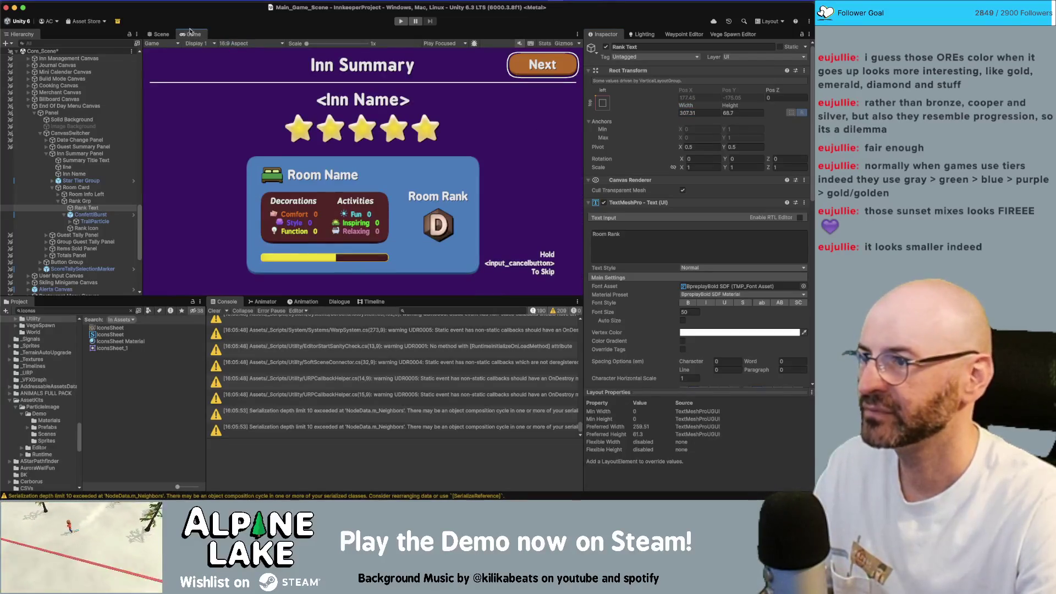
double_click(190, 35)
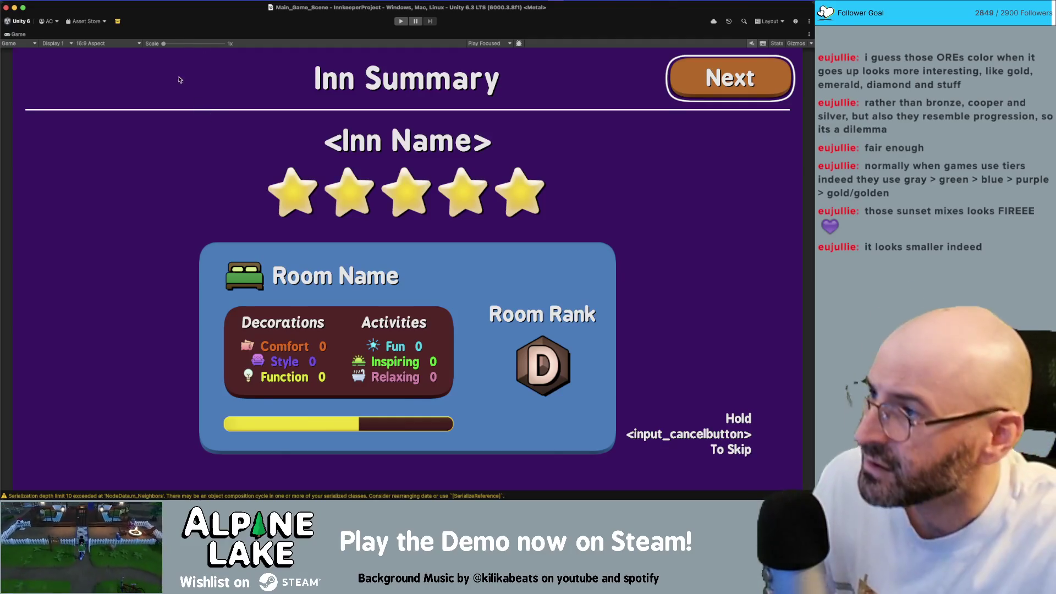
double_click(11, 35)
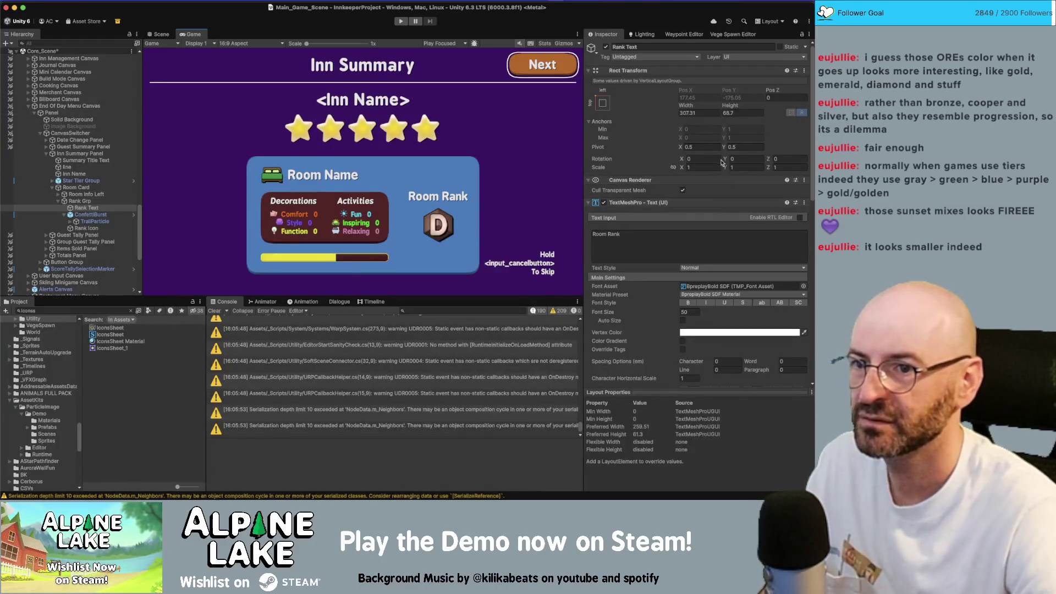
Set the Rank Icon to 200 by 200, check it in the maximized Game view, and return to Photoshop
left_click(86, 228)
double_click(731, 112)
type("200")
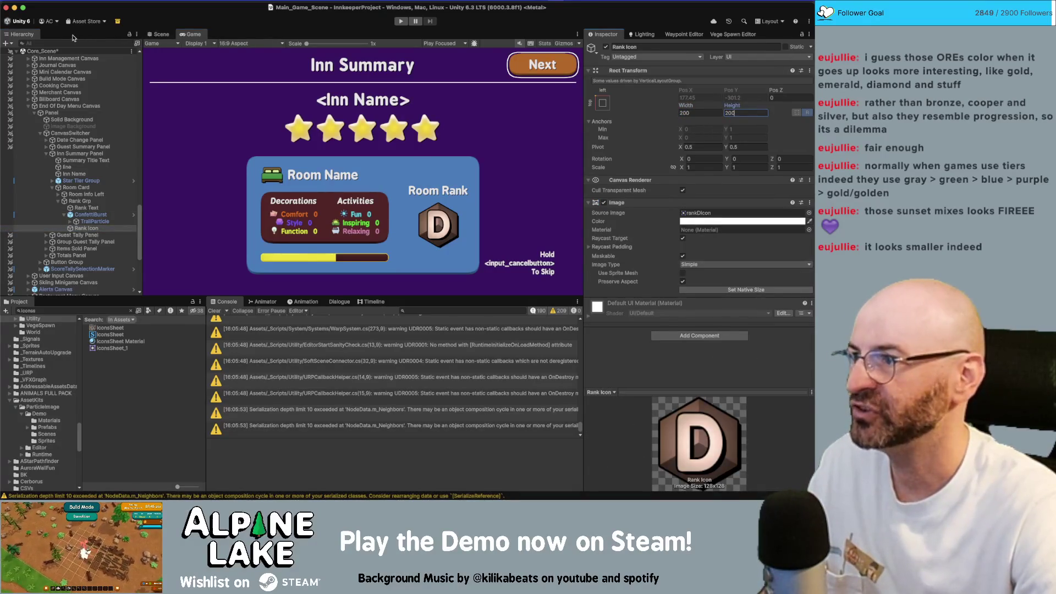
double_click(187, 34)
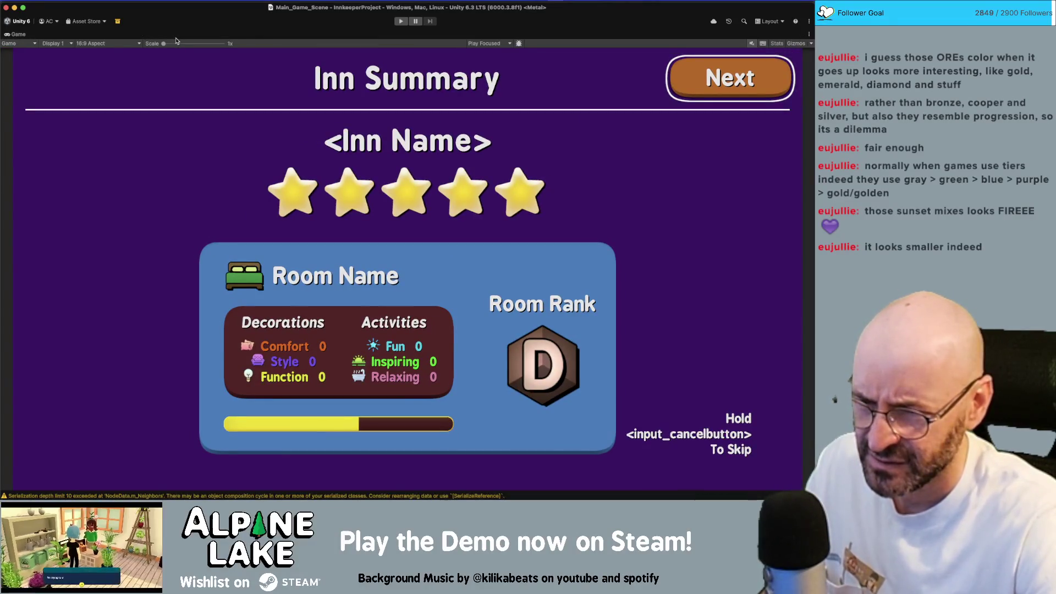
key("super+Tab")
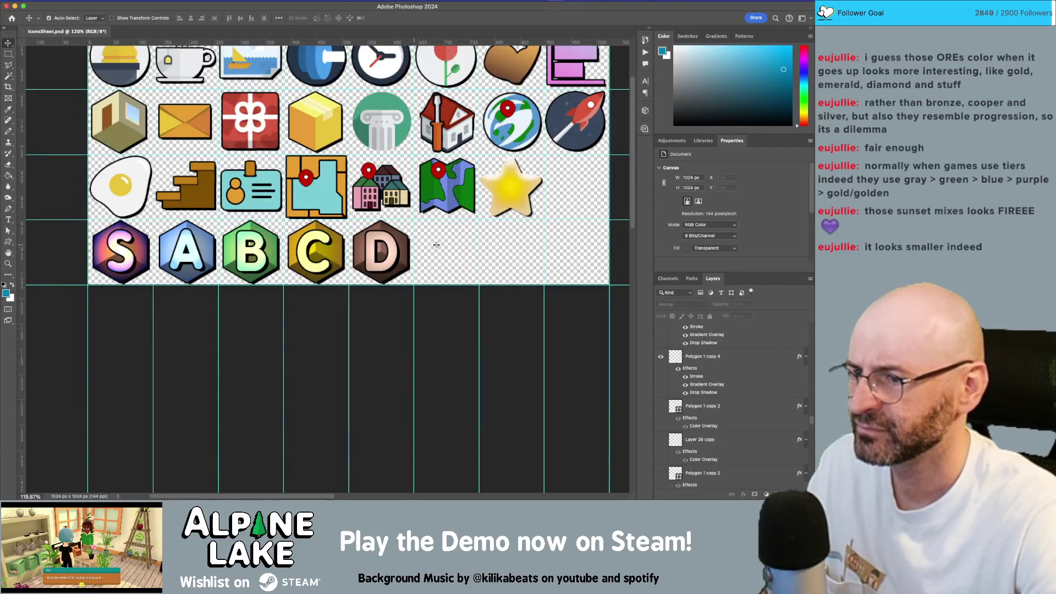
Zoom out and recentre IconsSheet.psd to view the whole sheet, then call up New Document
key("z")
mouse_move(449, 238)
left_mouse_down()
mouse_move(394, 278)
mouse_move(421, 261)
left_mouse_up()
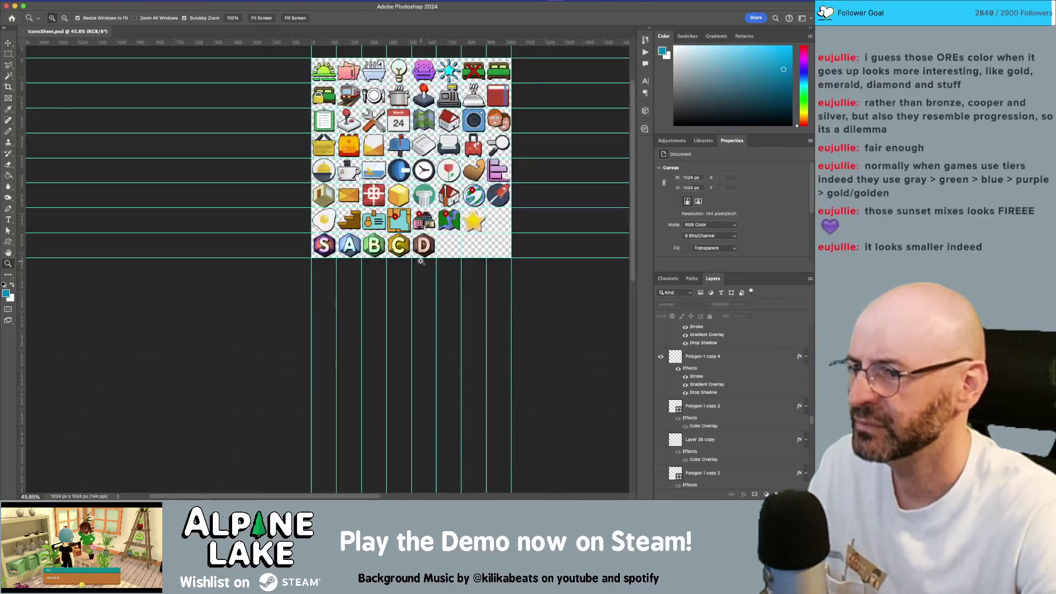
key("v")
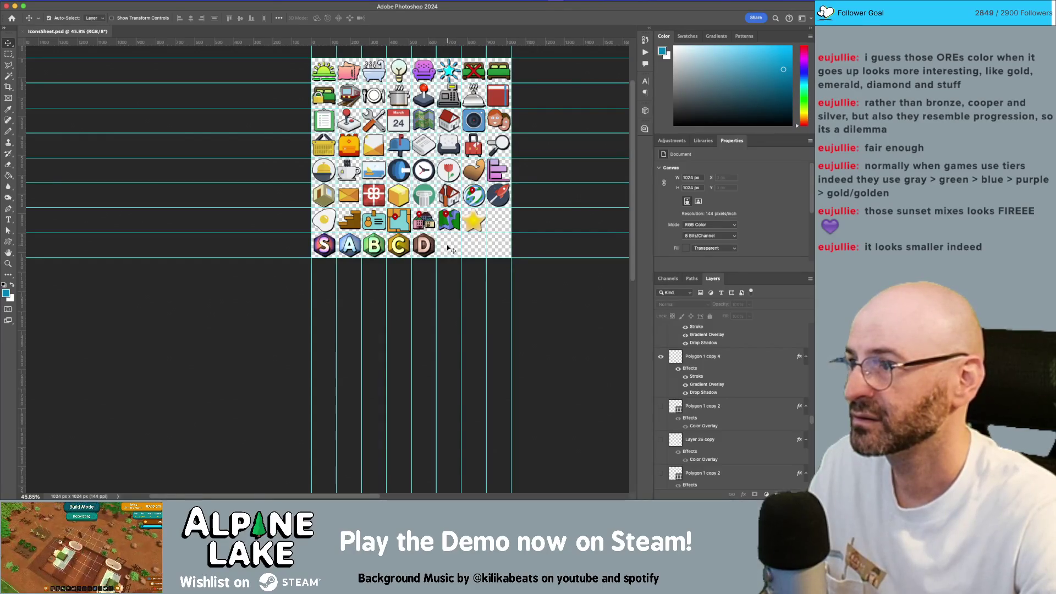
left_click_drag(451, 215, 424, 237)
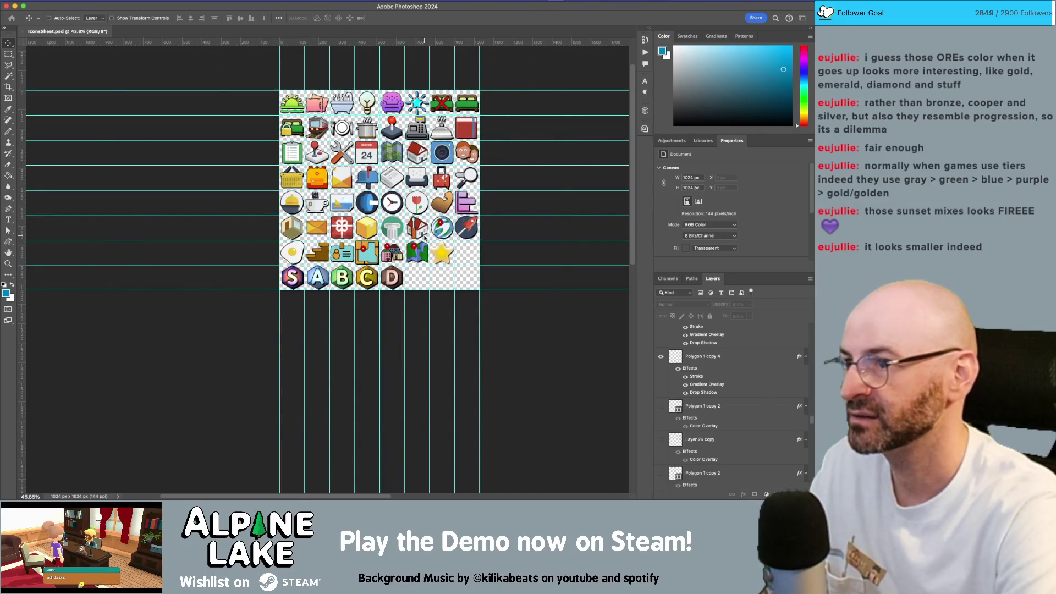
key("super+n")
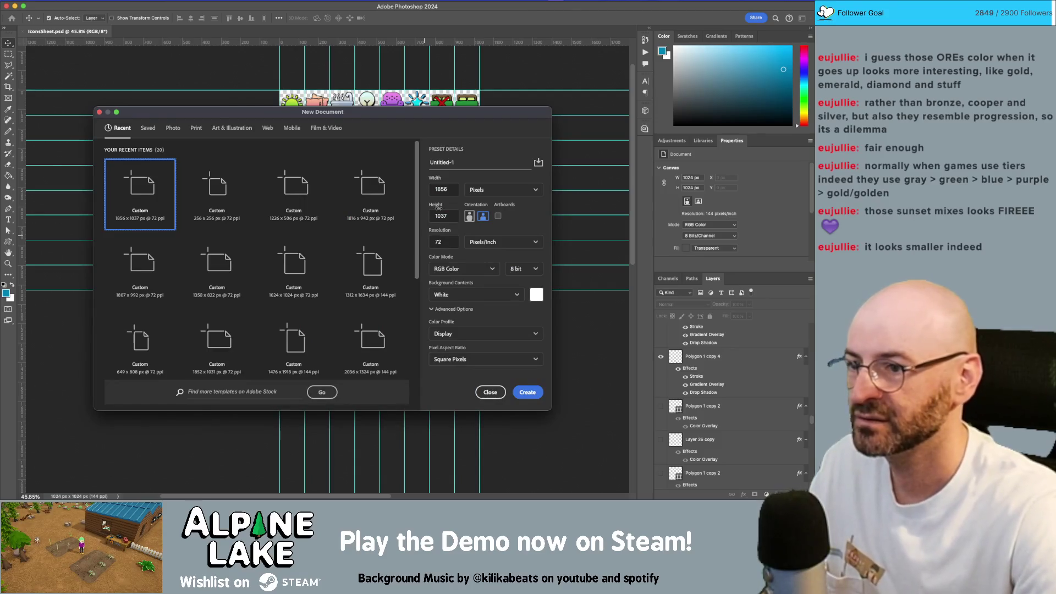
Create a new 1024 by 1024 pixel document
double_click(453, 190)
type("024")
key("Tab")
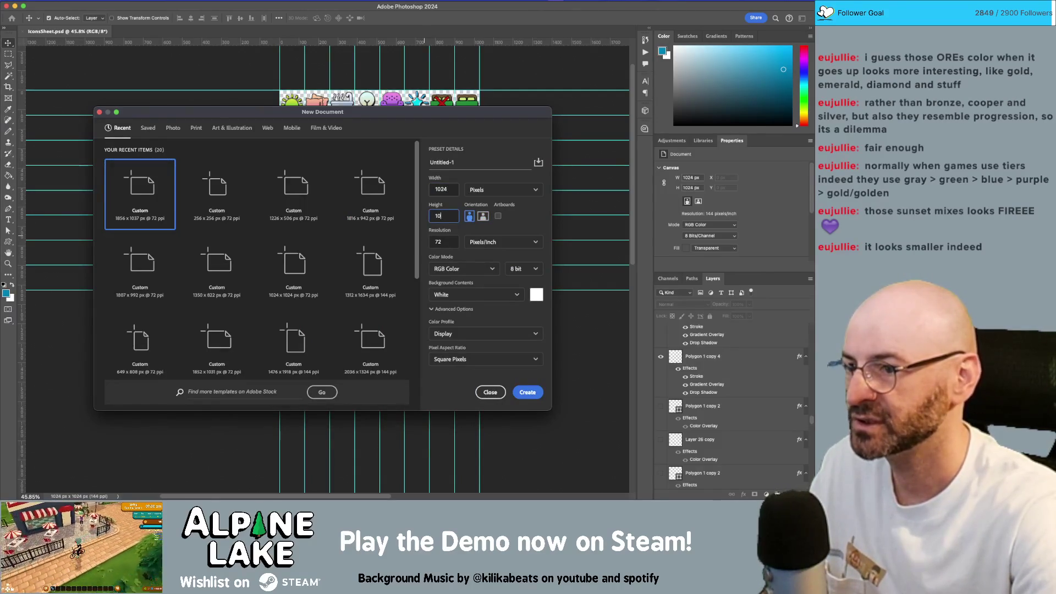
type("24")
key("Return")
Zoom out to fit the canvas and add an 8 by 8 guide layout via View > Guides
key("z")
left_click_drag(418, 184, 402, 207)
left_click(255, 2)
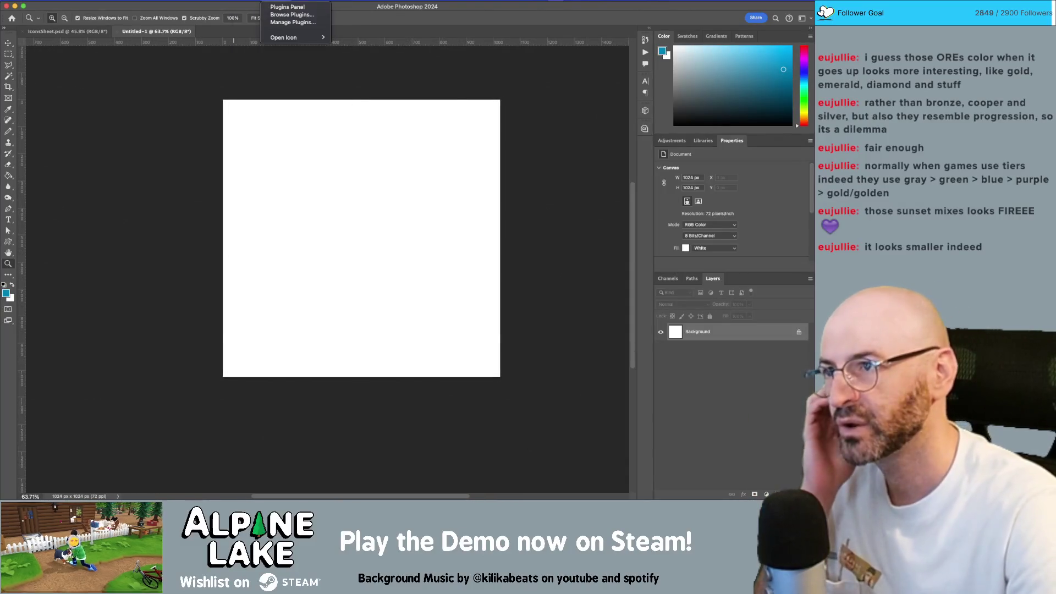
mouse_move(259, 1)
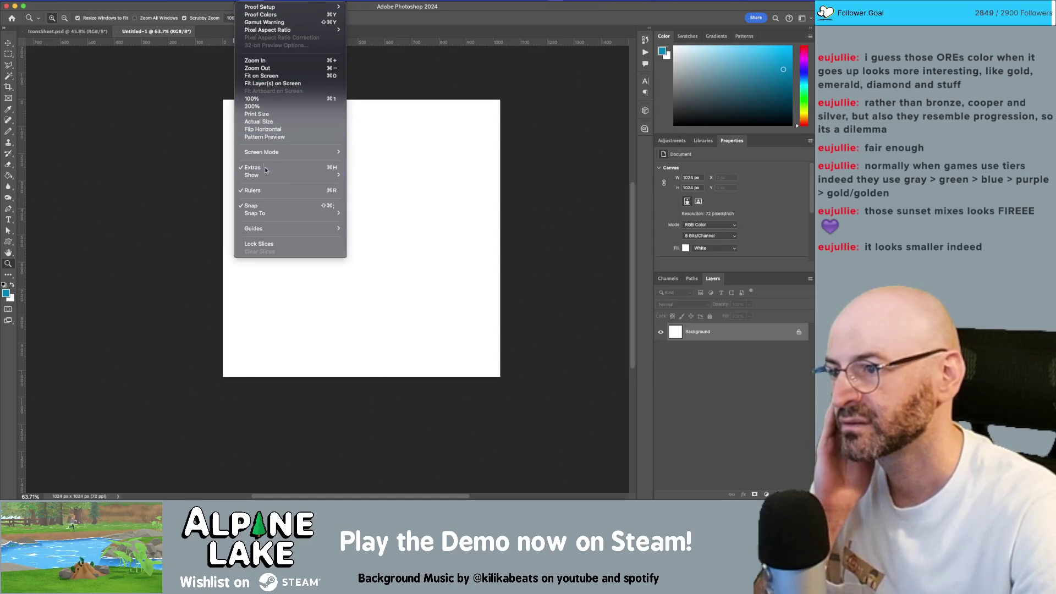
mouse_move(275, 229)
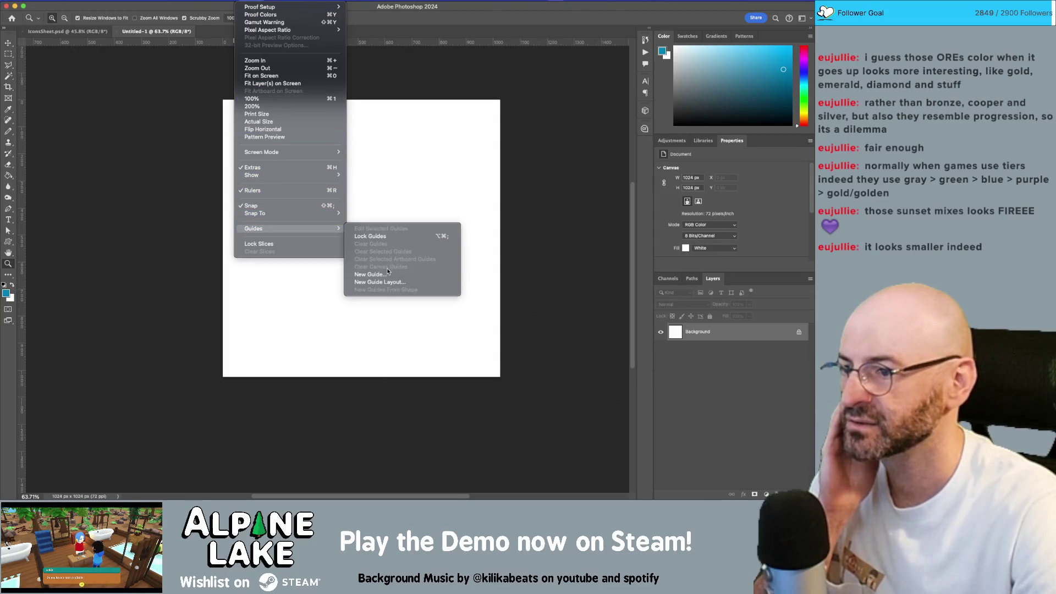
left_click(385, 282)
key("Return")
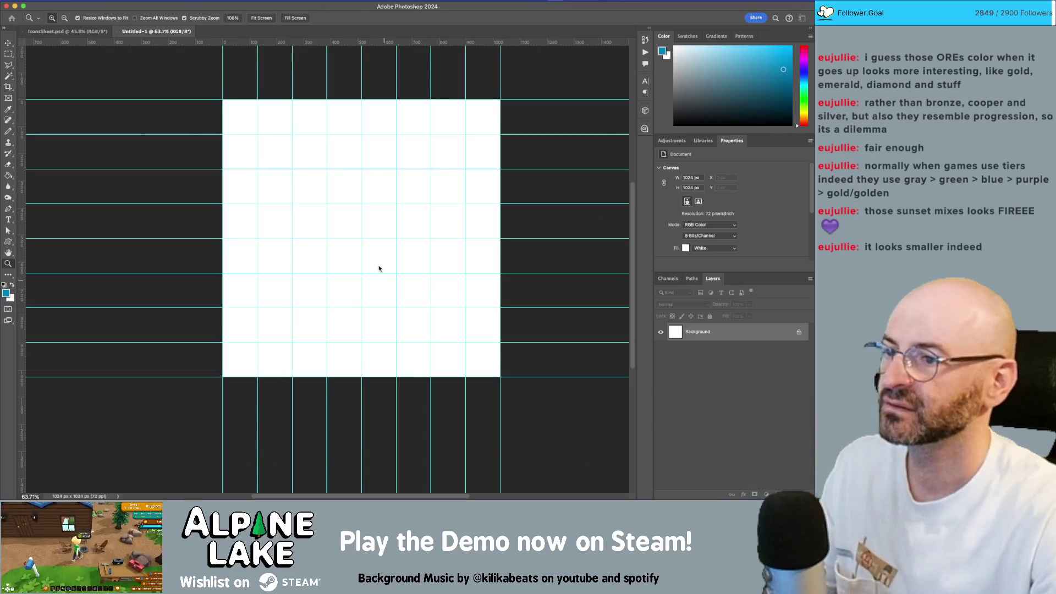
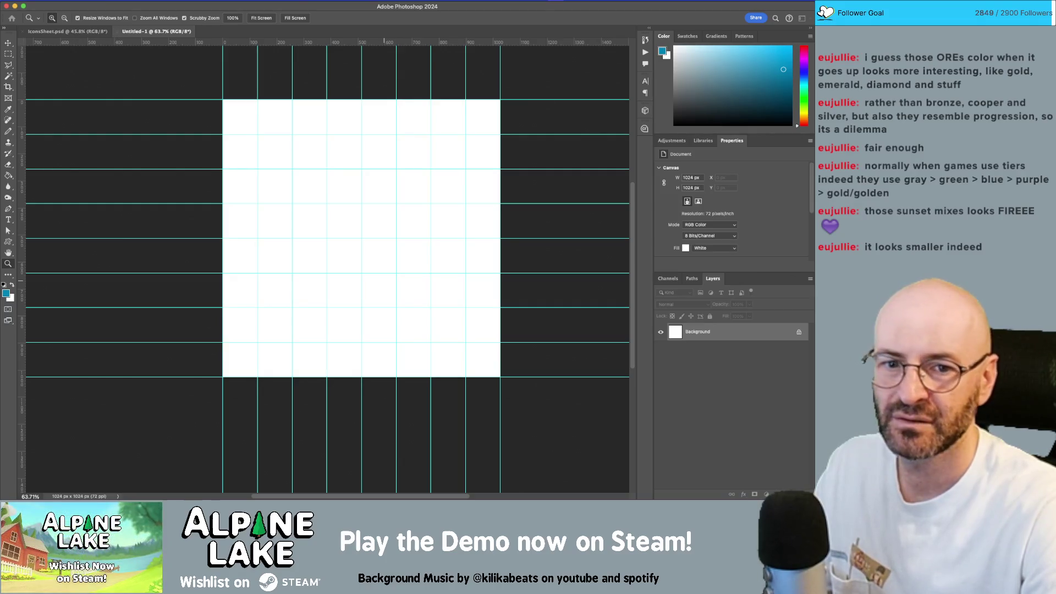
Apply an 8x8 guide layout and bring the S–D badges from IconsSheet.psd into Untitled-1
mouse_move(502, 158)
left_mouse_down()
mouse_move(351, 137)
mouse_move(338, 121)
left_mouse_up()
left_click(407, 121)
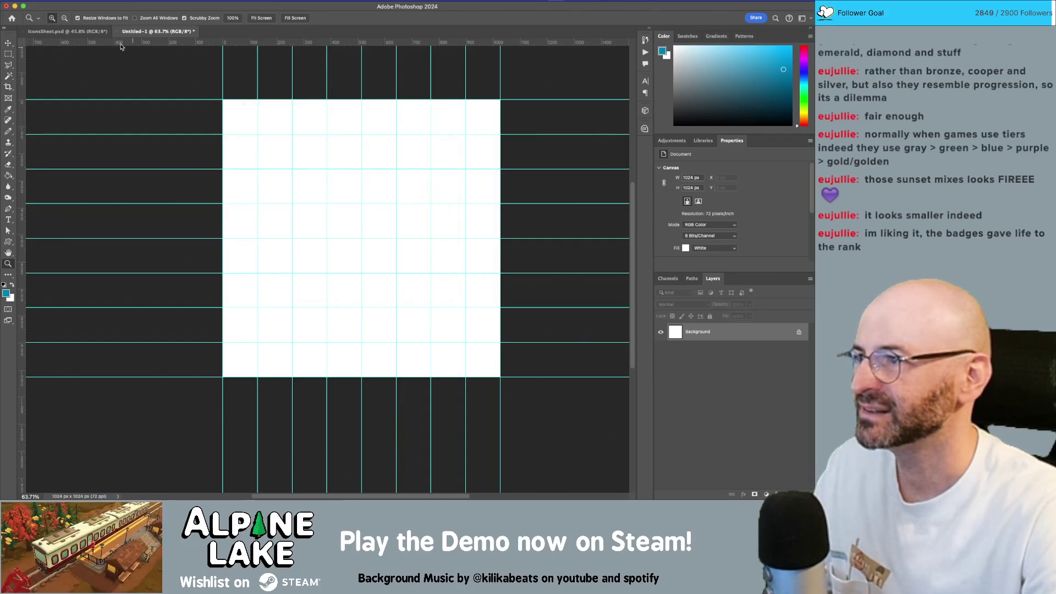
left_click(66, 31)
key("v")
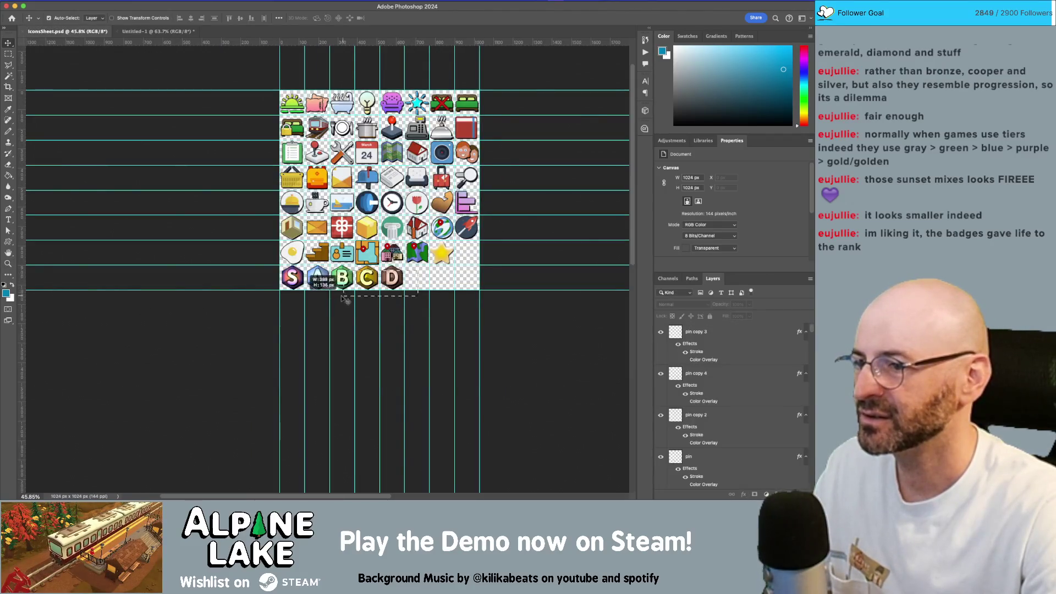
left_click(159, 32)
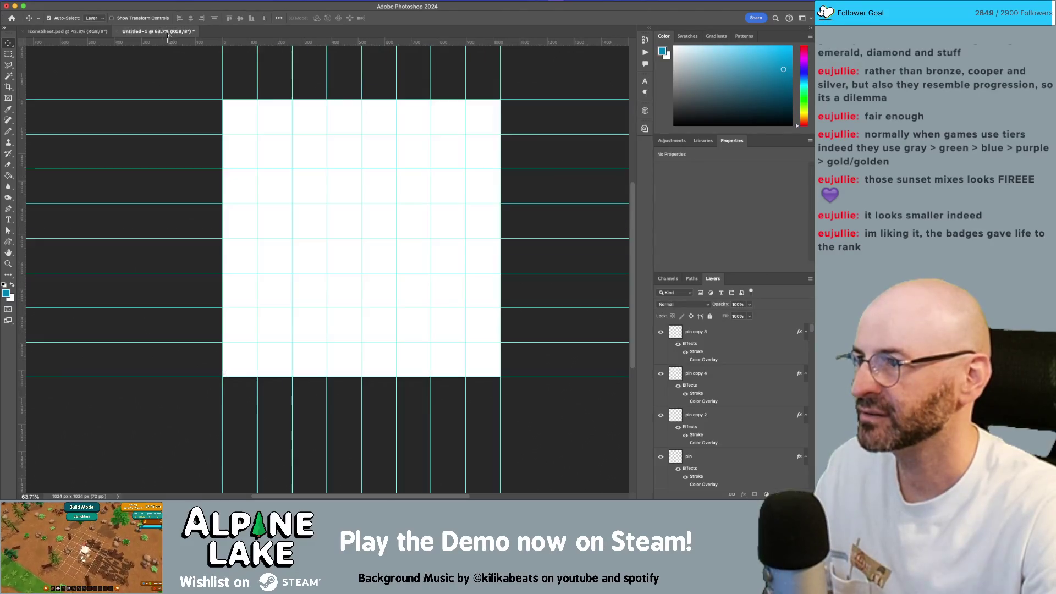
mouse_move(278, 148)
left_mouse_down()
mouse_move(309, 152)
mouse_move(326, 142)
mouse_move(321, 129)
left_mouse_up()
Snap the badge row into the top-left guide cell, undoing a trial enlargement
left_click_drag(419, 83, 286, 173)
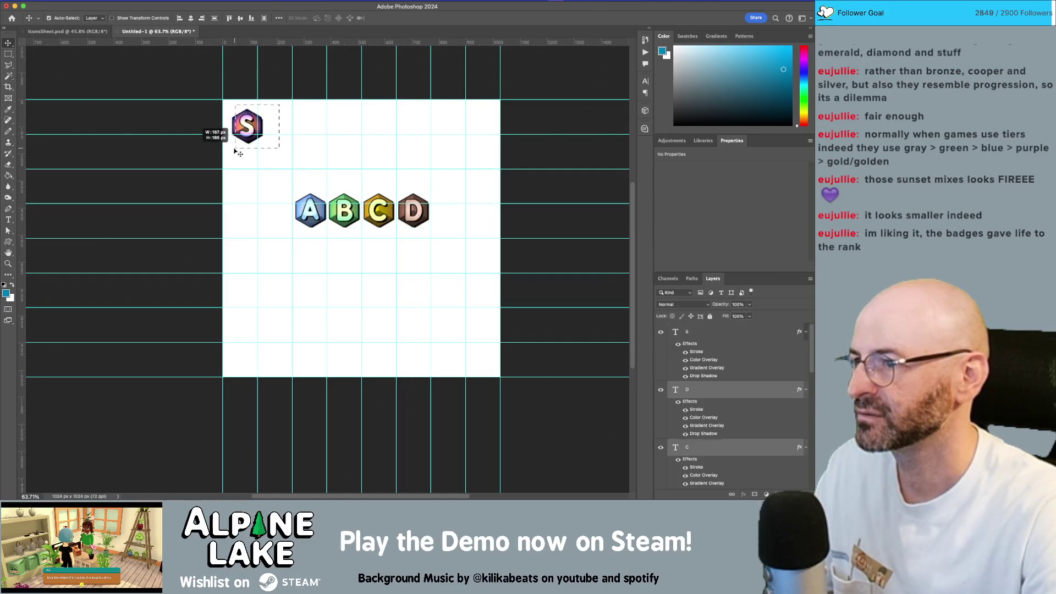
key("super+z")
key("super+z")
left_click_drag(208, 85, 418, 144)
mouse_move(374, 116)
left_mouse_down()
mouse_move(368, 107)
mouse_move(424, 152)
mouse_move(550, 190)
left_mouse_up()
key("super+t")
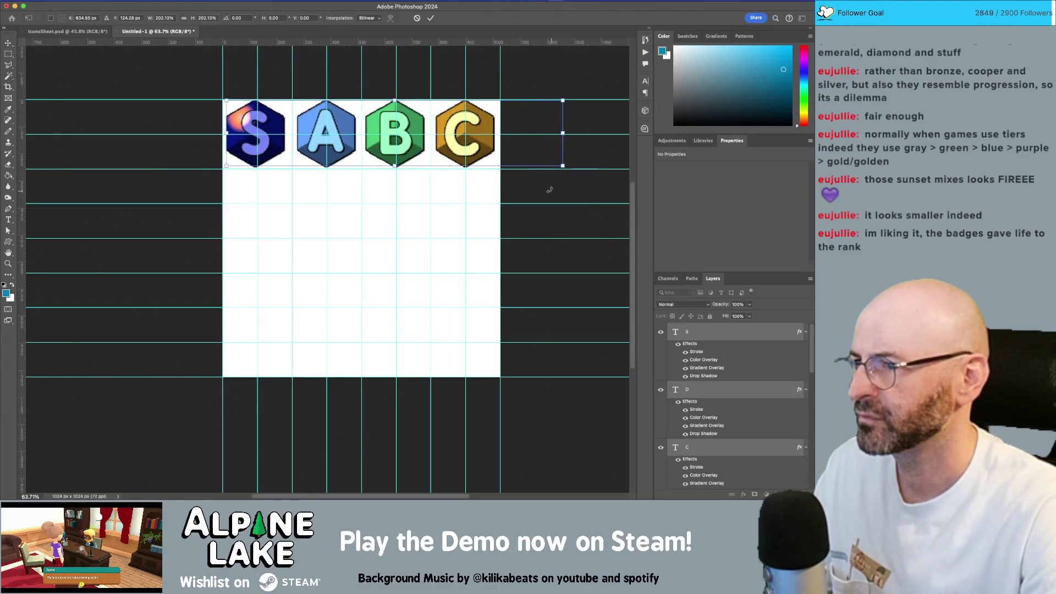
key("Return")
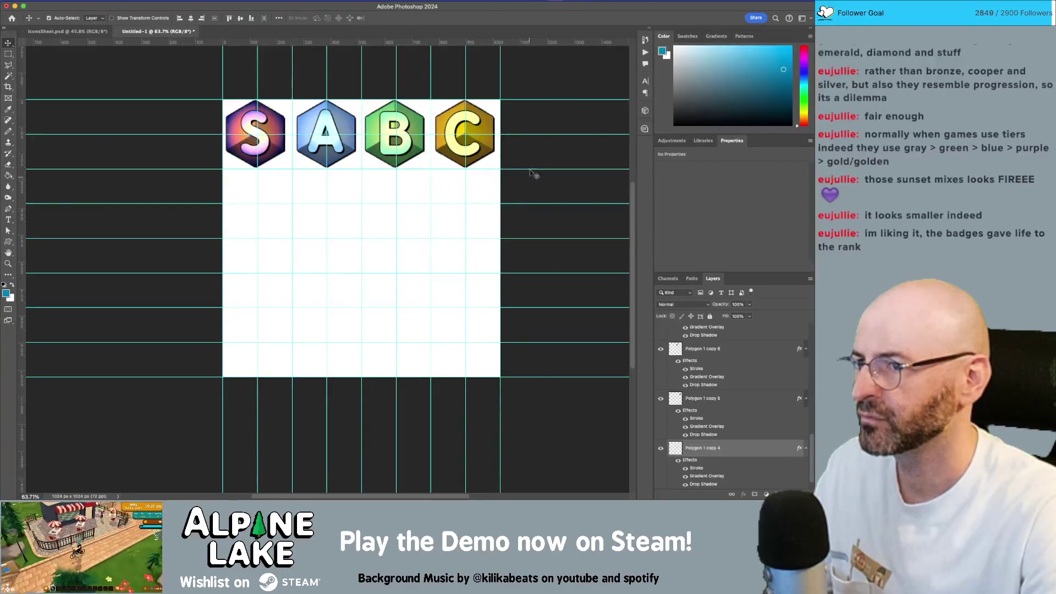
key("ctrl+z")
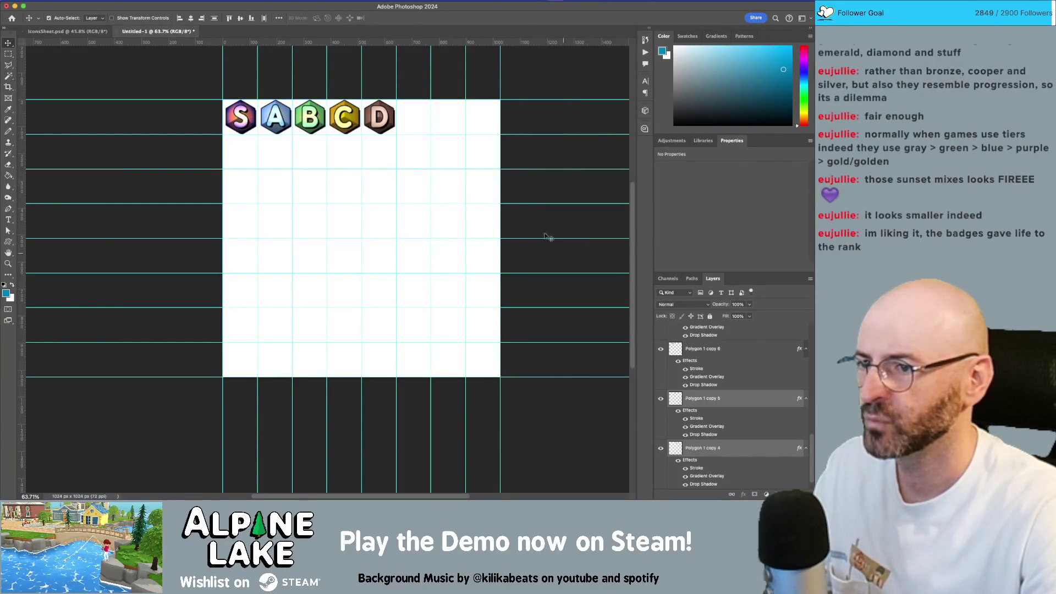
left_click(404, 103)
Move the D badge down beneath the S badge
mouse_move(387, 90)
left_mouse_down()
mouse_move(335, 133)
mouse_move(365, 148)
mouse_move(241, 158)
mouse_move(296, 177)
mouse_move(214, 99)
left_mouse_up()
key("z")
key("v")
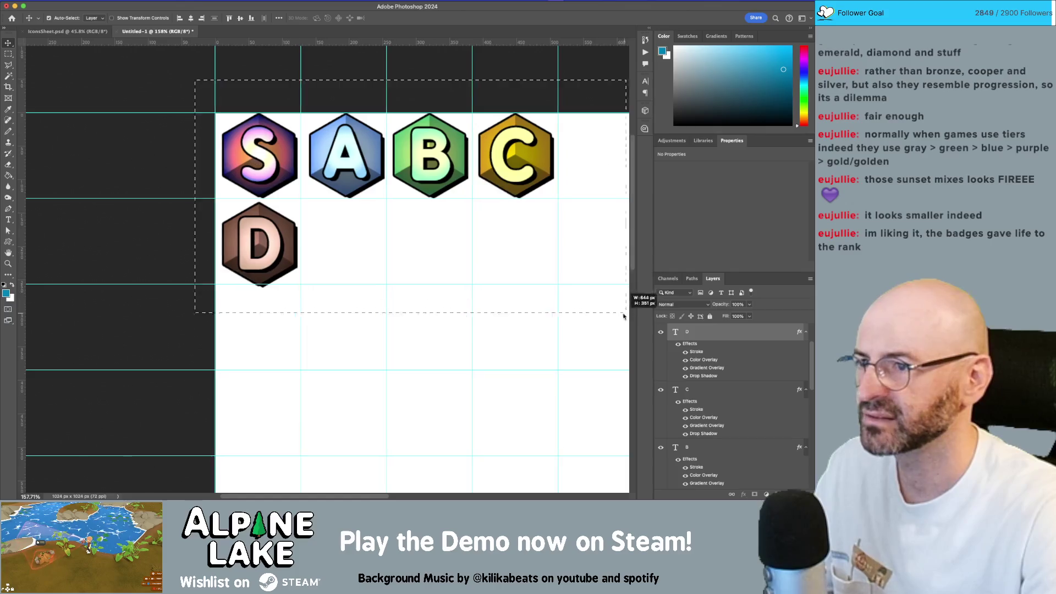
key("z")
mouse_move(253, 142)
left_mouse_down()
mouse_move(289, 159)
mouse_move(304, 186)
mouse_move(279, 188)
left_mouse_up()
key("v")
scroll(297, 170, "up", 2)
Nudge the D badge up into its guide cell
key("z")
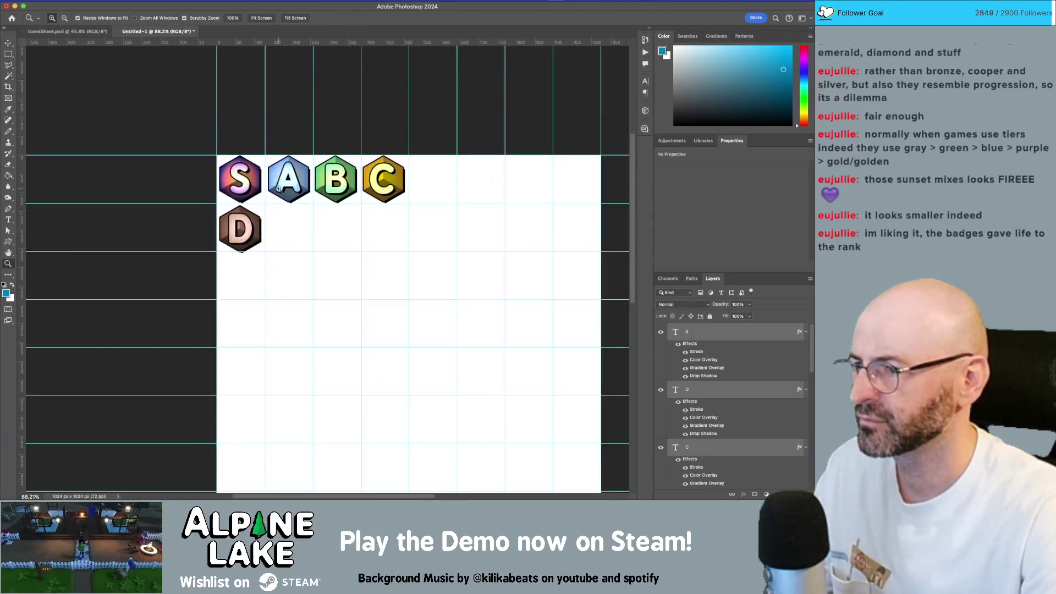
left_click_drag(230, 216, 248, 217)
key("v")
mouse_move(199, 328)
left_mouse_down()
mouse_move(323, 223)
mouse_move(326, 208)
left_mouse_up()
scroll(264, 231, "up", 5)
left_click_drag(271, 246, 272, 234)
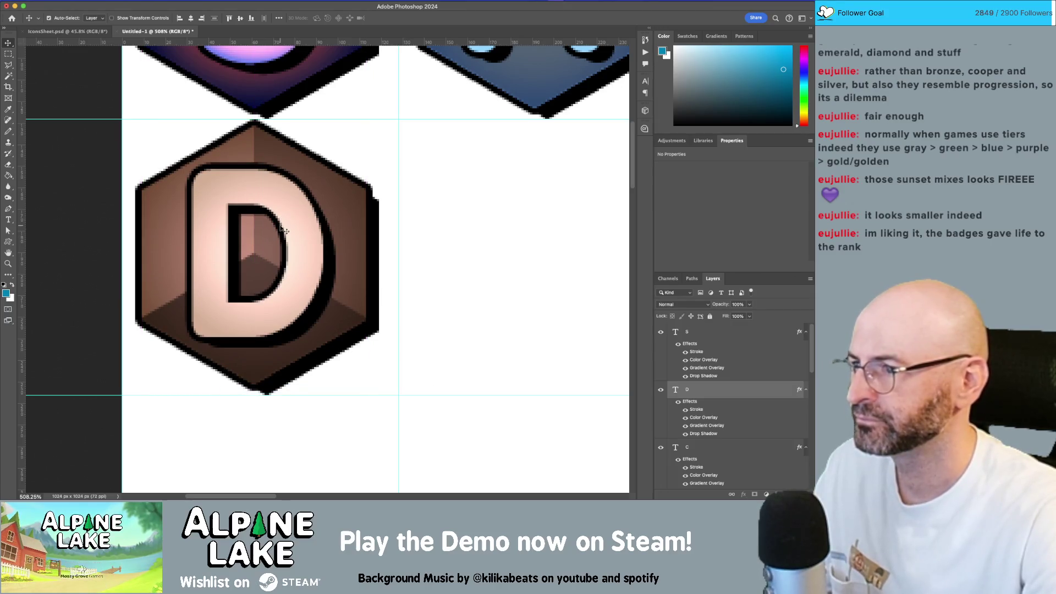
scroll(313, 254, "down", 10)
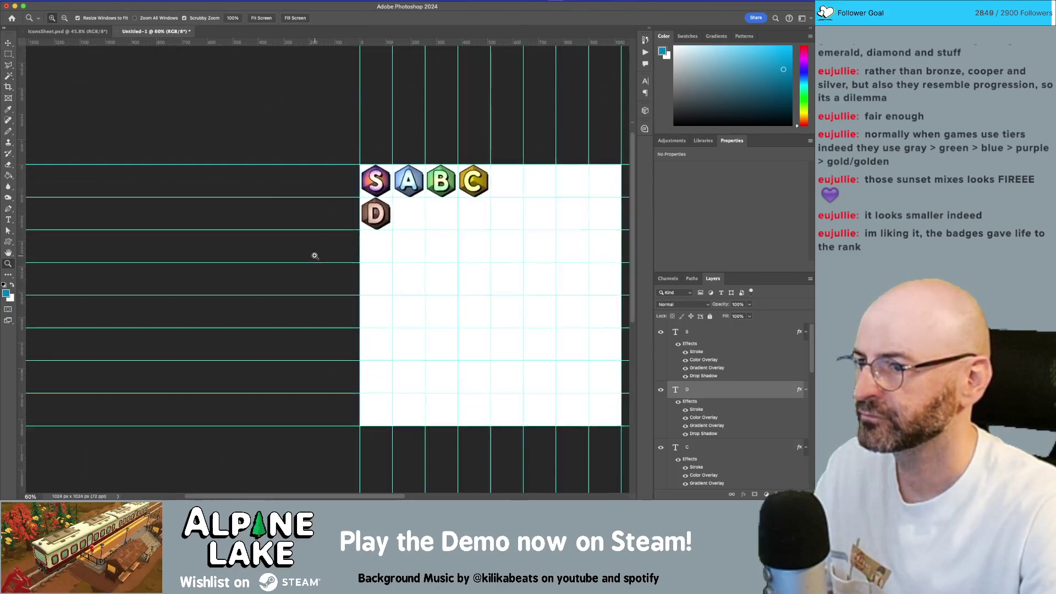
Scale all five badge layers to about 188% with Free Transform
key("super+alt+a")
key("super+t")
left_click_drag(382, 253, 493, 340)
key("Return")
Zoom in to inspect the enlarged S badge's edge, then zoom back out
key("z")
left_click_drag(289, 221, 350, 270)
left_click_drag(260, 201, 293, 300)
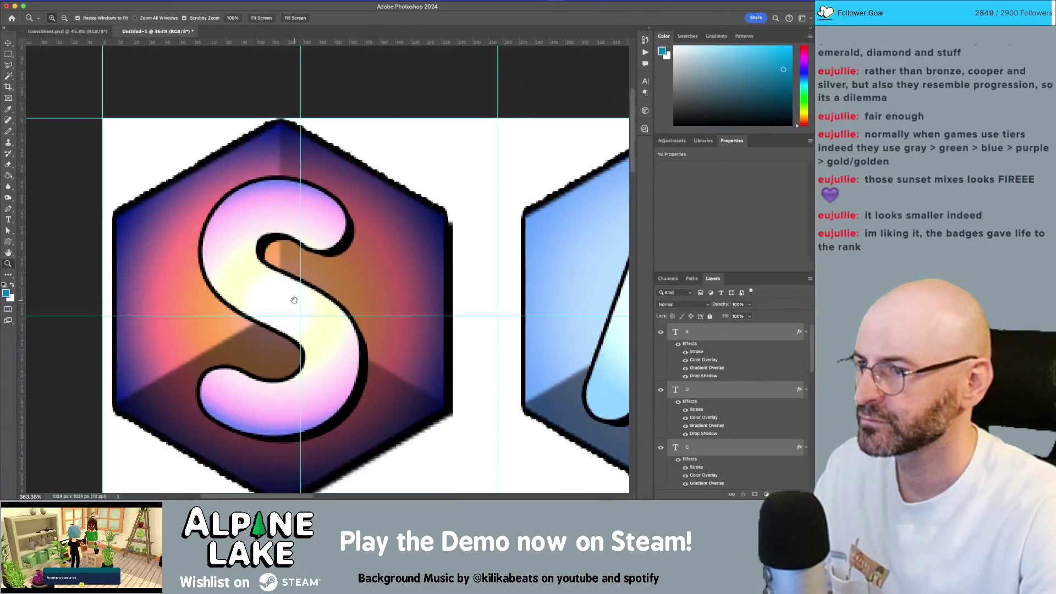
left_click_drag(167, 174, 184, 174)
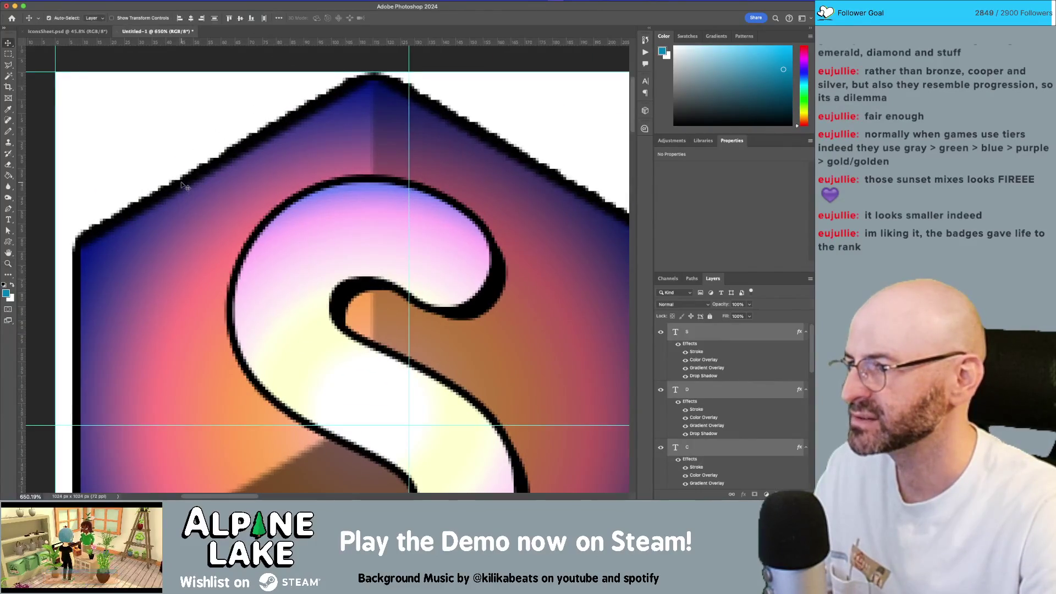
left_click_drag(298, 174, 272, 201)
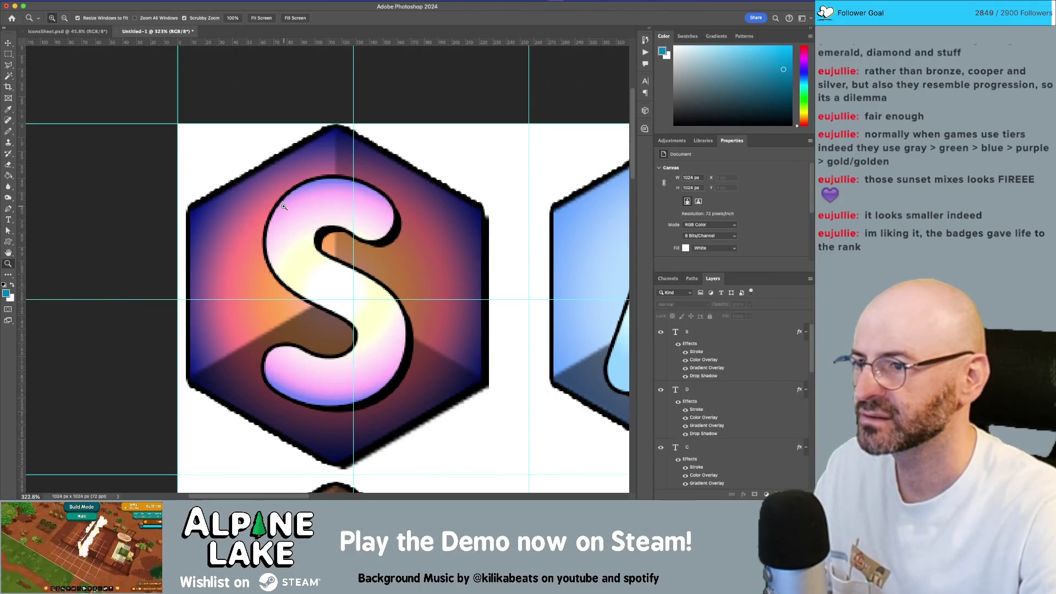
left_click_drag(286, 206, 286, 215)
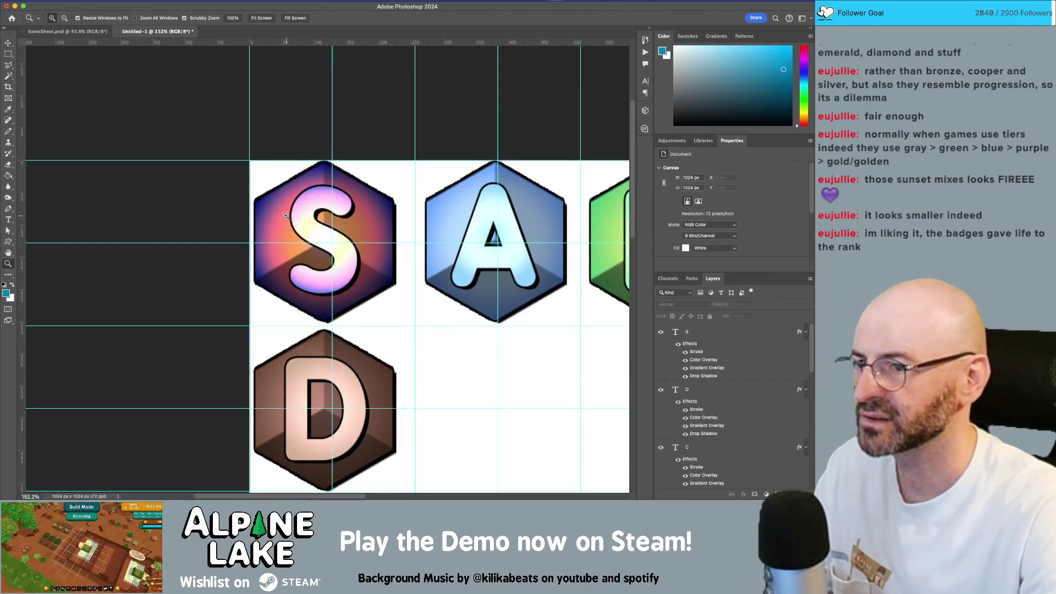
key("v")
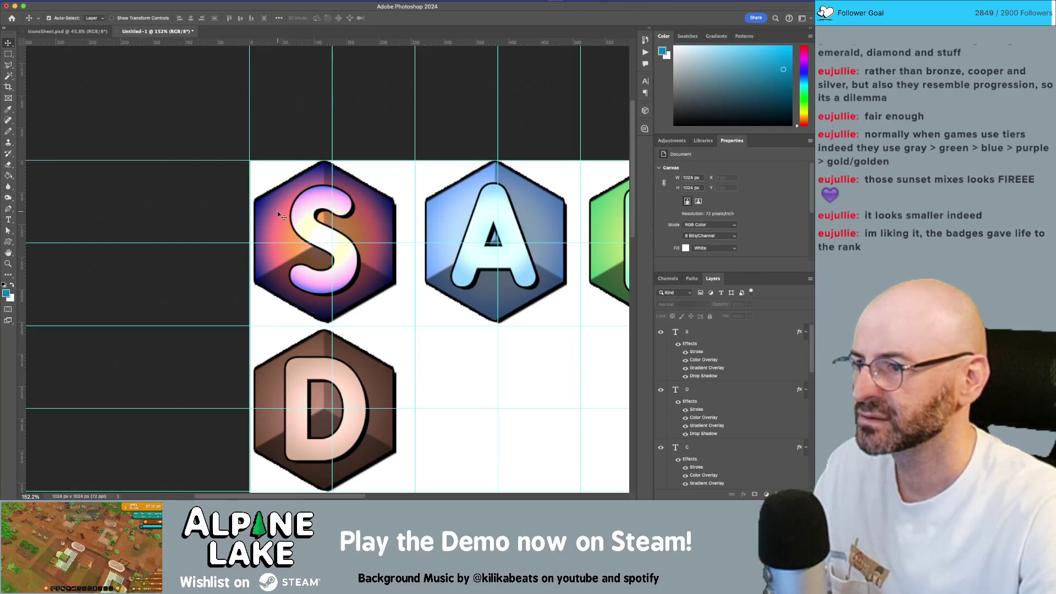
Toggle the S hexagon's visibility and layer effects to compare the result
left_click(277, 210)
left_click(661, 449)
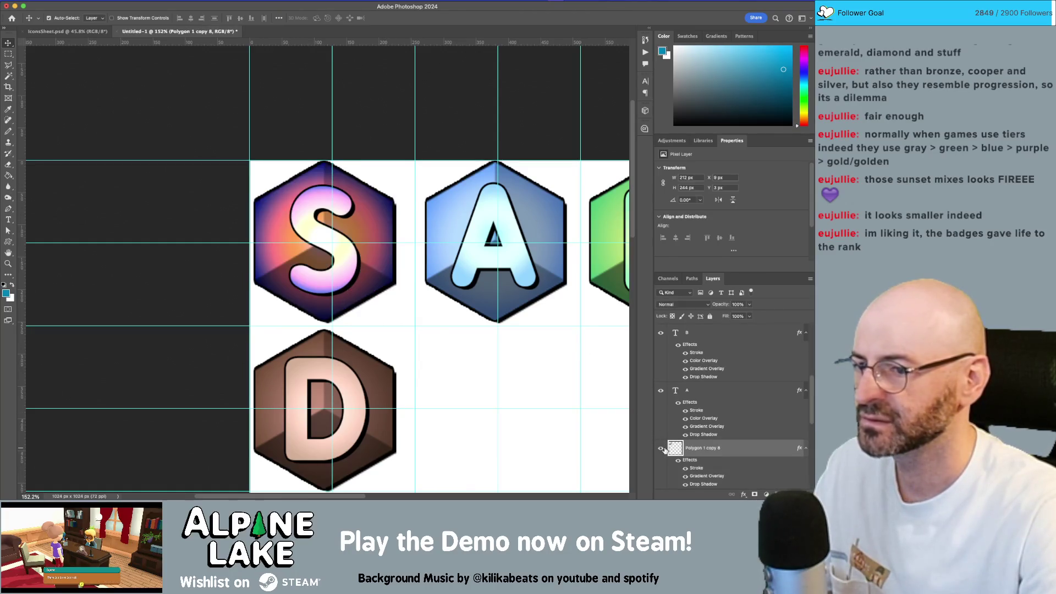
scroll(723, 446, "down", 1)
left_click(679, 439)
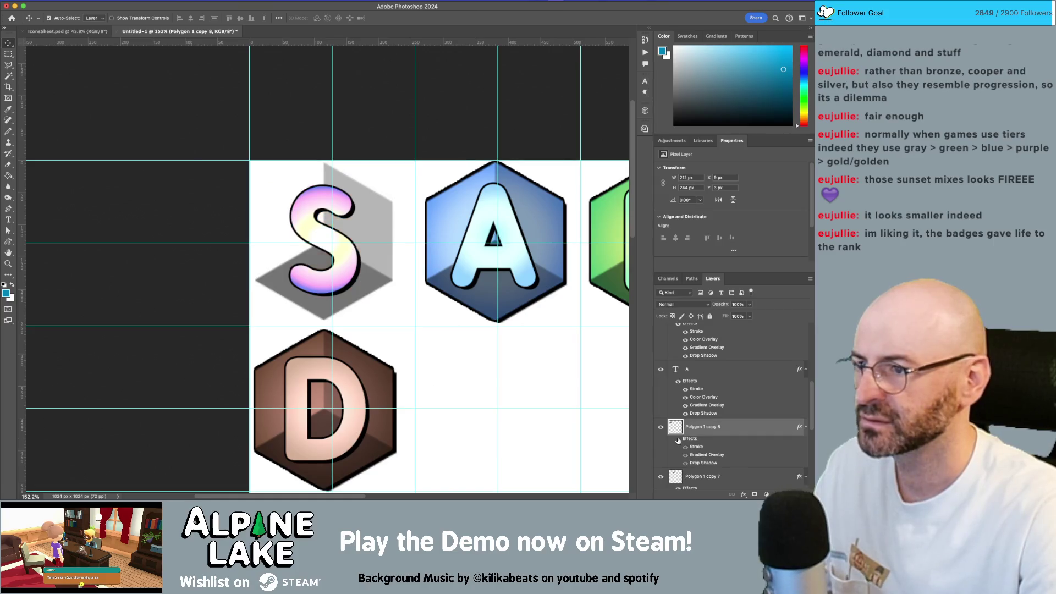
left_click(679, 439)
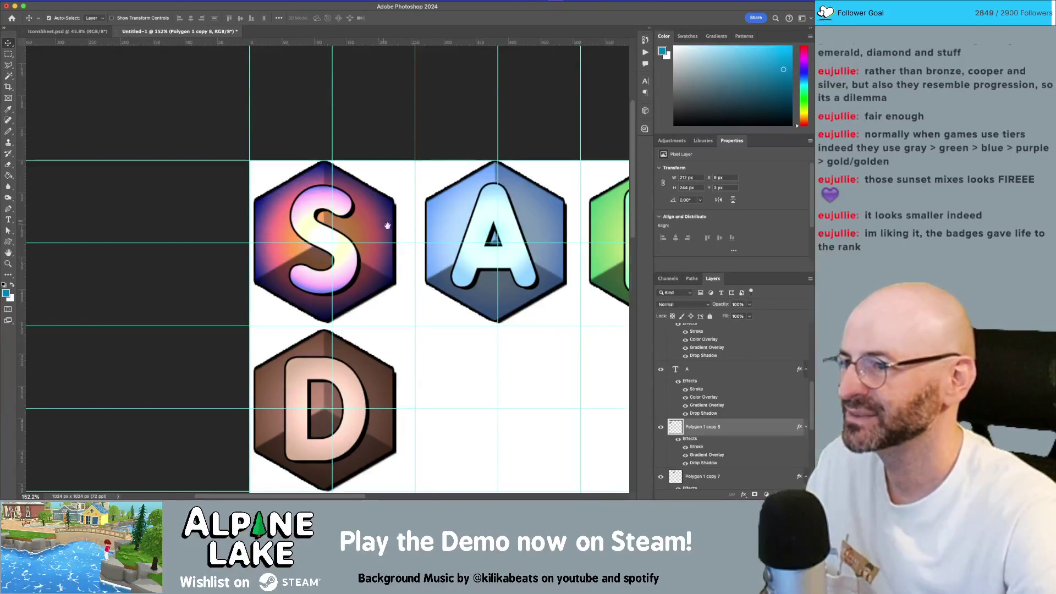
left_click_drag(388, 228, 303, 211)
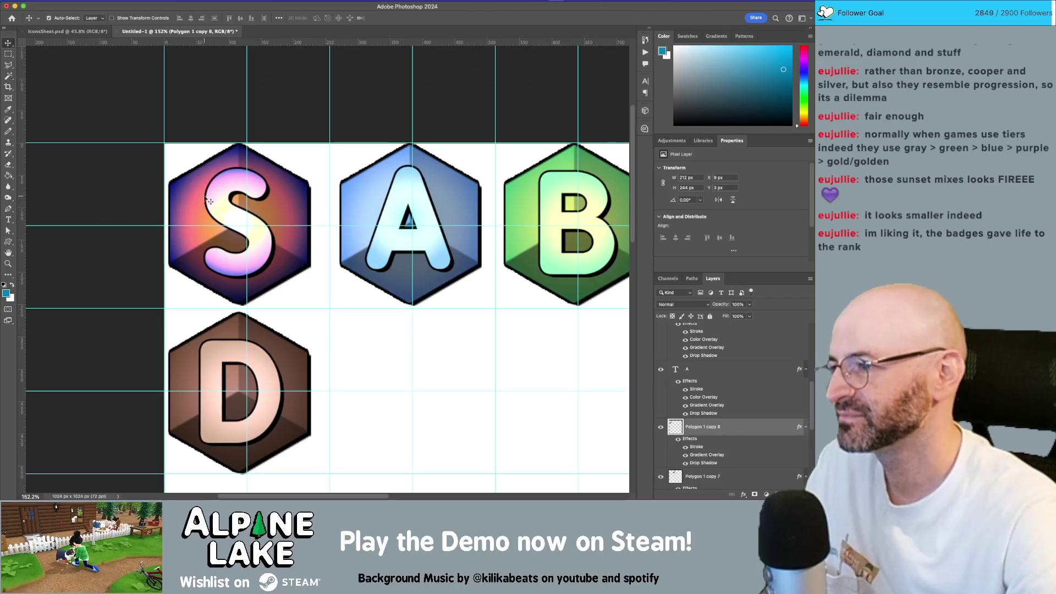
left_click_drag(233, 264, 183, 222)
Draw a six-sided blue hexagon with the Polygon tool and place it beside the D badge
left_click(8, 242)
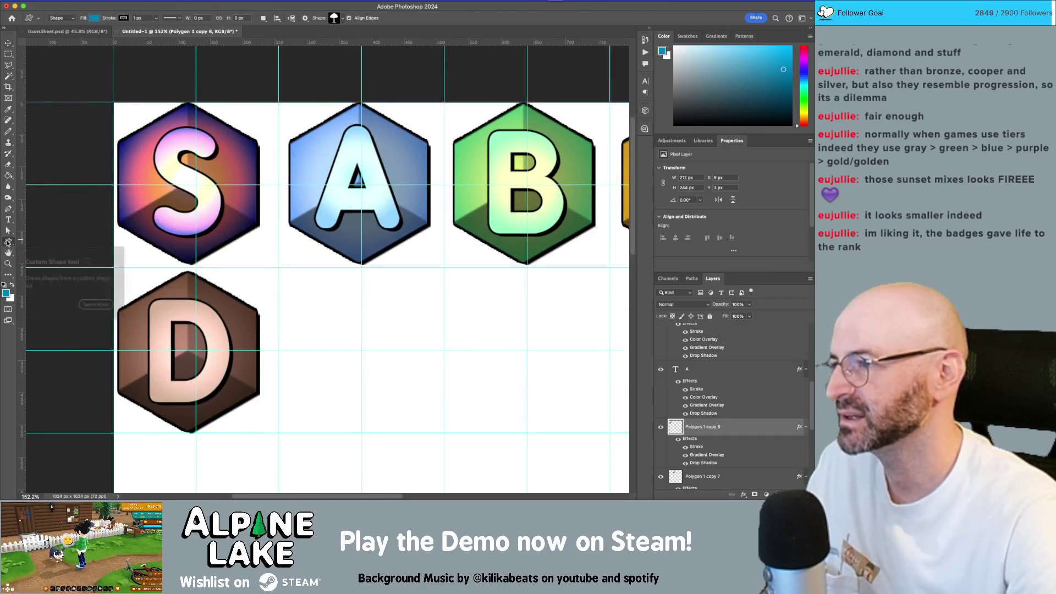
left_click(43, 262)
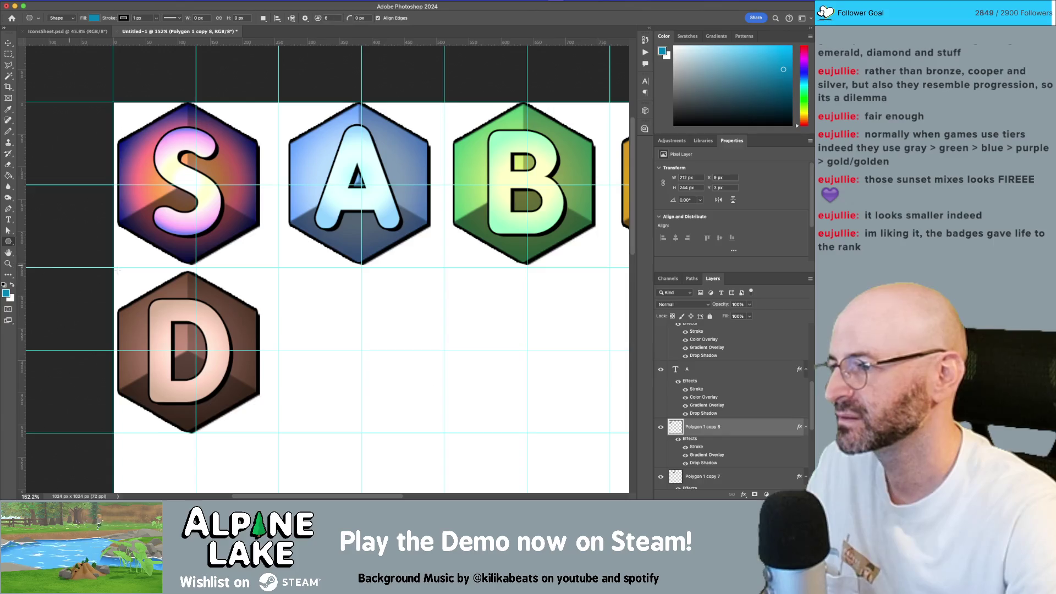
left_click_drag(329, 290, 471, 418)
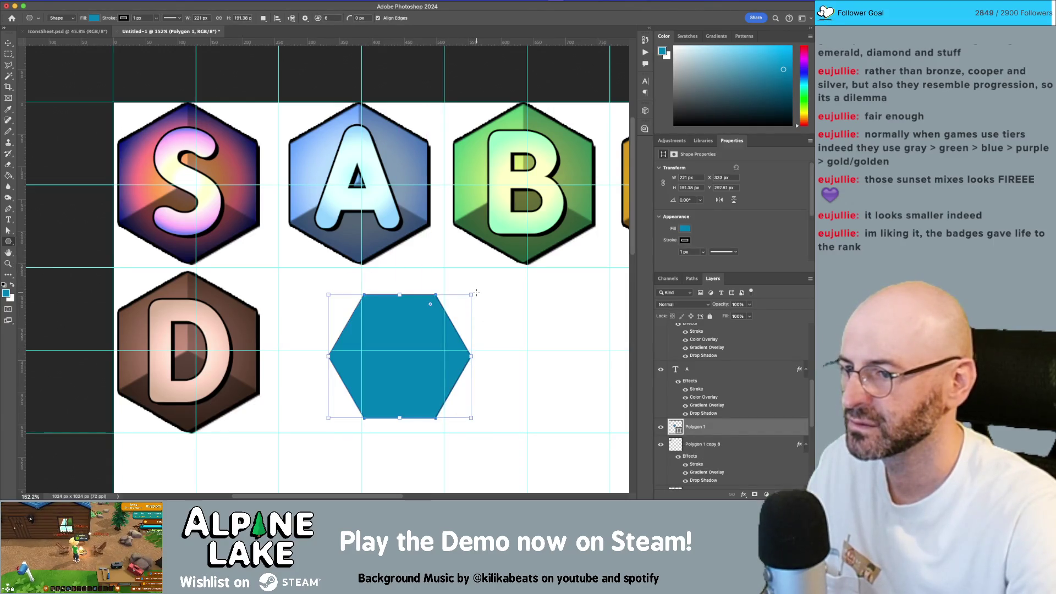
key("v")
left_click_drag(405, 328, 366, 325)
Rotate the hexagon -30° onto a point and scale it to badge size
key("ctrl+t")
mouse_move(439, 287)
left_mouse_down()
mouse_move(409, 252)
mouse_move(394, 262)
left_mouse_up()
key("Return")
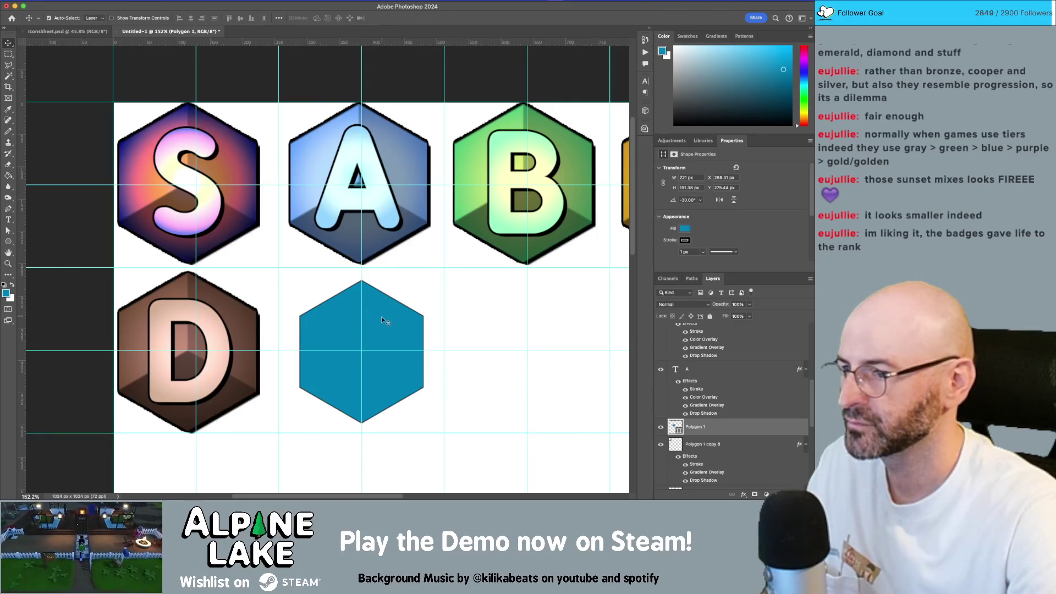
key("ctrl+t")
mouse_move(299, 280)
left_mouse_down()
mouse_move(285, 276)
mouse_move(297, 278)
left_mouse_up()
key("Return")
Nudge the hexagon 2 px up and 1 px left, then zoom out
key("Up")
key("Up")
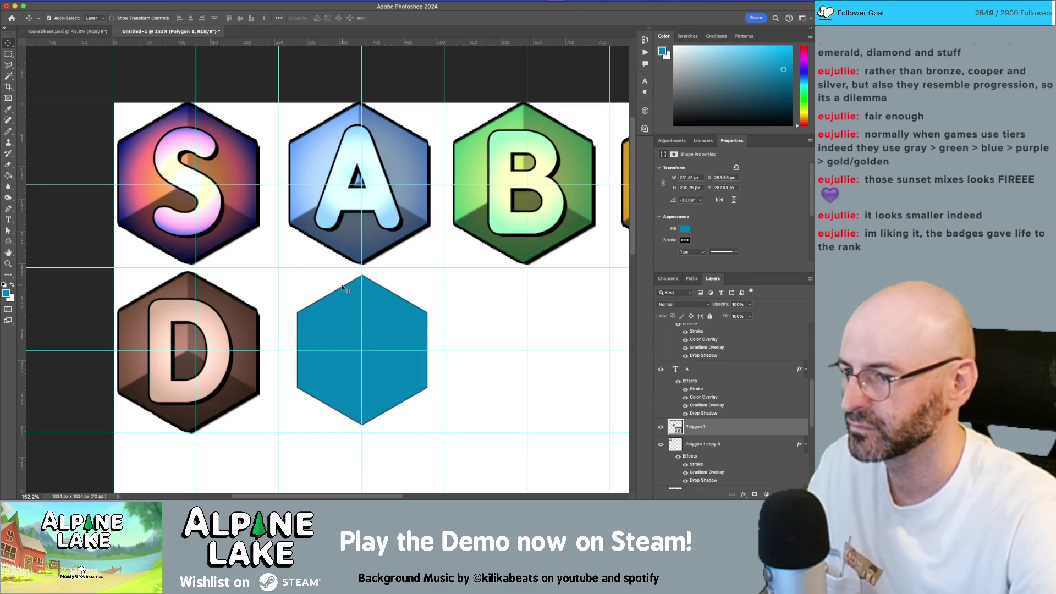
scroll(464, 314, "up", 5)
key("Left")
key("z")
scroll(385, 311, "down", 5)
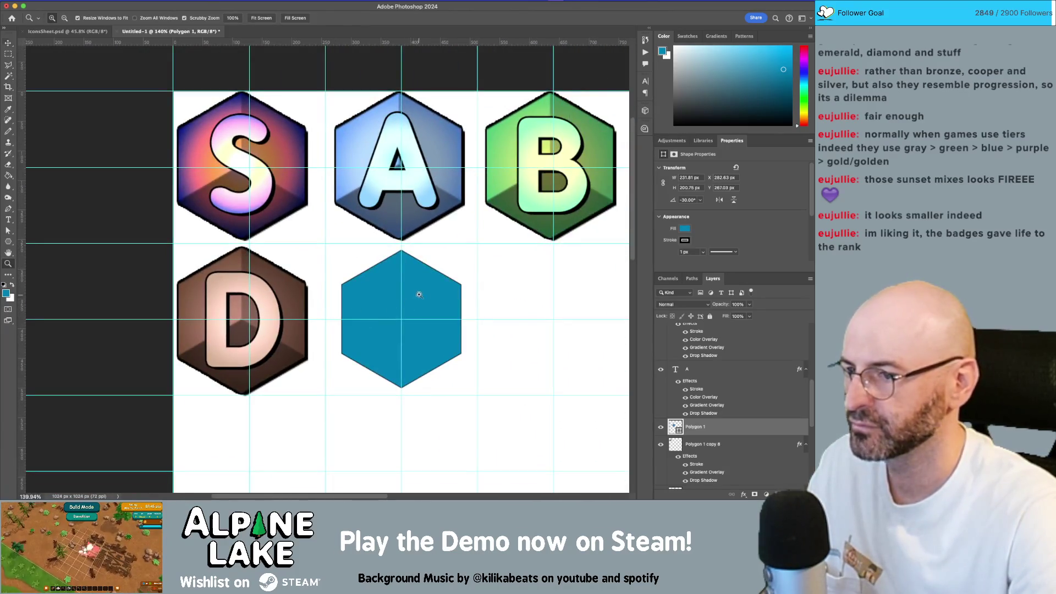
key("v")
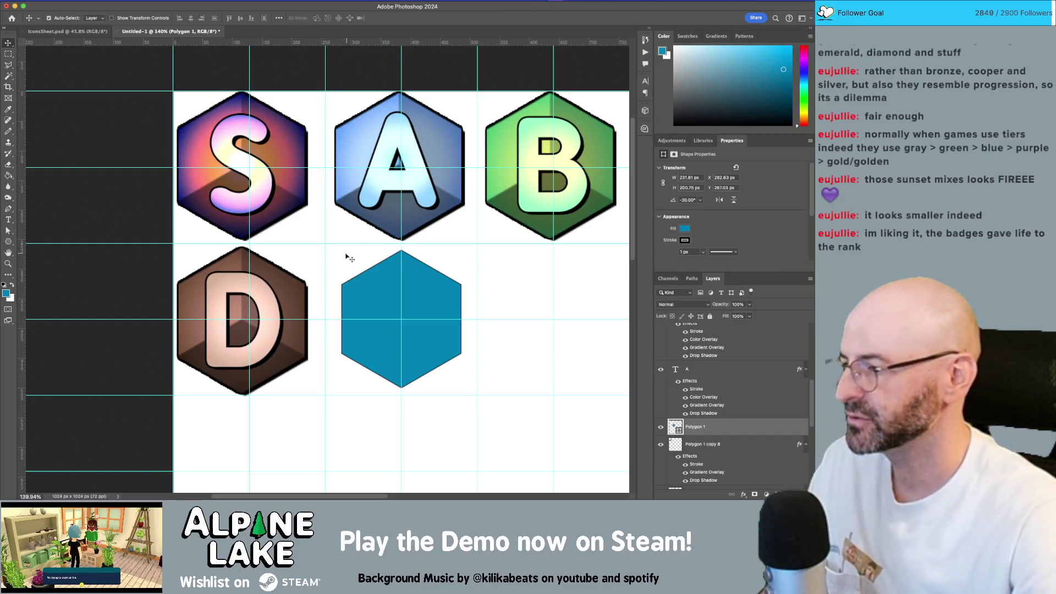
scroll(395, 260, "right", 1)
scroll(395, 260, "down", 1)
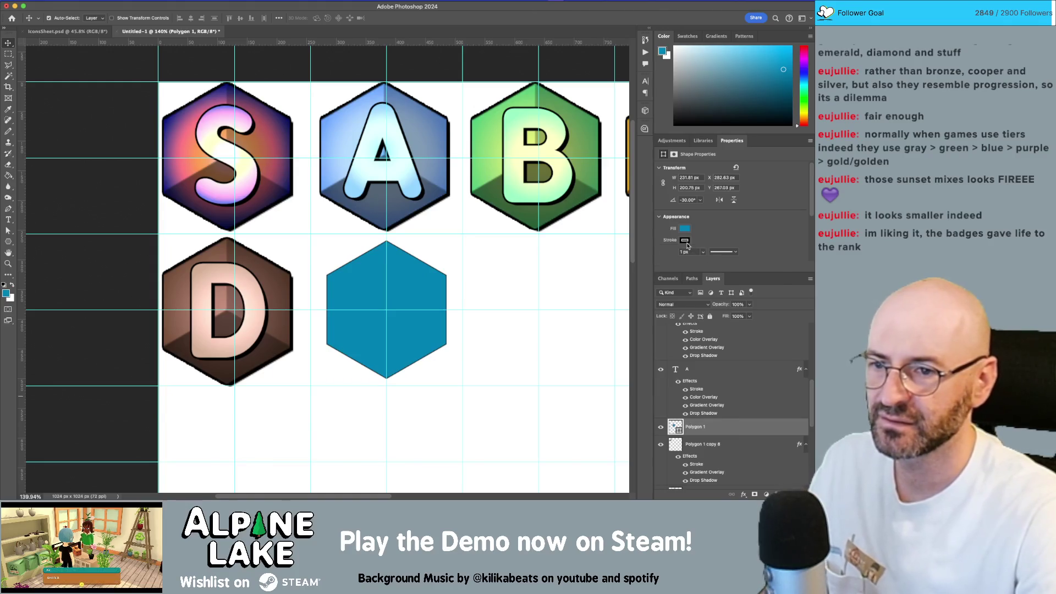
Remove the blue hexagon's dark outline stroke
left_click(685, 240)
left_click(668, 257)
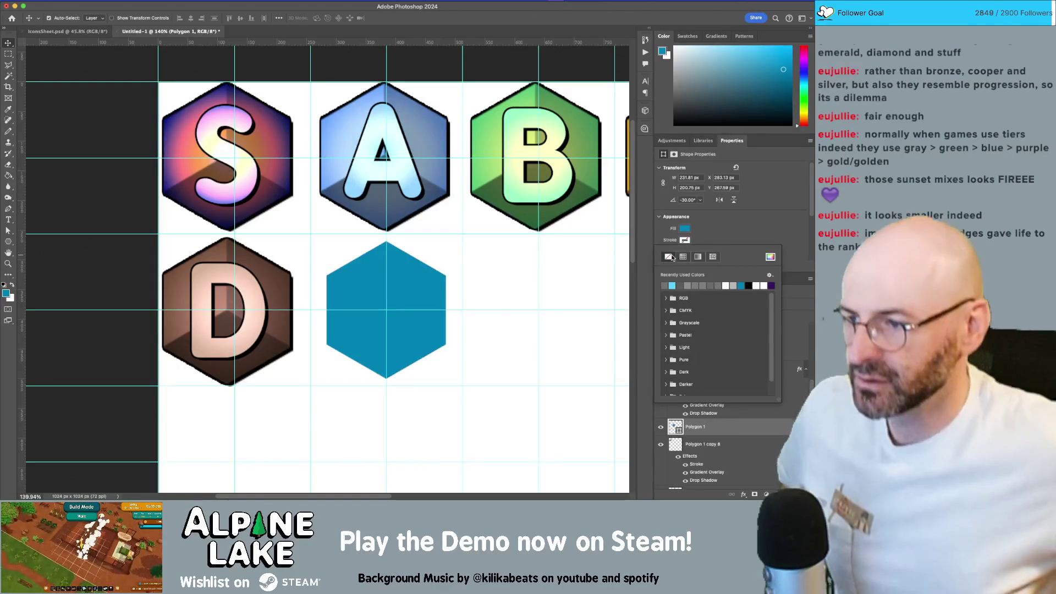
left_click(493, 270)
left_click(432, 281)
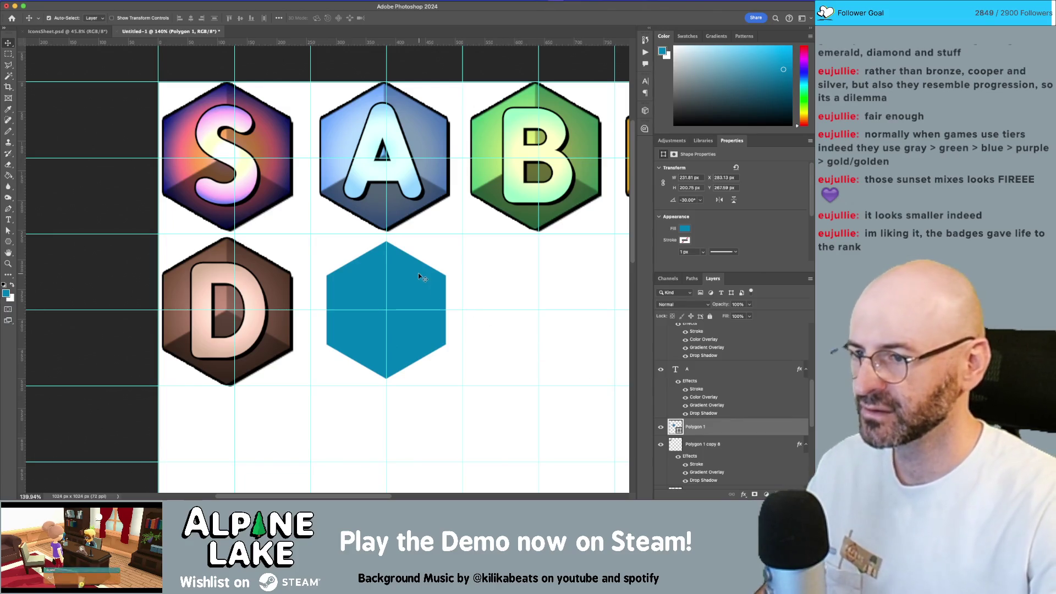
Duplicate the hexagon below itself and nudge the copy up
mouse_move(408, 270)
left_mouse_down("alt")
mouse_move(427, 278)
mouse_move(426, 353)
mouse_move(409, 357)
left_mouse_up("alt")
key("Up")
key("Up")
key("Up")
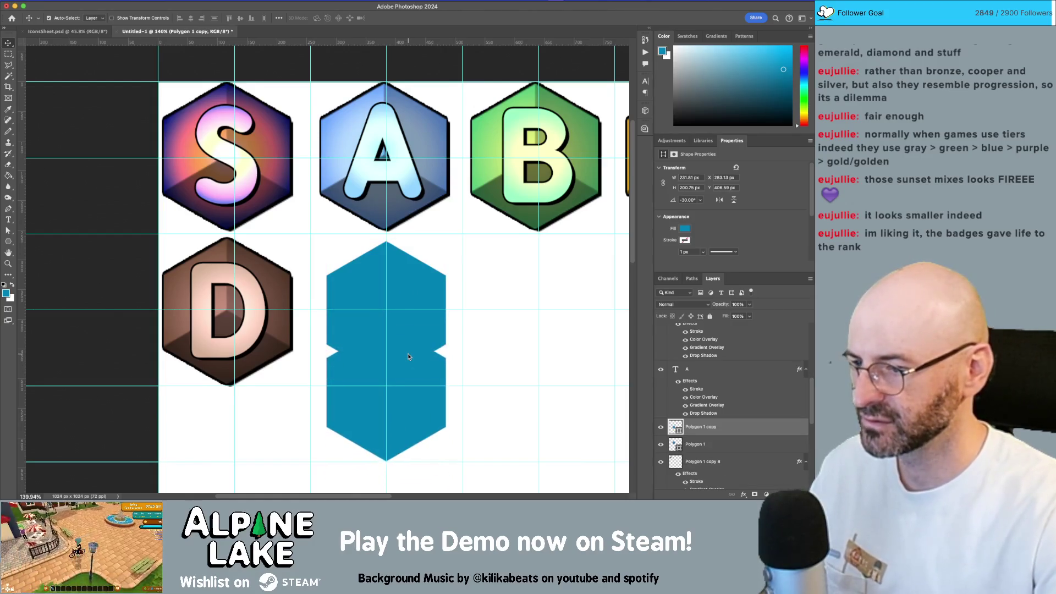
key("Up")
key("Up")
key("Up")
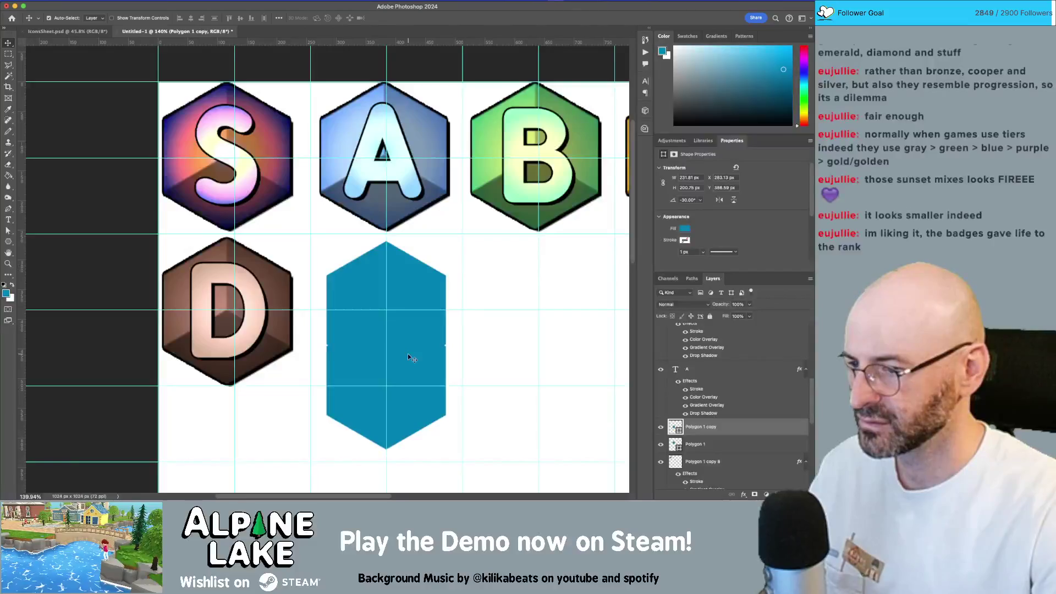
key("Up")
Zoom in to check the hexagon's left edge, zoom out, and bring up the fill colours
key("z")
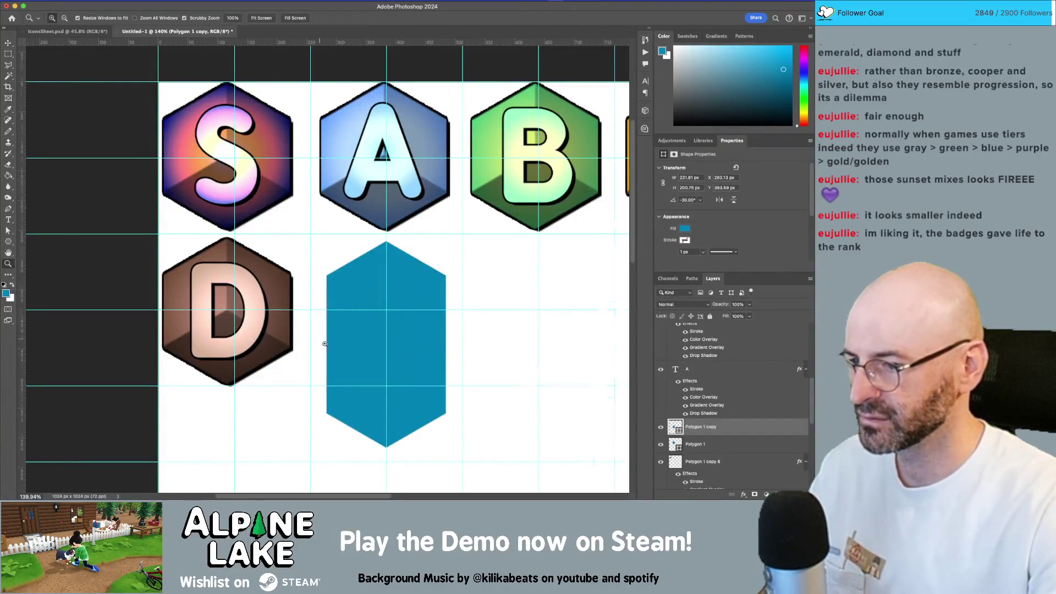
left_click_drag(323, 342, 397, 390)
key("v")
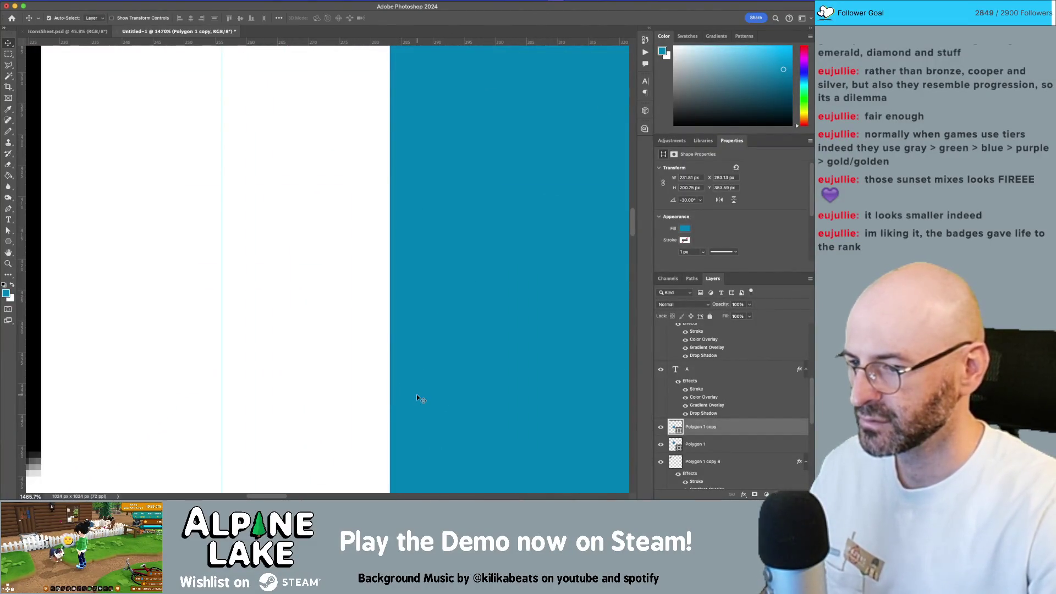
key("z")
mouse_move(505, 337)
left_mouse_down()
mouse_move(473, 360)
mouse_move(389, 338)
left_mouse_up()
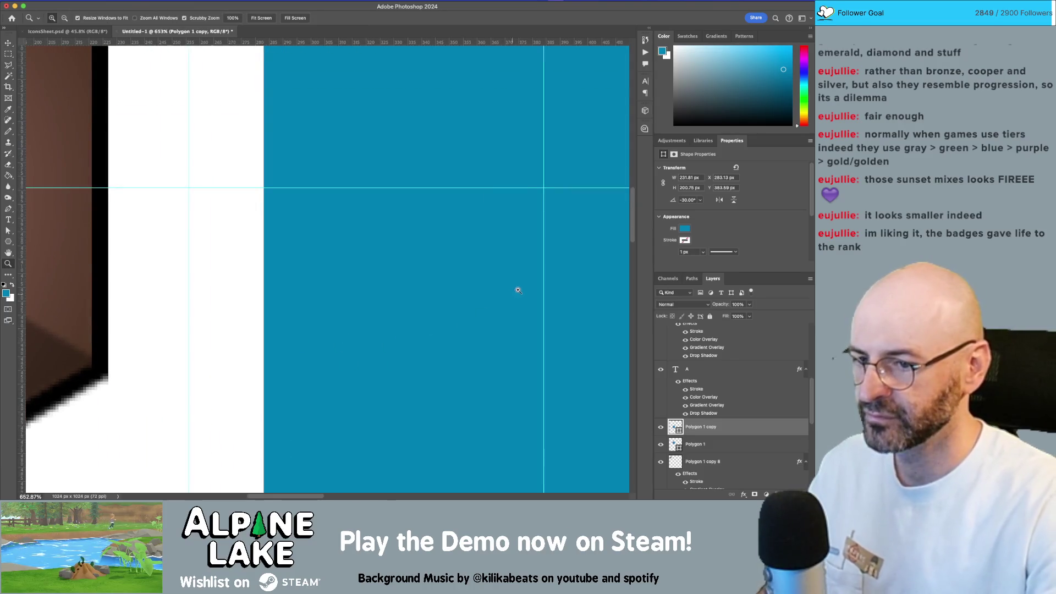
scroll(389, 338, "down", 5)
key("v")
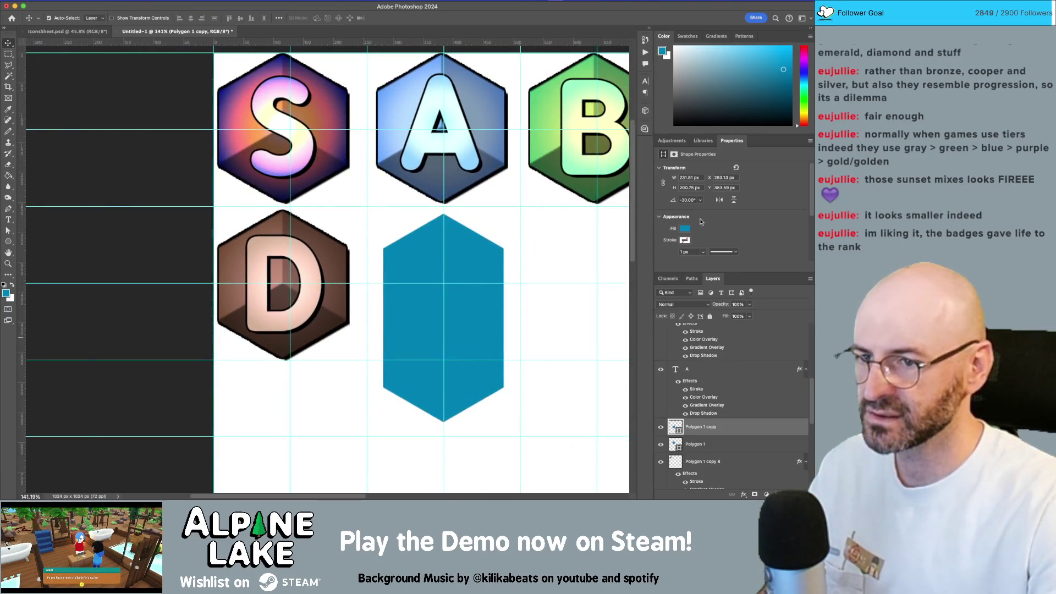
left_click(685, 228)
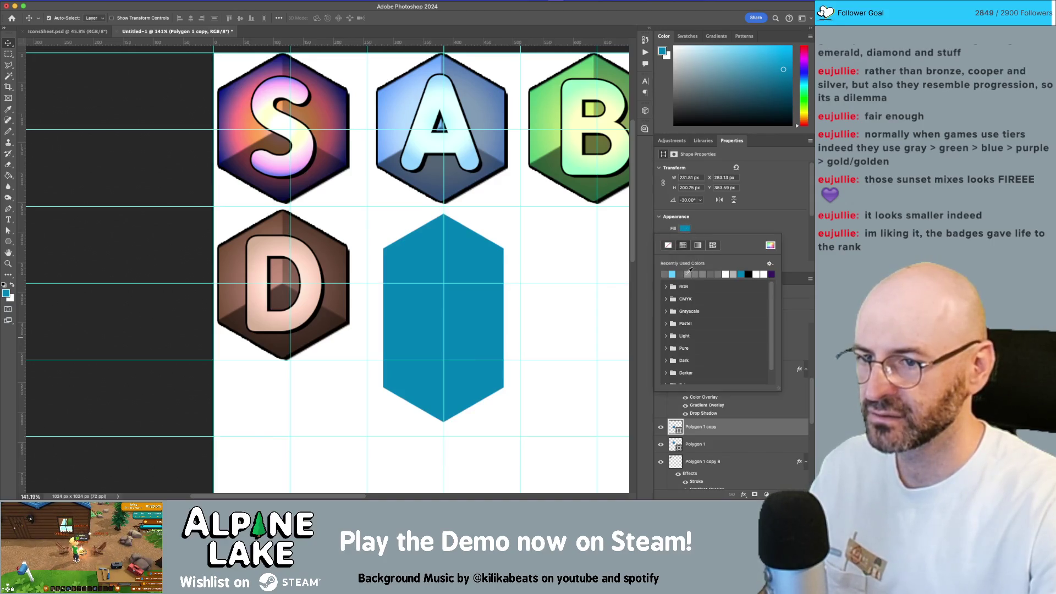
Fill the hexagon copy with grey from recent colours, with the reference cube in view
left_click(687, 275)
left_click_drag(466, 281, 460, 286)
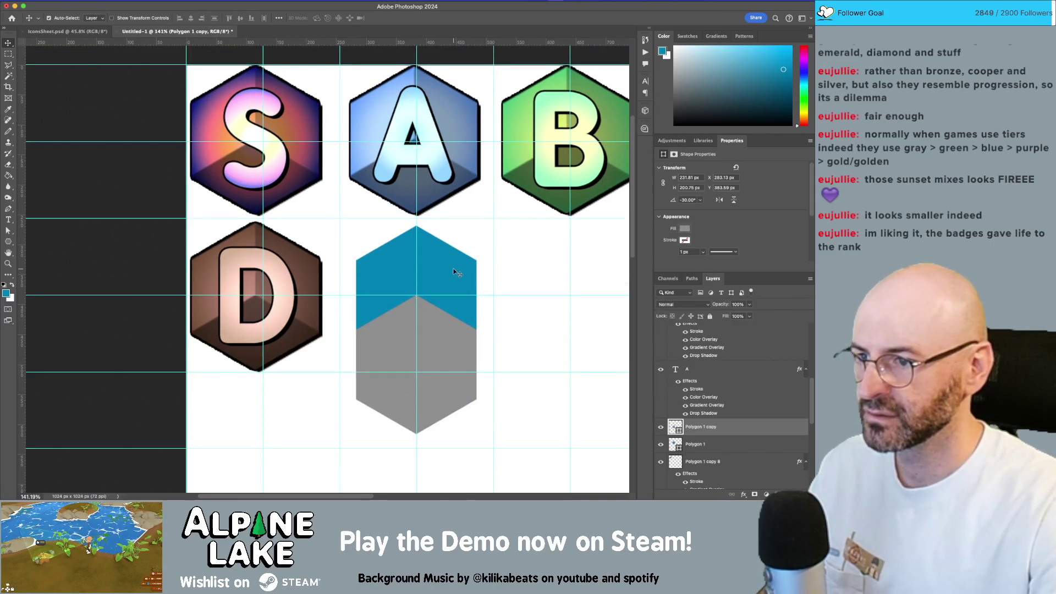
left_click_drag(524, 198, 537, 284)
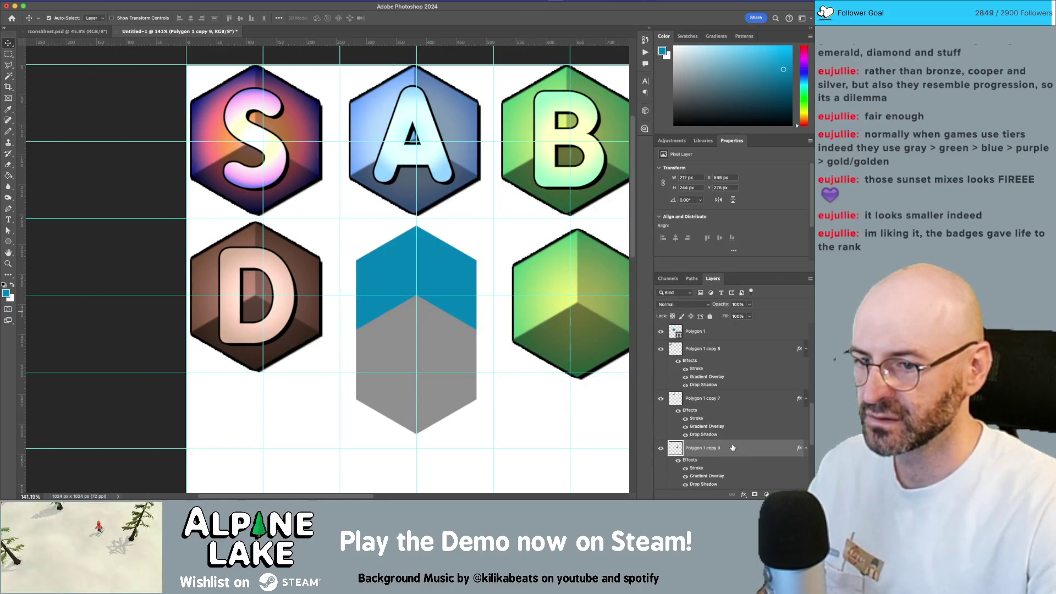
left_click(677, 463)
key("ctrl+j")
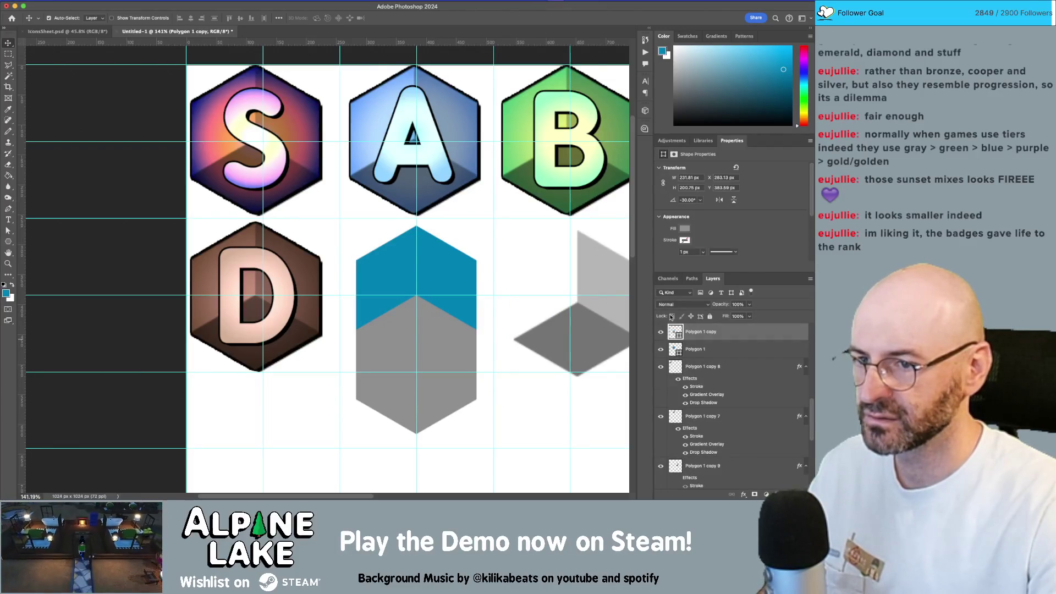
Eyedrop the dark grey 747474 from the cube's bottom face as the copy's fill
left_click(684, 229)
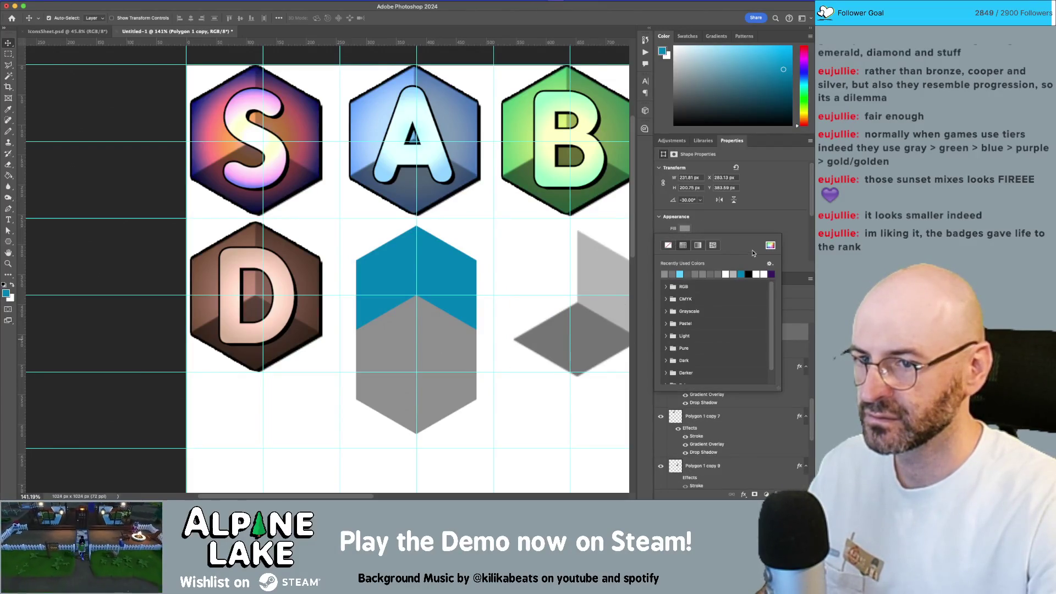
left_click(770, 245)
left_click(597, 326)
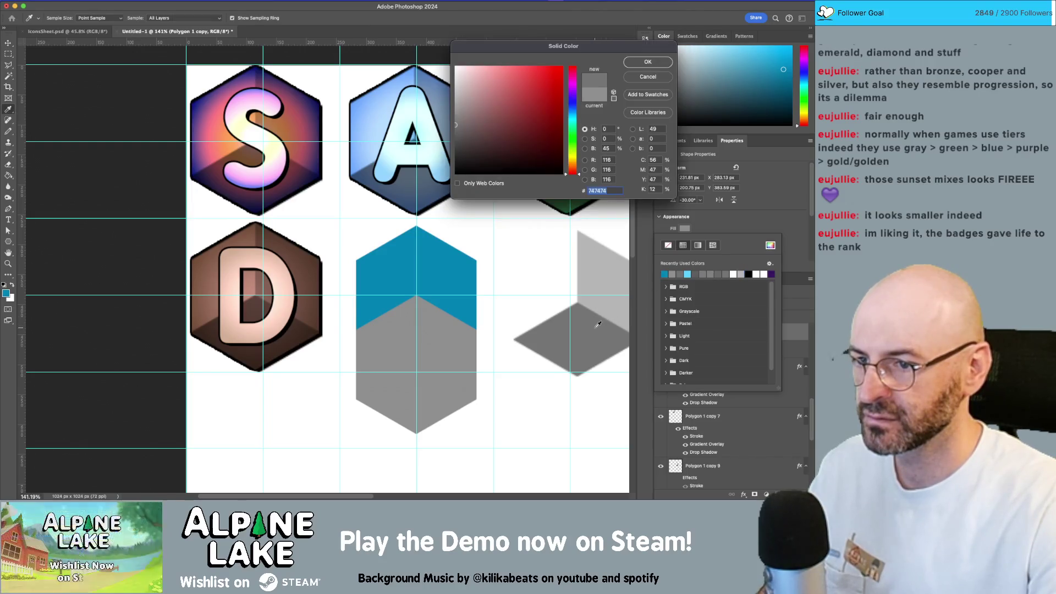
left_click(636, 66)
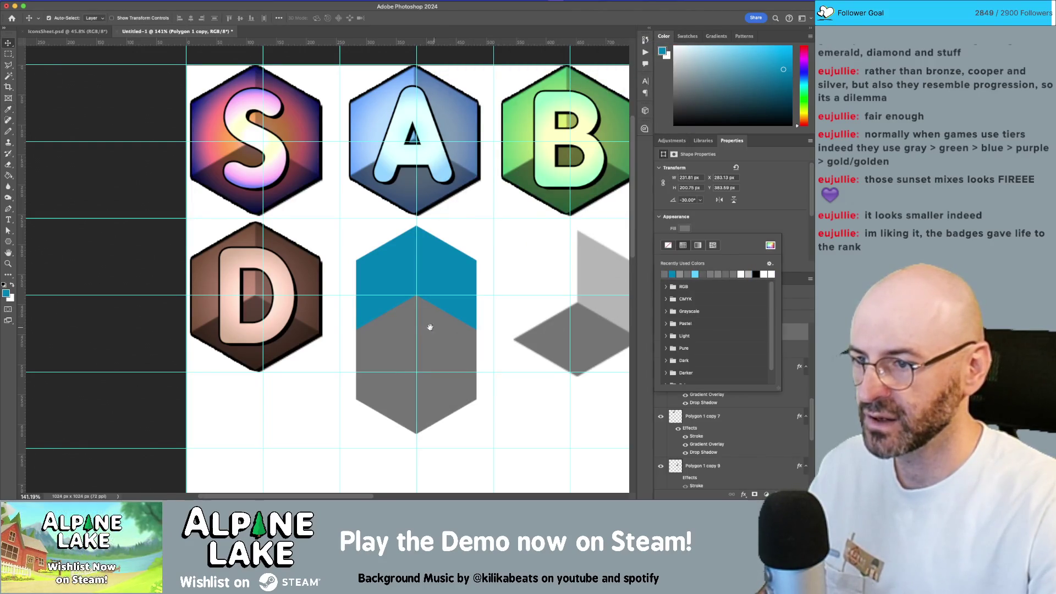
Select the grey copy's lower anchor points, converting the live shape to a path
left_click_drag(431, 328, 409, 330)
left_click(339, 271)
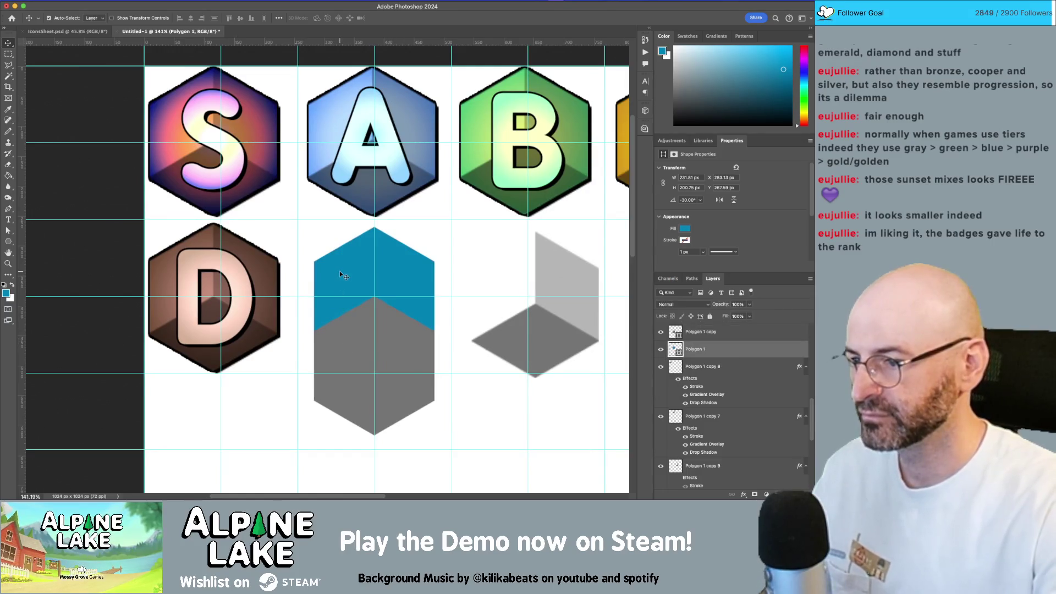
left_click(330, 346)
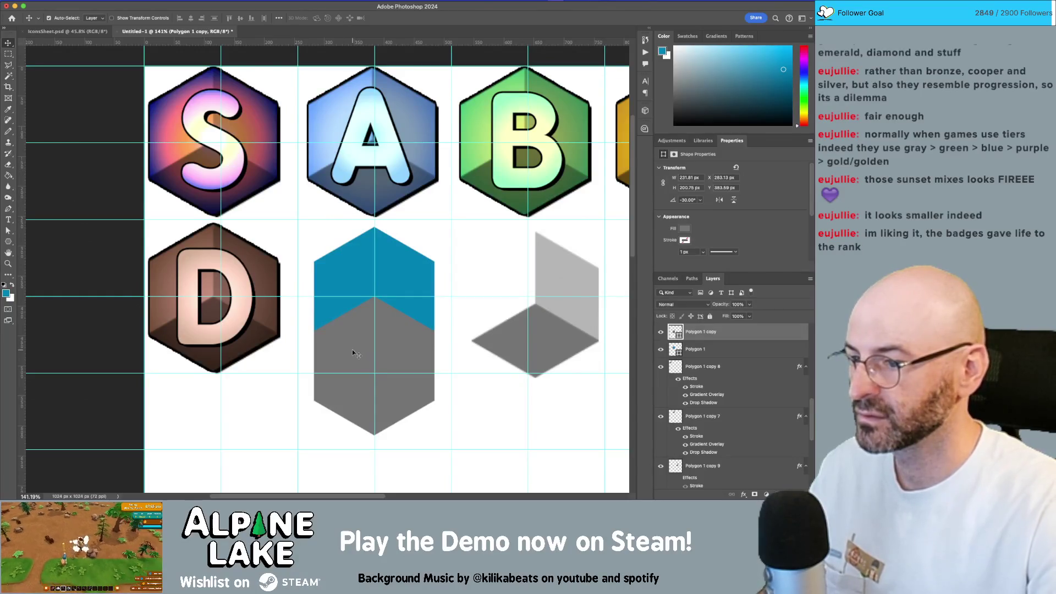
key("a")
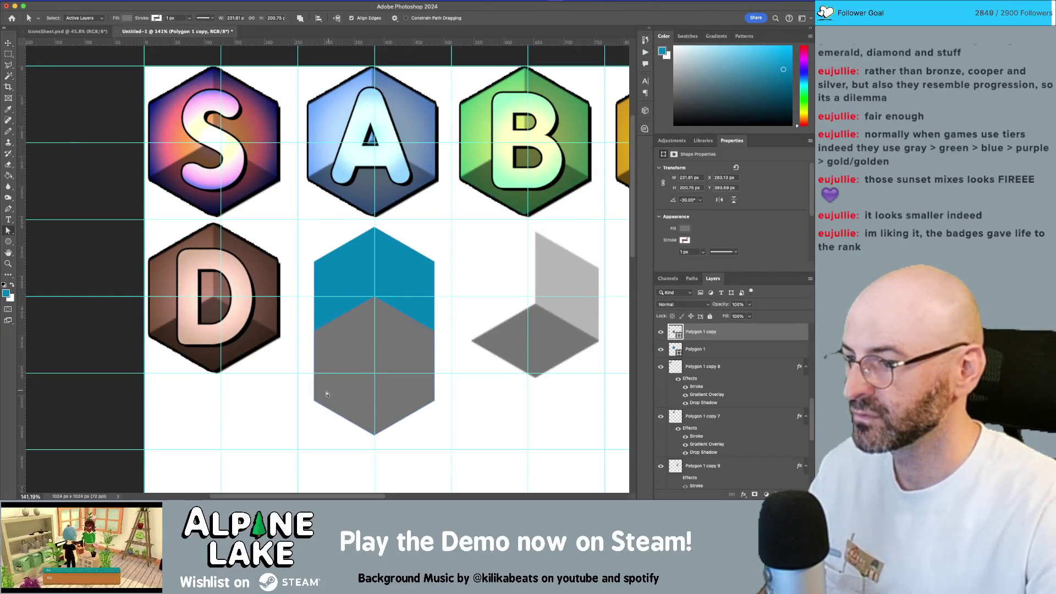
left_click_drag(488, 468, 487, 465)
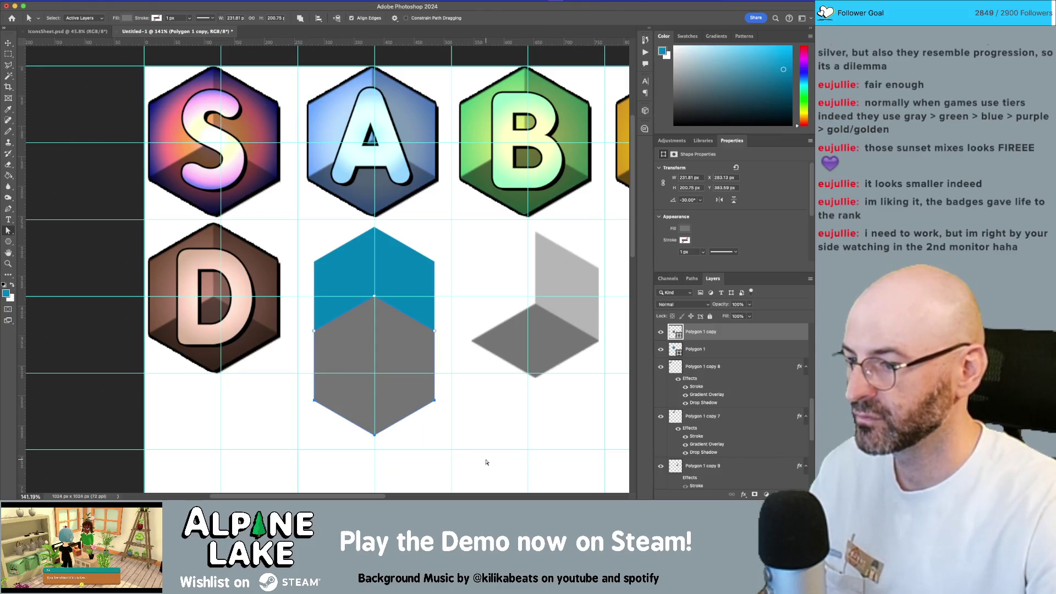
key("BackSpace")
Raise the lower anchors so the grey shows only as a diamond bottom face
key("Return")
key("shift+Up")
key("shift+Up")
key("shift+Up")
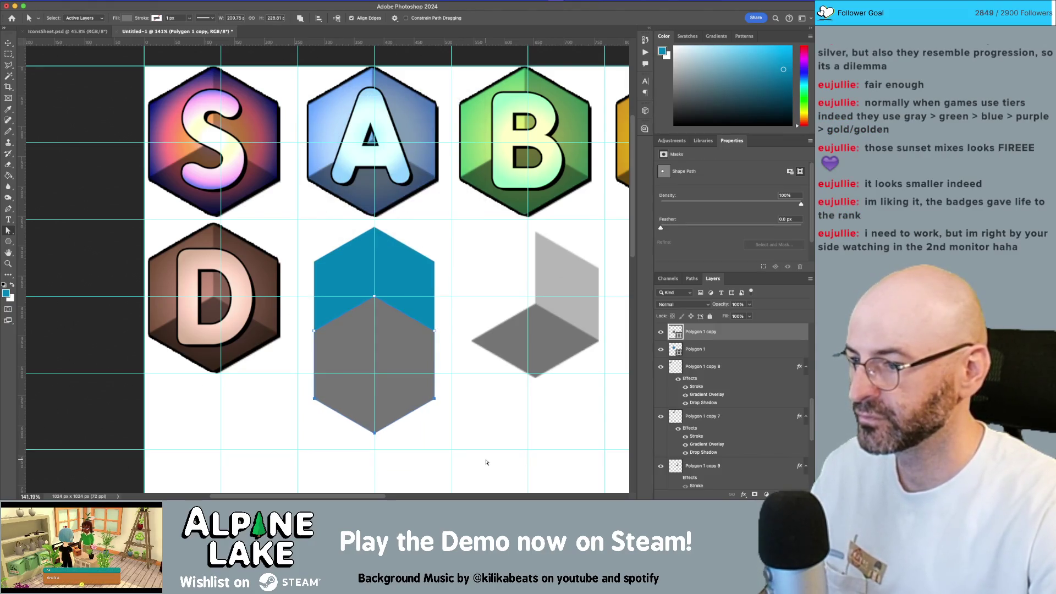
key("shift+Up")
key("shift+Up")
key("shift+Up")
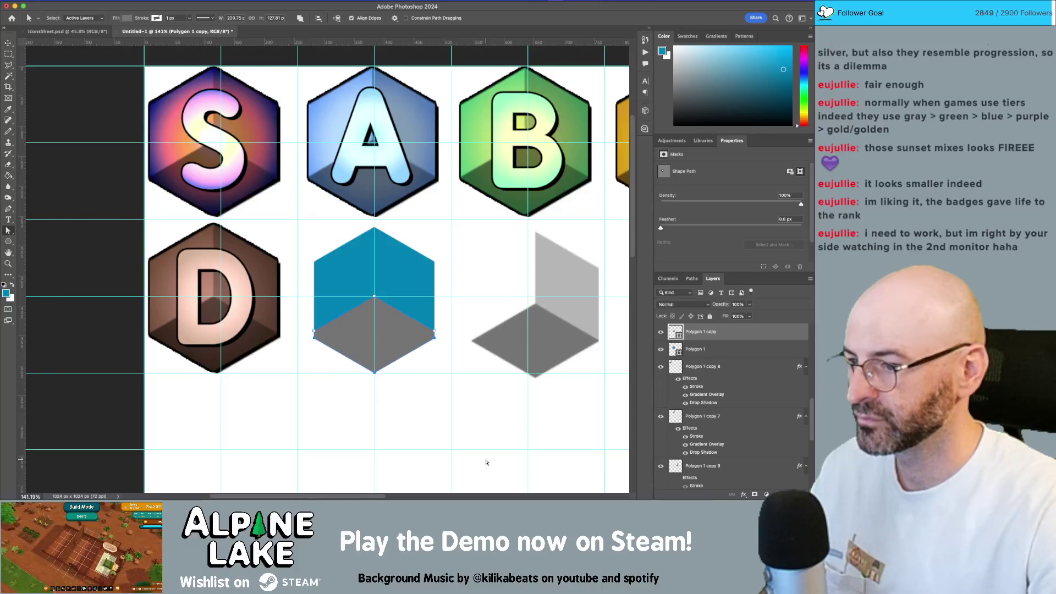
key("Up")
key("Up")
key("Up")
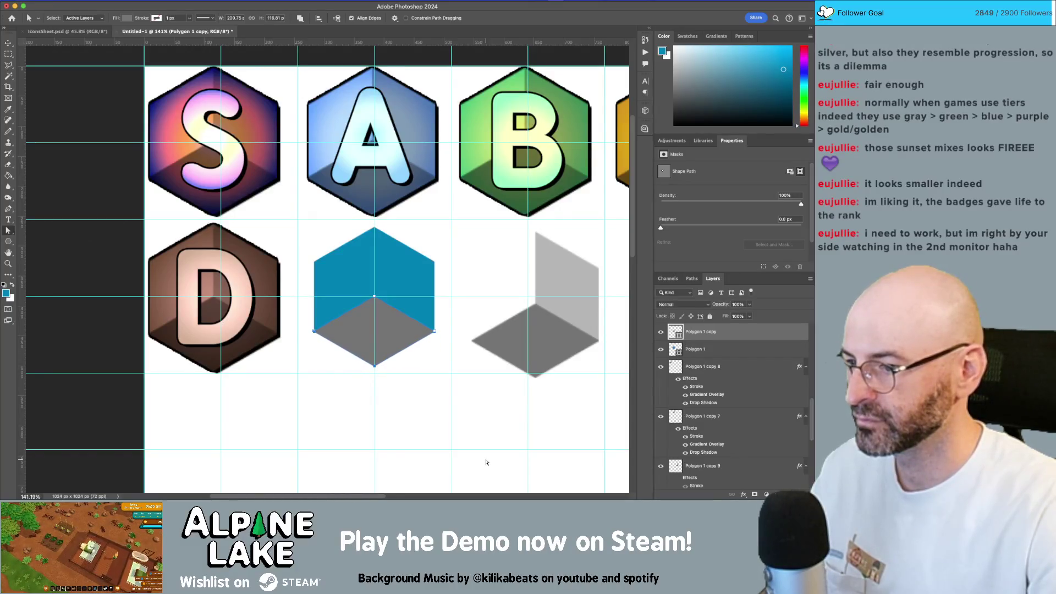
key("Down")
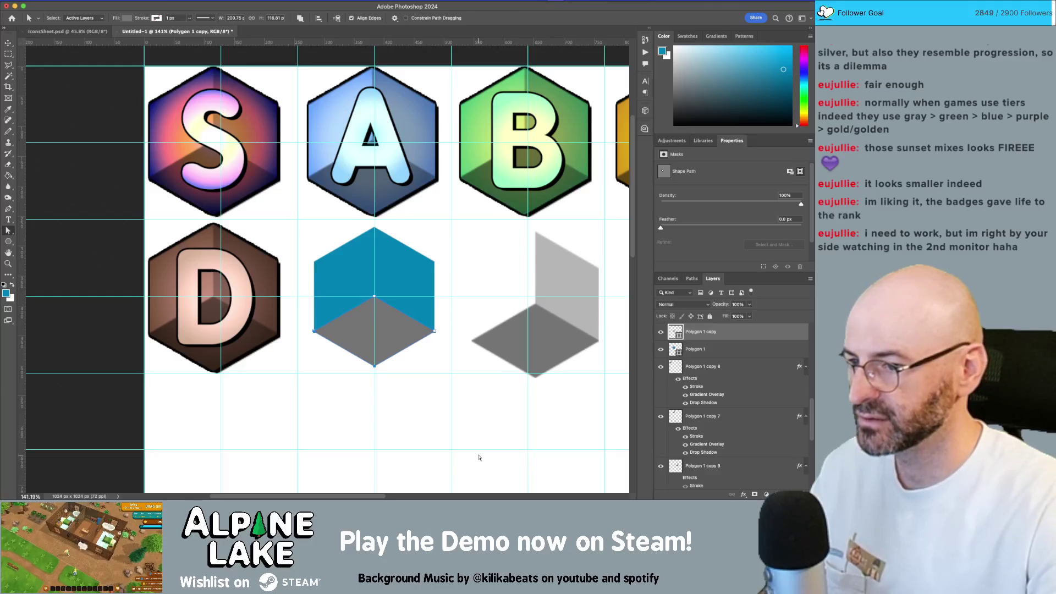
Duplicate the blue hexagon layer and dismiss the shape conversion alert
key("v")
scroll(403, 389, "up", 5)
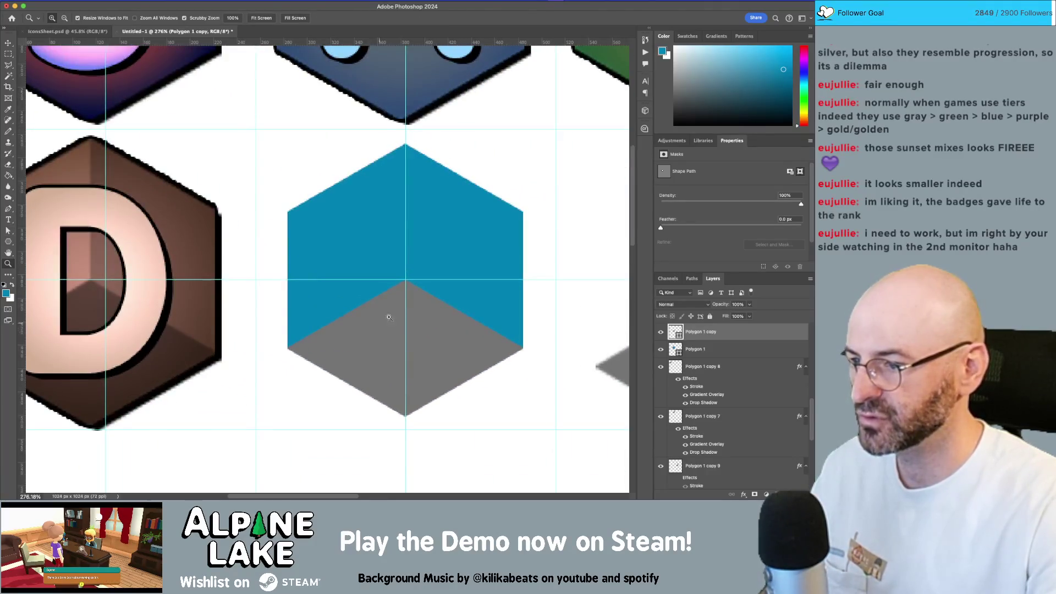
left_click(385, 259)
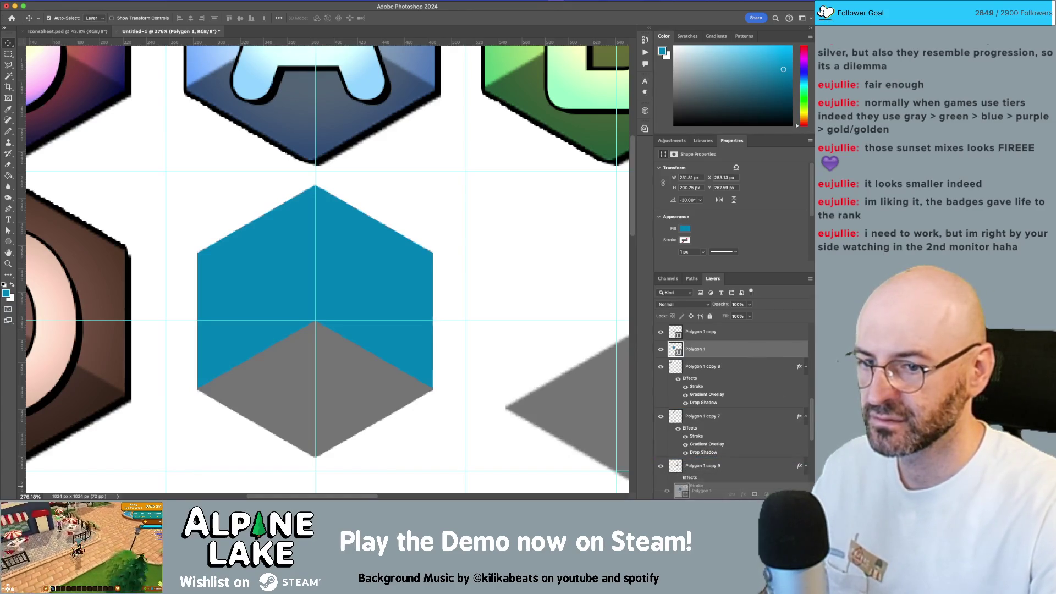
key("super+j")
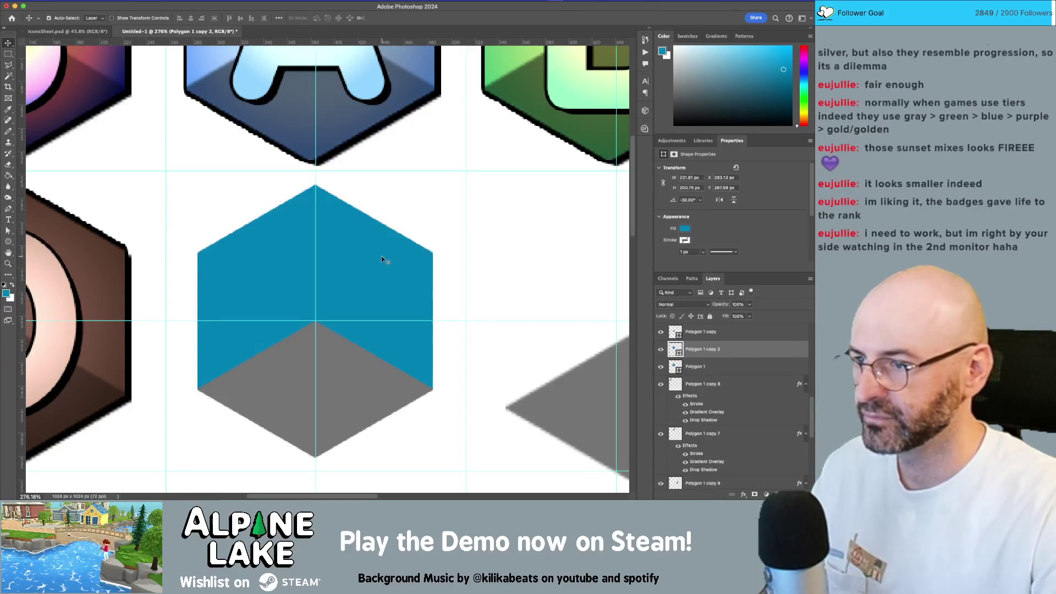
key("a")
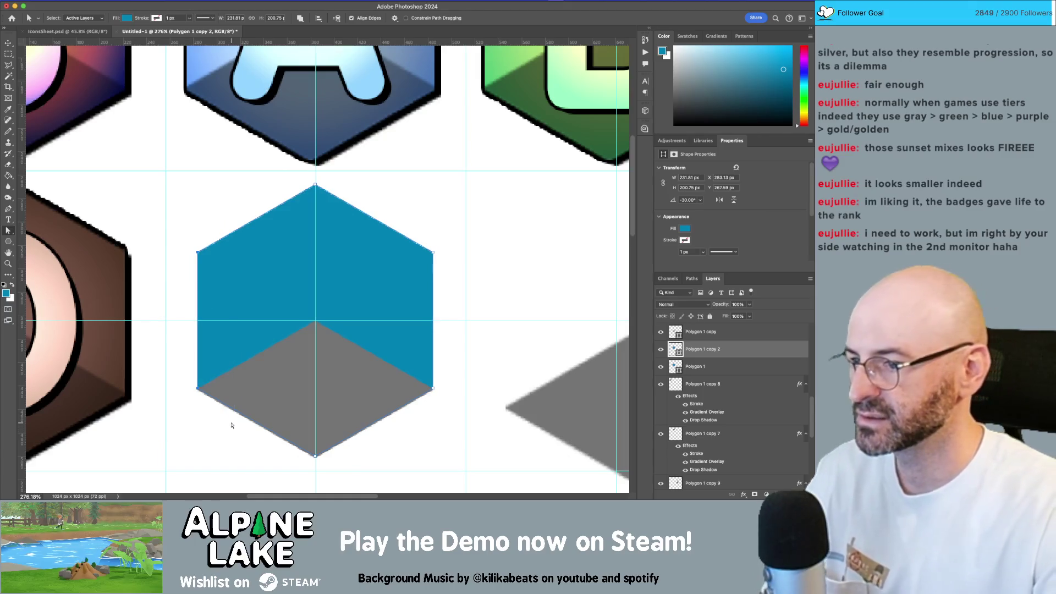
left_click(408, 174)
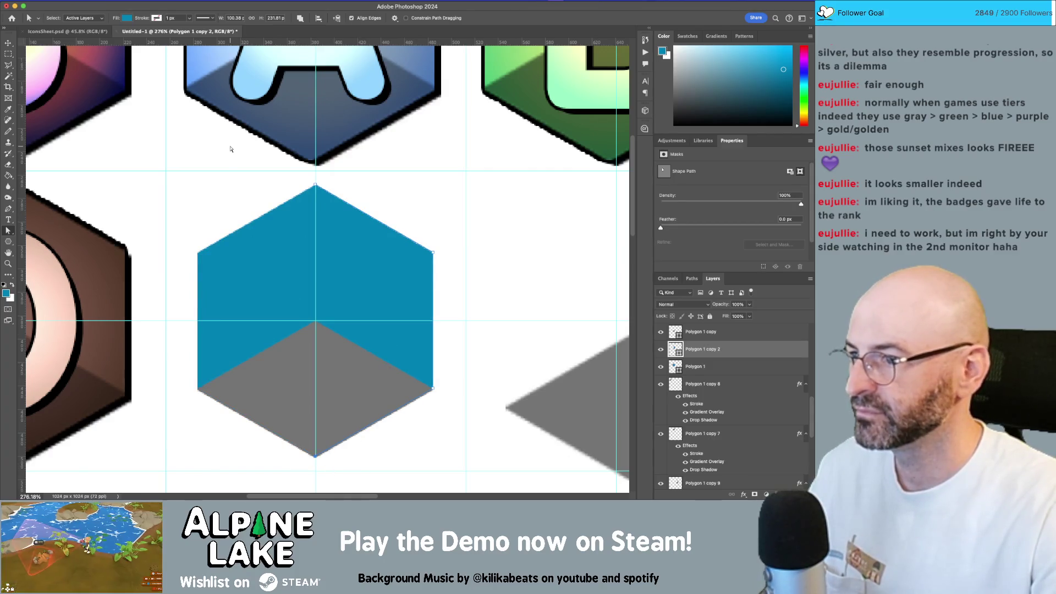
Delete the extra blue hexagon duplicate and reselect the blue hexagon layer
left_click_drag(389, 258, 275, 238)
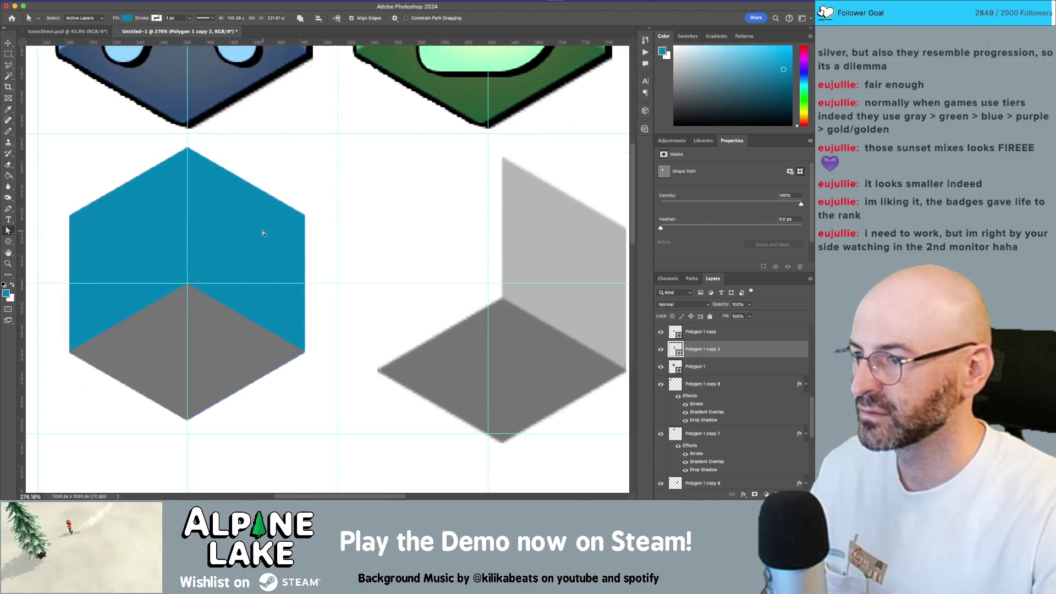
left_click(263, 233)
key("v")
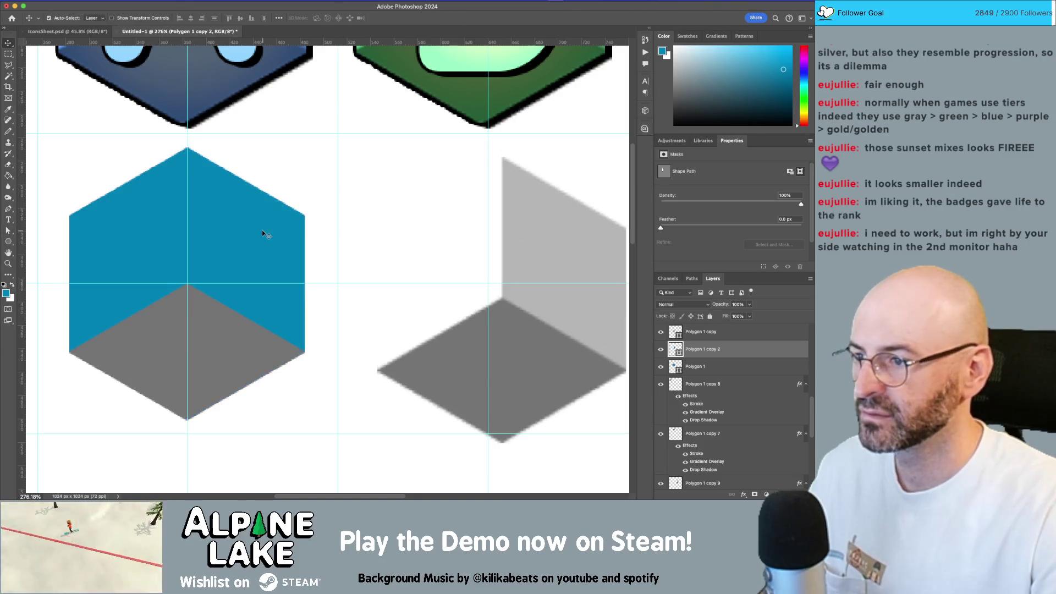
key("Delete")
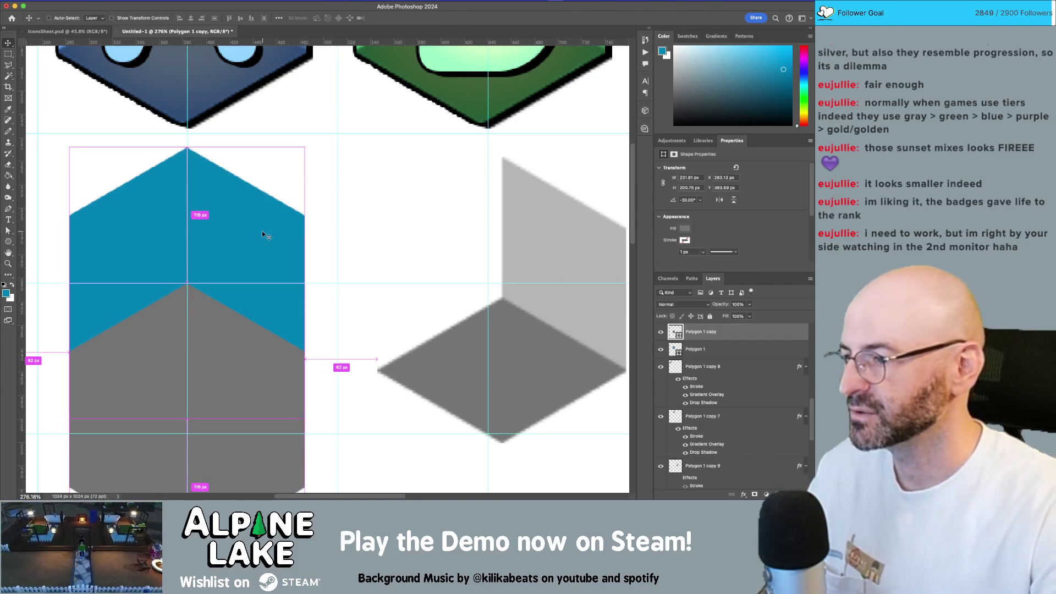
left_click(278, 230)
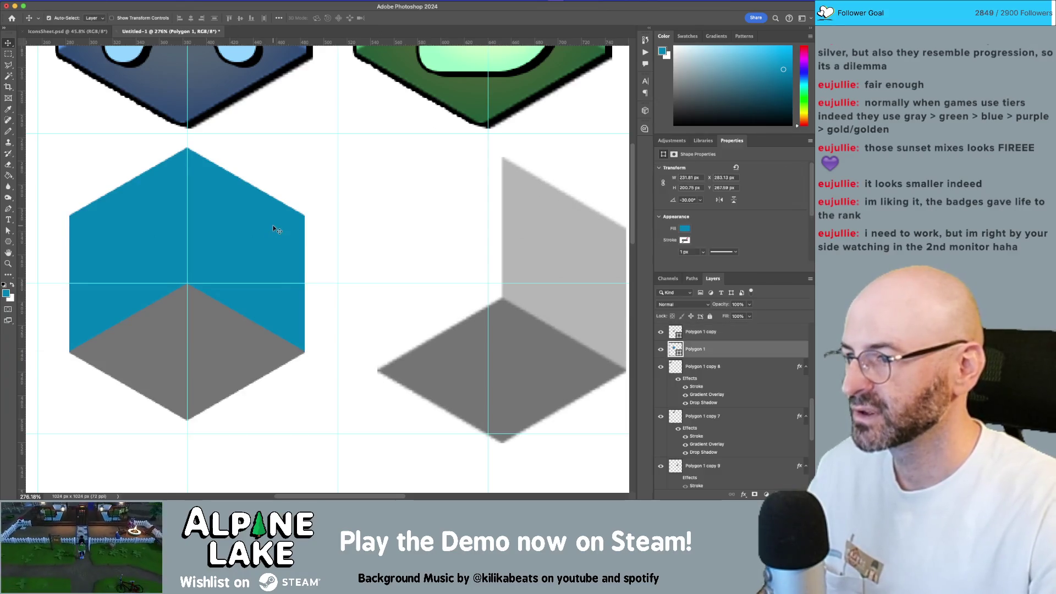
Fill the blue hexagon with light grey sampled from the reference cube's side face
left_click(686, 229)
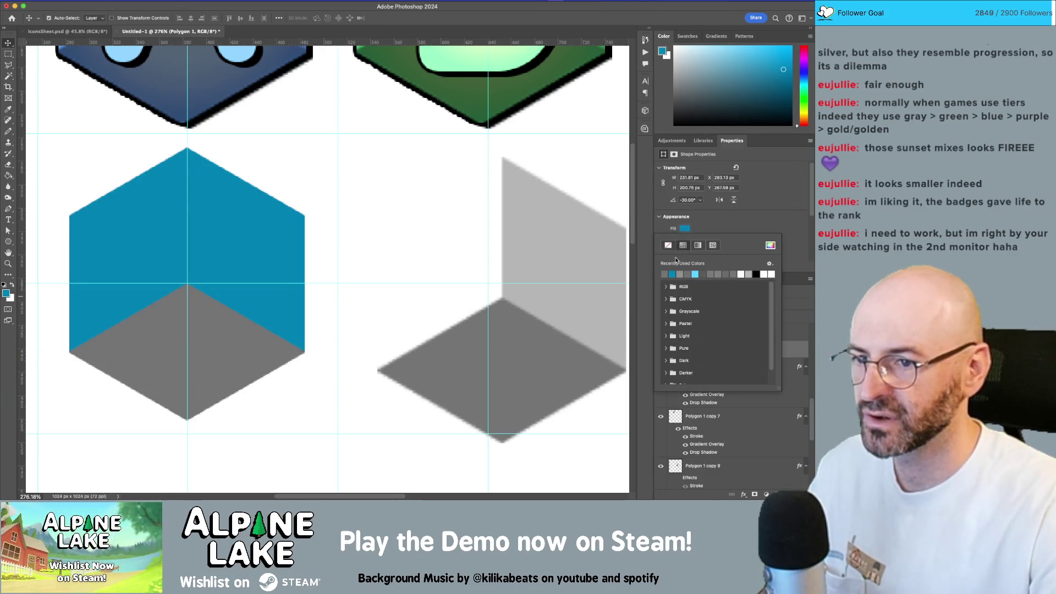
left_click(769, 245)
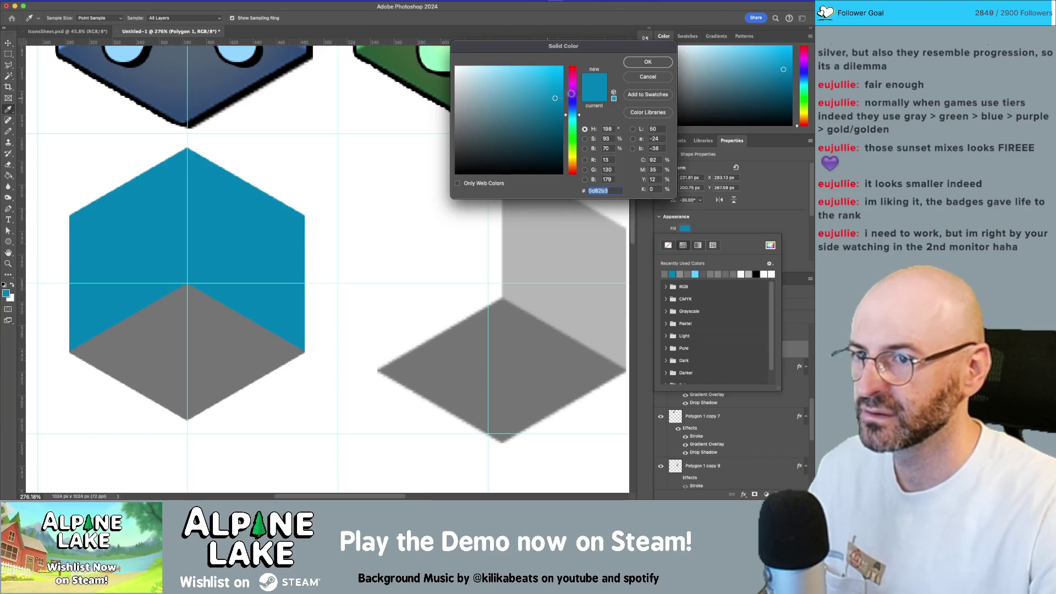
left_click(536, 227)
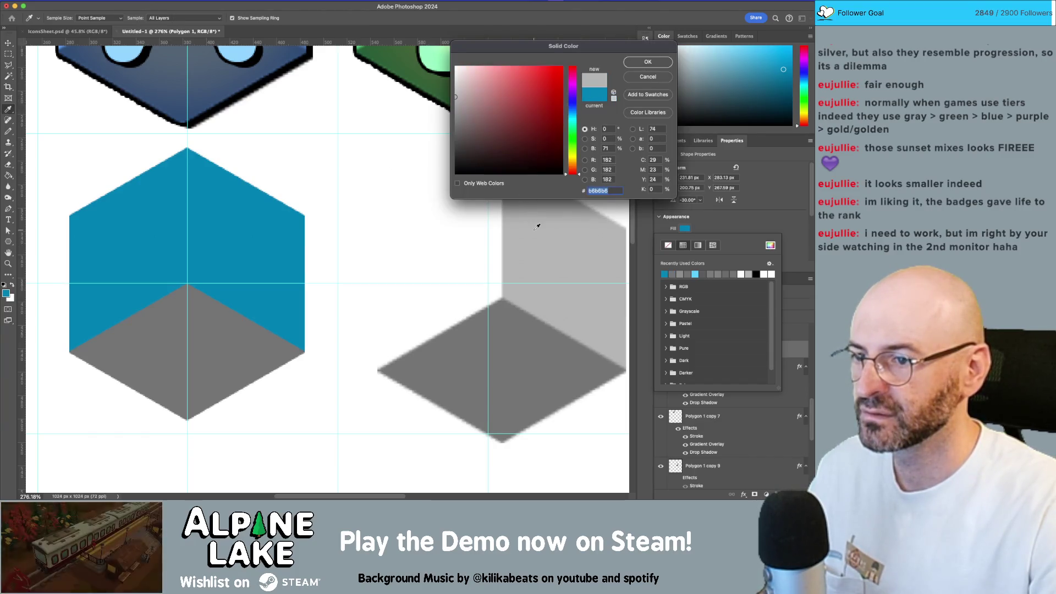
left_click(648, 62)
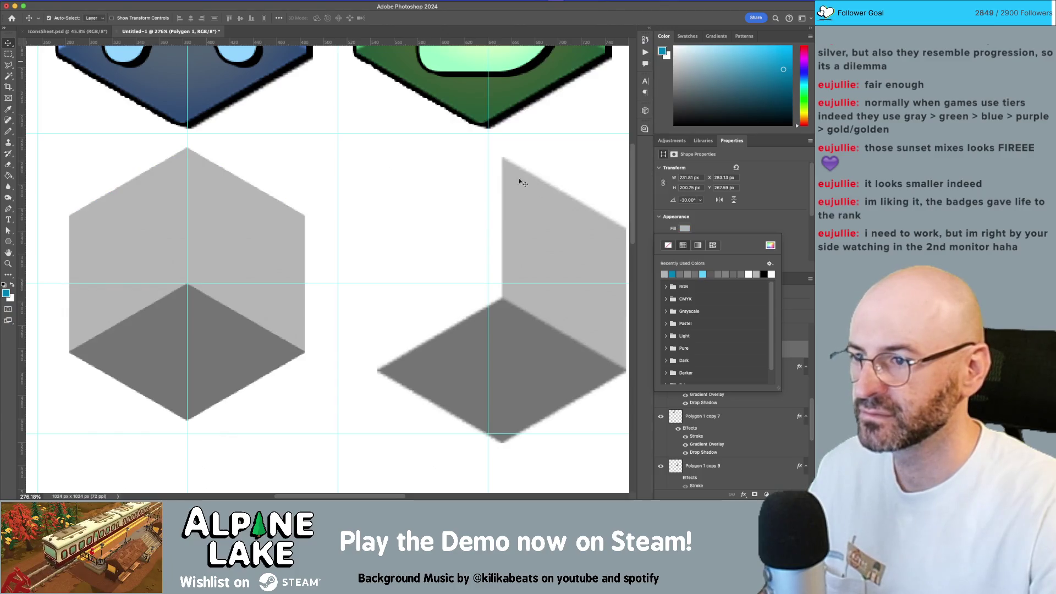
key("Return")
Duplicate the face layer and fill the Polygon 1 upper-left face with white
key("ctrl+j")
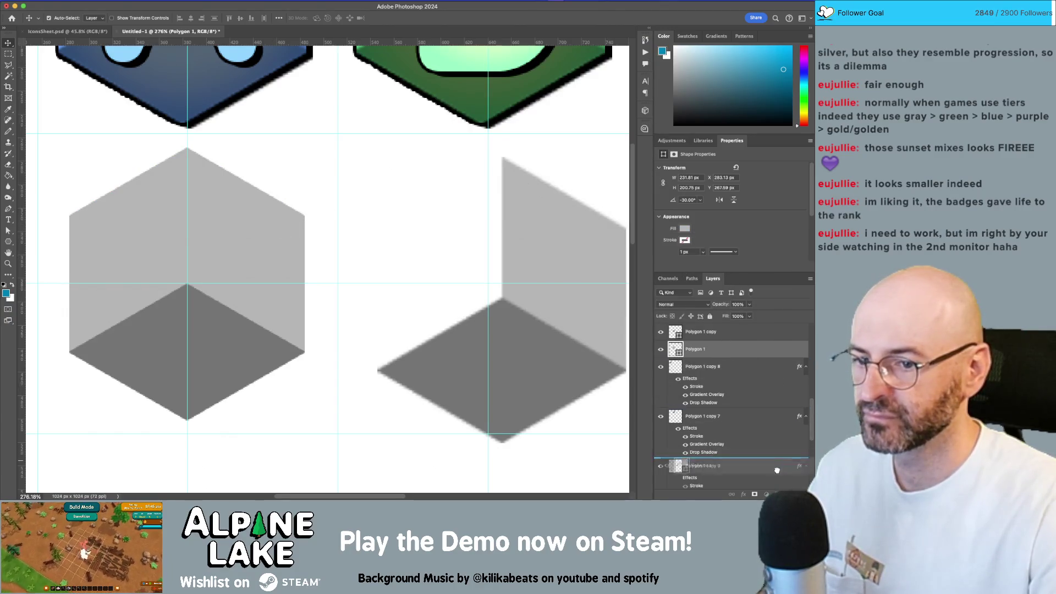
key("a")
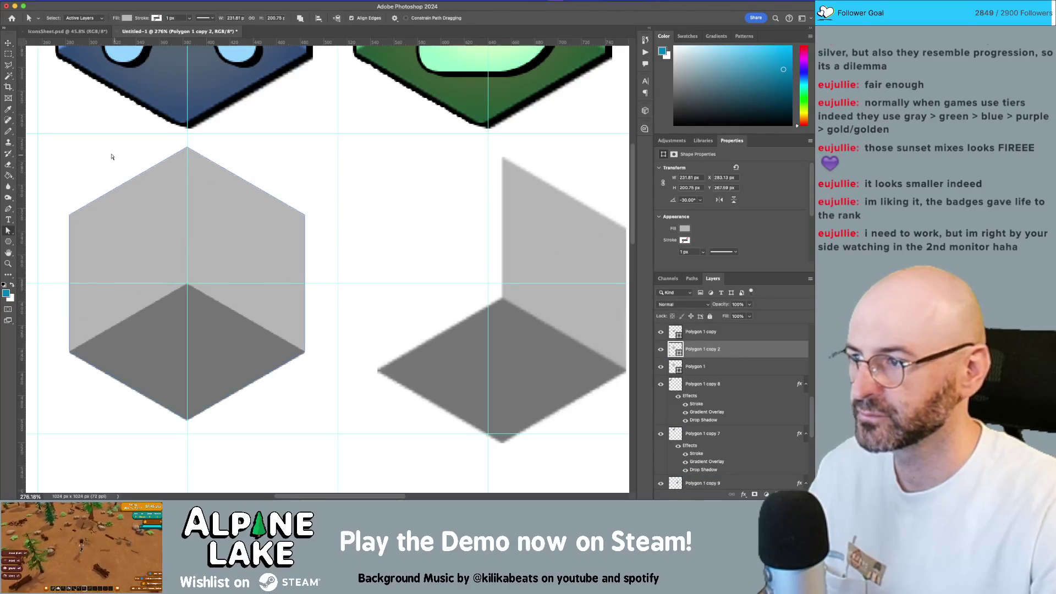
left_click(259, 242)
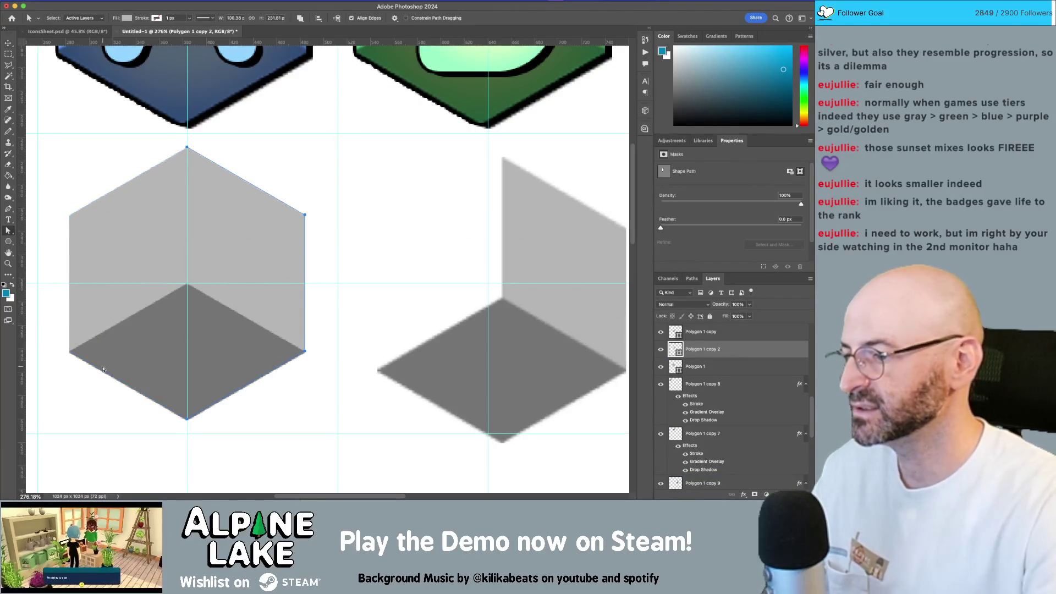
left_click(337, 241)
key("v")
left_click(134, 226)
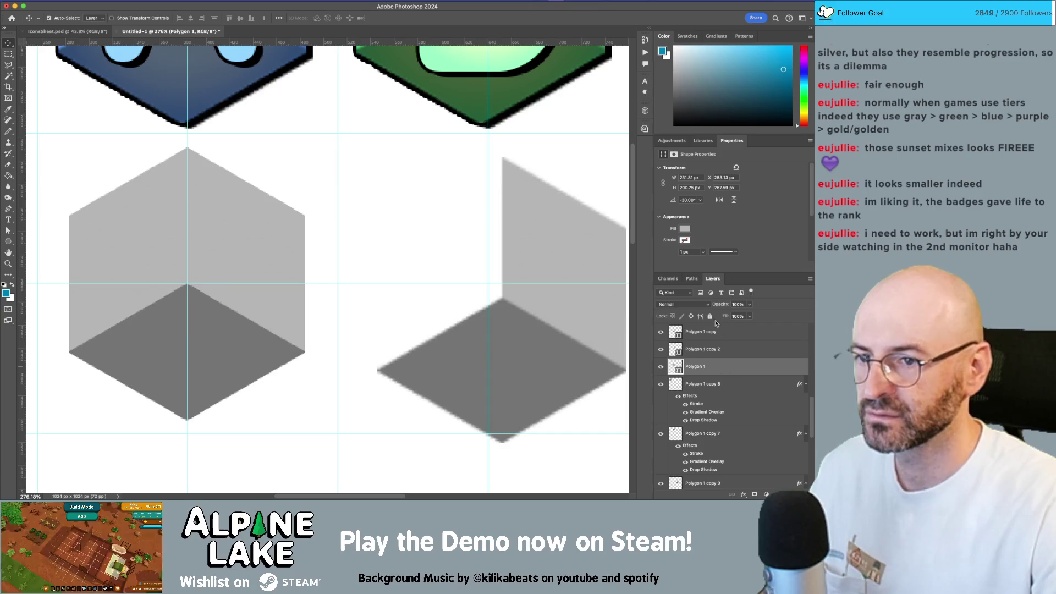
left_click(683, 229)
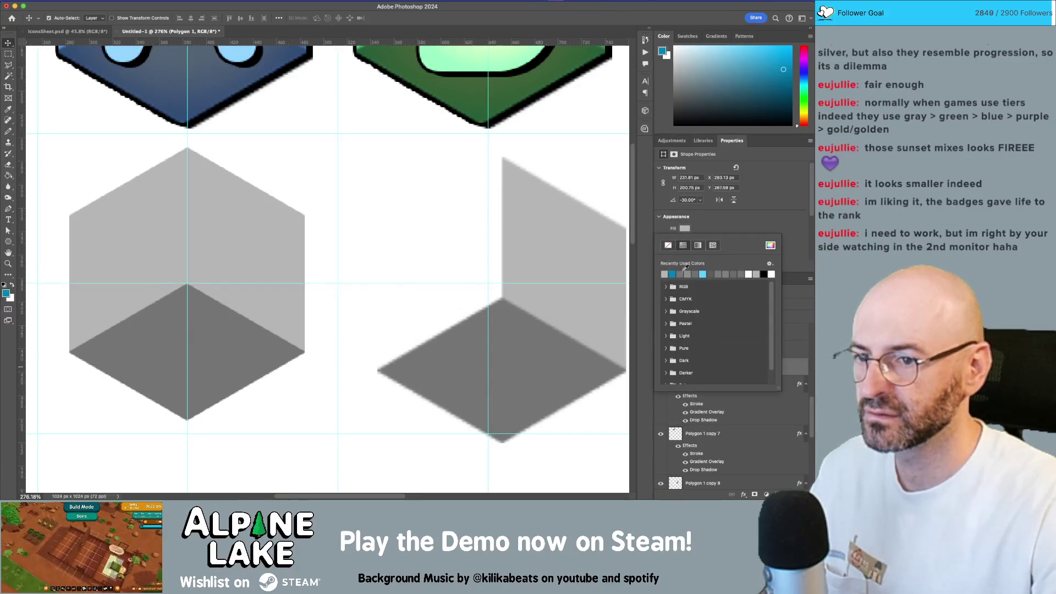
left_click(772, 275)
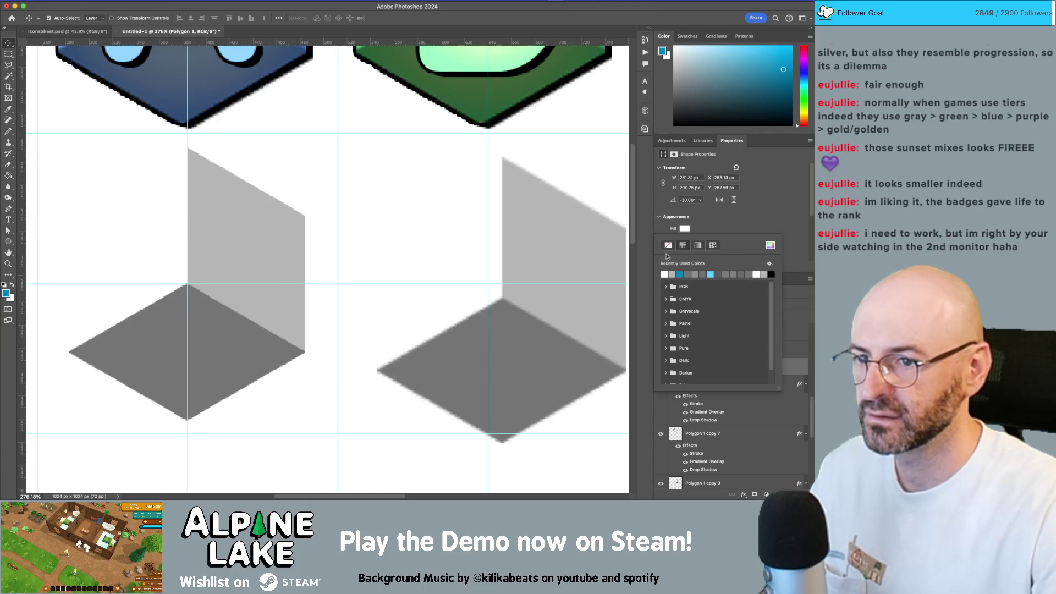
key("Escape")
Zoom out to the badge grid and select all three cube face layers
mouse_move(306, 259)
left_mouse_down()
mouse_move(380, 260)
mouse_move(336, 260)
left_mouse_up()
key("z")
key("v")
left_click(382, 207)
left_click(313, 297, "shift")
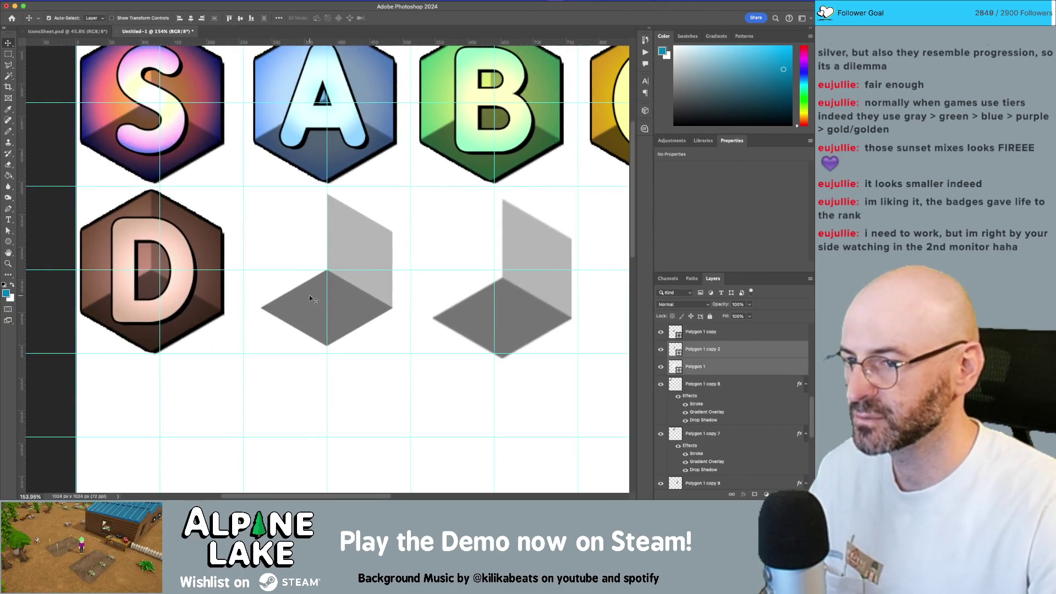
Delete the rightmost grey cube and put a copy of the middle cube in its place
left_click(316, 300, "shift")
left_click(520, 258)
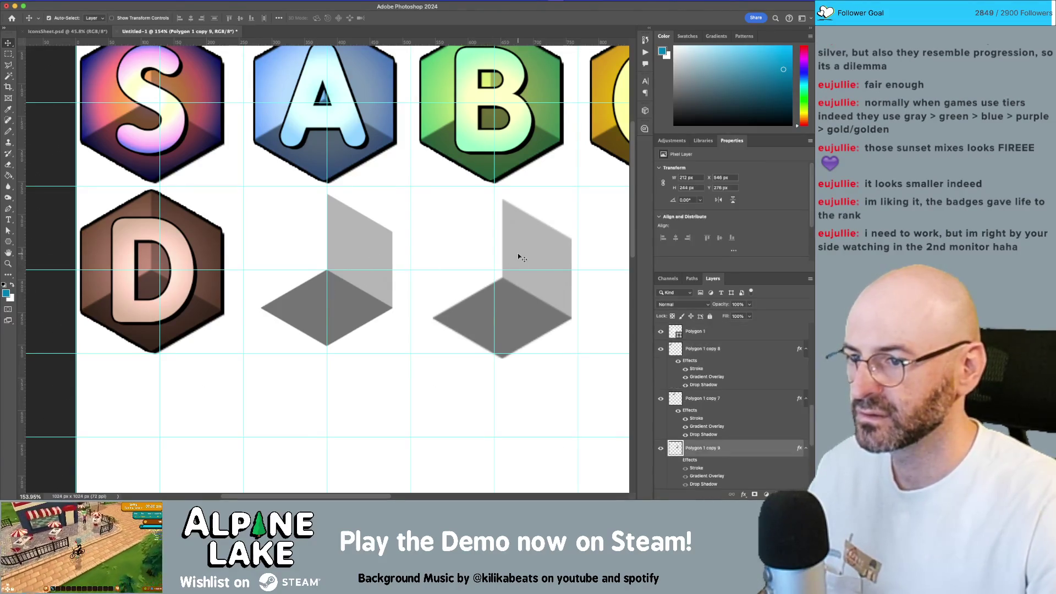
key("Delete")
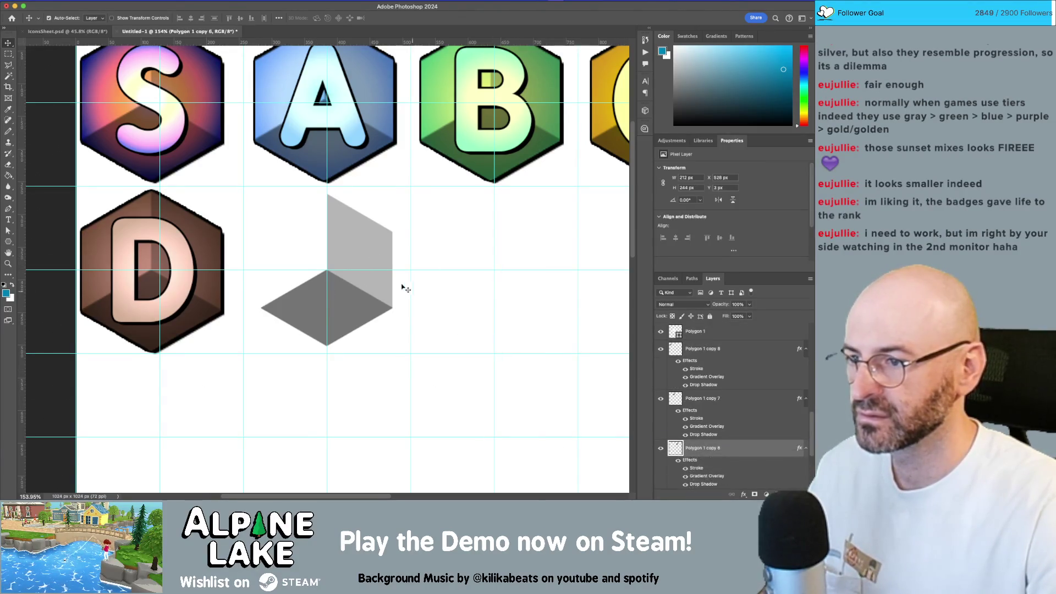
left_click(369, 252)
left_click(294, 302, "shift")
left_click_drag(352, 250, 519, 244)
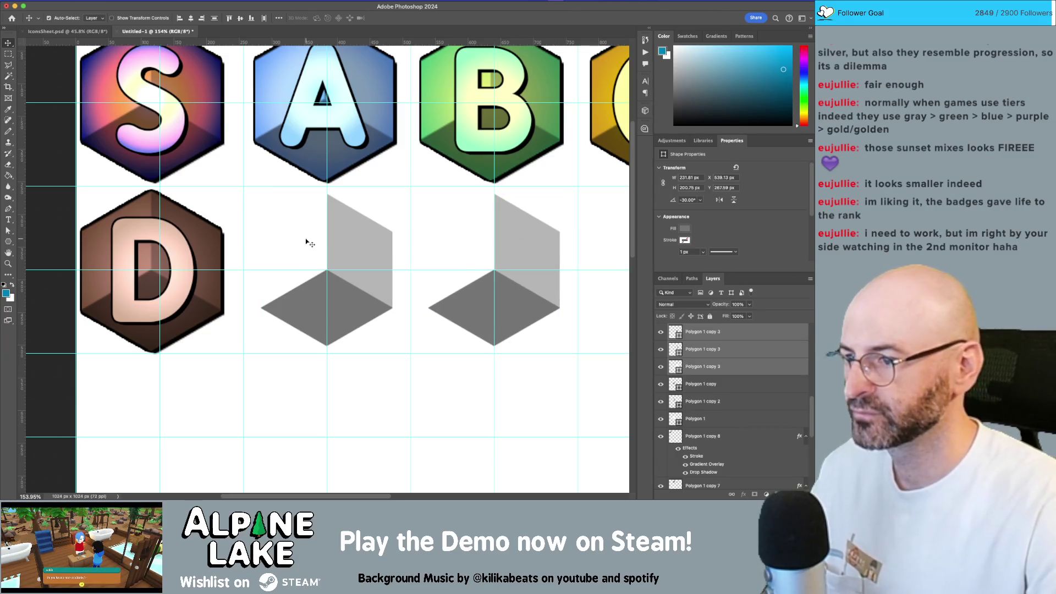
Rasterize the middle cube's three face layers and merge them into one pixel layer
left_click(383, 217)
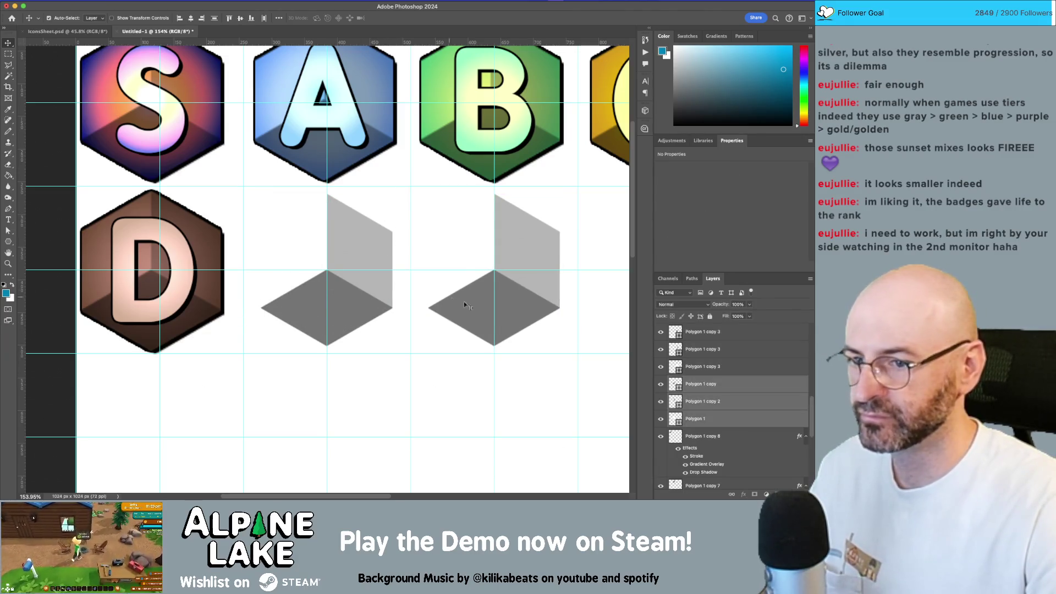
right_click(724, 385)
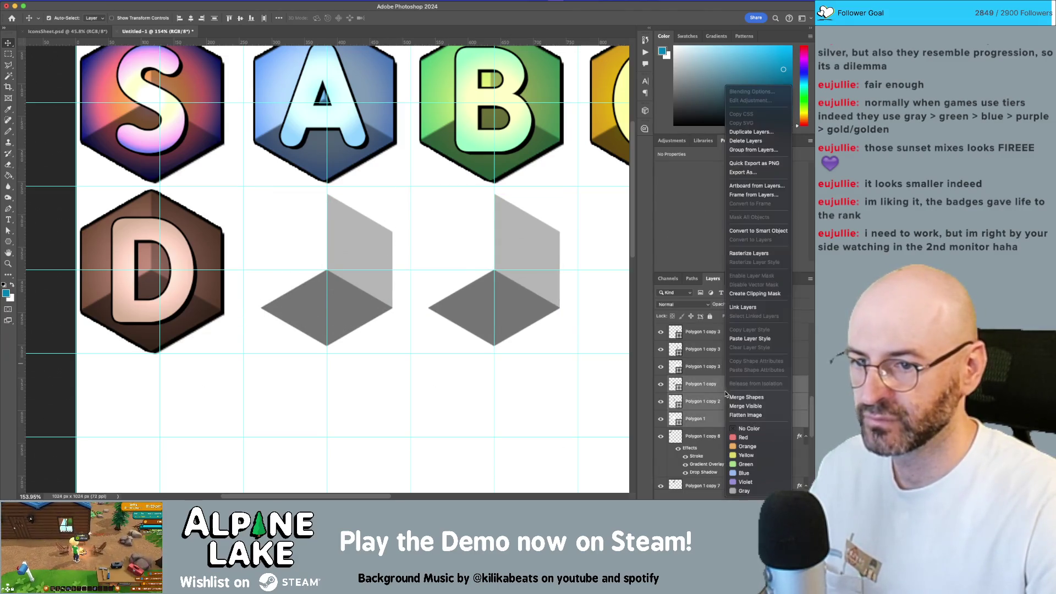
left_click(755, 397)
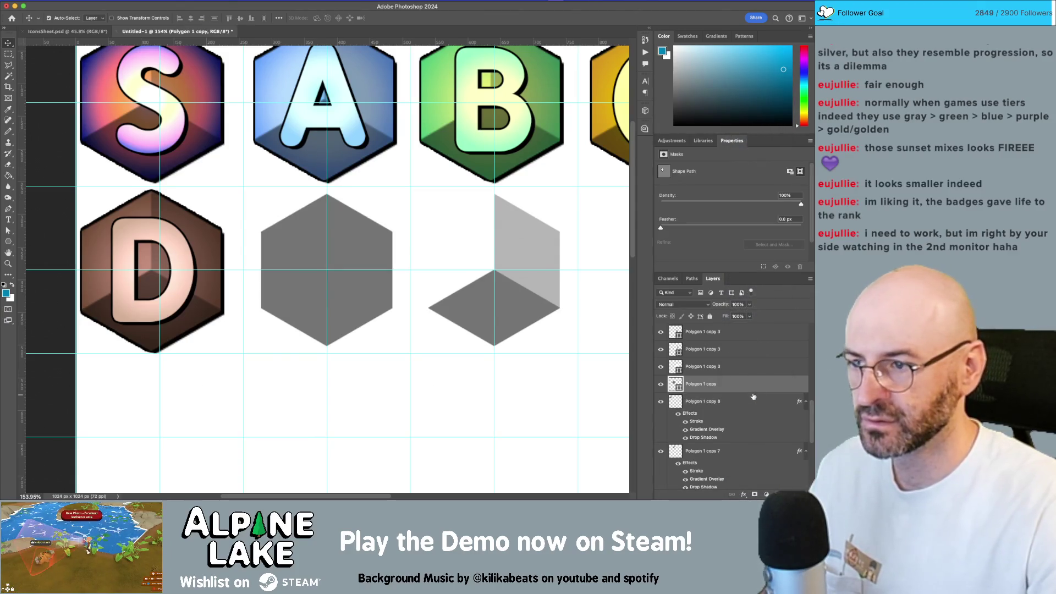
key("ctrl+z")
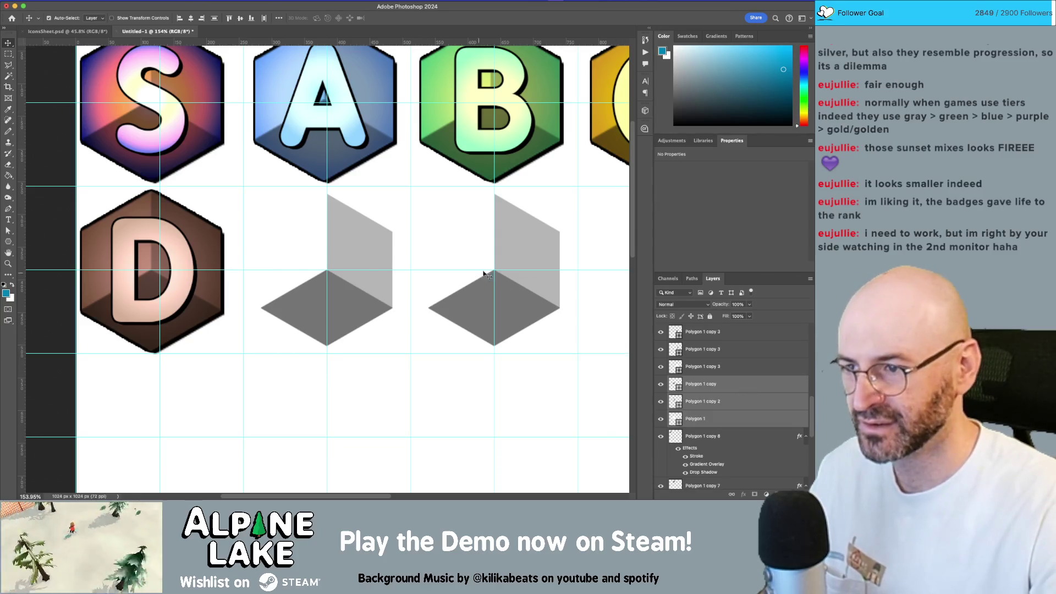
right_click(754, 391)
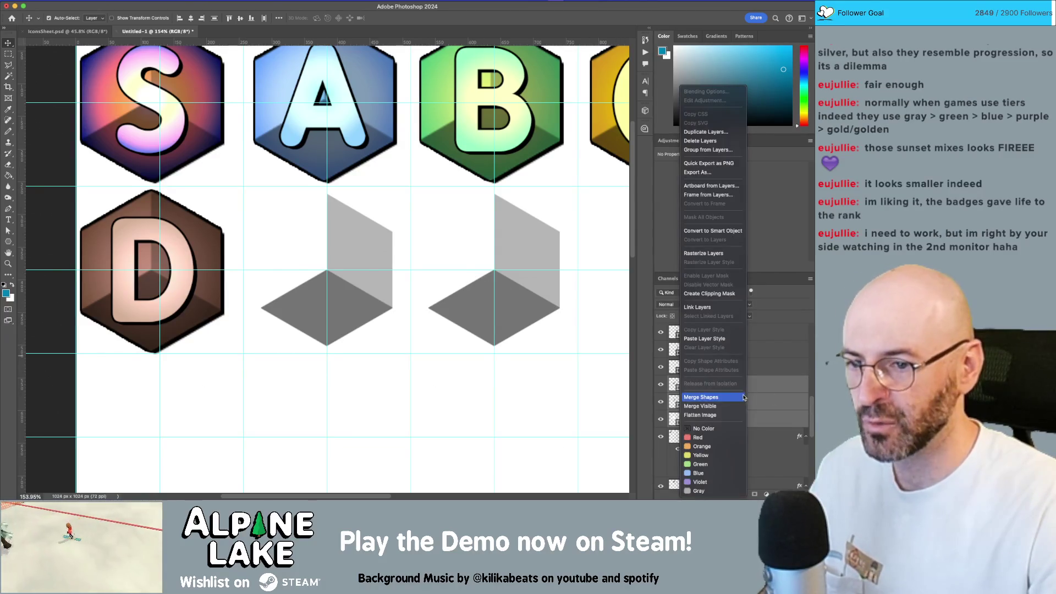
left_click(703, 253)
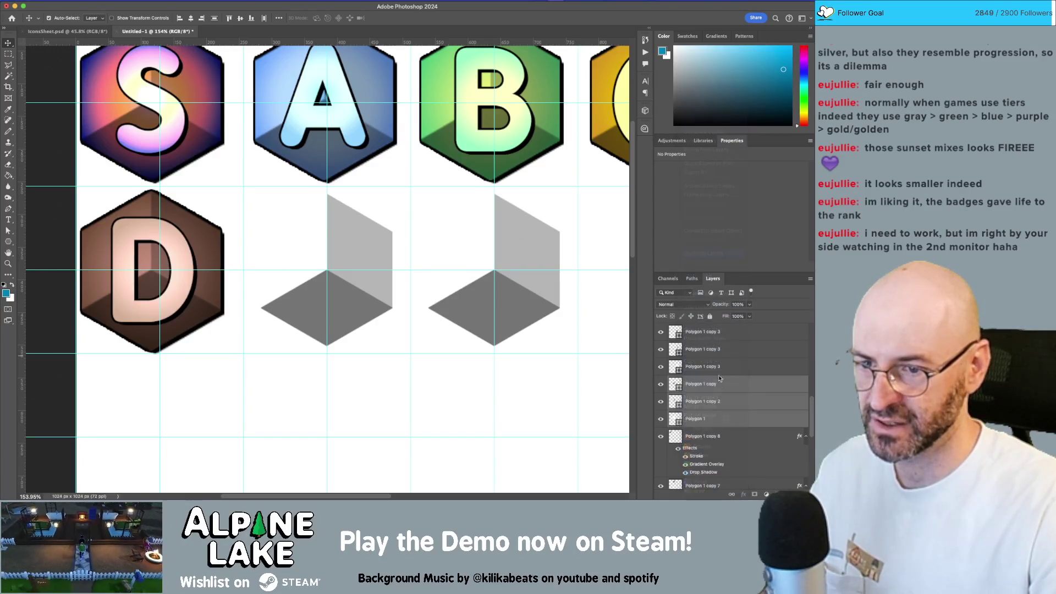
right_click(717, 388)
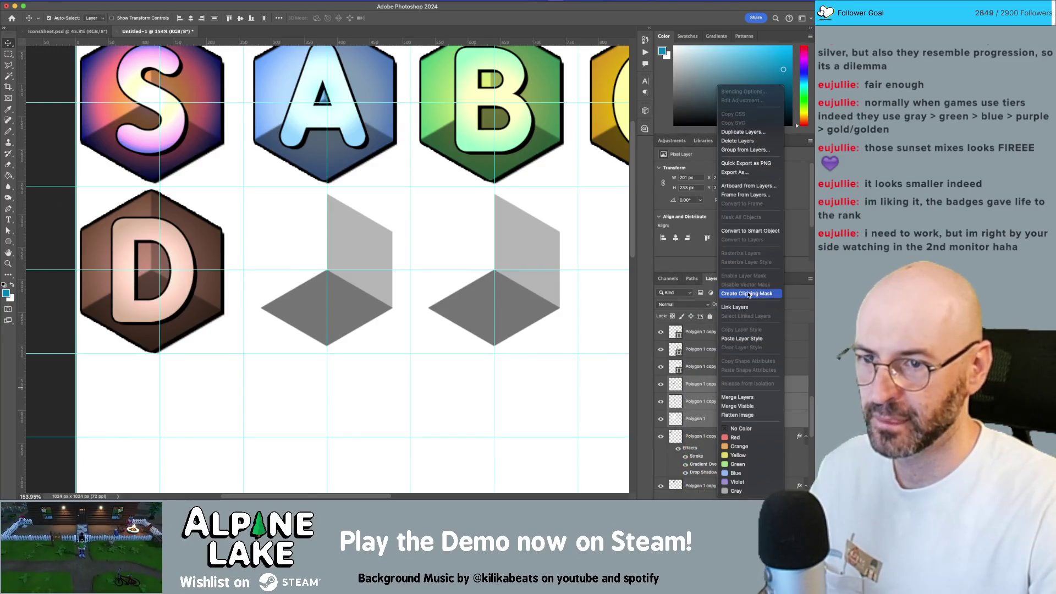
left_click(735, 396)
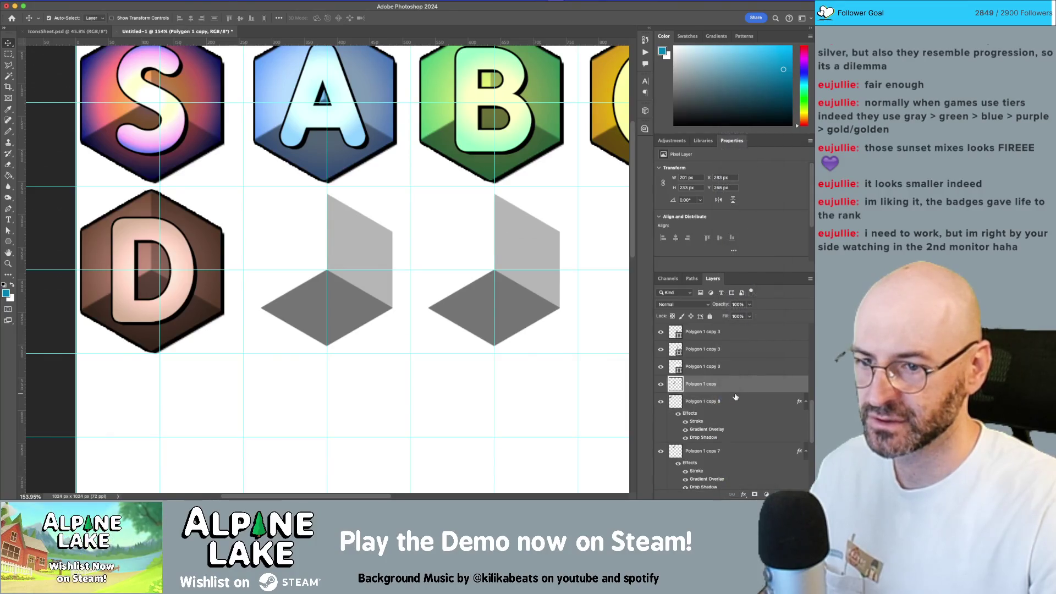
Copy the D badge's layer style
left_click(404, 205)
left_click_drag(354, 210, 418, 215)
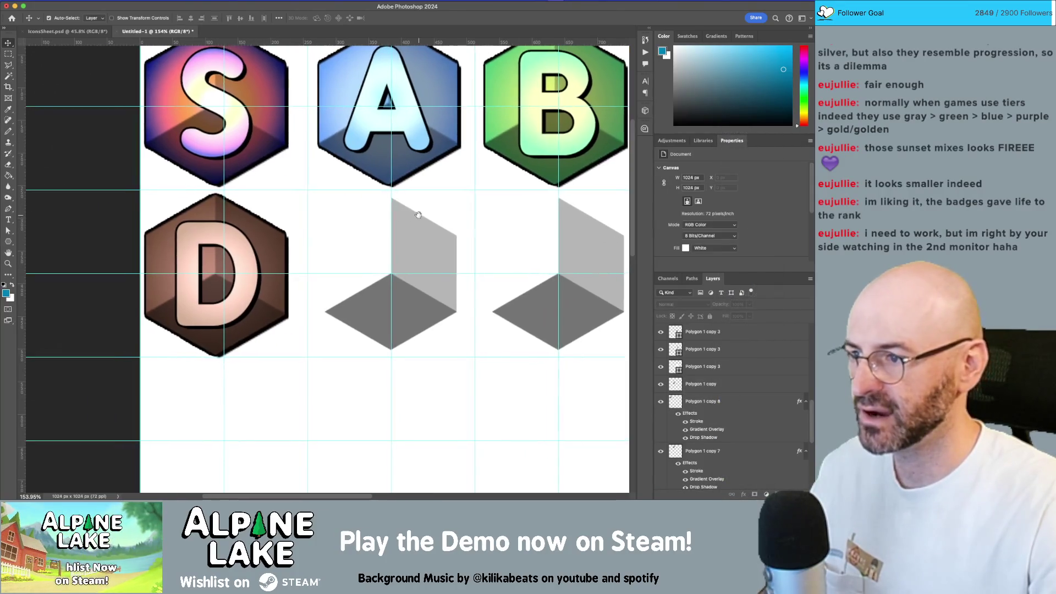
scroll(358, 231, "down", 2)
left_click(296, 239)
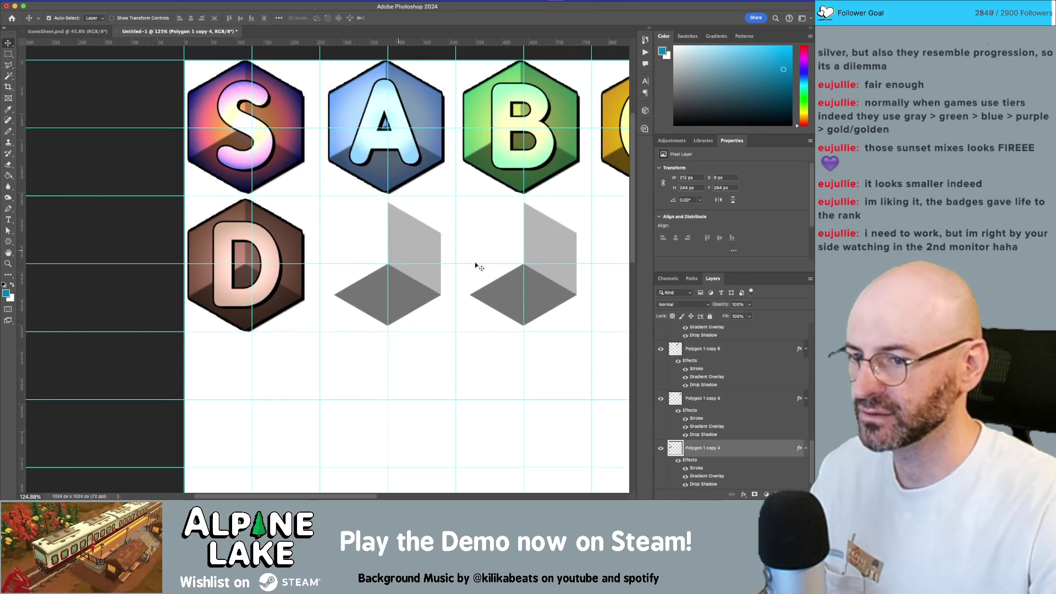
right_click(726, 449)
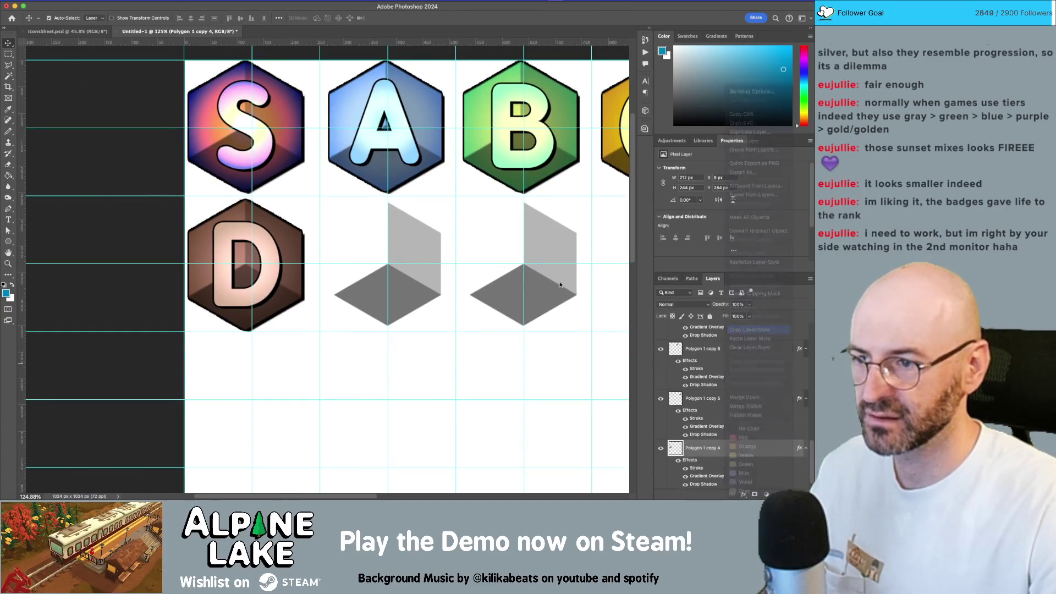
left_click(426, 244)
right_click(705, 338)
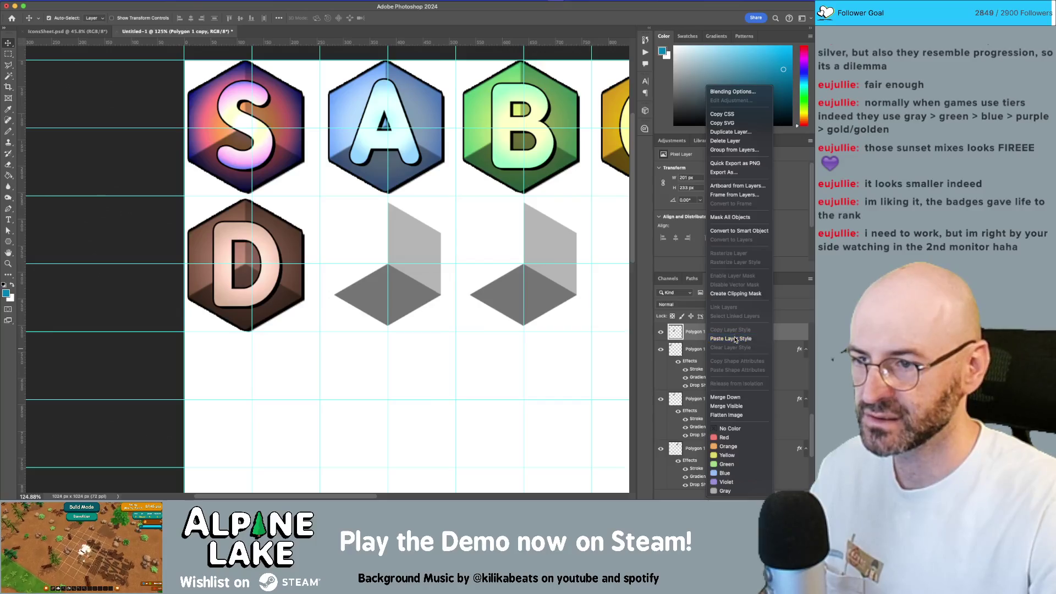
Paste the D badge's layer style onto the merged cube and zoom in to check it
left_click(710, 337)
key("z")
scroll(382, 256, "up", 5)
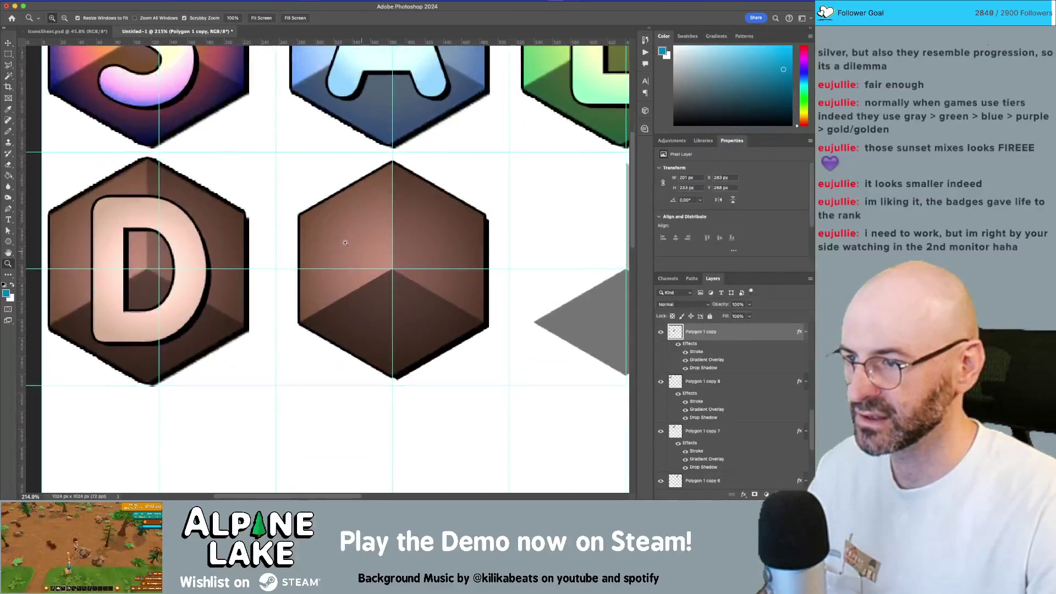
scroll(462, 228, "up", 3)
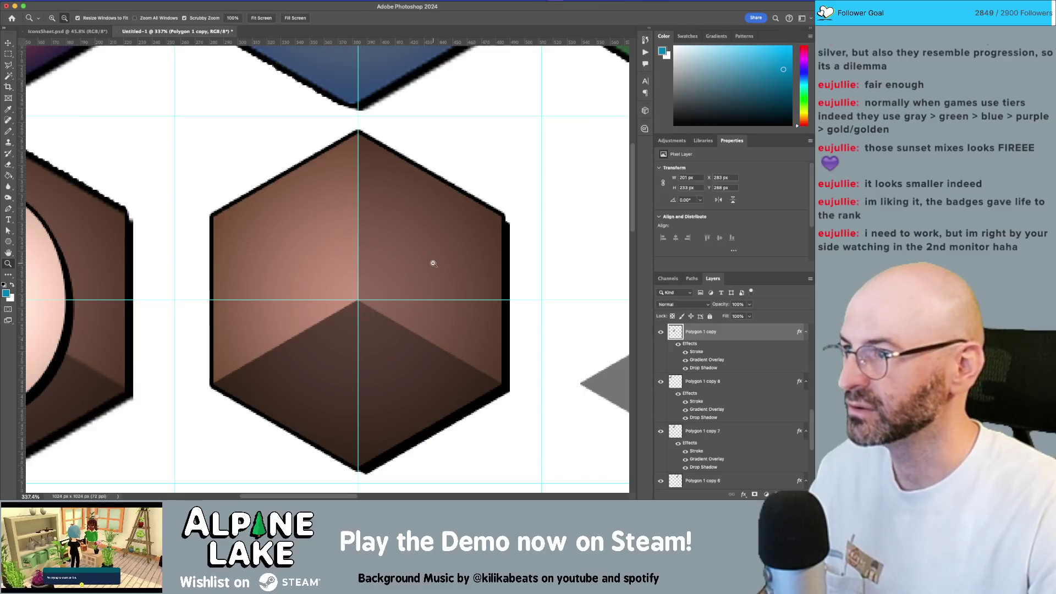
left_click(432, 263, "alt")
left_click(433, 264, "alt")
left_click(433, 264, "alt")
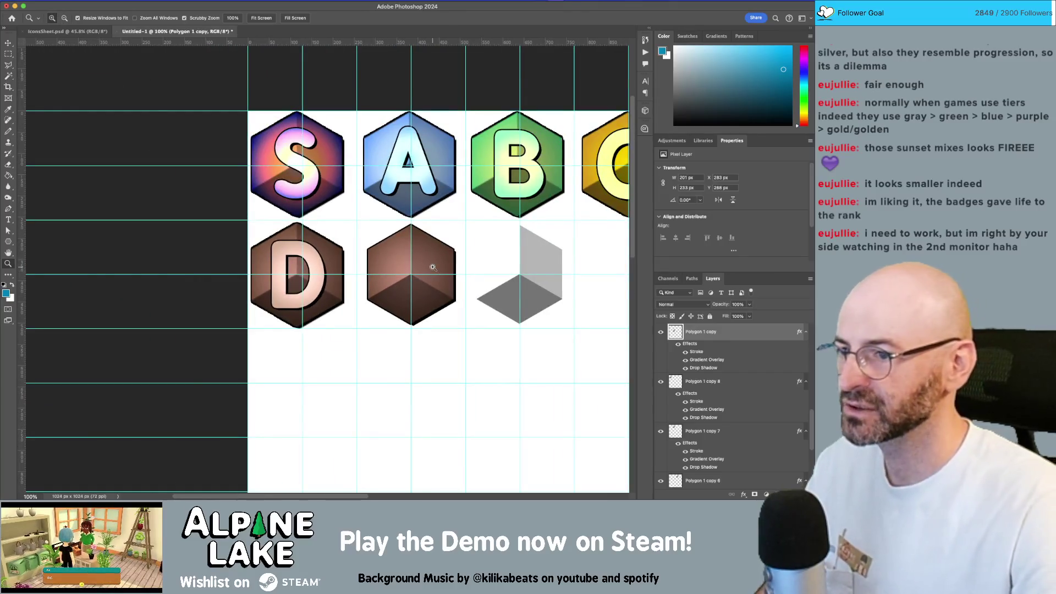
Zoom in on the brown hexagon beside the D badge and select its layer
key("v")
left_click(339, 260)
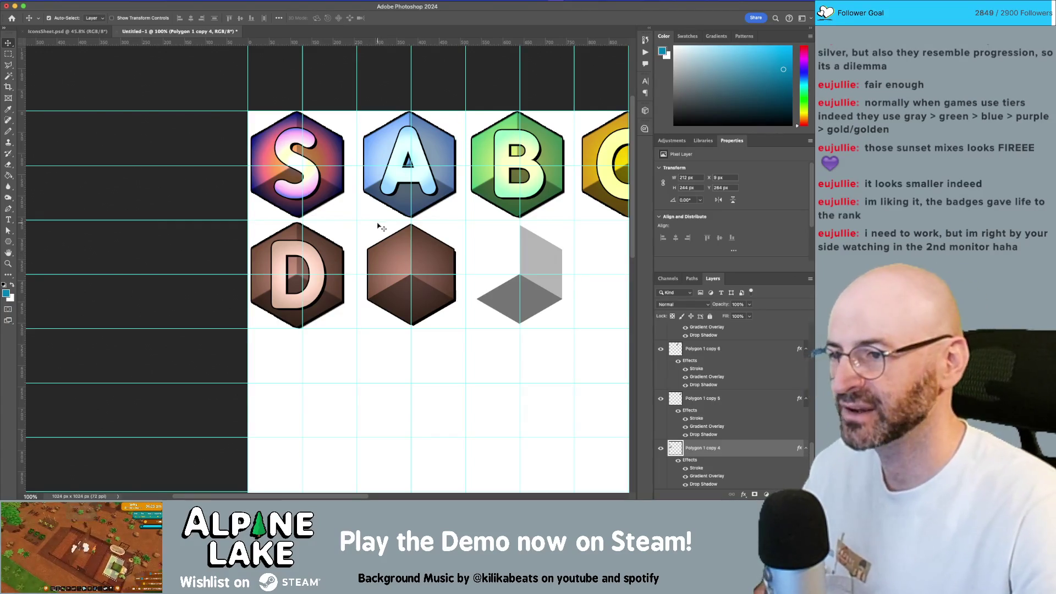
key("z")
left_click_drag(418, 298, 418, 299)
key("v")
left_click(400, 246)
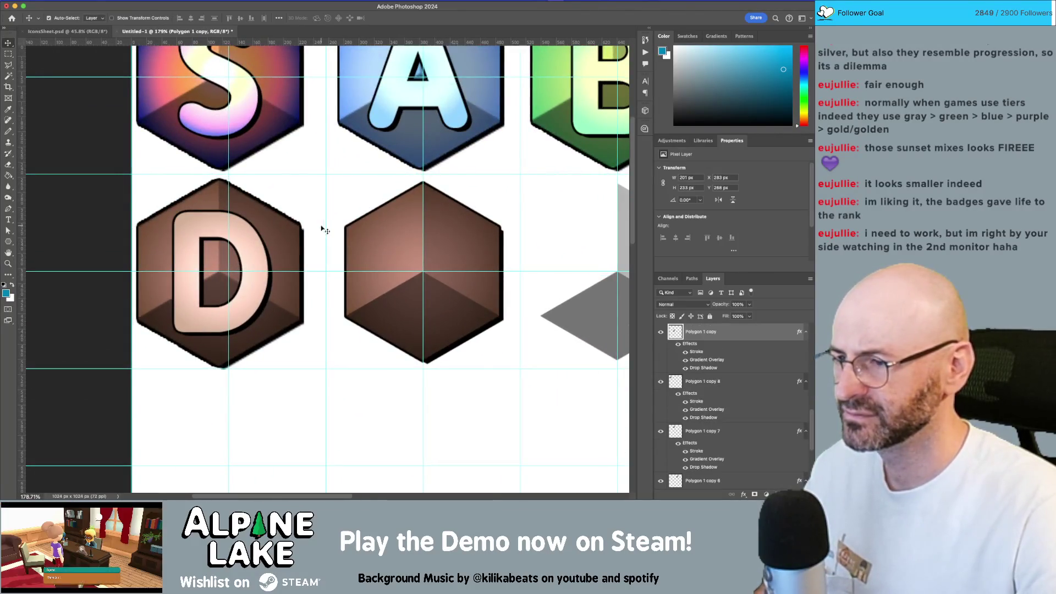
double_click(762, 335)
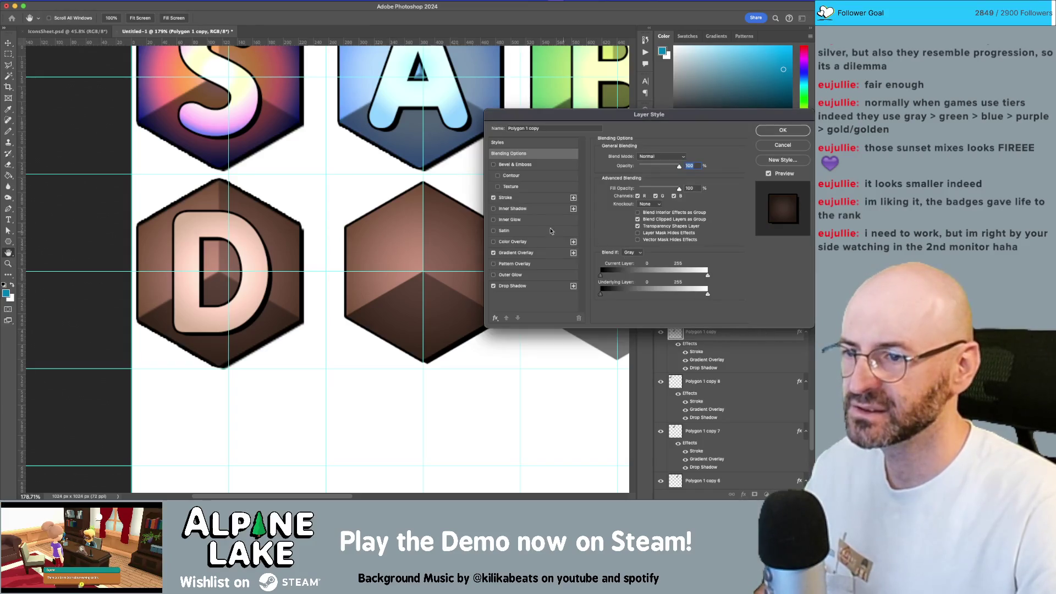
left_click(526, 198)
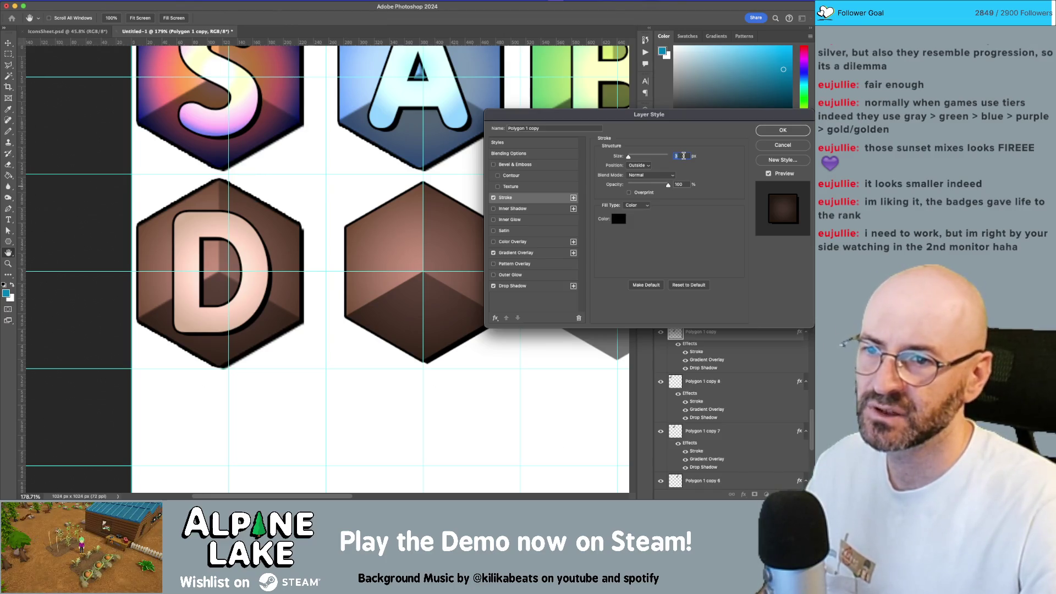
left_click(526, 286)
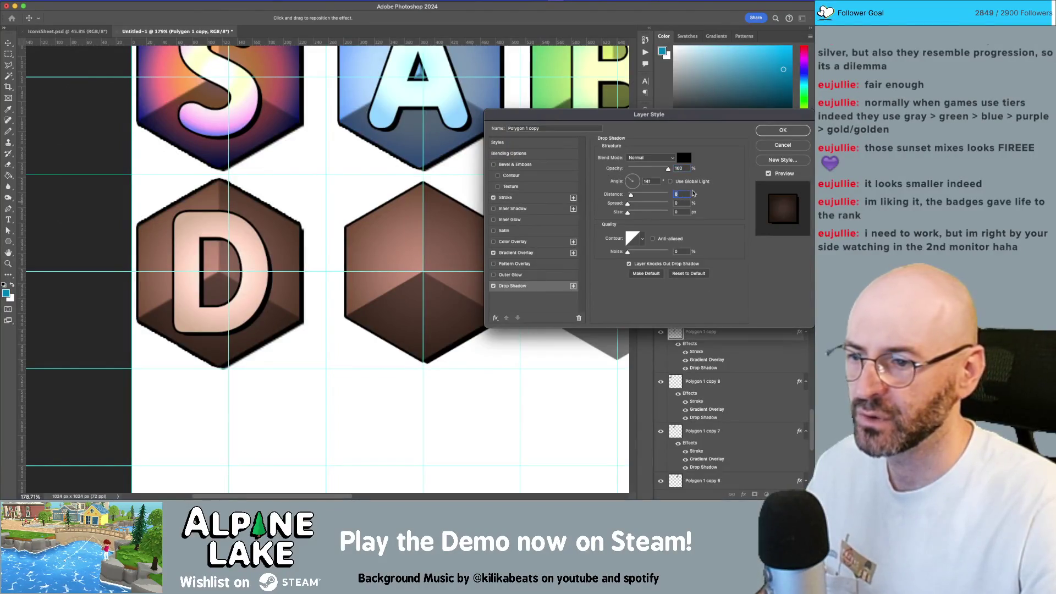
key("Return")
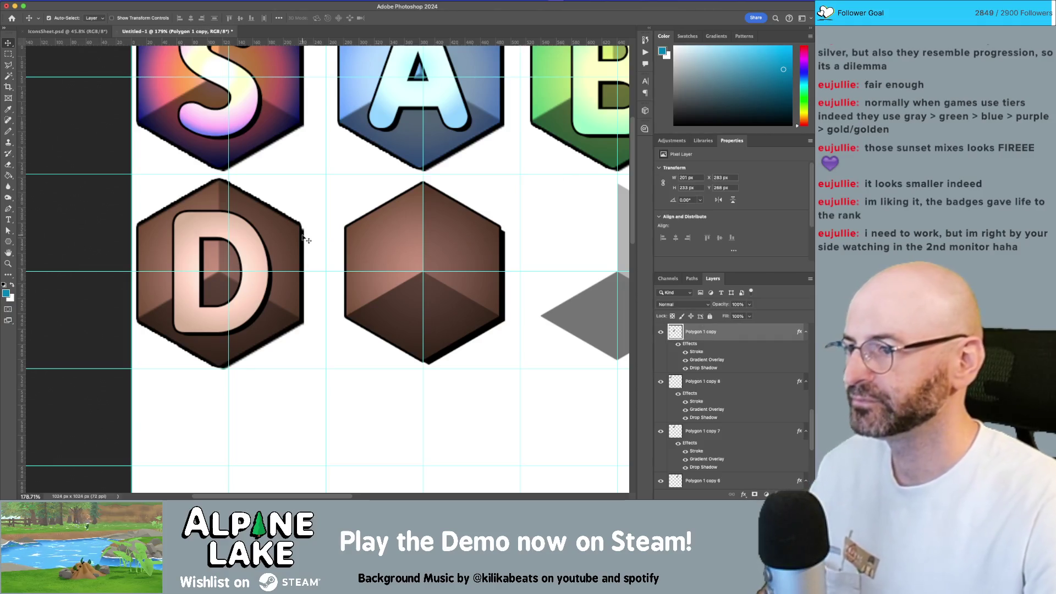
Move the brown hexagon behind the D letter and nudge both until the D is centred
key("Delete")
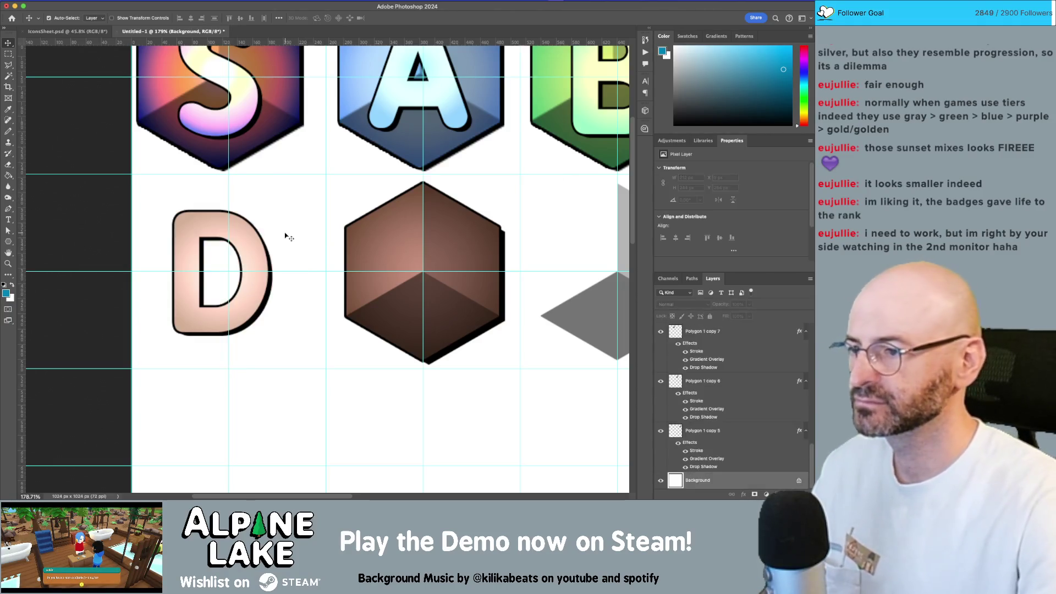
mouse_move(384, 235)
left_mouse_down()
mouse_move(335, 220)
mouse_move(176, 234)
mouse_move(378, 234)
mouse_move(201, 225)
left_mouse_up()
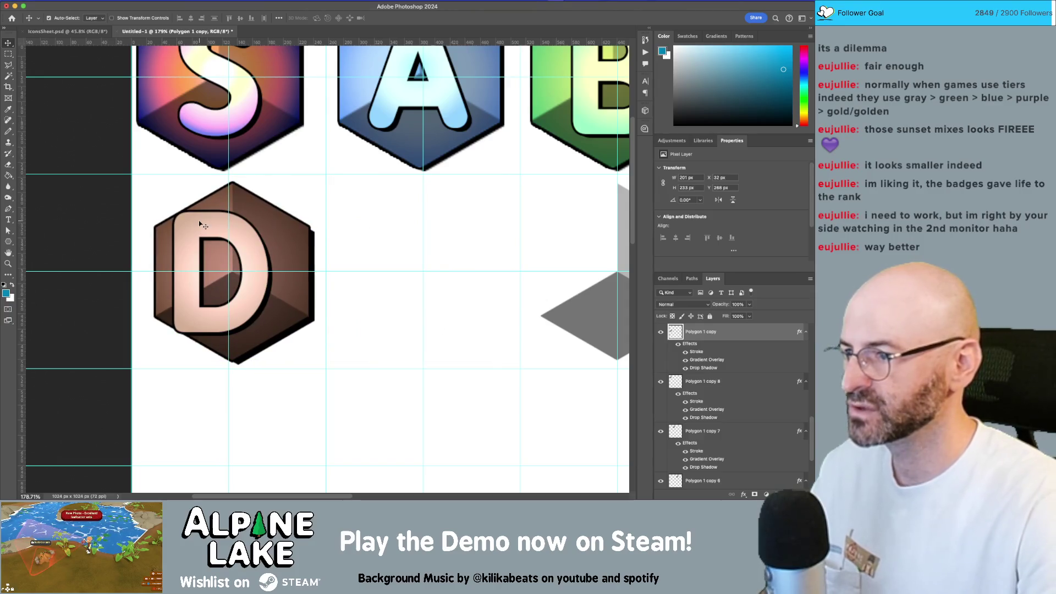
key("Left")
key("Left")
key("Left")
left_click(202, 225)
key("Right")
key("Right")
key("Right")
key("Right")
key("Right")
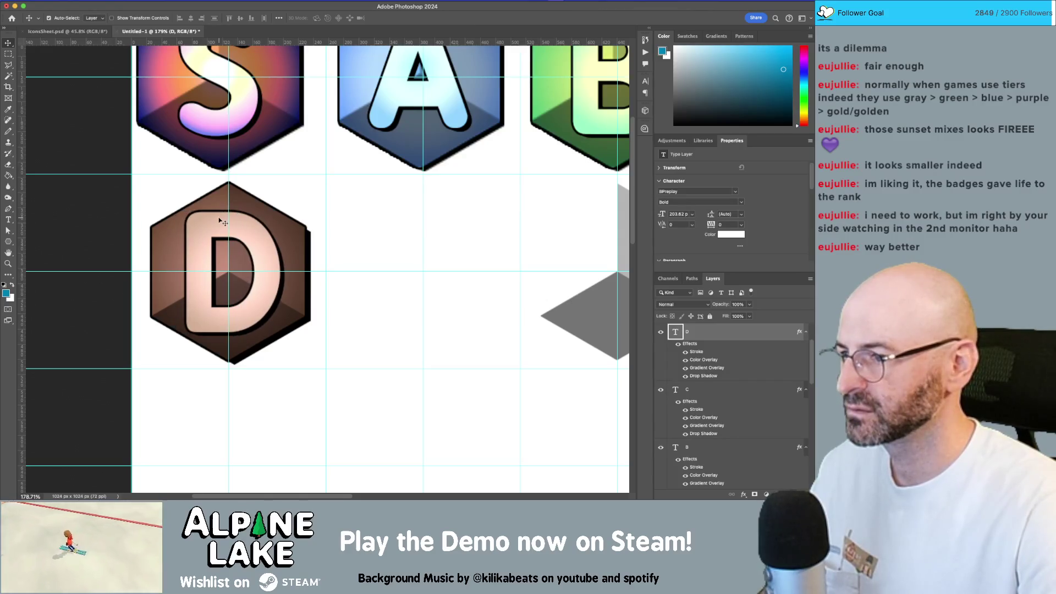
Zoom out and shift all the top-row badges to the right together
key("z")
mouse_move(308, 226)
left_mouse_down()
mouse_move(237, 226)
mouse_move(272, 225)
left_mouse_up()
key("v")
mouse_move(177, 118)
left_mouse_down()
mouse_move(556, 199)
mouse_move(547, 225)
left_mouse_up()
key("shift+Right")
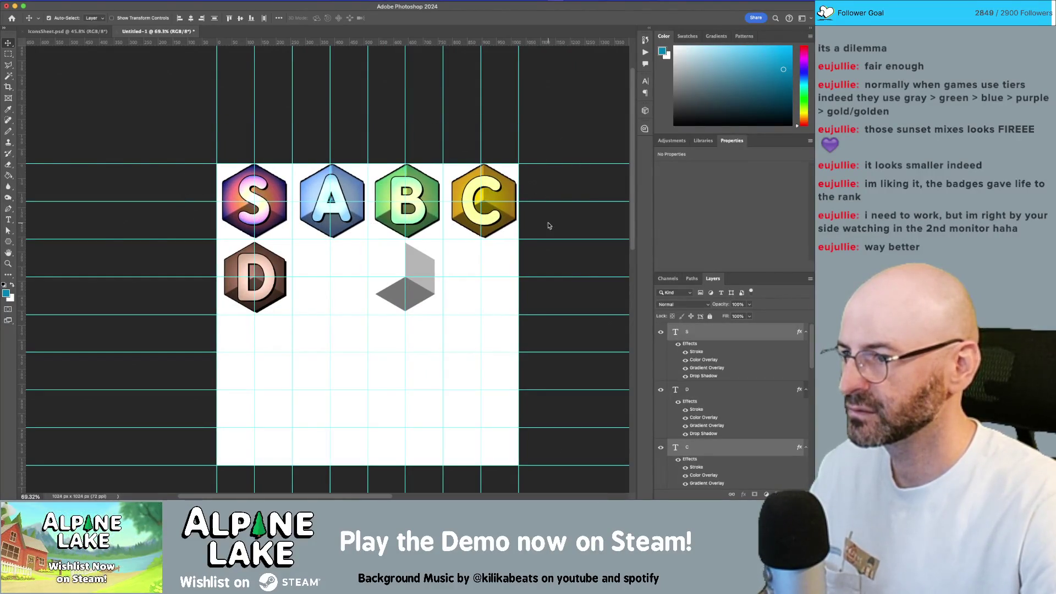
Even out the top-row spacing by nudging A, B and C right and C back left
key("z")
mouse_move(327, 182)
left_mouse_down()
mouse_move(303, 172)
mouse_move(256, 186)
left_mouse_up()
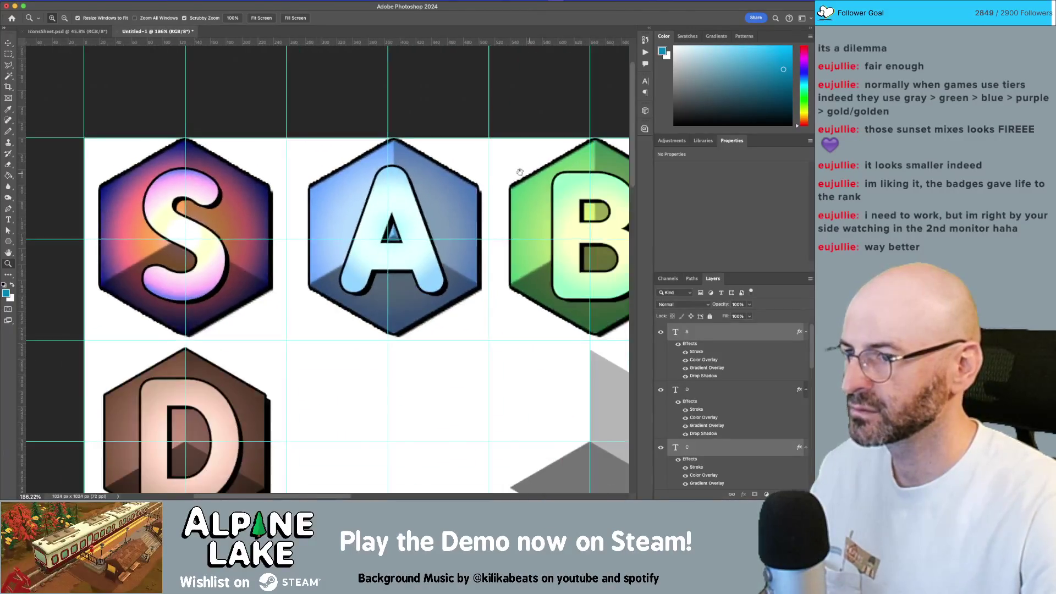
scroll(256, 186, "right", 5)
key("v")
left_click_drag(563, 103, 157, 276)
key("Right")
key("Right")
key("Right")
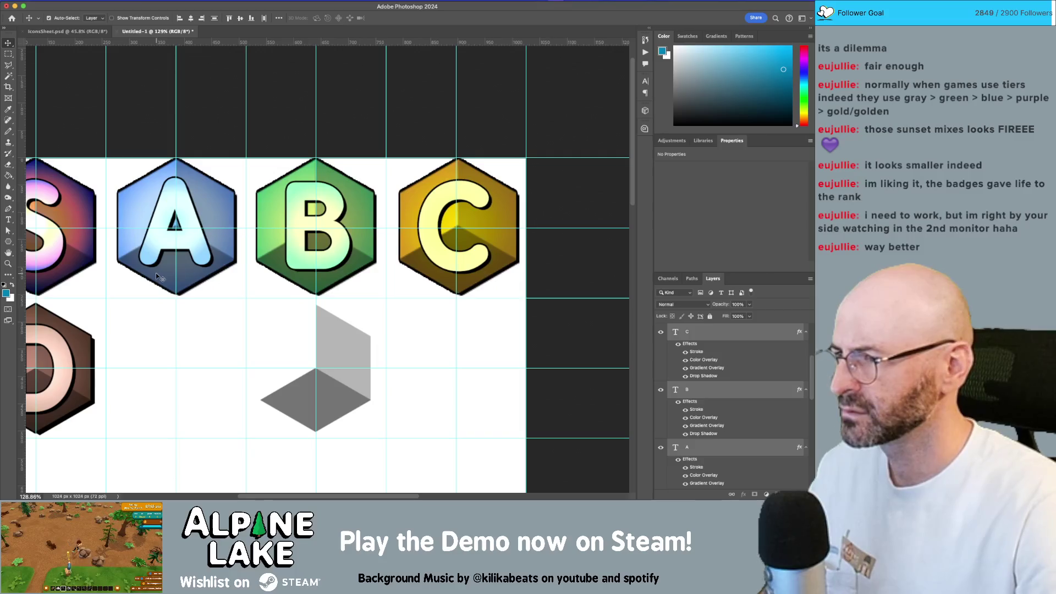
left_click_drag(302, 121, 341, 187)
mouse_move(433, 123)
left_mouse_down()
mouse_move(482, 196)
mouse_move(500, 265)
left_mouse_up()
key("Left")
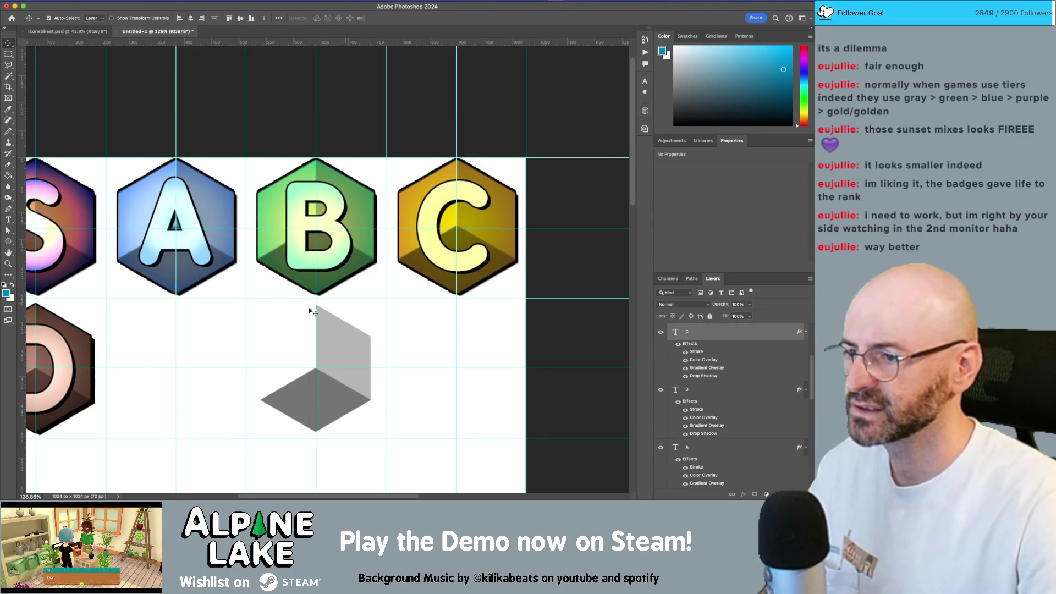
Duplicate the brown D hexagon across the second row and hide the grey copied hexagon layers
scroll(310, 312, "left", 5)
scroll(340, 298, "down", 1)
left_click_drag(139, 333, 279, 333, "alt")
key("alt+shift+bracketright")
key("alt+shift+bracketright")
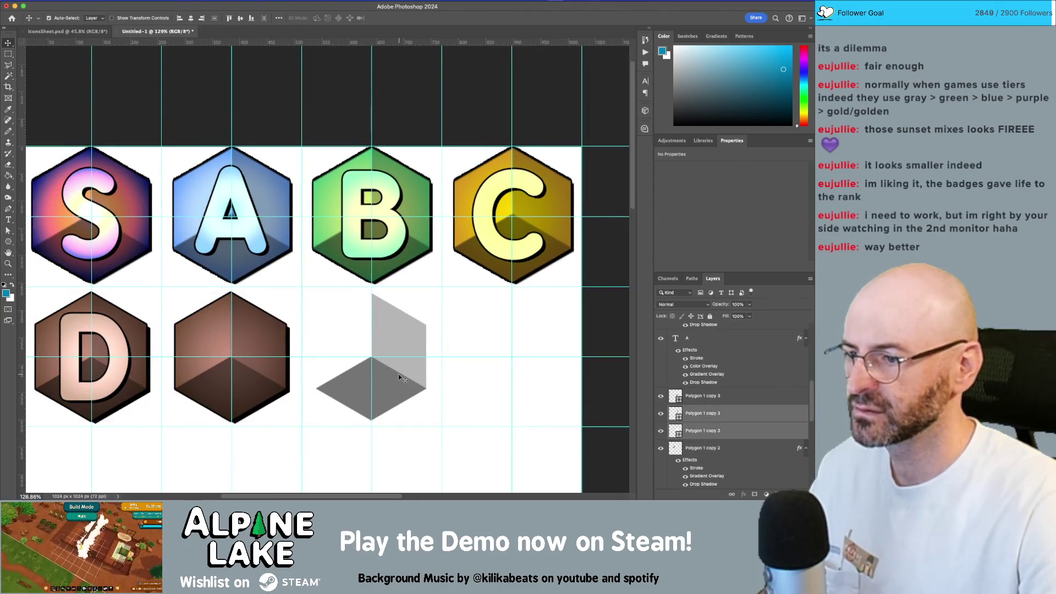
left_click_drag(662, 404, 663, 435)
mouse_move(268, 335)
left_mouse_down("alt")
mouse_move(525, 329)
mouse_move(477, 467)
left_mouse_up("alt")
key("ctrl+z")
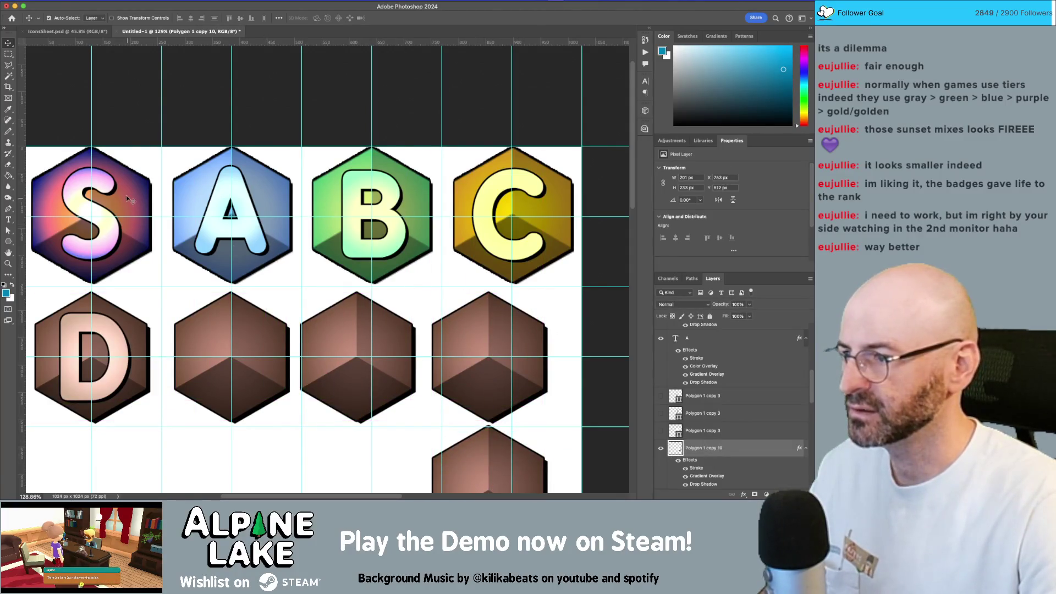
Paste the S badge's sunset gradient style onto a second-row brown hexagon
left_click(127, 198)
right_click(726, 450)
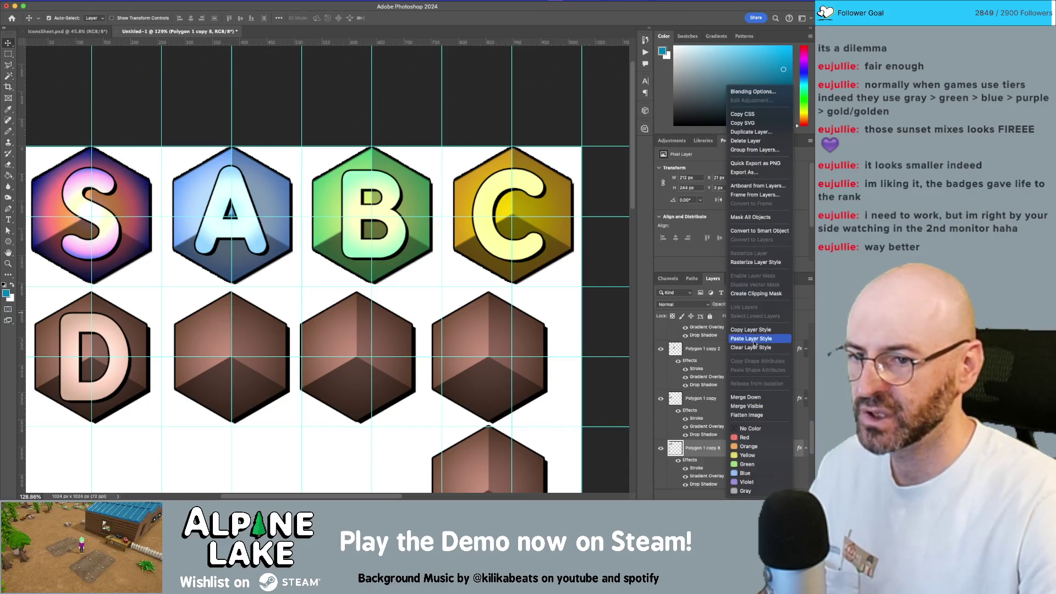
left_click(253, 339)
right_click(735, 365)
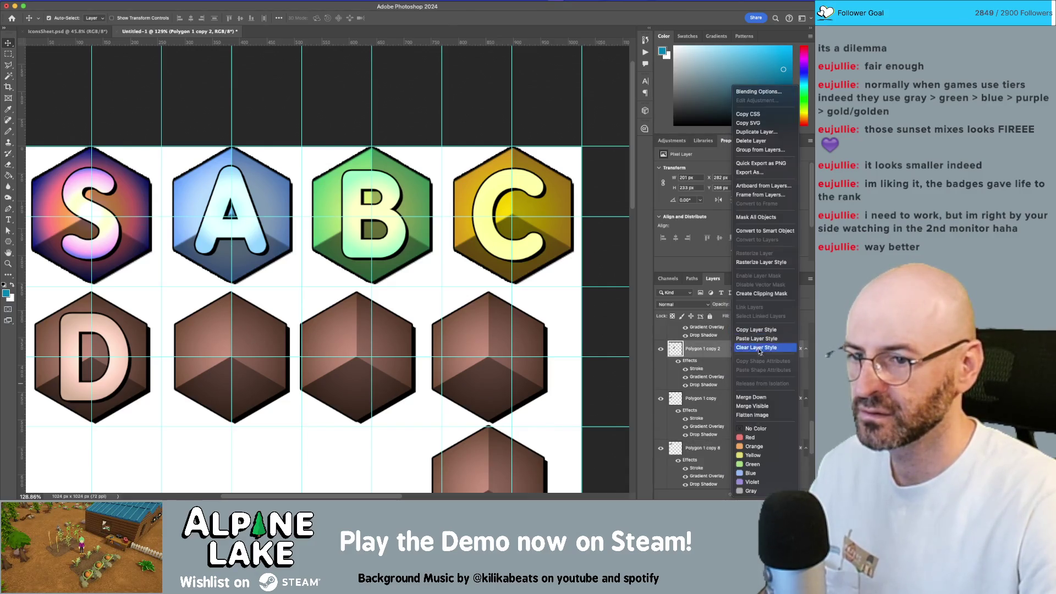
left_click(759, 338)
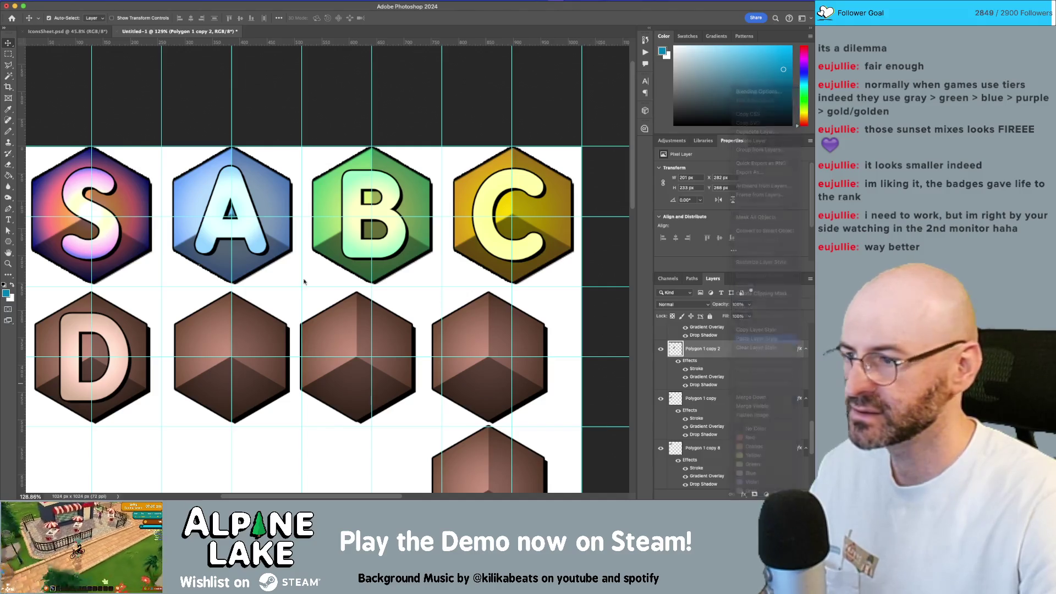
Move the gradient hexagon onto the S badge and align it with the letter
left_click(138, 235)
mouse_move(192, 311)
left_mouse_down()
mouse_move(52, 167)
mouse_move(265, 227)
left_mouse_up()
key("z")
key("v")
left_click(213, 179)
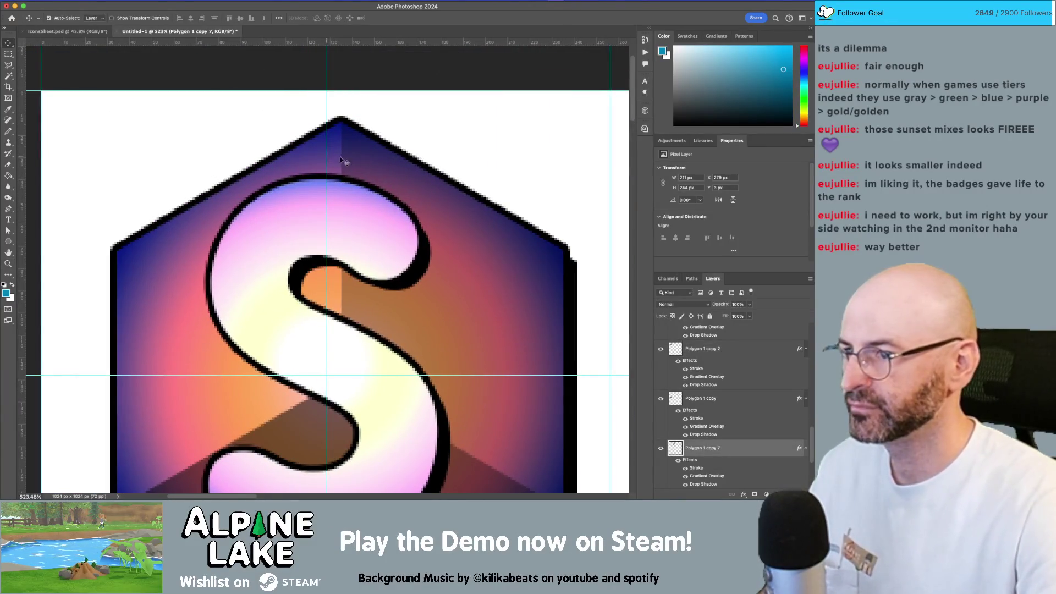
left_click_drag(341, 160, 349, 113)
Nudge the S letter and its hexagon down together, then select the A badge's layers
key("z")
mouse_move(344, 156)
left_mouse_down()
mouse_move(325, 235)
mouse_move(313, 202)
left_mouse_up()
key("v")
left_click(368, 164)
left_click(429, 173, "shift")
key("Down")
key("Down")
key("Down")
key("Down")
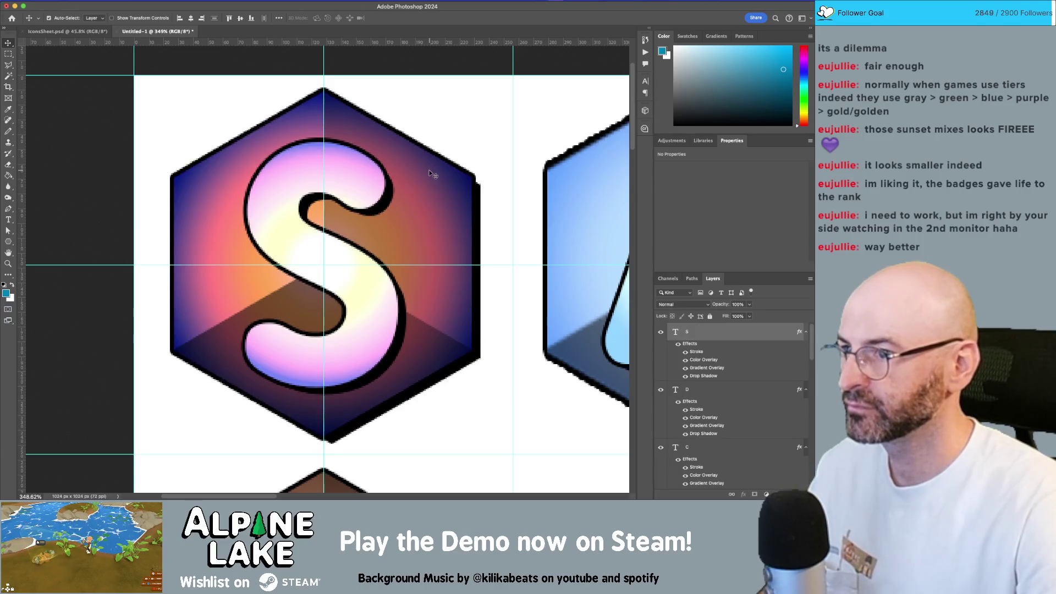
scroll(430, 173, "down", 10)
mouse_move(541, 128)
left_mouse_down()
mouse_move(412, 165)
mouse_move(379, 204)
left_mouse_up()
scroll(379, 198, "up", 8)
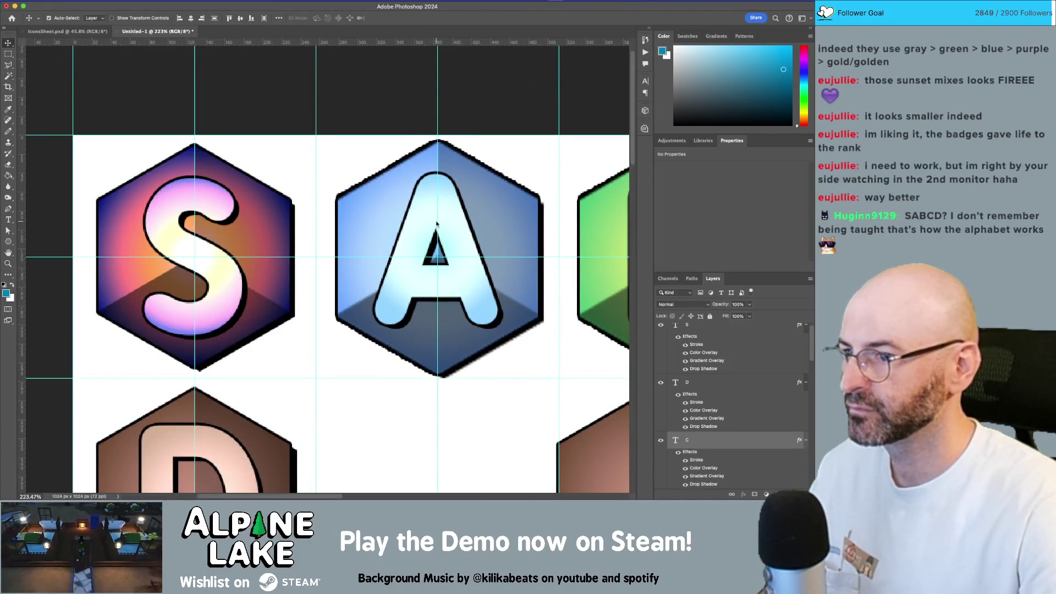
scroll(270, 163, "down", 6)
scroll(270, 162, "up", 3)
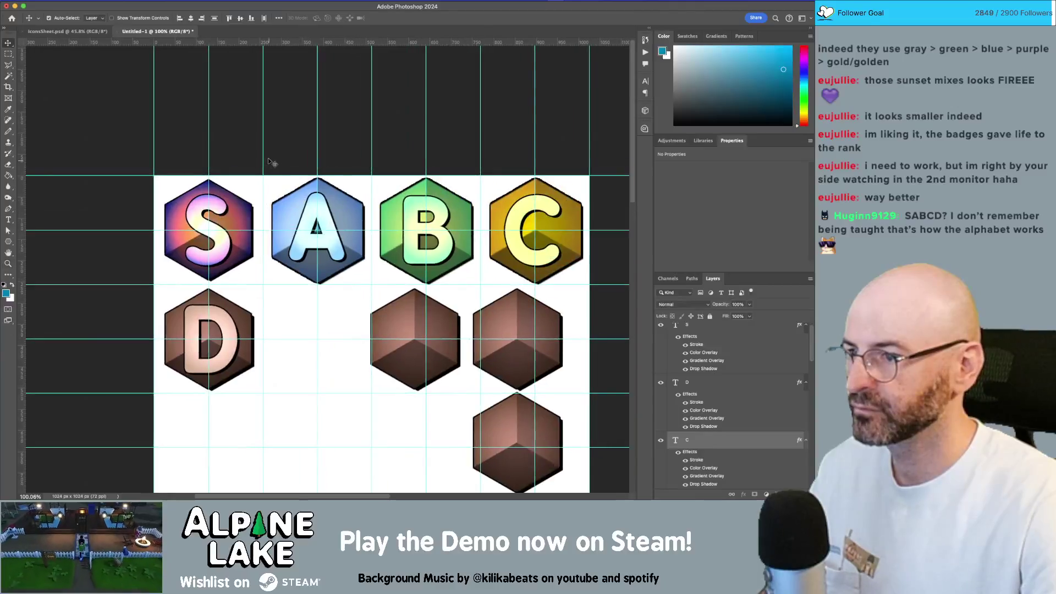
Try deleting the hexagons behind A, B and C, then undo to restore them
left_click_drag(569, 170, 570, 171)
key("Delete")
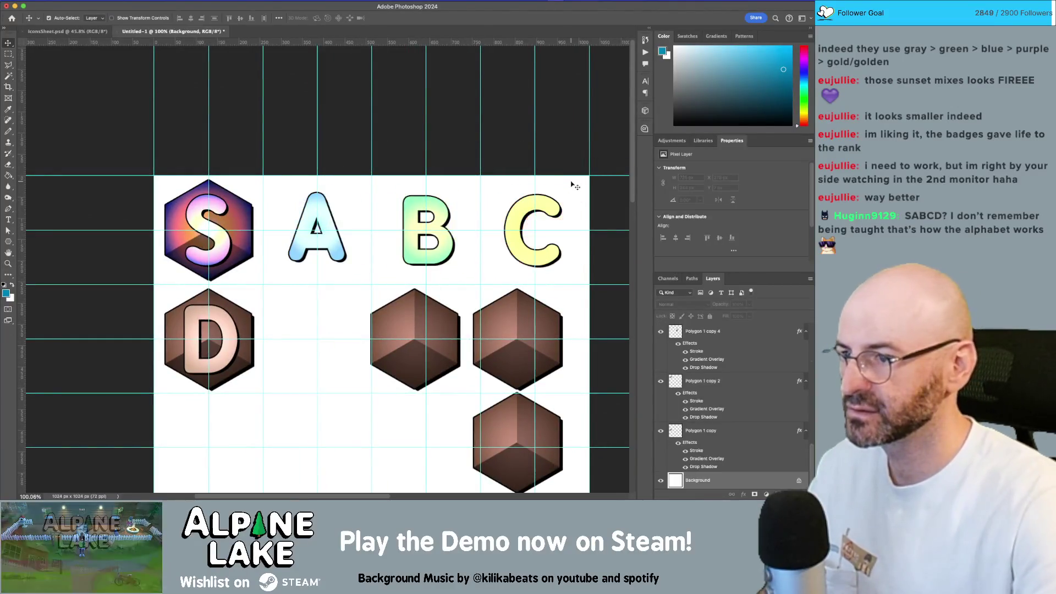
mouse_move(404, 324)
left_mouse_down()
mouse_move(312, 239)
mouse_move(312, 213)
left_mouse_up()
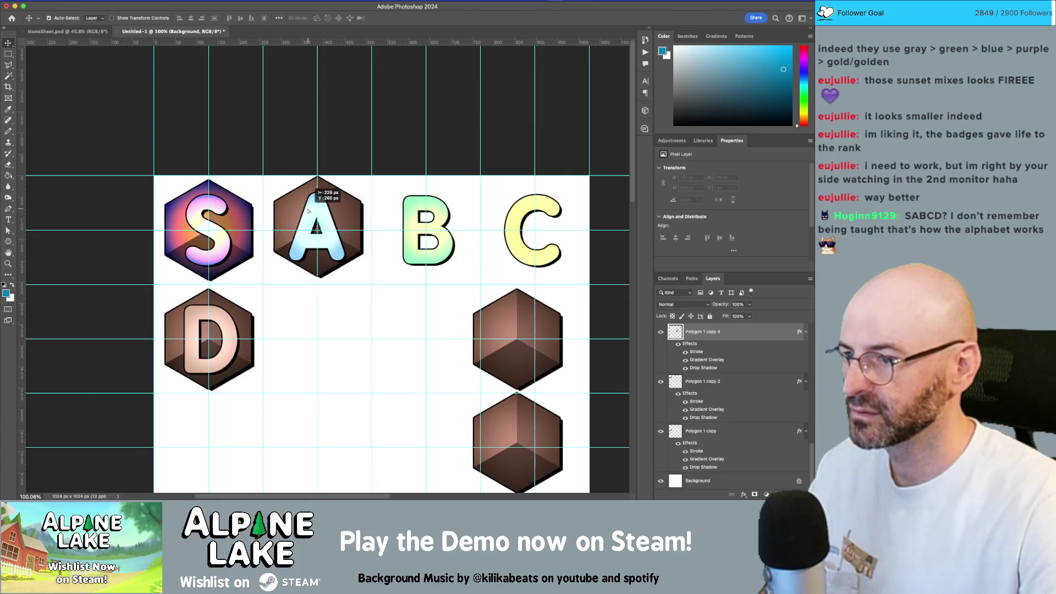
key("super+z")
key("super+z")
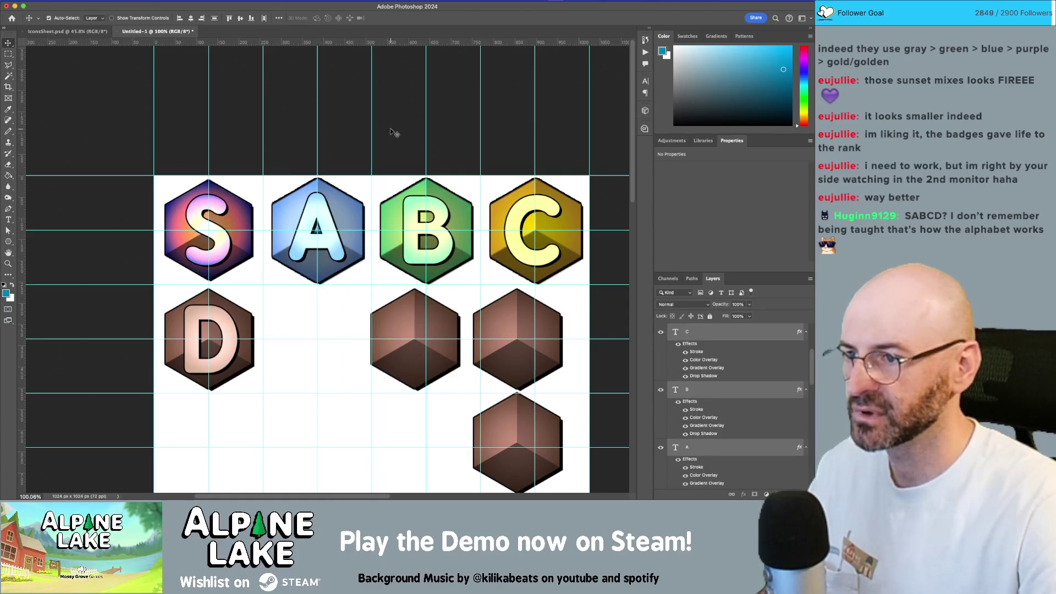
Copy the A letter's light-blue glow style and paste it onto the second-row brown hexagon
left_click(346, 187)
right_click(717, 448)
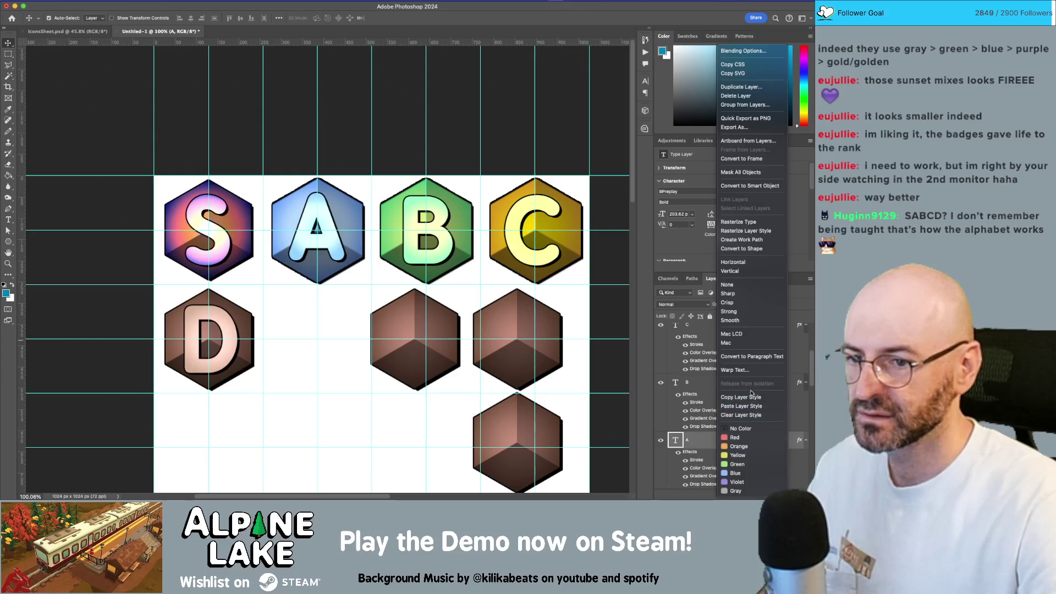
left_click(748, 398)
left_click(391, 313)
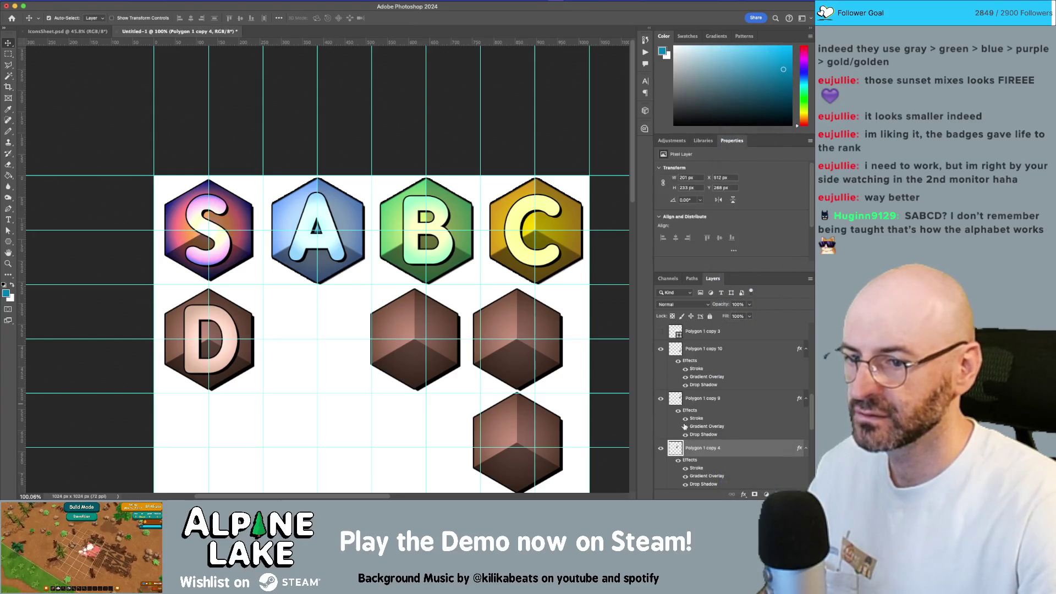
right_click(713, 457)
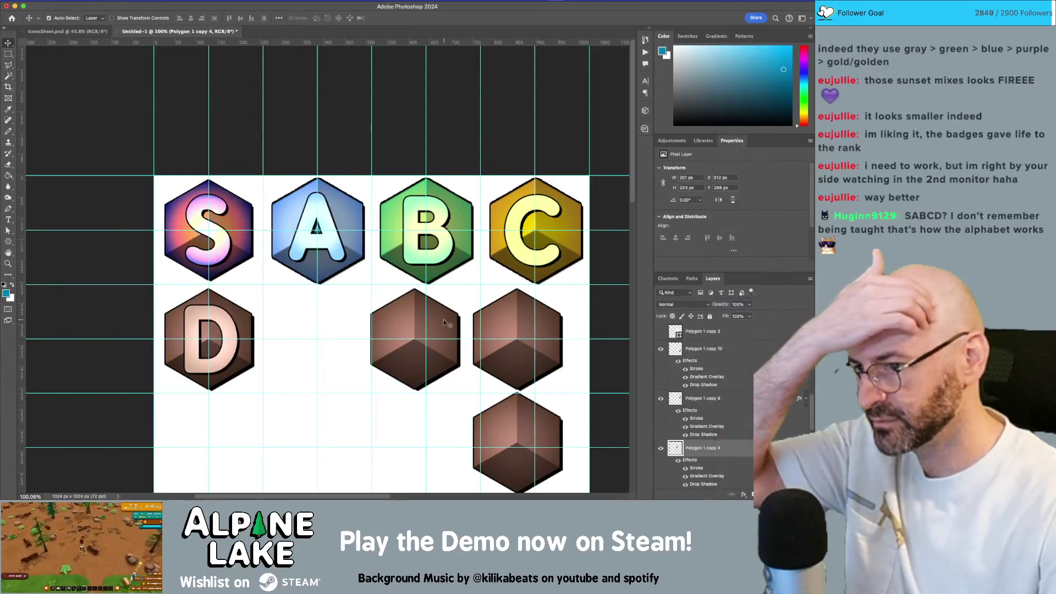
right_click(718, 348)
left_click(752, 340)
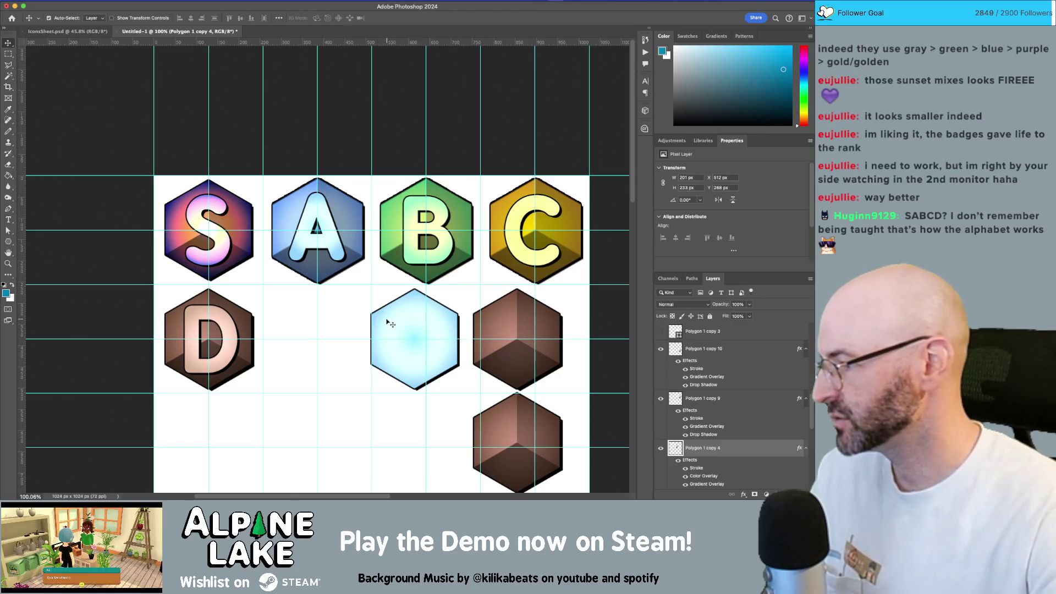
scroll(314, 261, "right", 2)
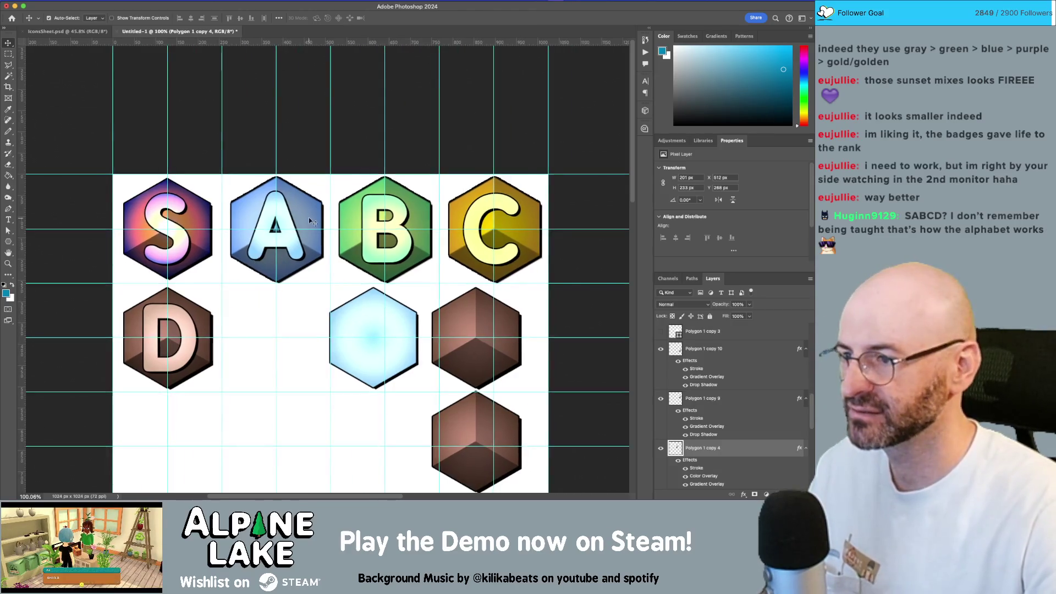
left_click(310, 214)
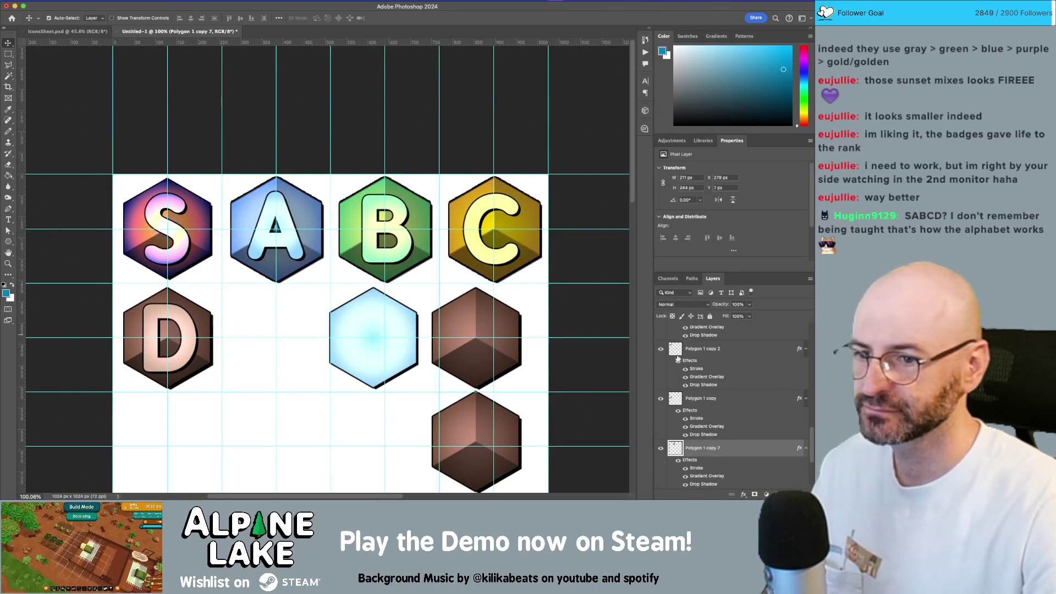
Copy the A hexagon's layer style onto the light-blue hexagon
right_click(742, 446)
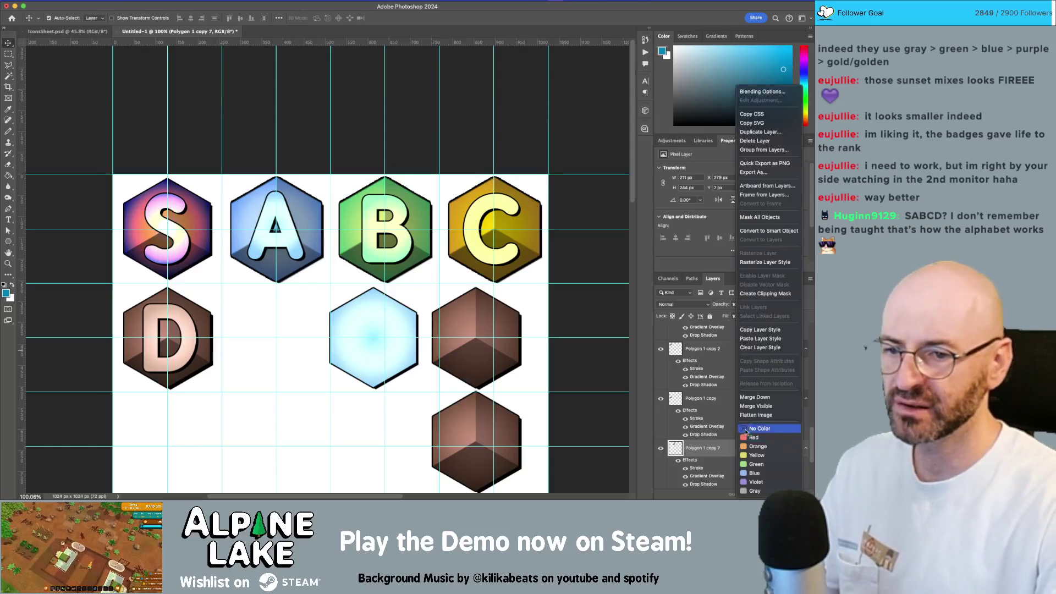
left_click(757, 339)
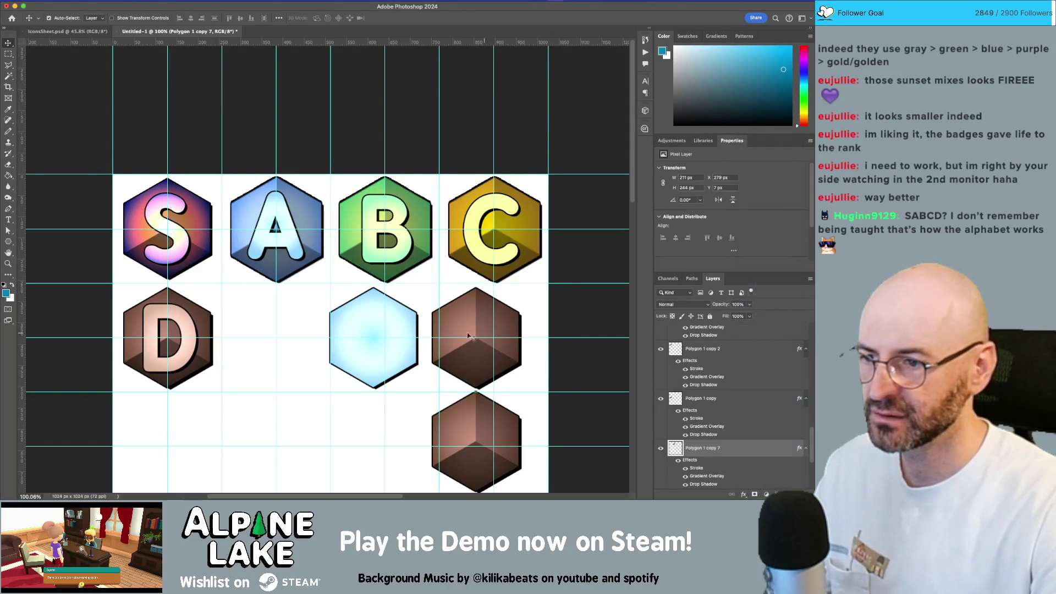
left_click(395, 322)
right_click(730, 338)
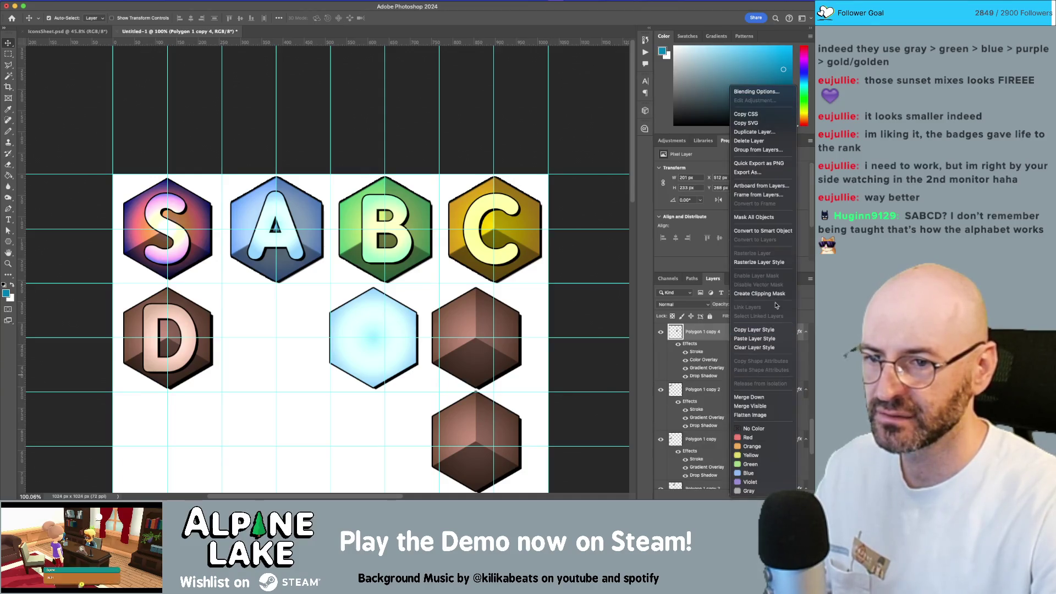
left_click(762, 339)
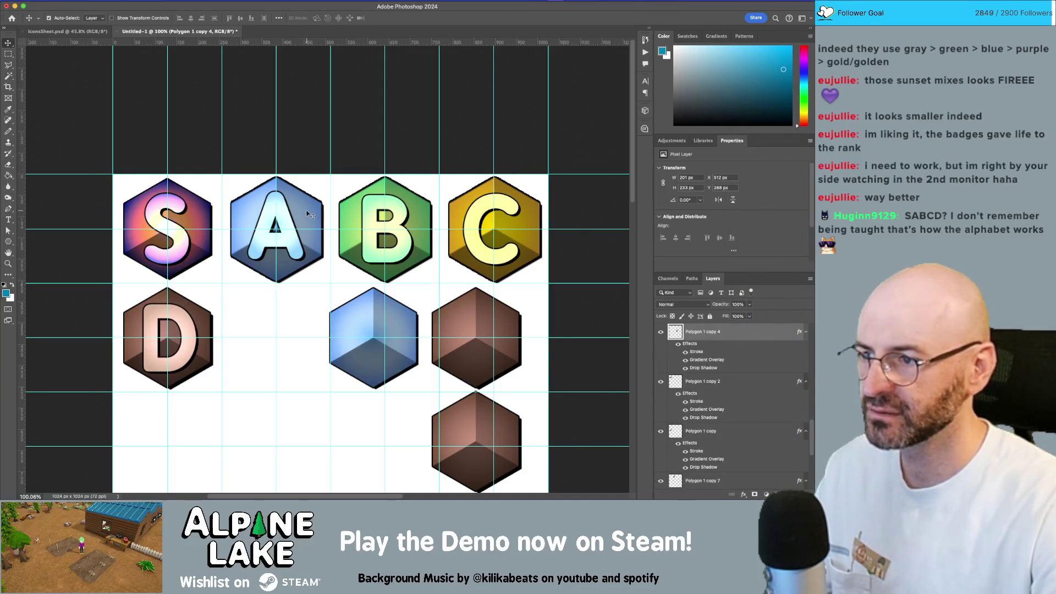
Move the restyled hexagon behind the A letter and delete the stray Polygon 1 copy 7
mouse_move(366, 306)
left_mouse_down()
mouse_move(271, 206)
mouse_move(275, 221)
mouse_move(252, 207)
left_mouse_up()
scroll(267, 214, "up", 5)
key("ctrl+[")
key("ctrl+[")
key("ctrl+[")
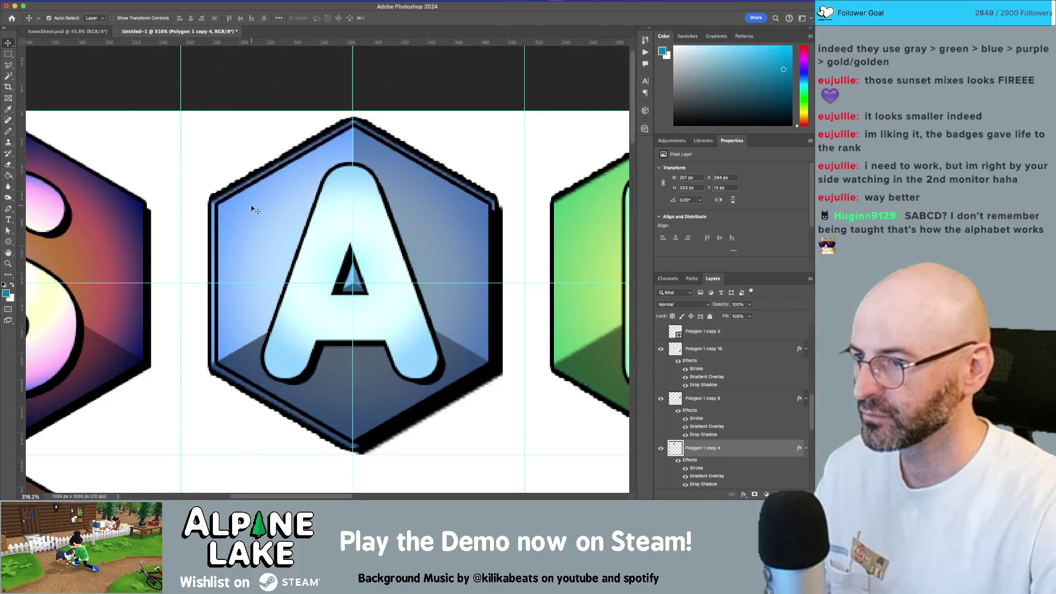
key("ctrl+alt+a")
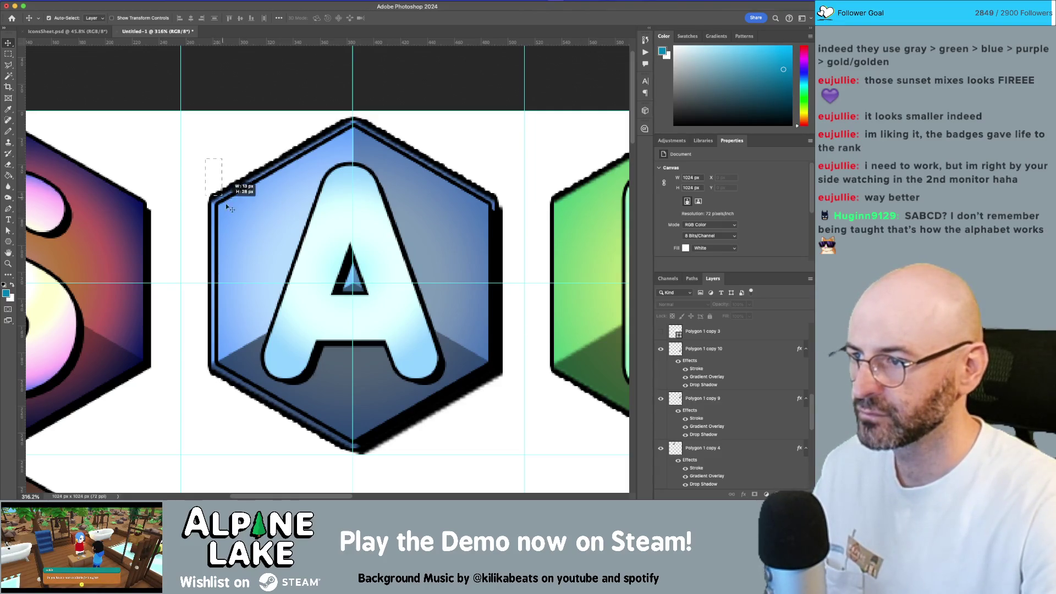
left_click_drag(226, 205, 233, 218)
scroll(714, 406, "down", 1)
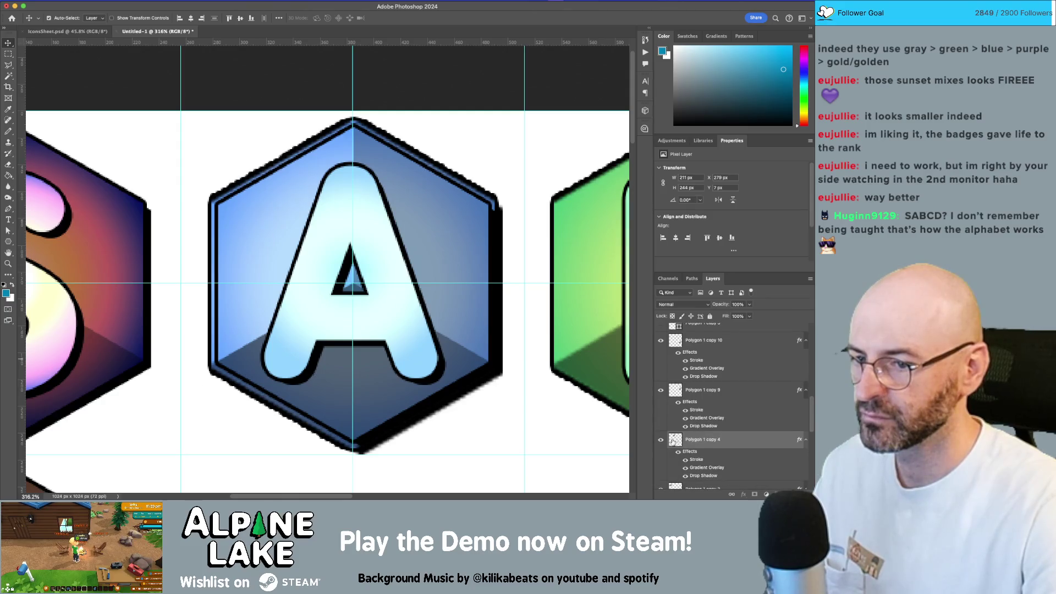
scroll(721, 456, "down", 5)
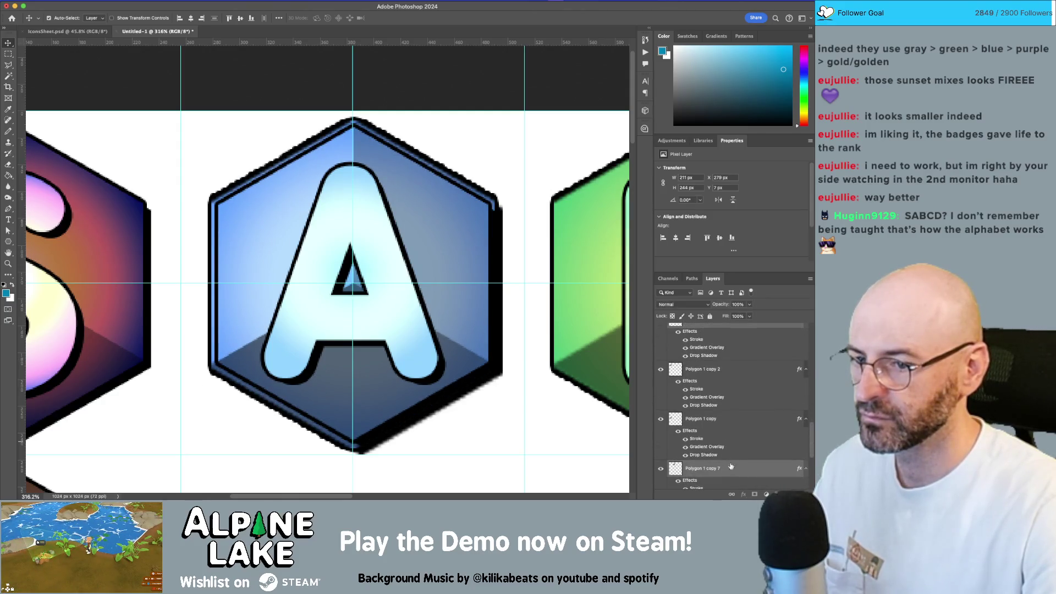
key("BackSpace")
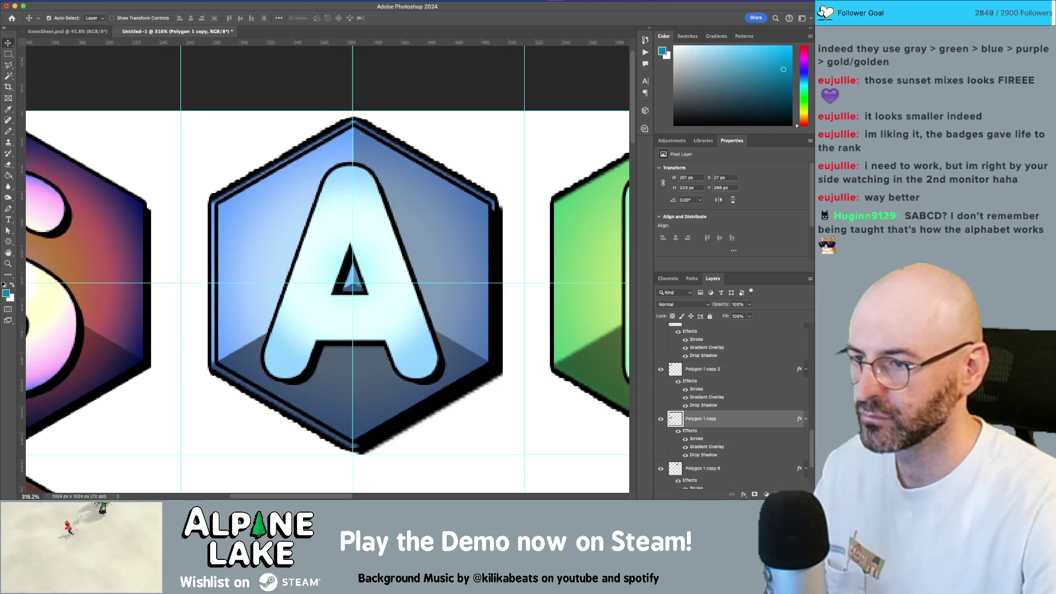
Duplicate the brown hexagon and move the copy into the slot under the B badge
key("z")
left_click_drag(431, 253, 315, 262)
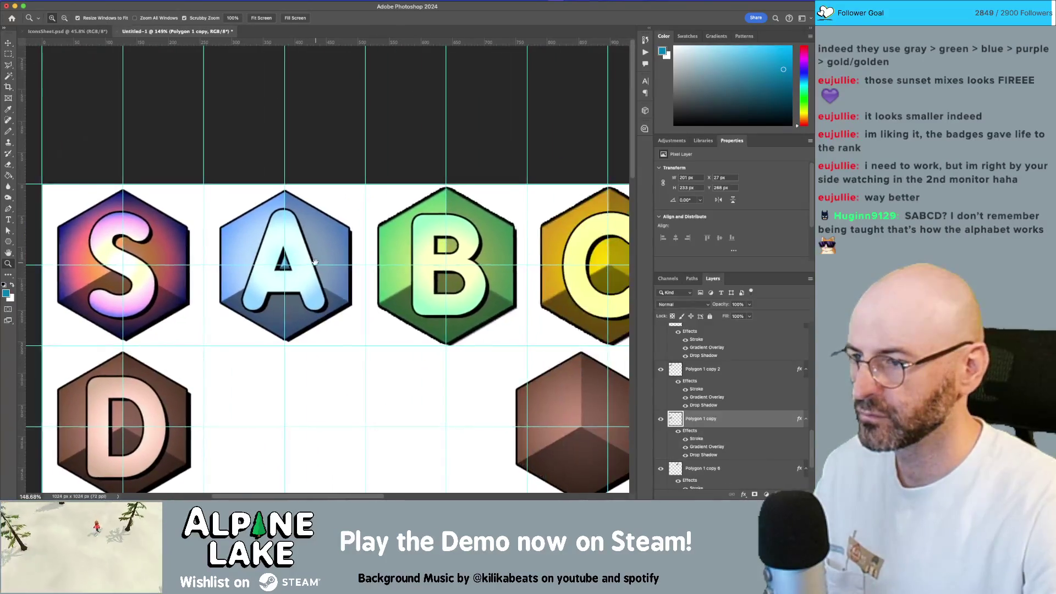
left_click_drag(393, 236, 264, 219)
mouse_move(428, 369)
left_mouse_down()
mouse_move(405, 348)
mouse_move(311, 352)
mouse_move(472, 360)
mouse_move(450, 360)
mouse_move(458, 339)
left_mouse_up()
scroll(450, 352, "down", 2)
key("v")
left_click_drag(433, 431, 321, 300)
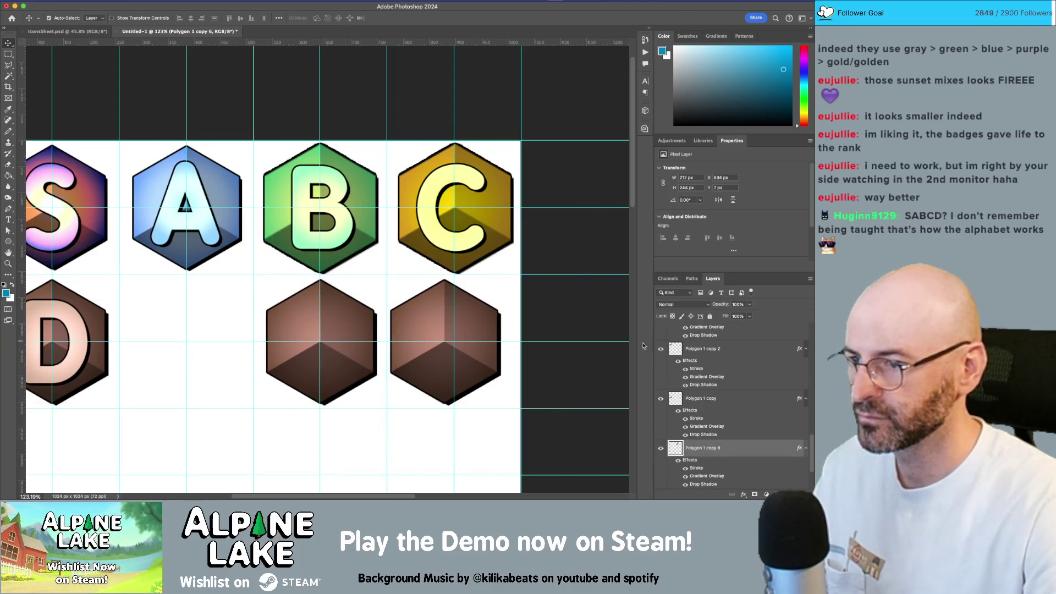
right_click(727, 456)
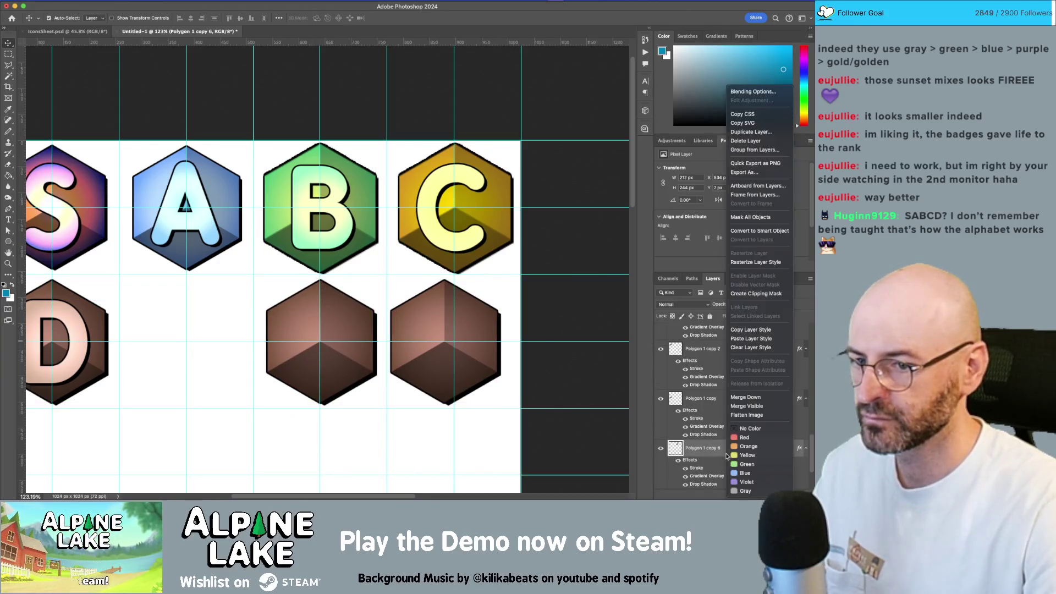
Give a brown hexagon copy the green B style and align it behind the B letter
left_click(751, 329)
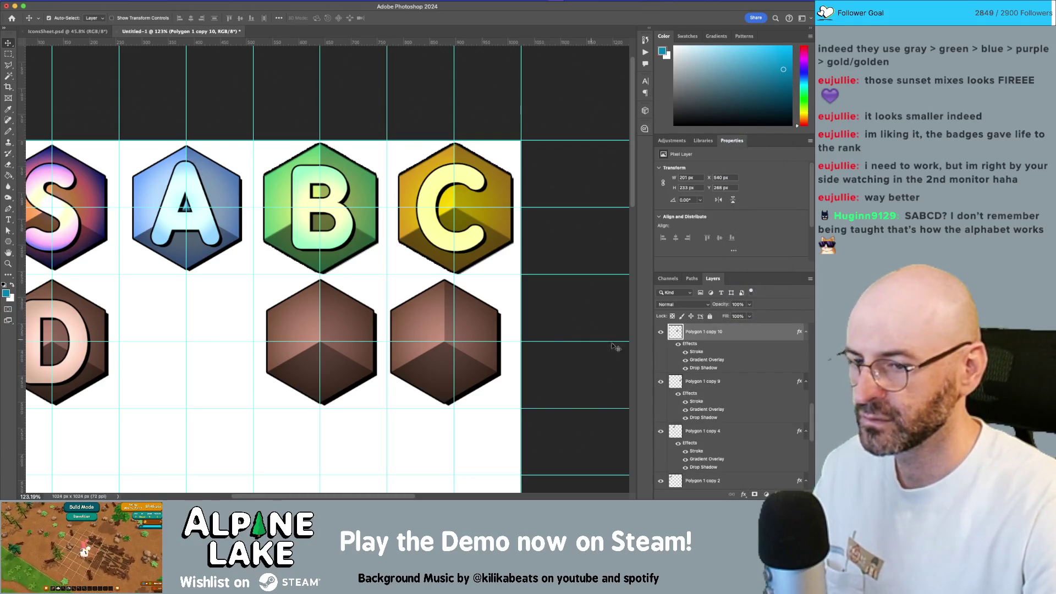
right_click(698, 335)
left_click(727, 338)
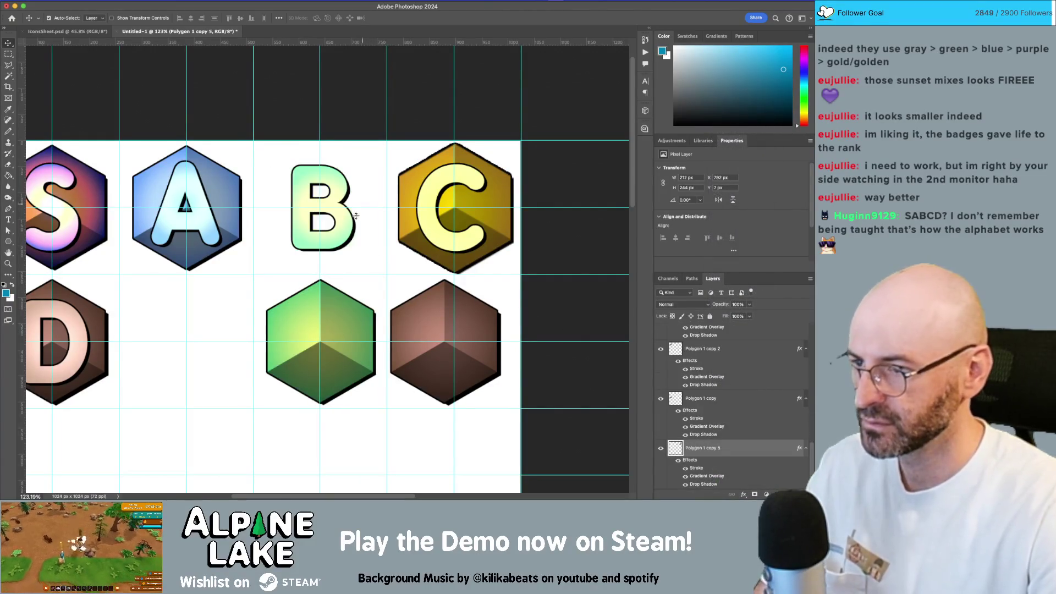
left_click_drag(347, 325, 341, 200)
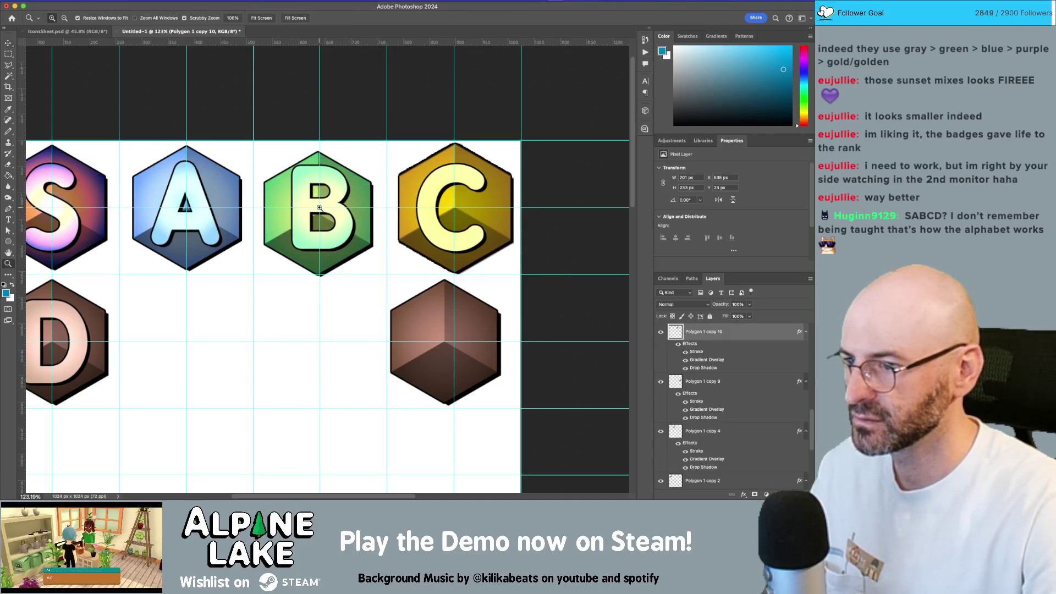
scroll(341, 220, "up", 5)
left_click_drag(344, 240, 358, 212)
mouse_move(420, 235)
left_mouse_down()
mouse_move(425, 217)
mouse_move(403, 253)
left_mouse_up()
key("Up")
Copy the gold C hexagon's style and paste it onto the remaining brown hexagon
key("z")
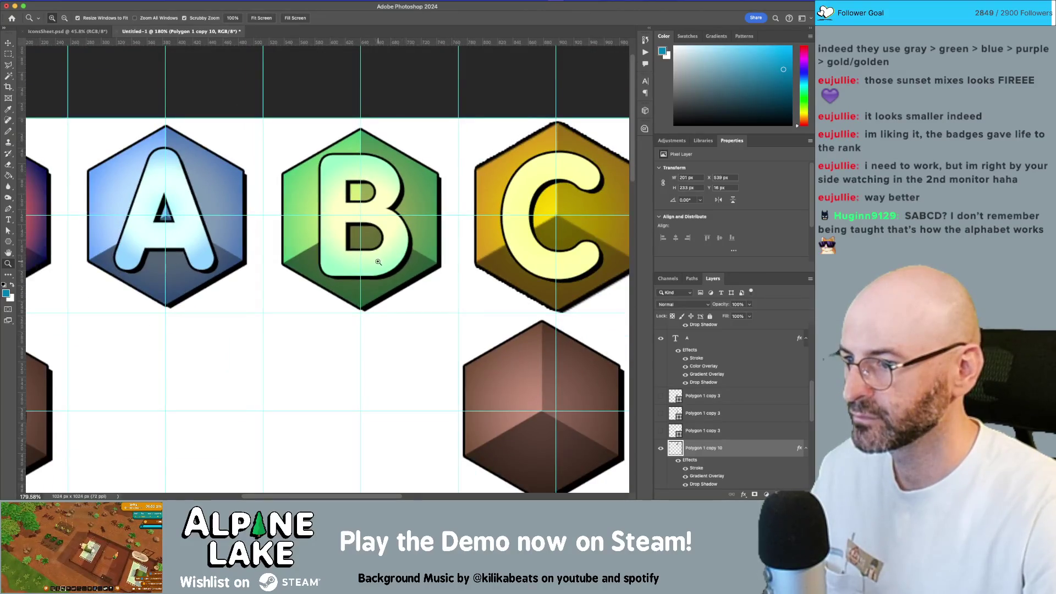
scroll(379, 261, "right", 5)
key("v")
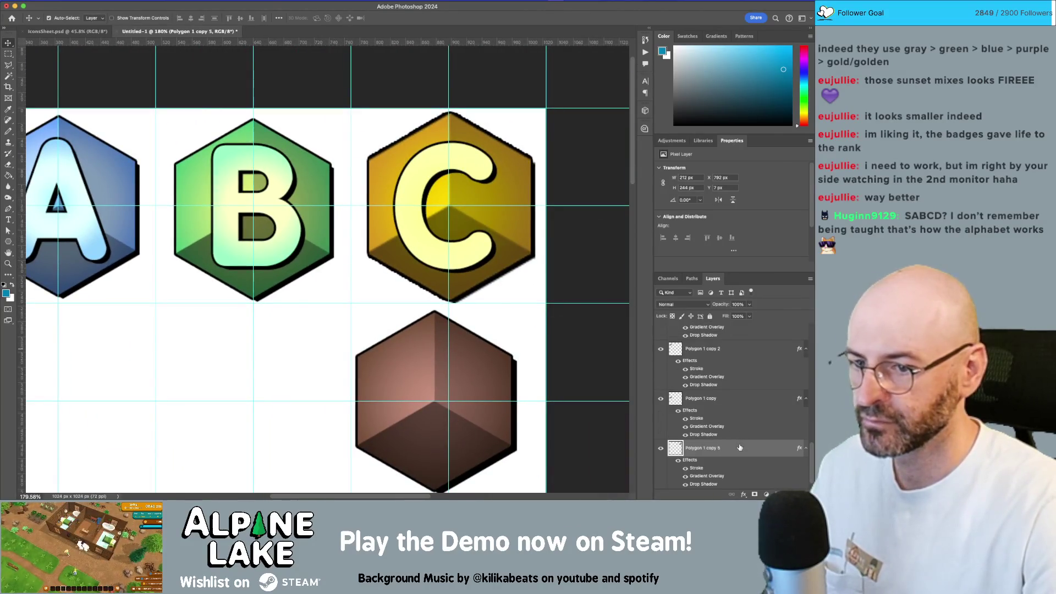
right_click(740, 447)
left_click(520, 237)
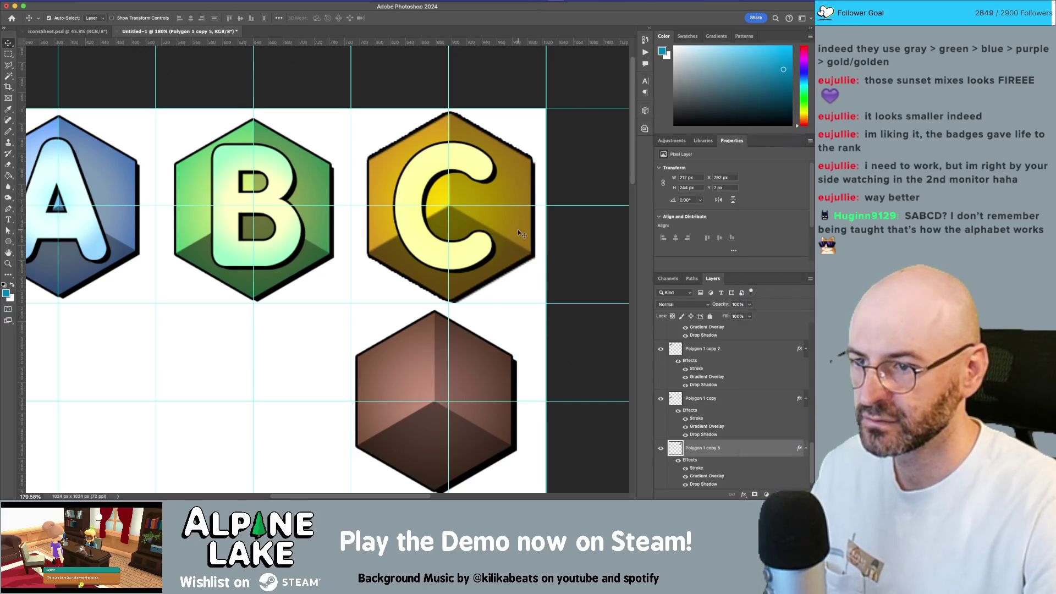
right_click(757, 457)
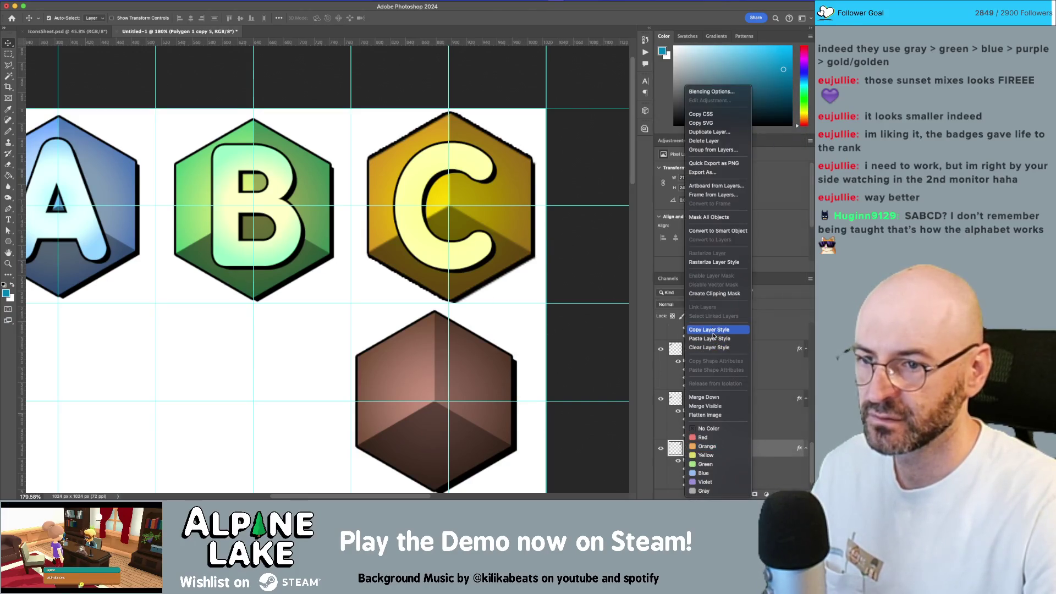
left_click(501, 361)
left_click(502, 362)
right_click(761, 335)
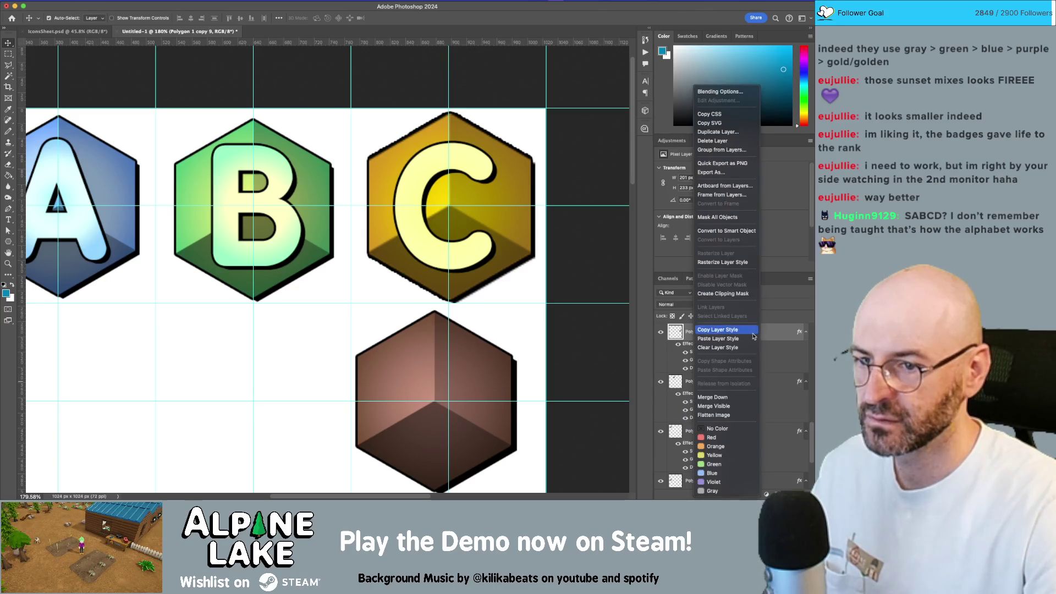
left_click(753, 338)
Delete the old C background and move the gold hexagon up behind the C letter
left_click(520, 234)
key("Delete")
mouse_move(461, 350)
left_mouse_down()
mouse_move(500, 147)
mouse_move(482, 171)
left_mouse_up()
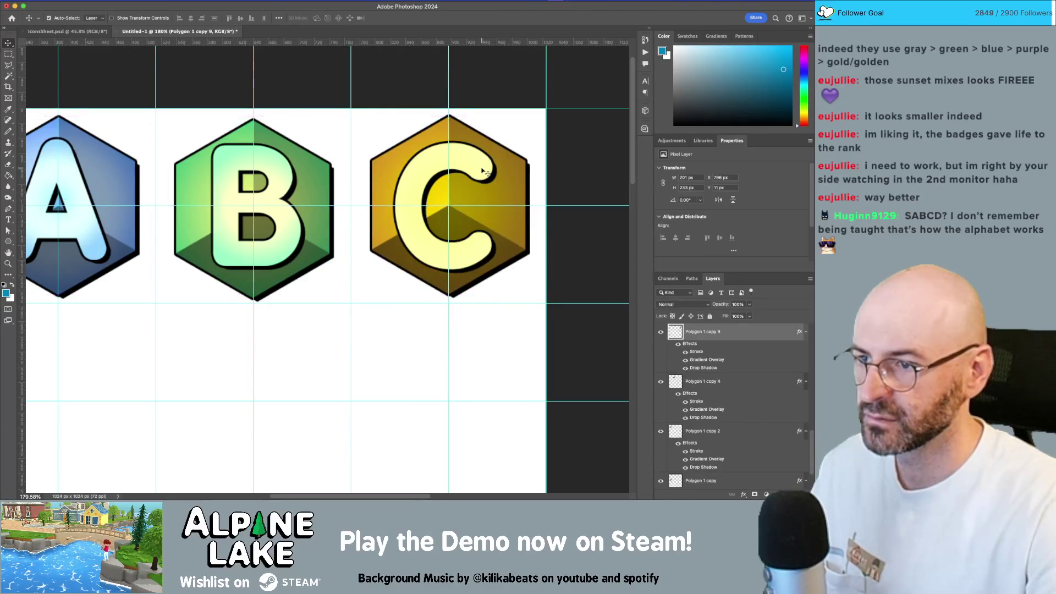
key("z")
left_click_drag(451, 209, 515, 249)
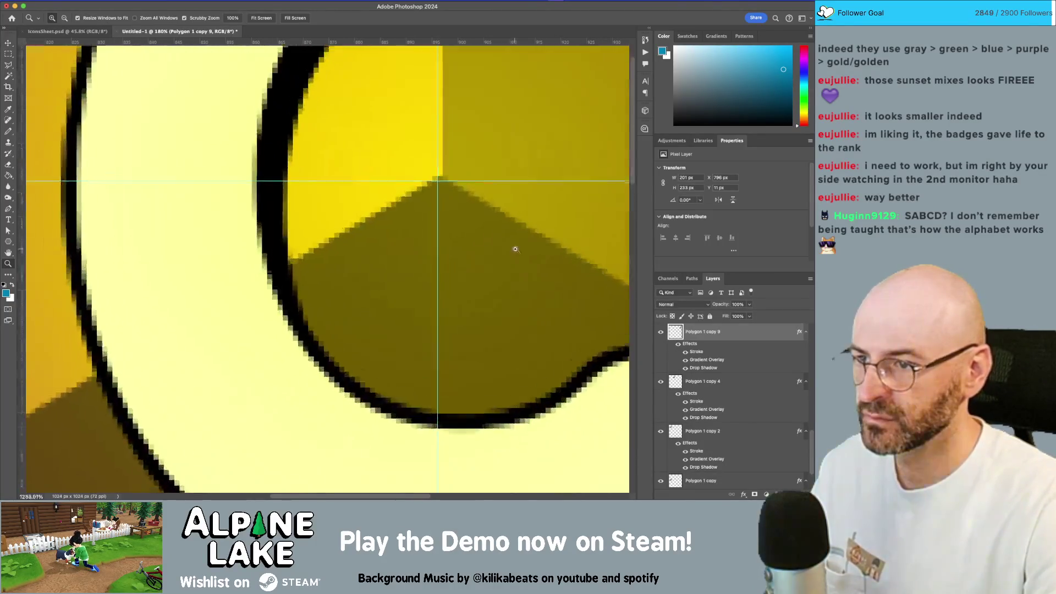
Nudge the letter C one pixel right and the gold C hexagon one pixel down
left_click(507, 134)
key("v")
left_click(507, 136)
key("Right")
scroll(359, 213, "down", 3)
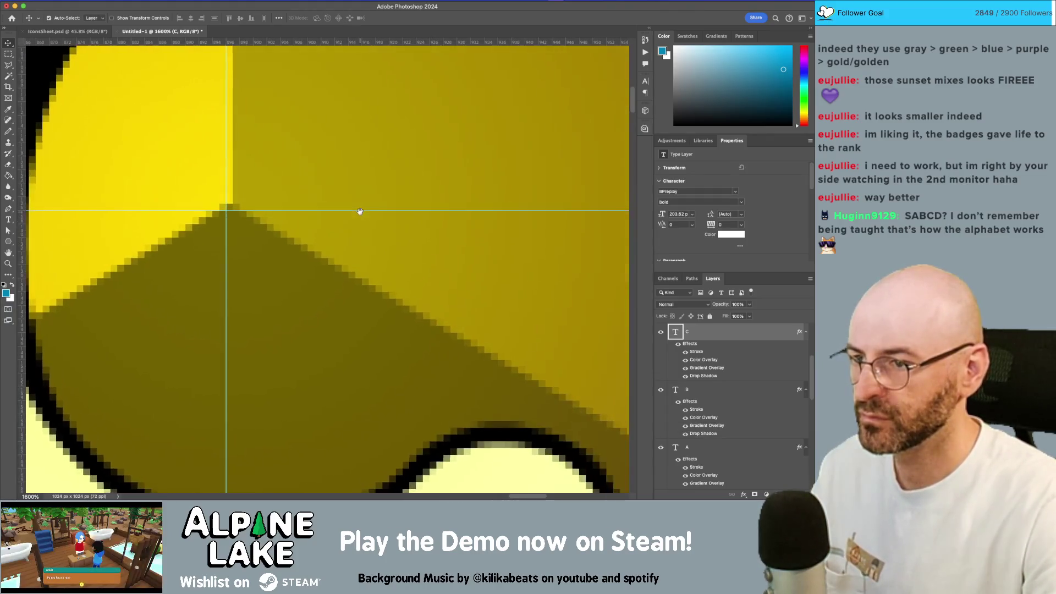
scroll(541, 236, "down", 5)
left_click(545, 236)
key("Down")
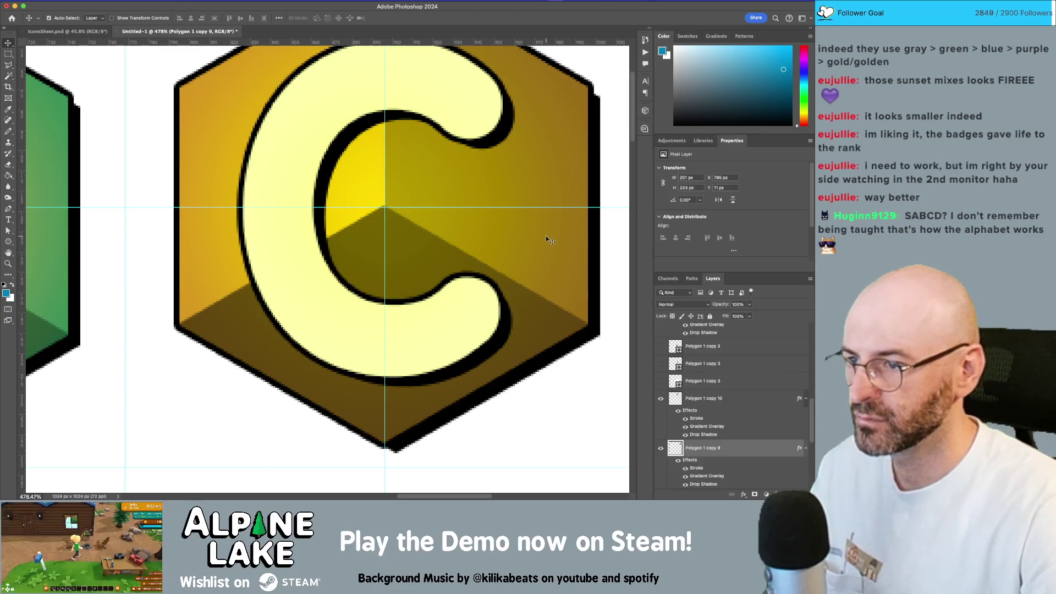
key("z")
left_click_drag(545, 236, 191, 242)
Zoom in on the S hexagon's centre apex and select its layer
scroll(191, 242, "down", 2)
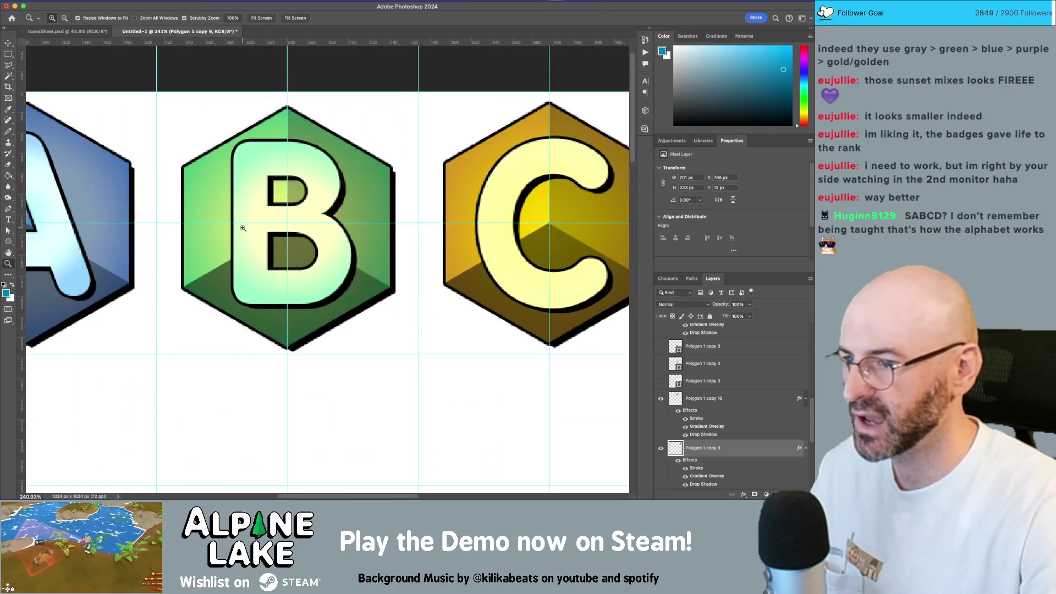
scroll(375, 249, "down", 3)
scroll(750, 427, "up", 3)
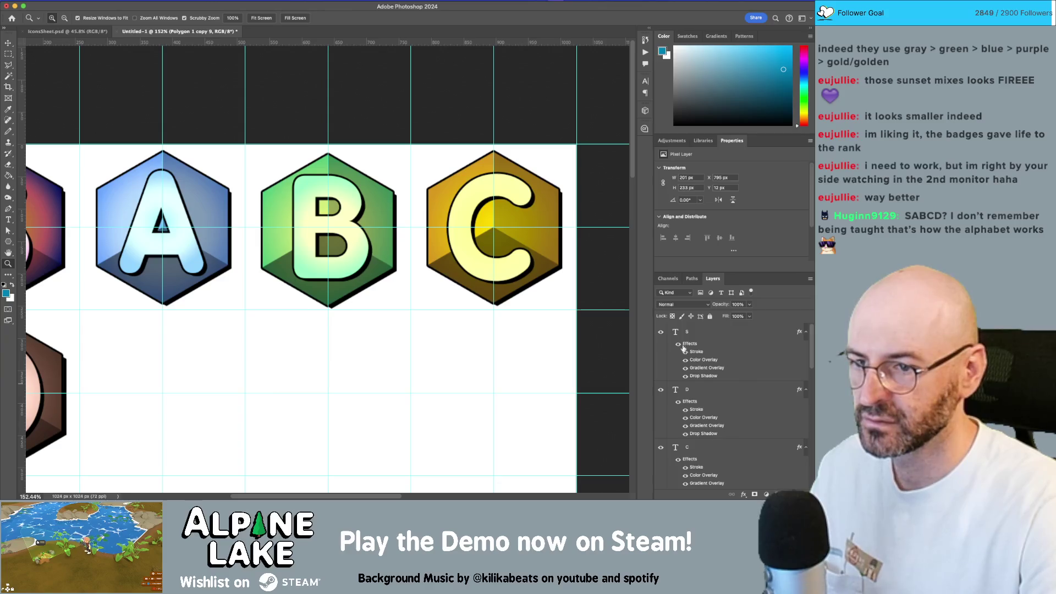
left_click_drag(661, 389, 661, 484)
scroll(662, 411, "down", 3)
scroll(663, 467, "down", 3)
scroll(342, 287, "left", 10)
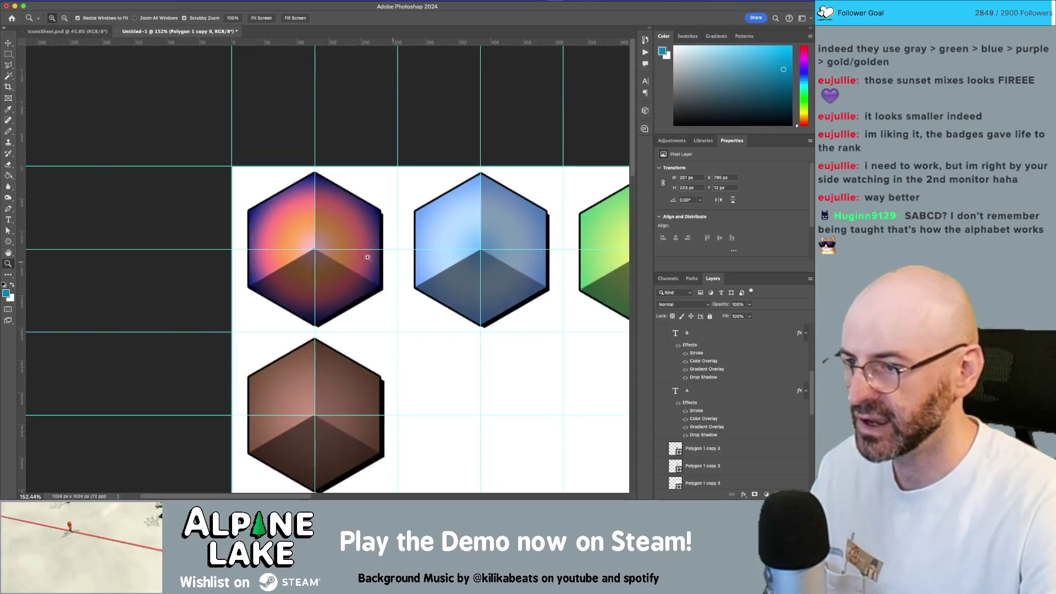
left_click_drag(319, 253, 389, 292)
key("v")
left_click(342, 256)
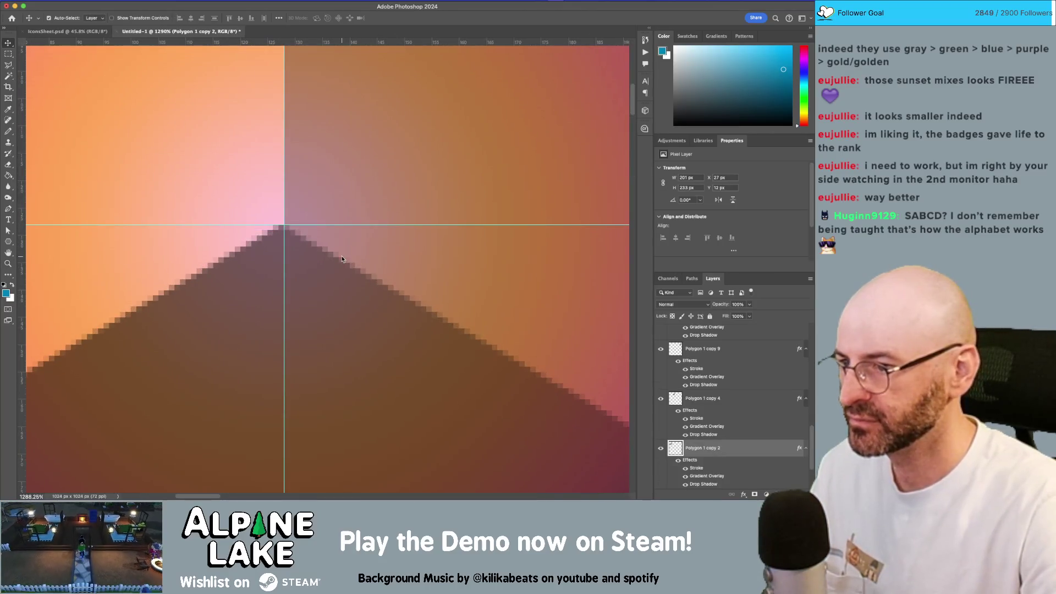
Move the green B hexagon up so its apex aligns with the blue A hexagon
key("z")
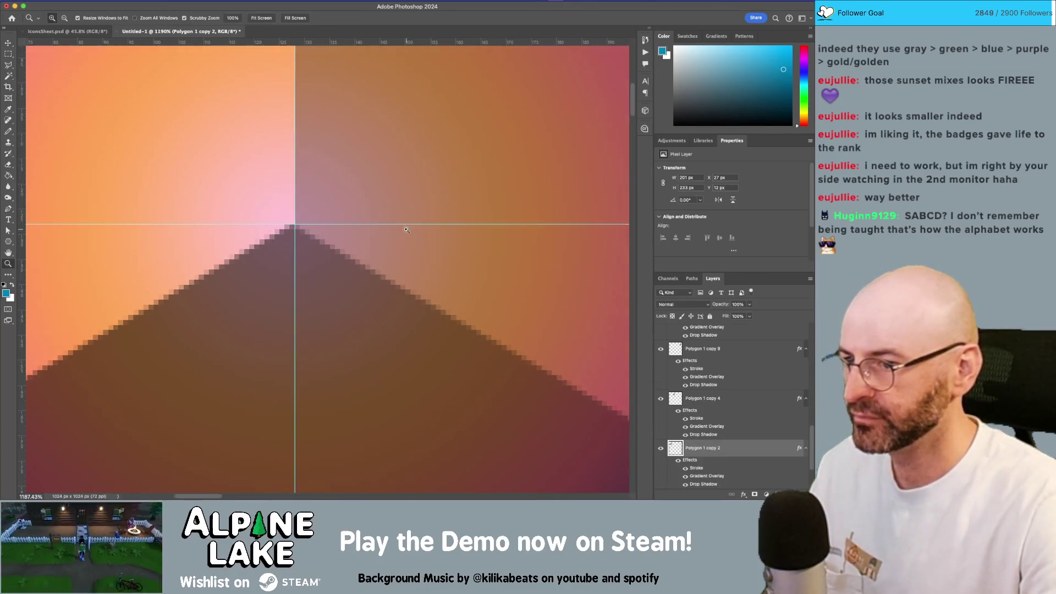
scroll(275, 228, "right", 15)
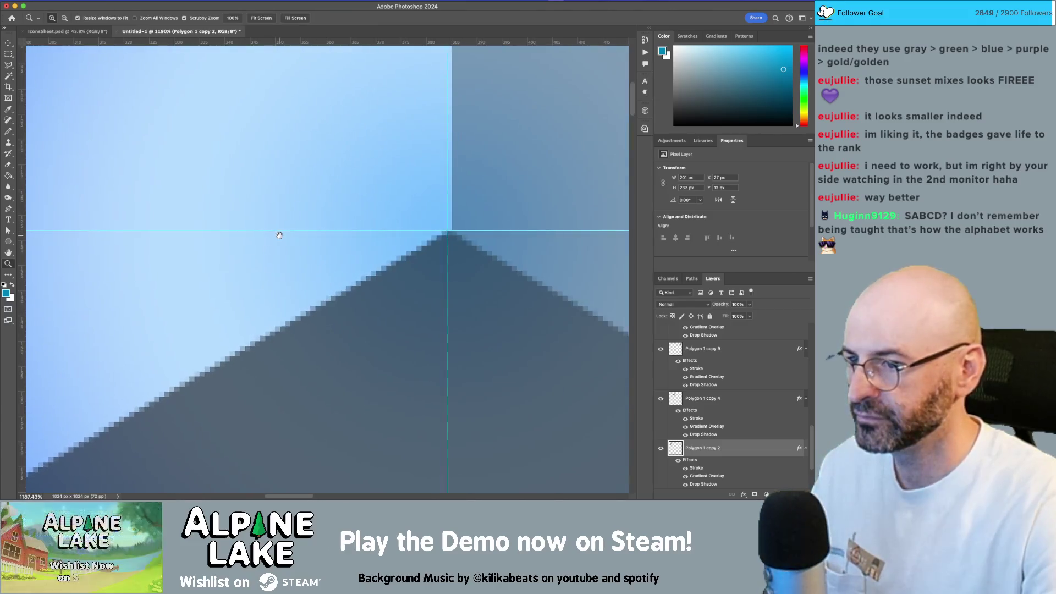
key("v")
left_click(392, 262)
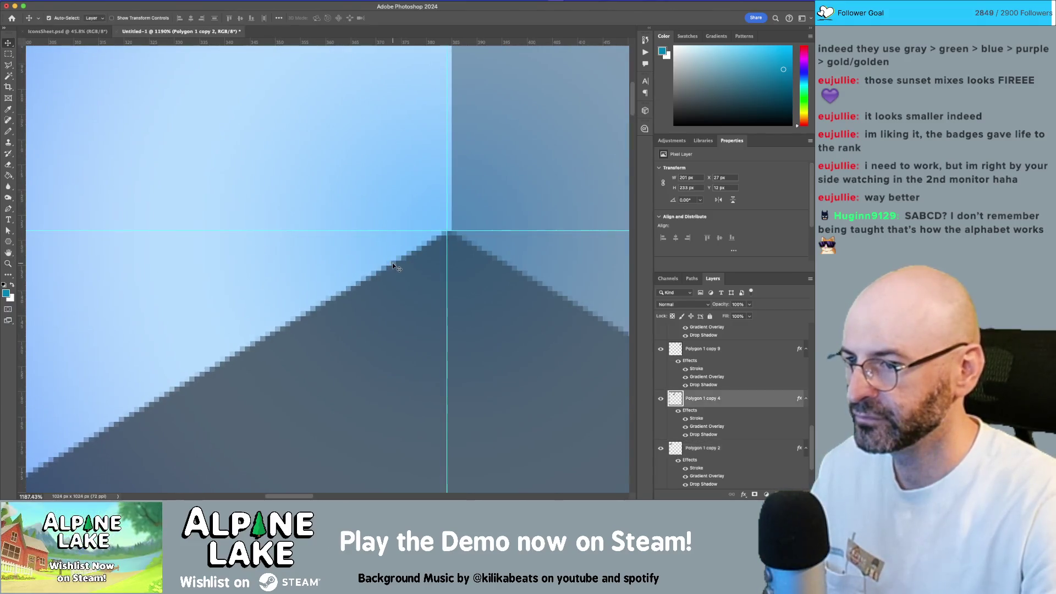
scroll(248, 239, "right", 4)
scroll(249, 238, "right", 10)
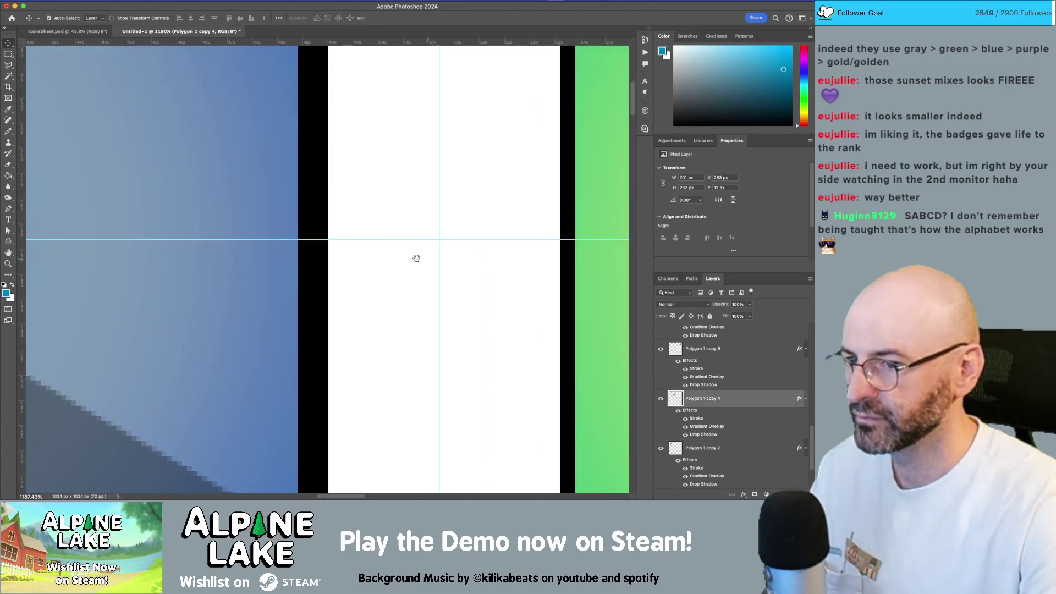
left_click(266, 287)
key("Up")
key("Up")
key("Up")
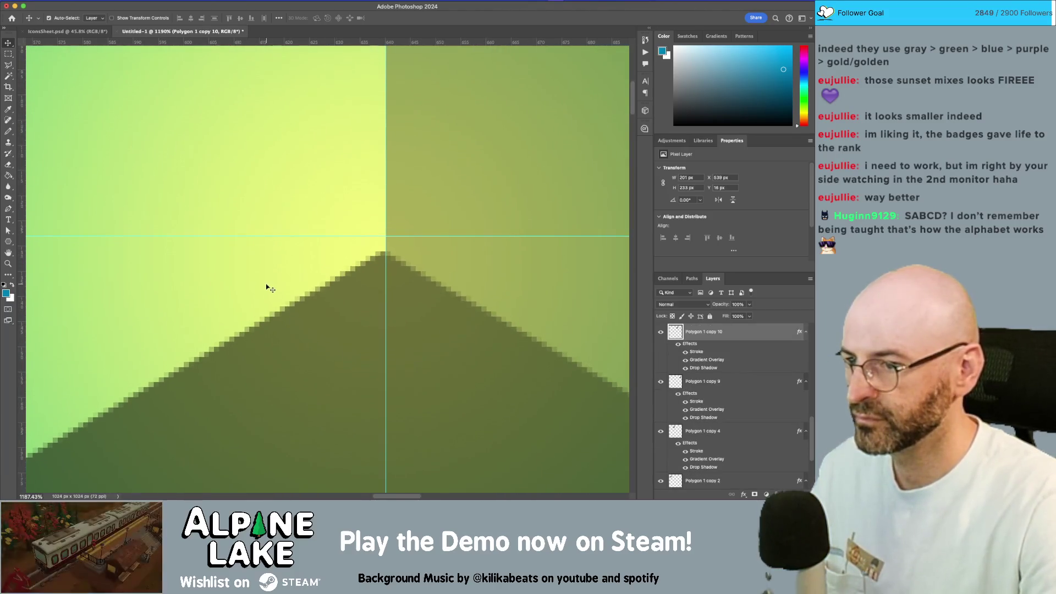
Nudge the brown D hexagon up one pixel at the guide crossing
scroll(392, 276, "right", 10)
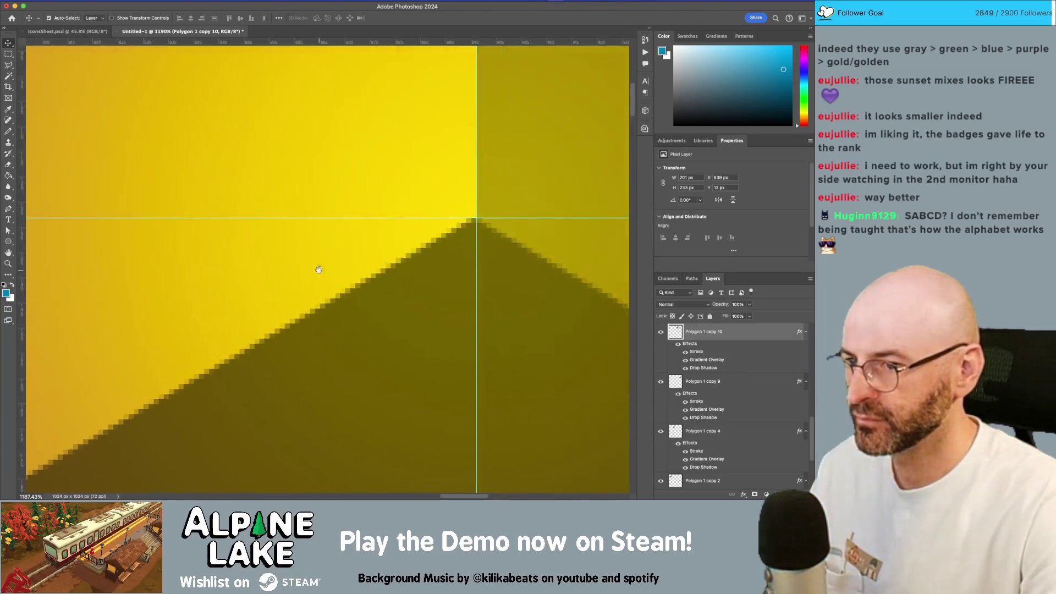
scroll(471, 172, "left", 20)
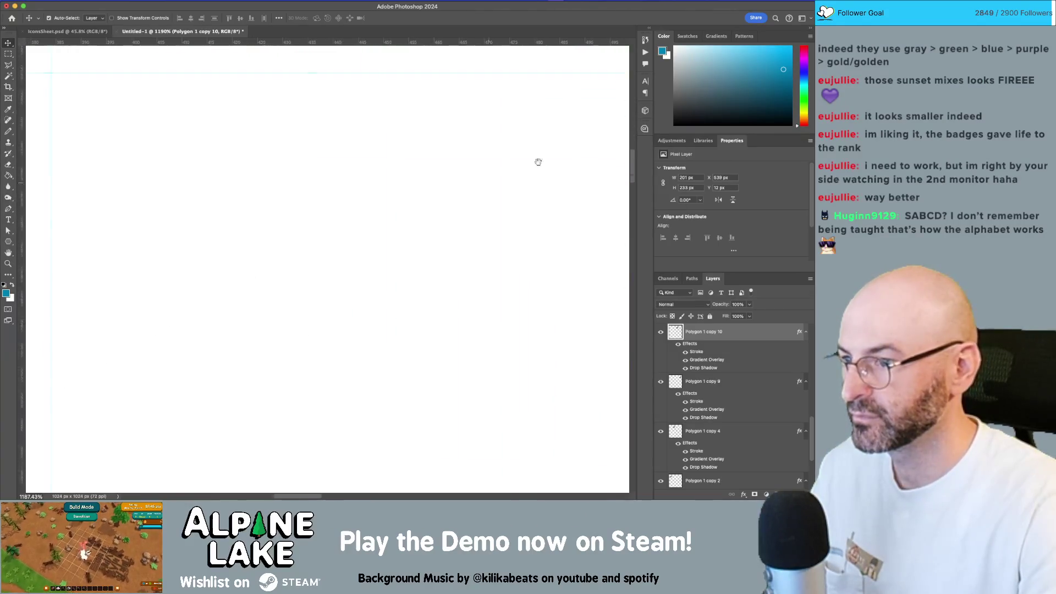
scroll(257, 311, "down", 5)
scroll(264, 286, "left", 5)
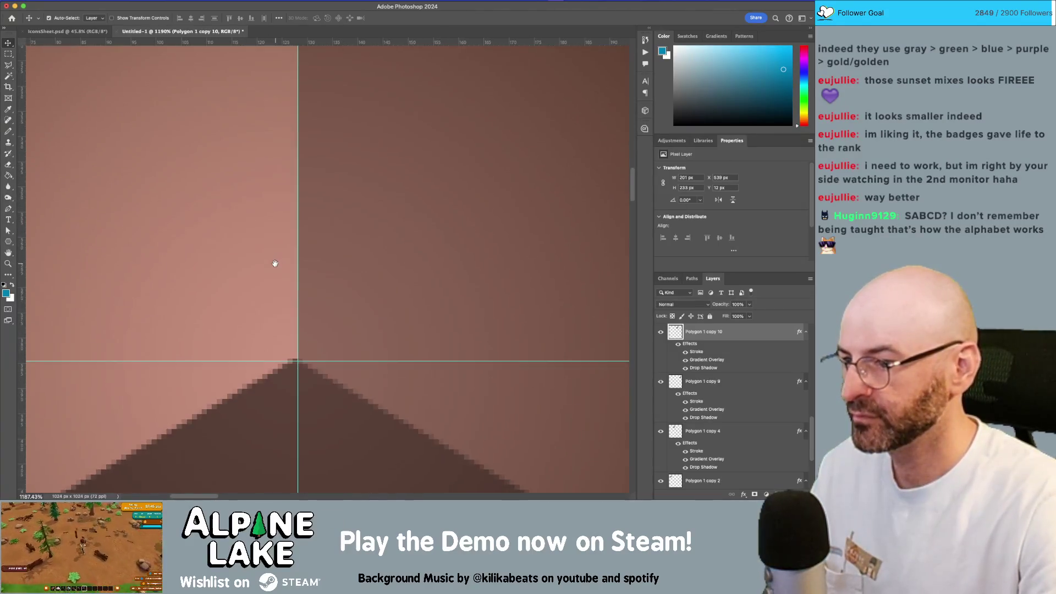
left_click(346, 281)
key("z")
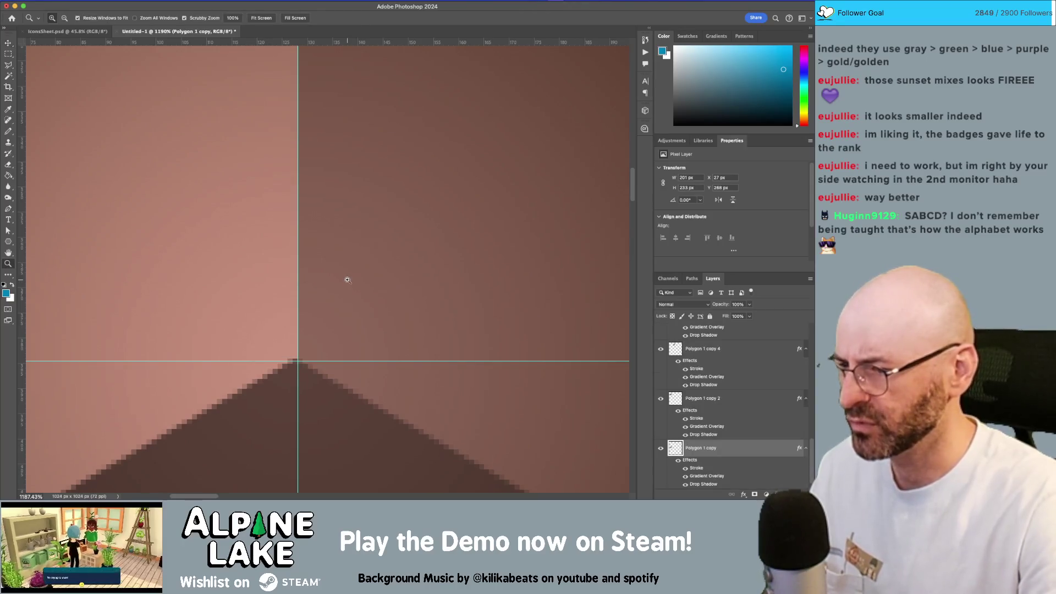
left_click_drag(308, 380, 396, 396)
scroll(396, 396, "right", 4)
scroll(396, 396, "down", 3)
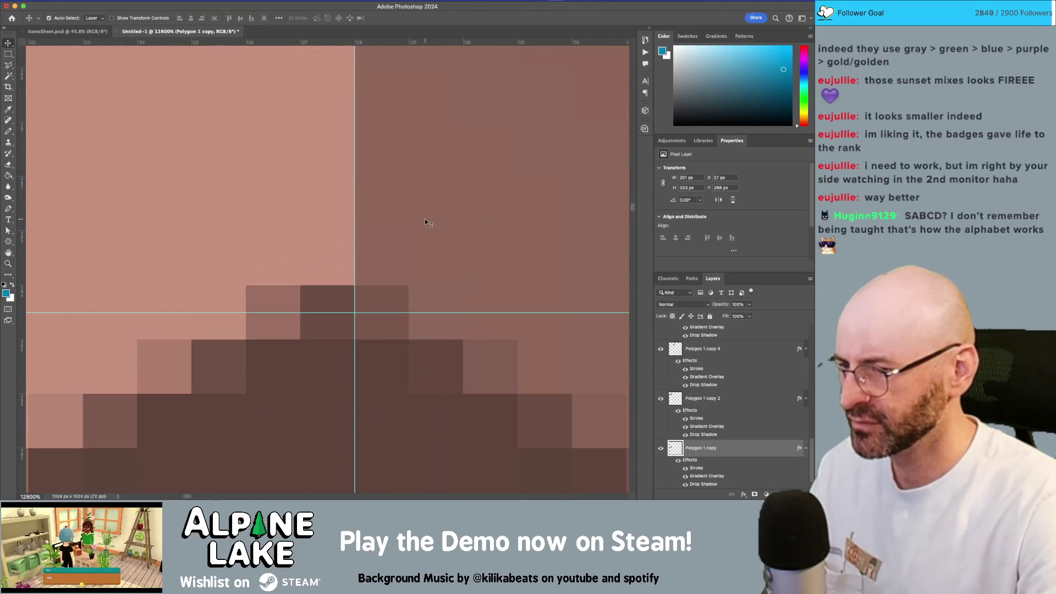
left_click_drag(424, 219, 427, 282)
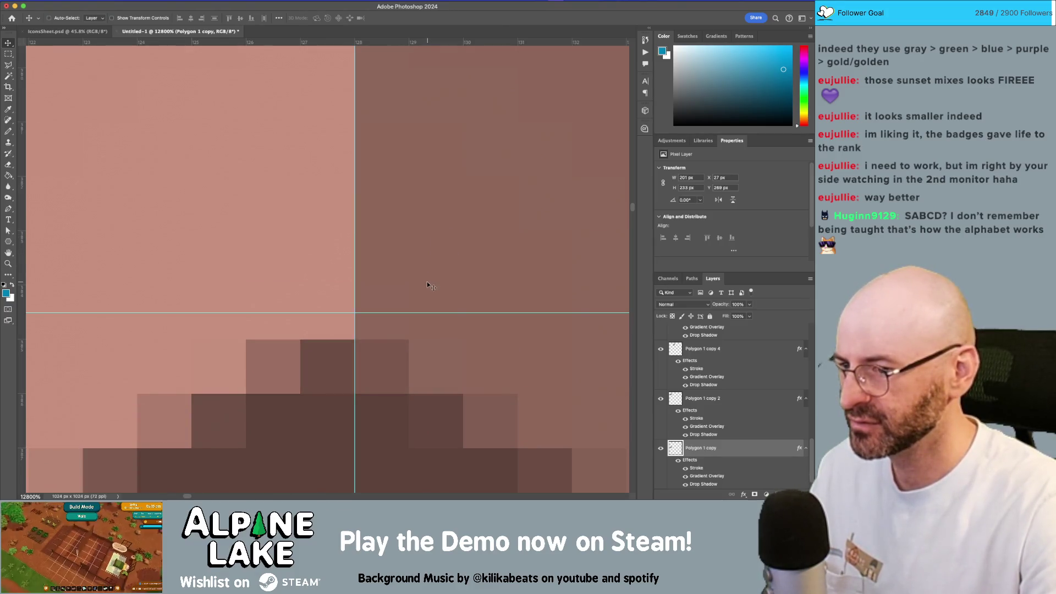
key("Up")
Move the horizontal guide lower and zoom back out over the badge sheet
mouse_move(300, 313)
left_mouse_down()
mouse_move(300, 323)
mouse_move(294, 297)
left_mouse_up()
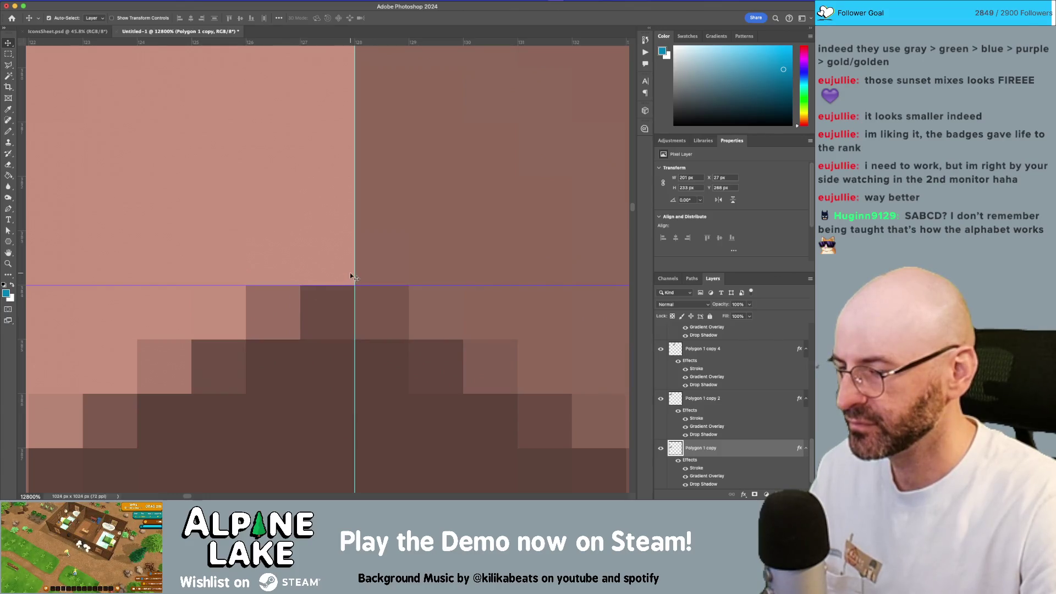
key("z")
mouse_move(366, 264)
left_mouse_down()
mouse_move(253, 361)
mouse_move(281, 339)
left_mouse_up()
mouse_move(373, 282)
left_mouse_down()
mouse_move(396, 255)
mouse_move(374, 282)
left_mouse_up()
scroll(699, 406, "up", 5)
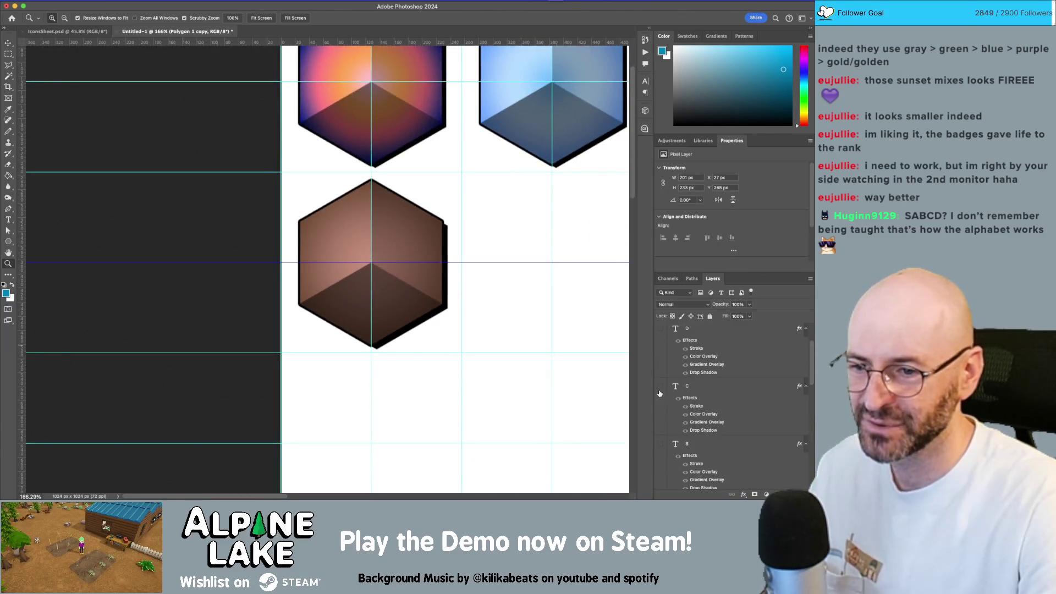
Make the S, D, C and A letter layers visible, then start Save As
left_click_drag(659, 443, 660, 280)
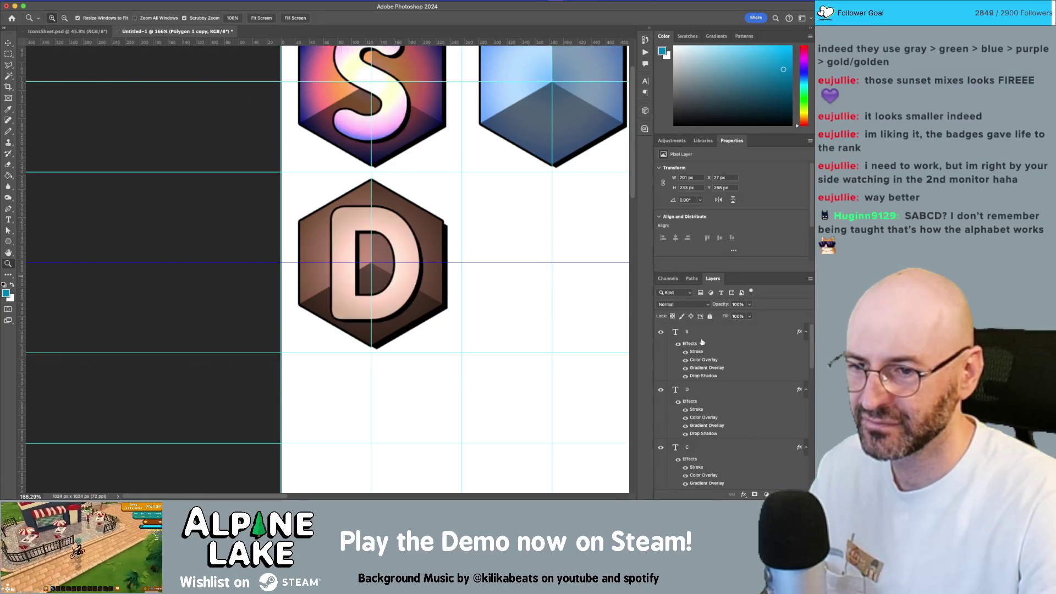
mouse_move(525, 301)
left_mouse_down()
mouse_move(512, 283)
mouse_move(477, 312)
left_mouse_up()
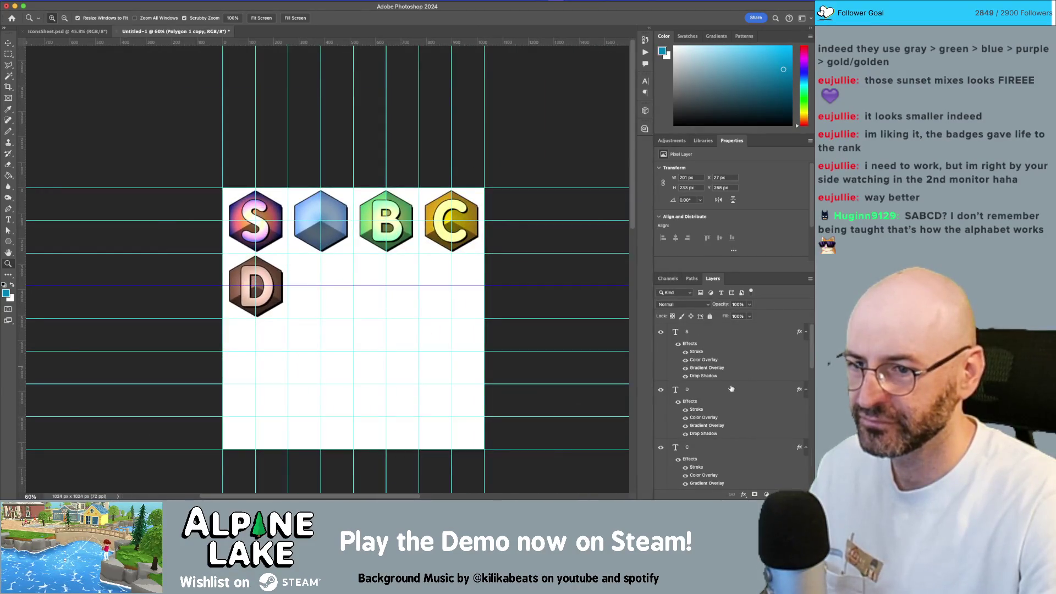
scroll(731, 389, "down", 5)
left_click(660, 404)
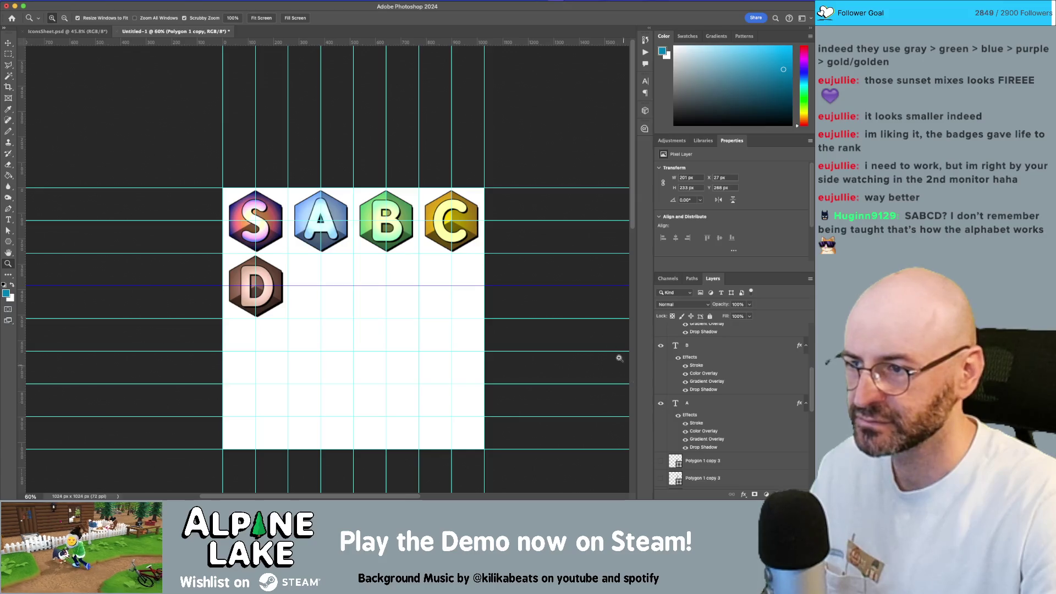
left_click(542, 154)
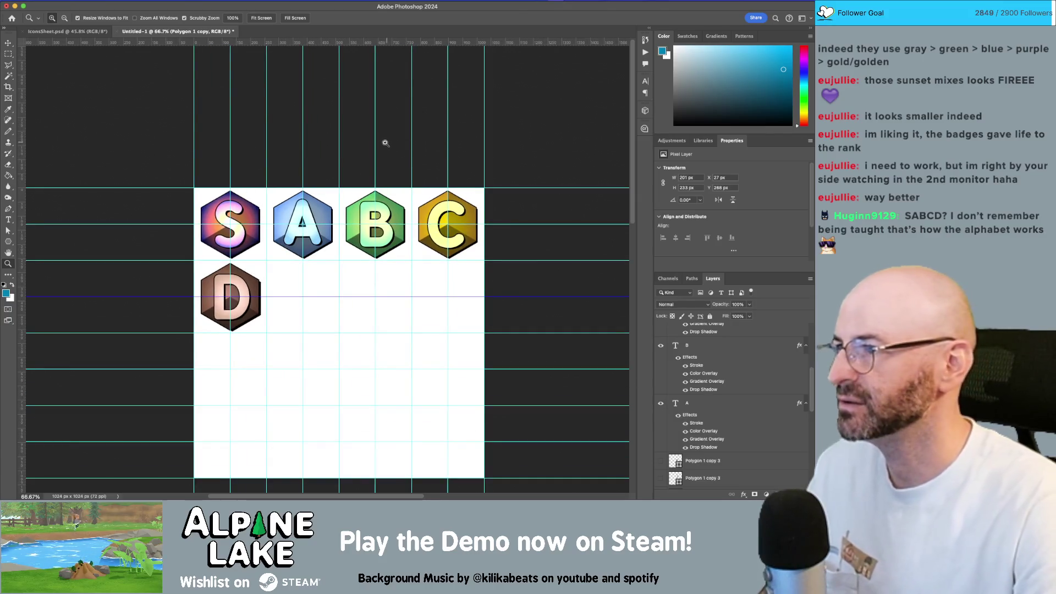
key("ctrl+s")
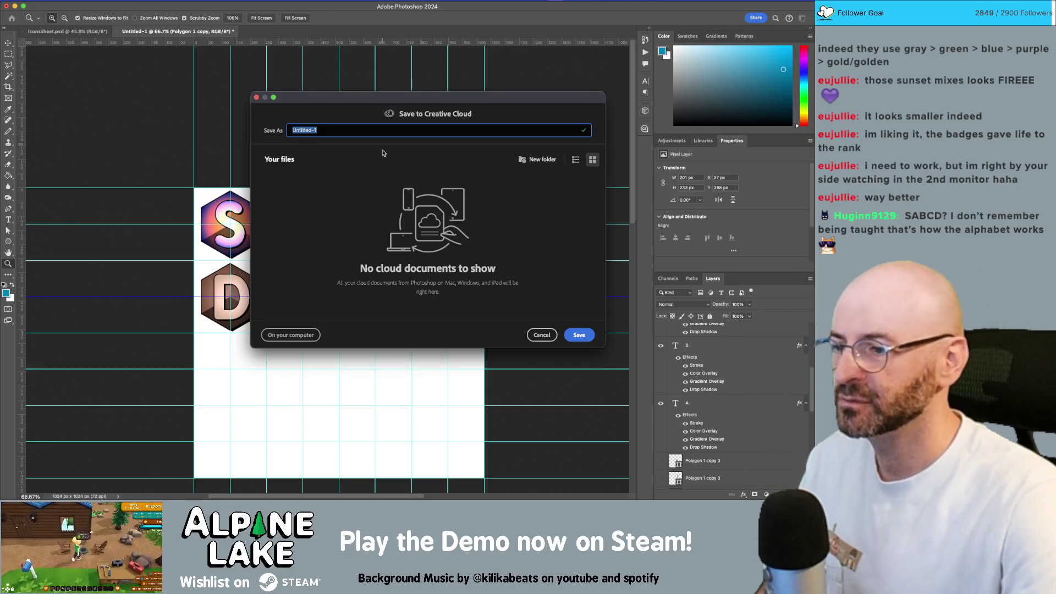
Save to the computer, browsing Unity6 > InnkeeperProject > Assets > _Sprites > Icons
left_click(280, 340)
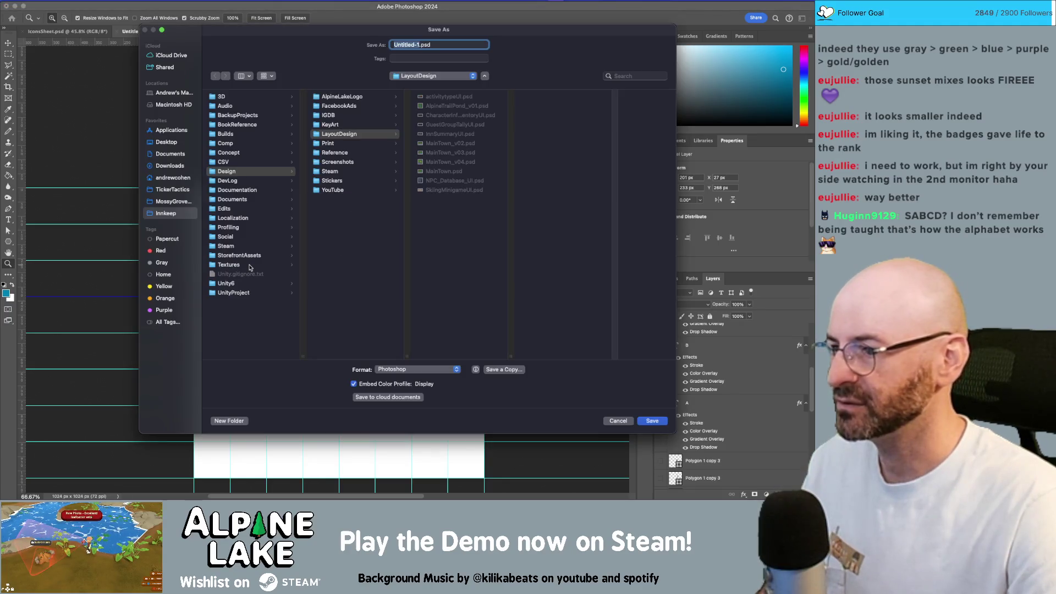
left_click(248, 283)
left_click(352, 97)
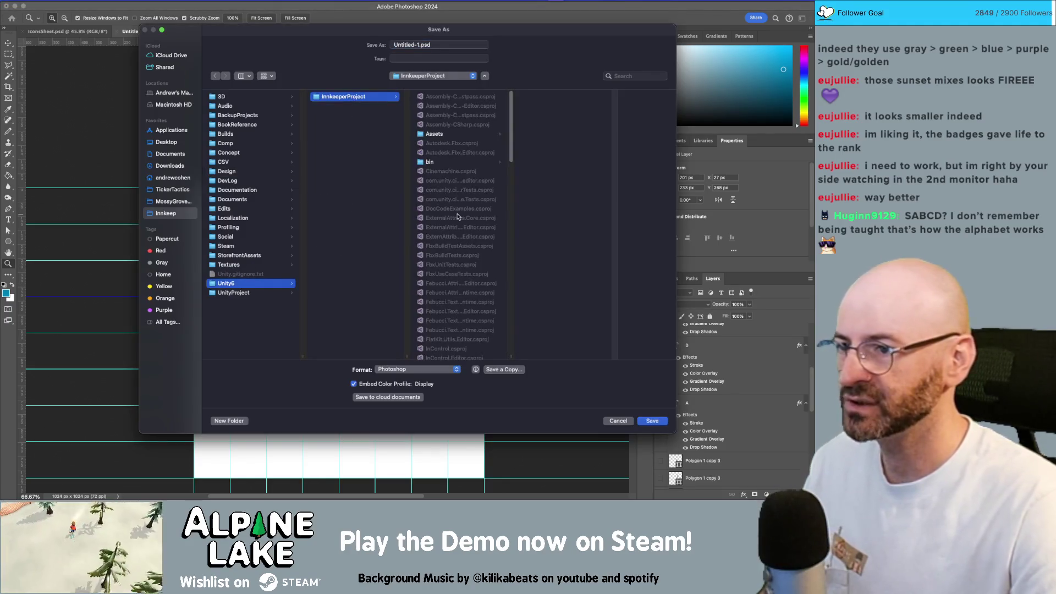
left_click(462, 135)
scroll(579, 293, "down", 5)
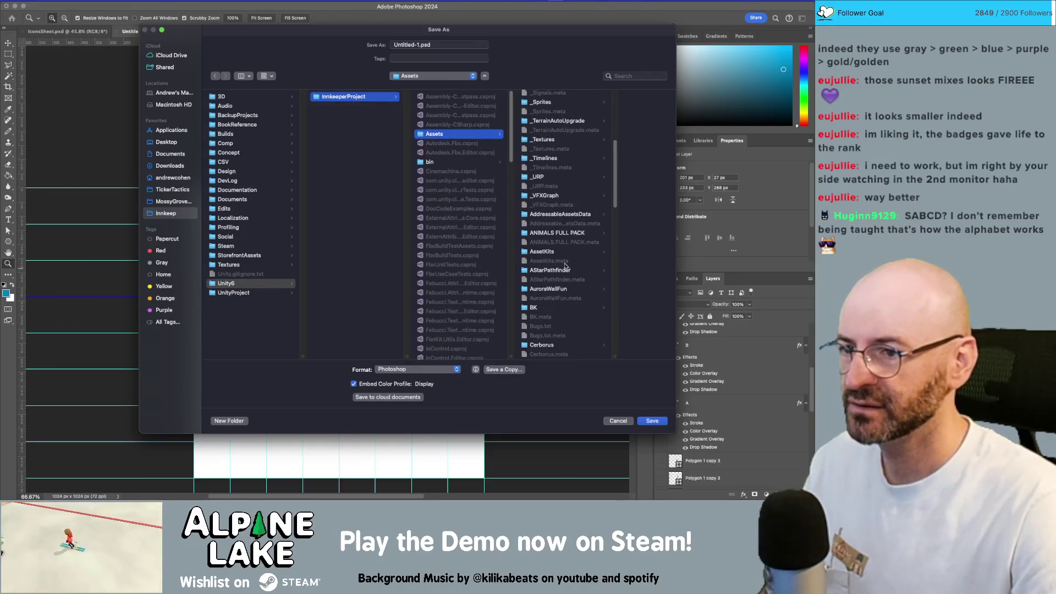
scroll(561, 192, "up", 2)
left_click(558, 123)
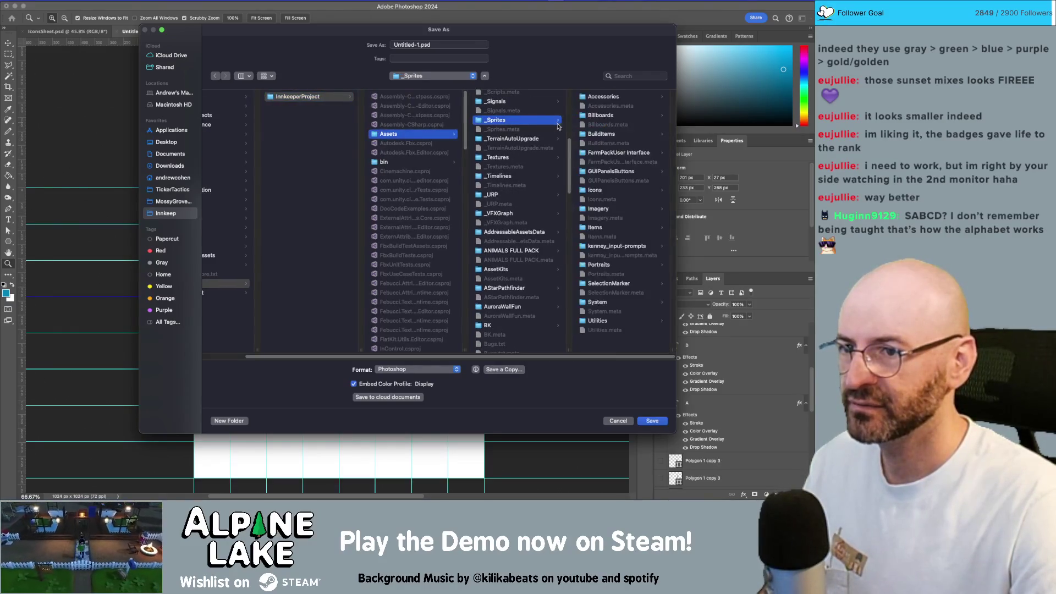
left_click(599, 190)
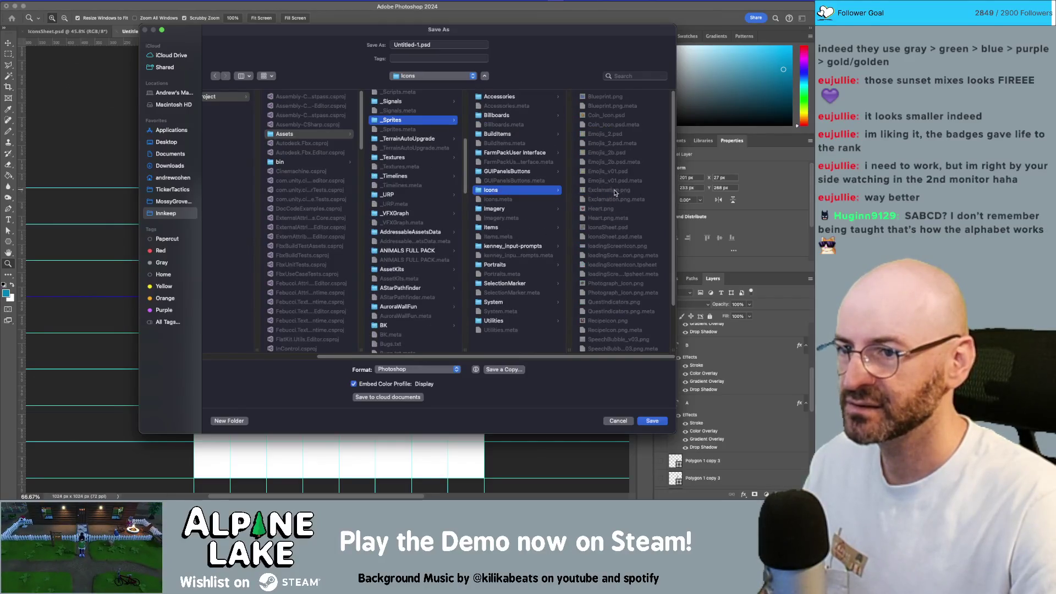
scroll(615, 193, "down", 3)
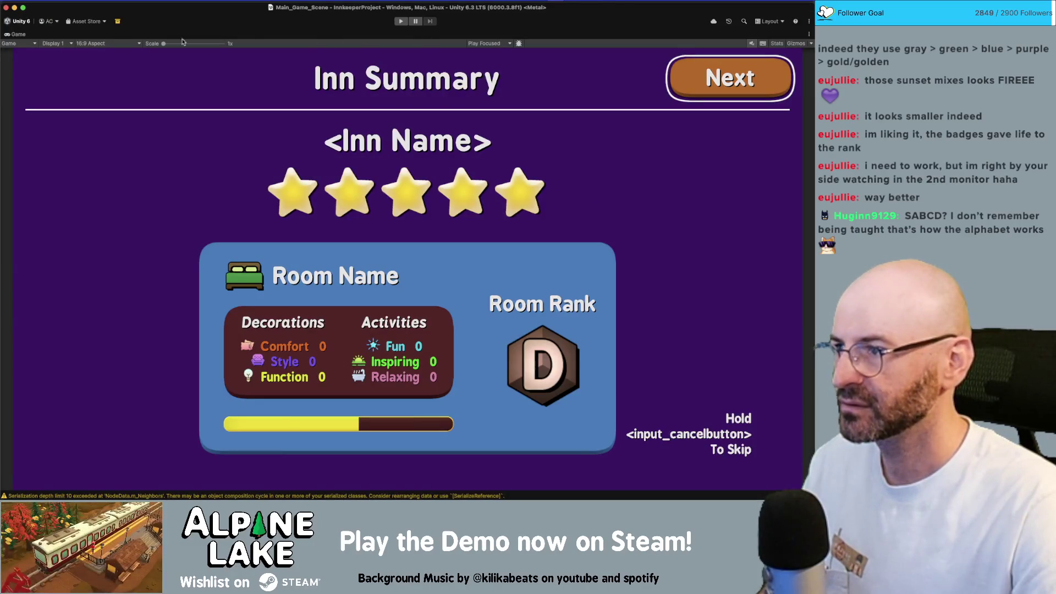
Restore Unity's editor layout, search the Project panel for 'icons' and select IconsSheet
double_click(18, 35)
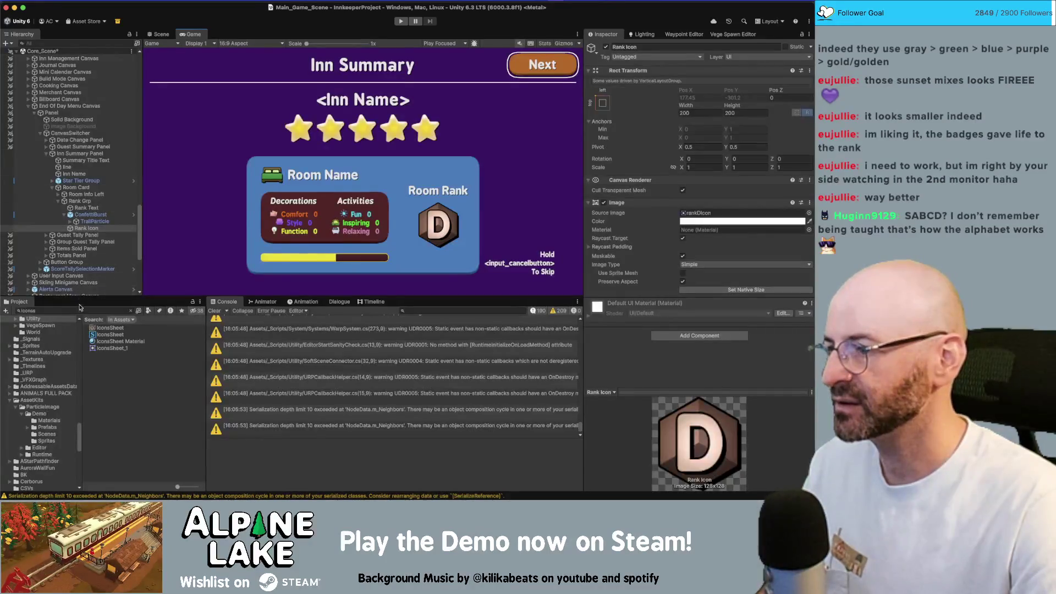
left_click(137, 328)
left_click(131, 311)
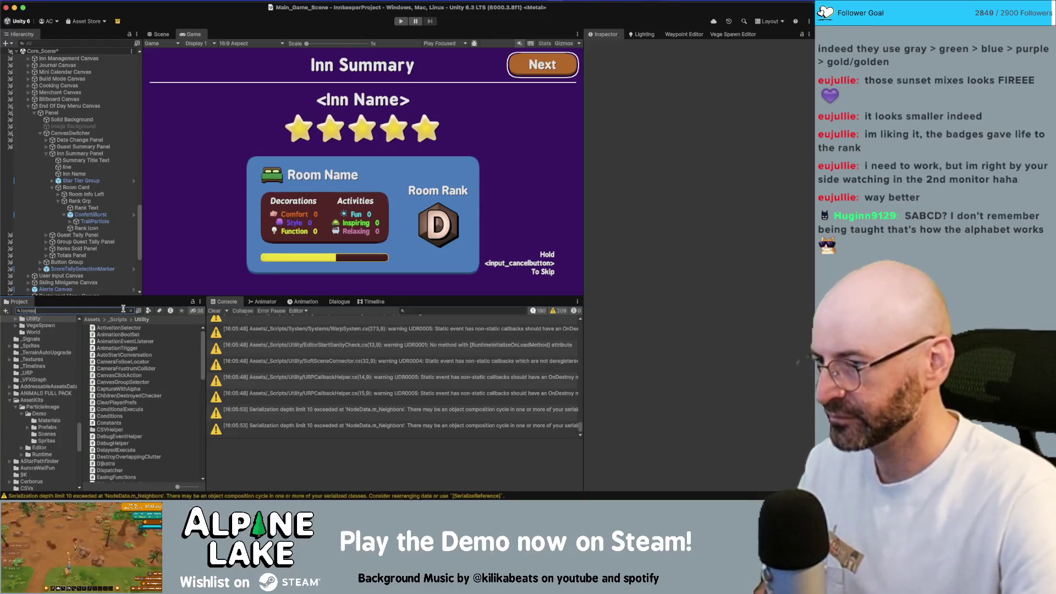
type("icons")
left_click(112, 328)
left_click(130, 311)
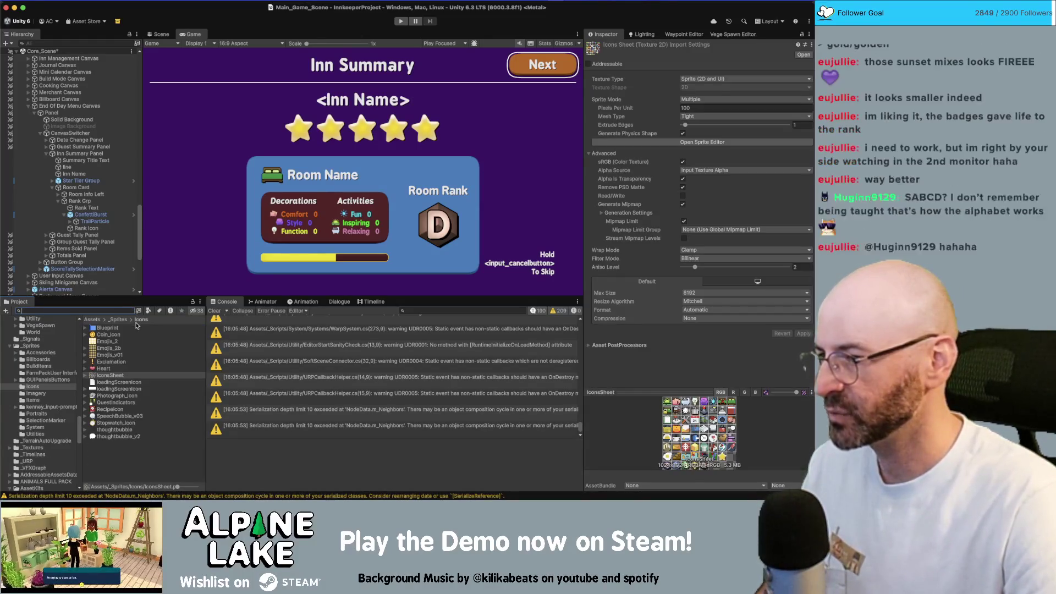
key("super+Tab")
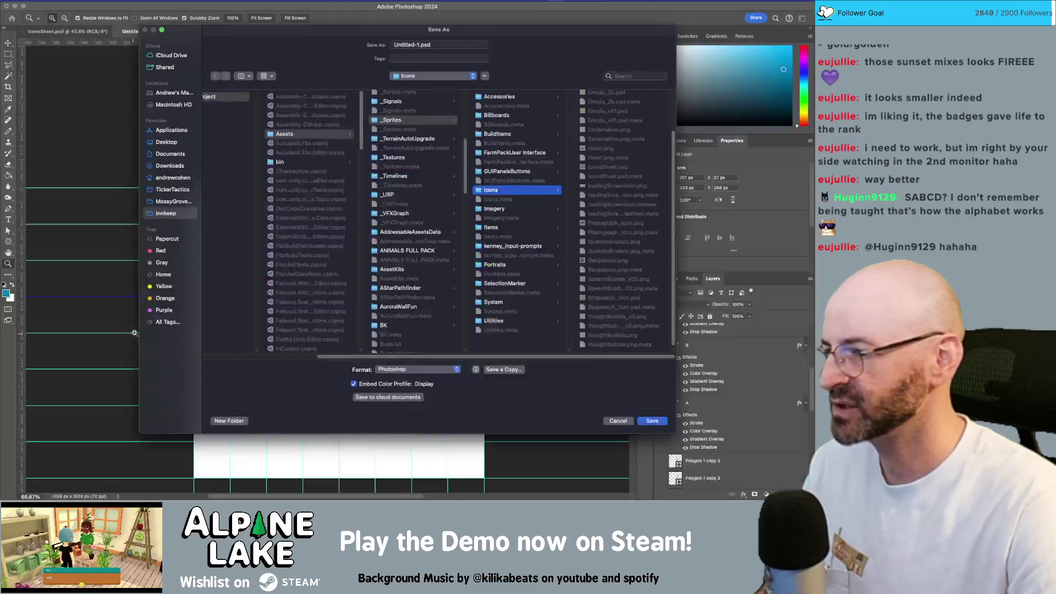
Save the badge sheet as IconsLarge.psd in the Icons folder
left_click(435, 44)
type("Icons")
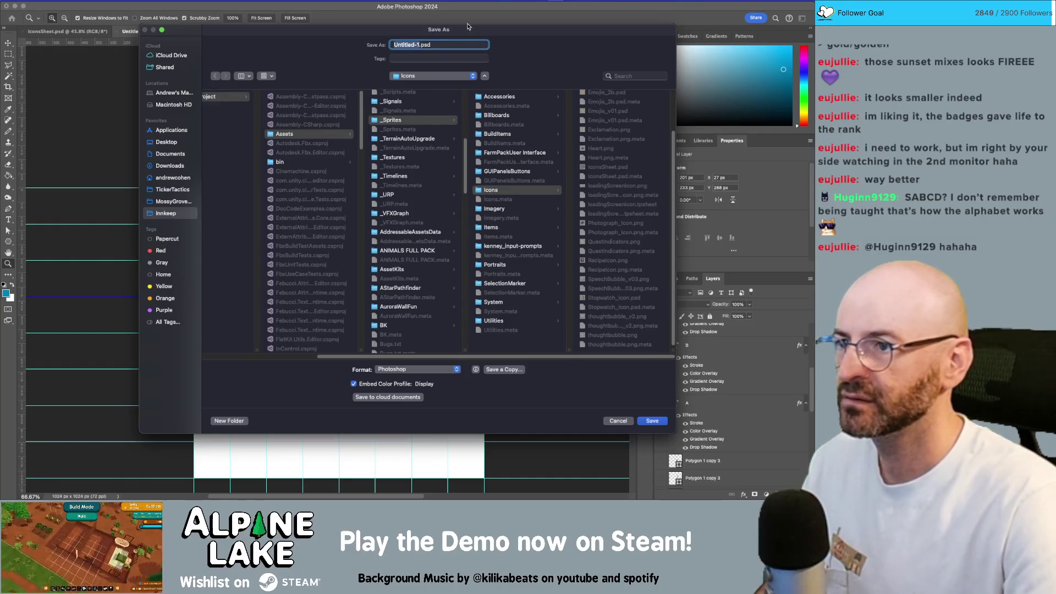
type("Large")
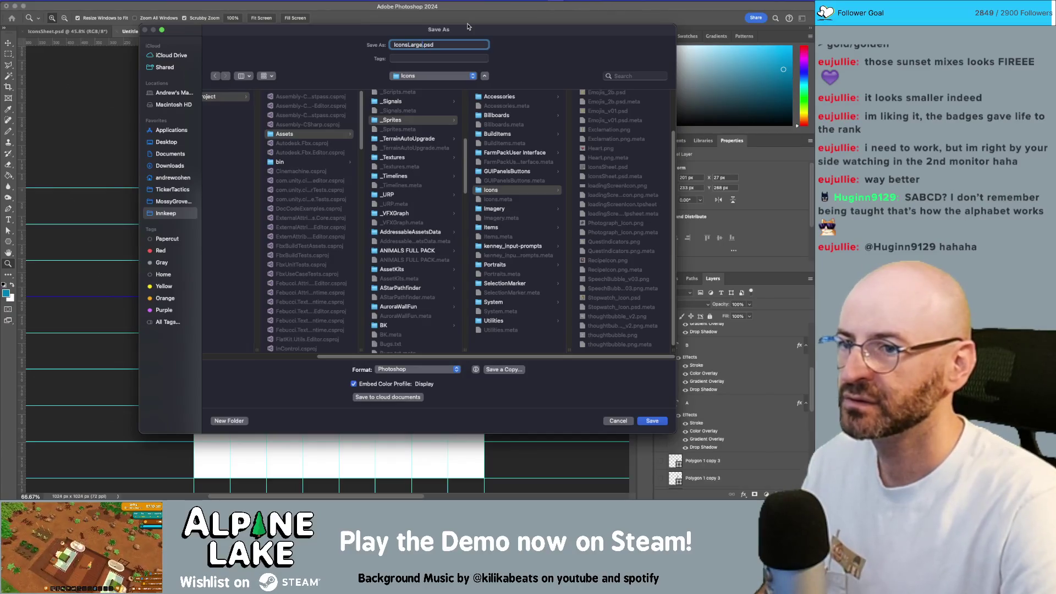
key("Return")
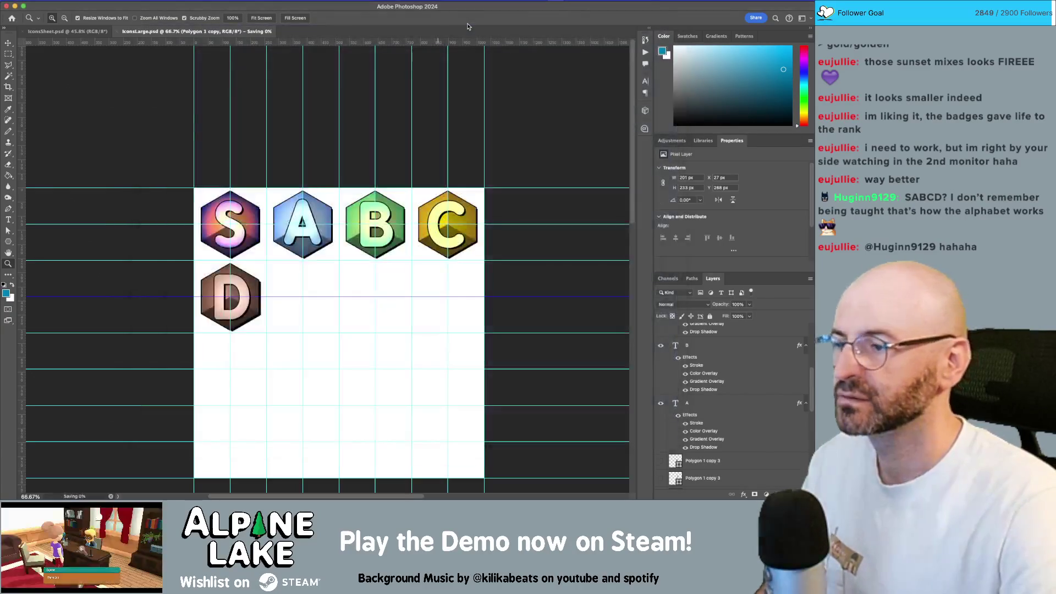
Delete the white Background layer and save IconsLarge again with transparency
scroll(715, 412, "down", 5)
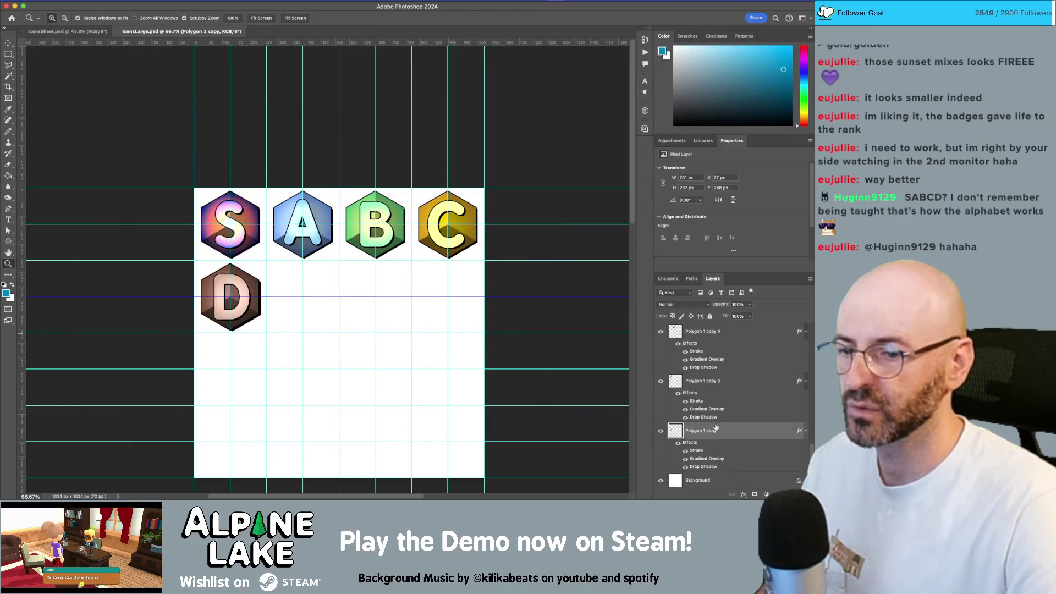
left_click(776, 481)
key("Delete")
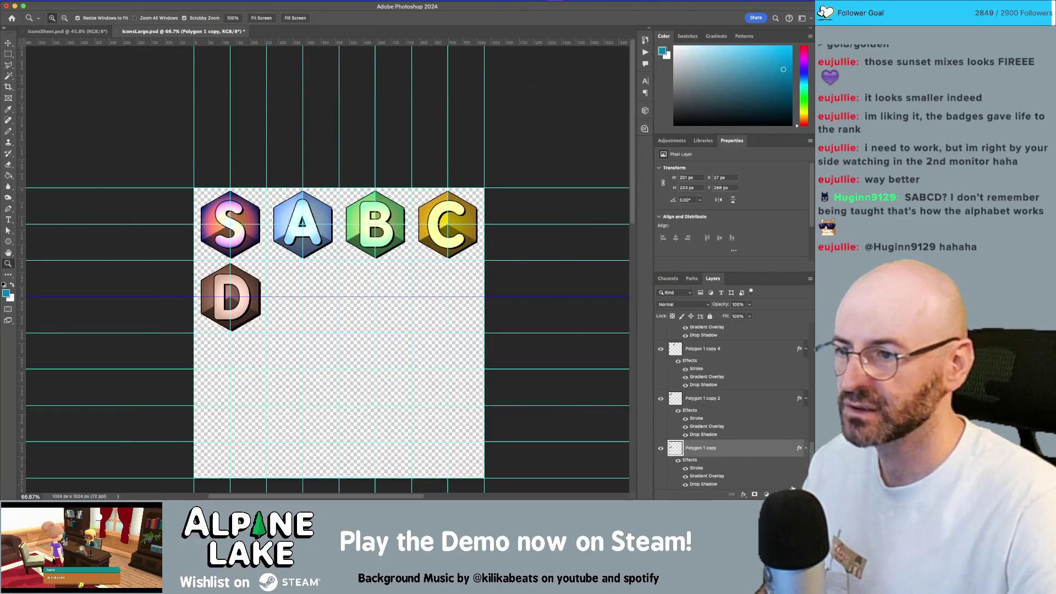
key("super+s")
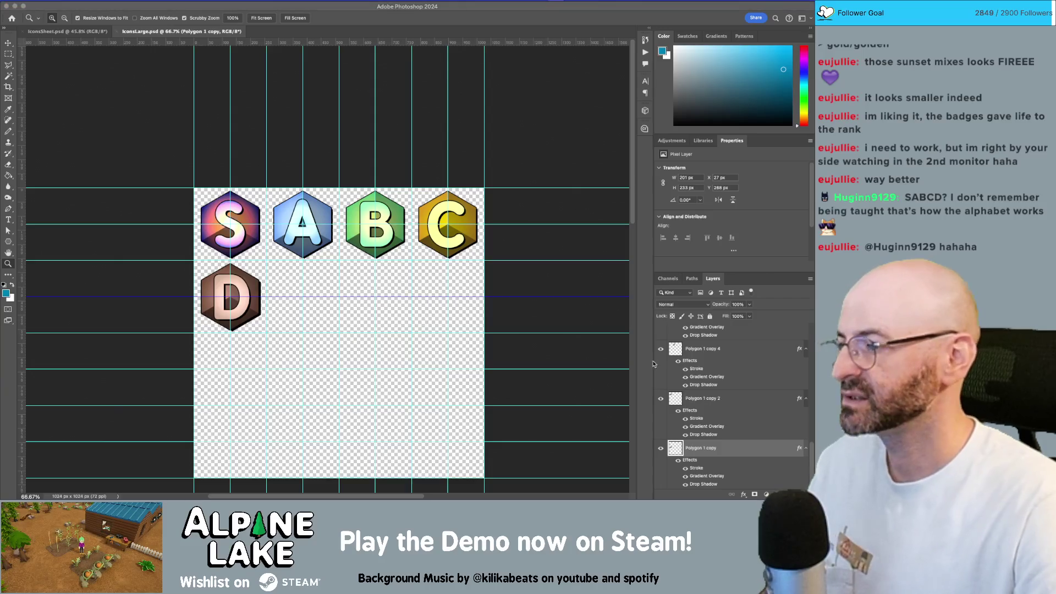
key("super+Tab")
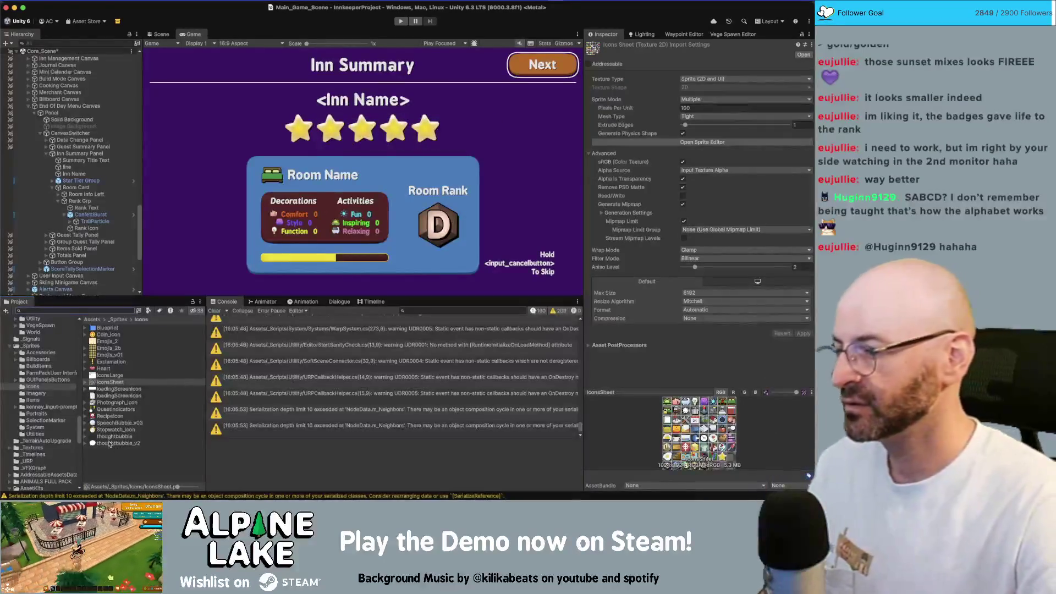
Set IconsLarge's Texture Type to Sprite (2D and UI), apply, and open the Sprite Editor
left_click(116, 467)
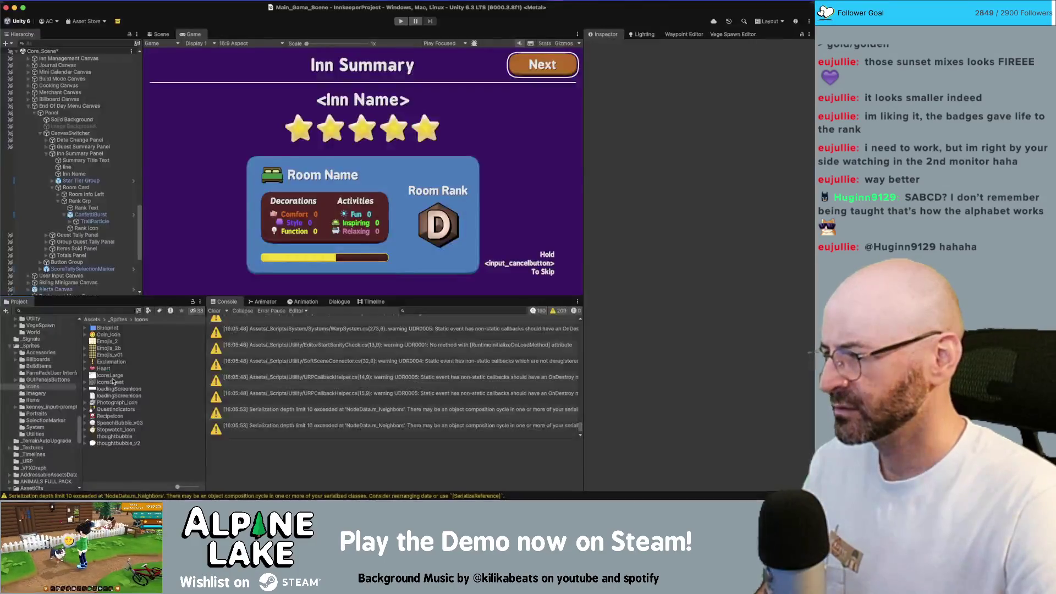
left_click(111, 376)
left_click(704, 79)
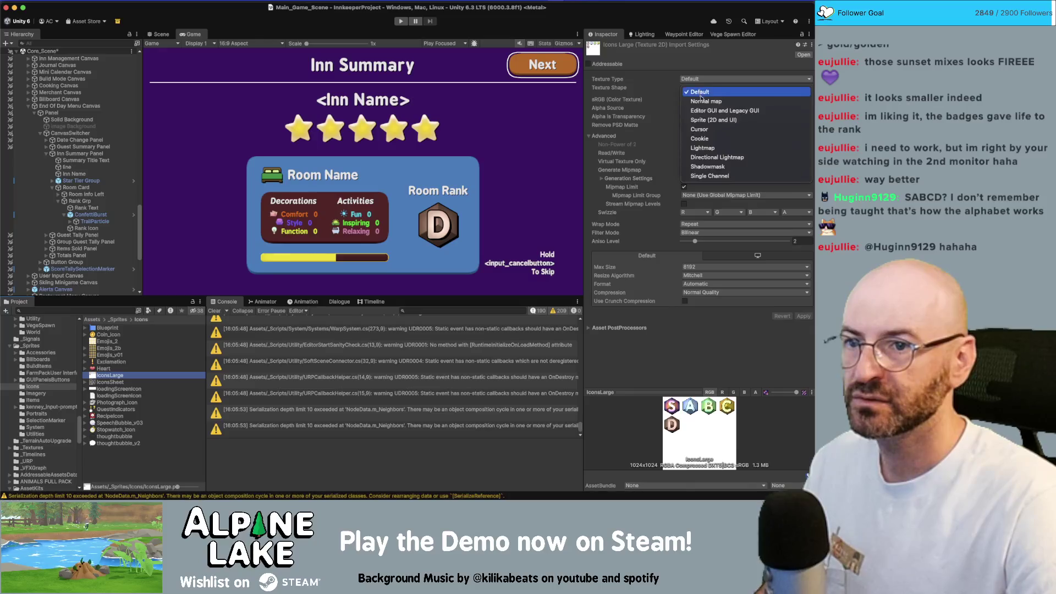
left_click(705, 119)
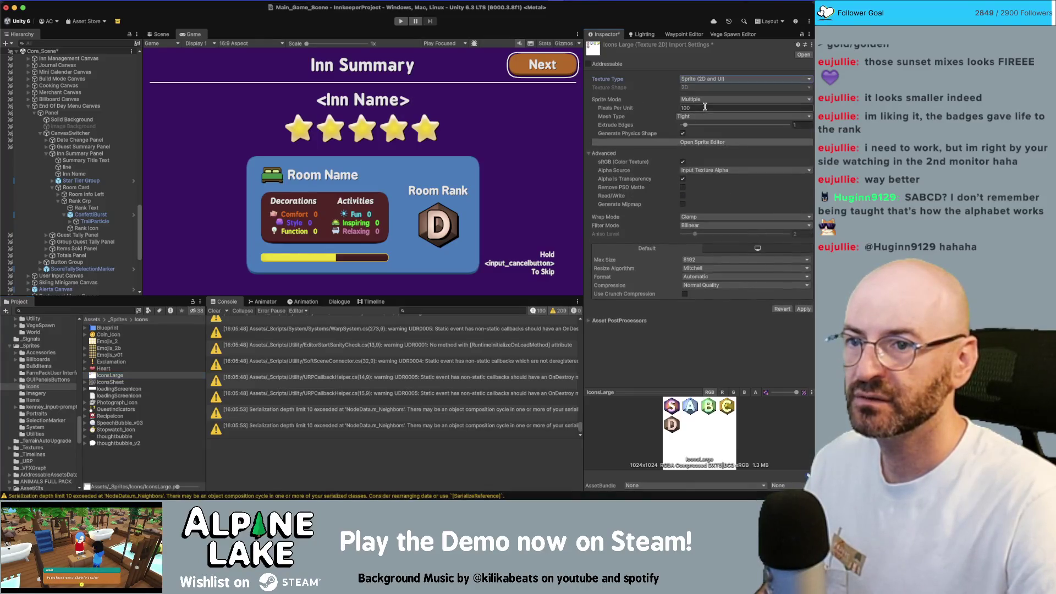
left_click(701, 142)
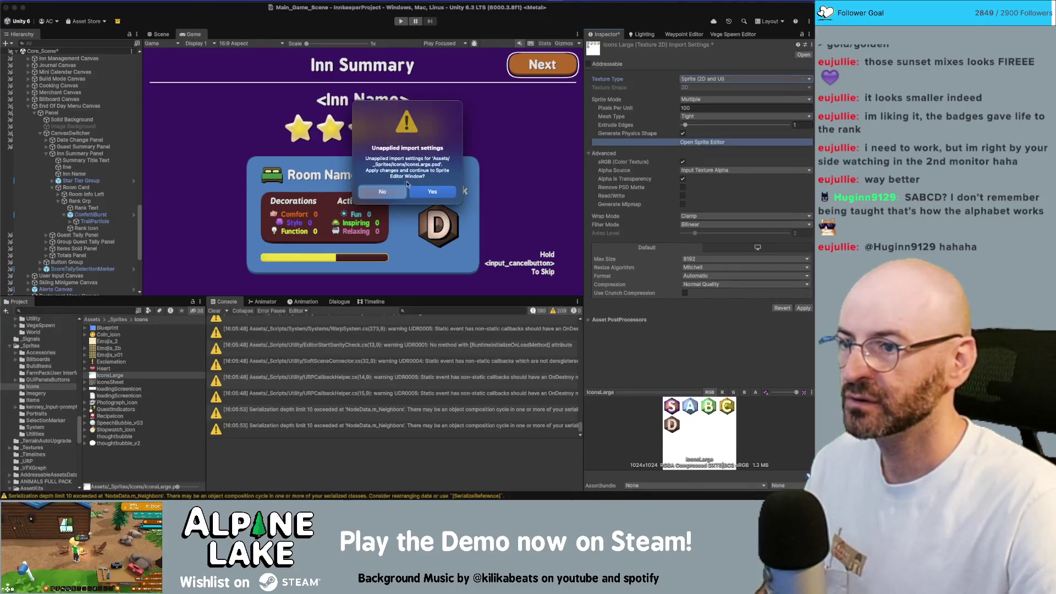
left_click(432, 191)
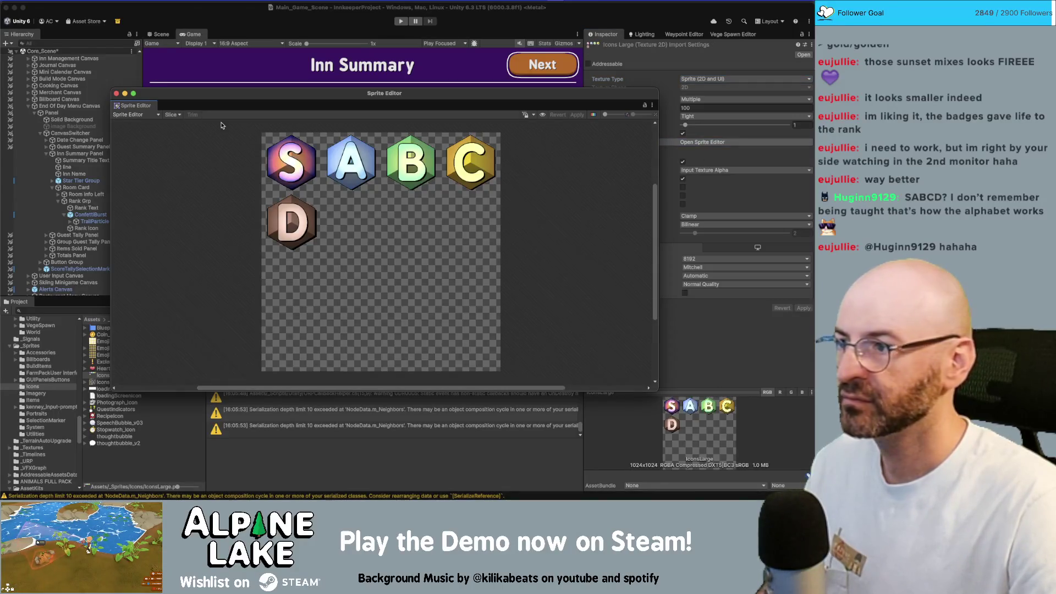
Slice IconsLarge using Grid By Cell Size with a 256×256 pixel cell
left_click(172, 114)
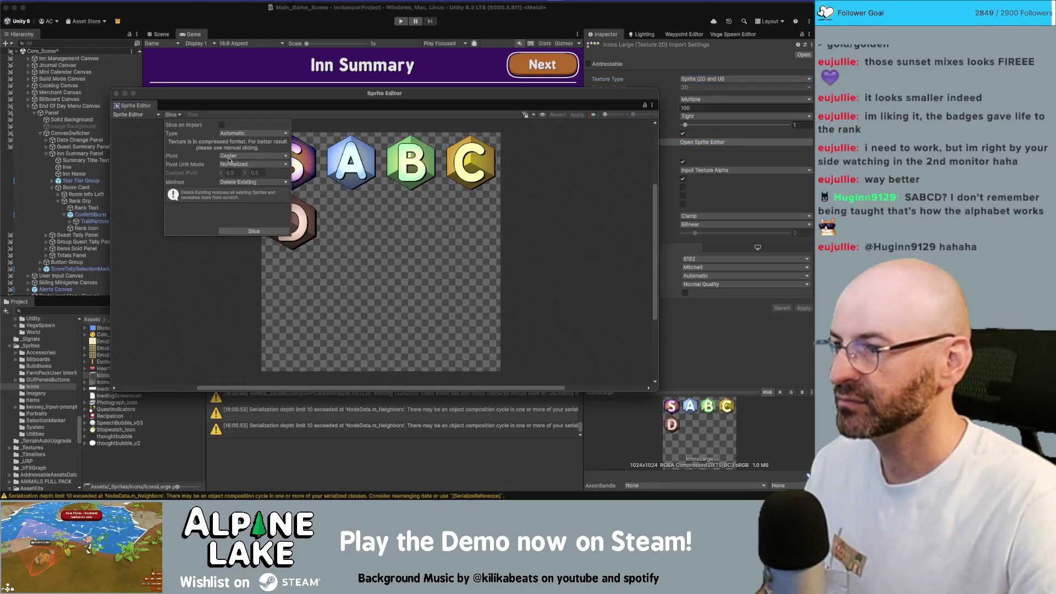
left_click(222, 133)
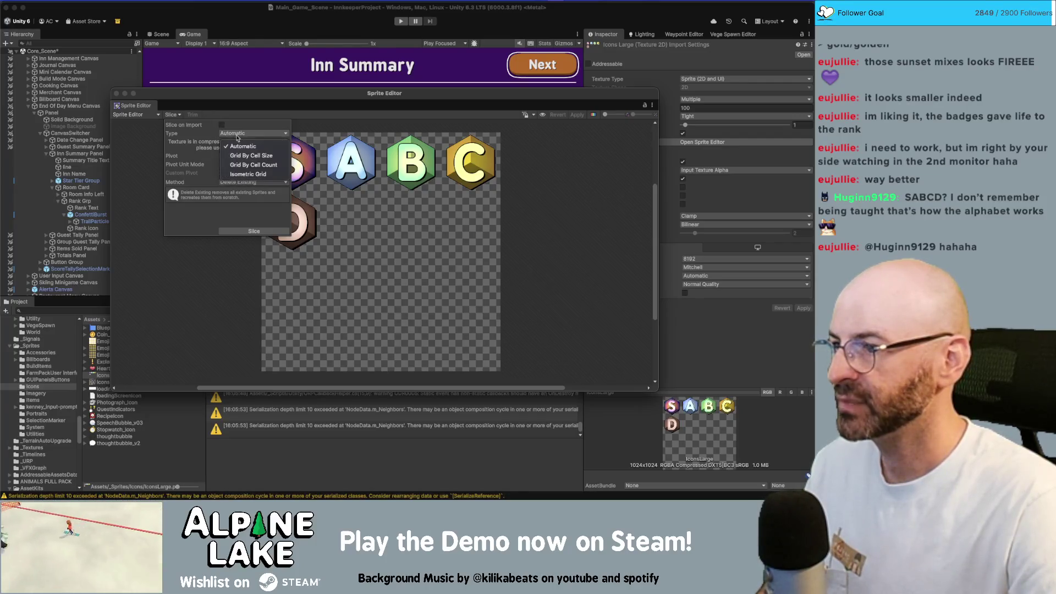
left_click(254, 158)
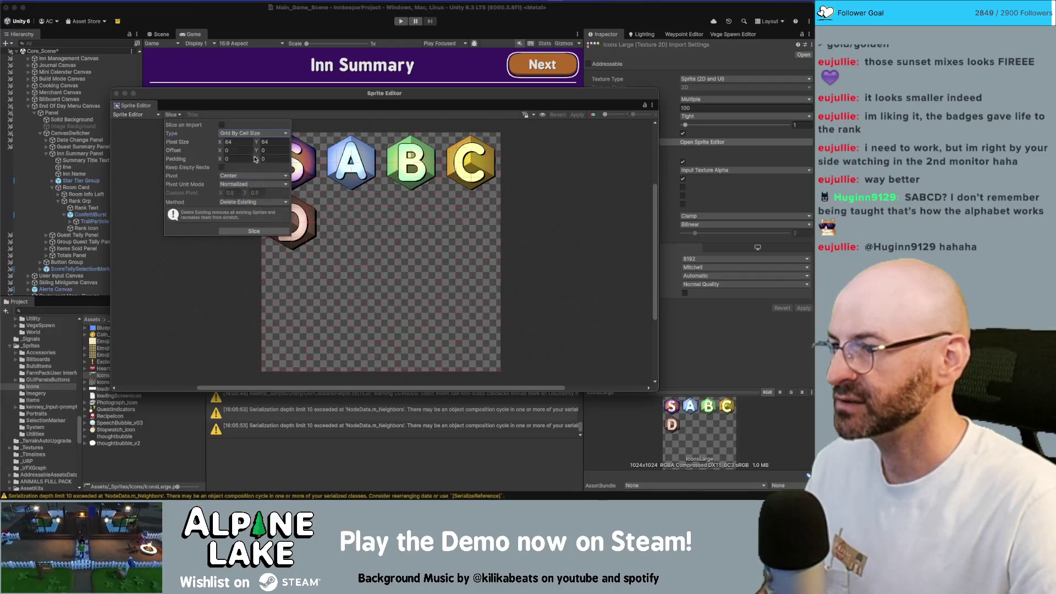
left_click(238, 143)
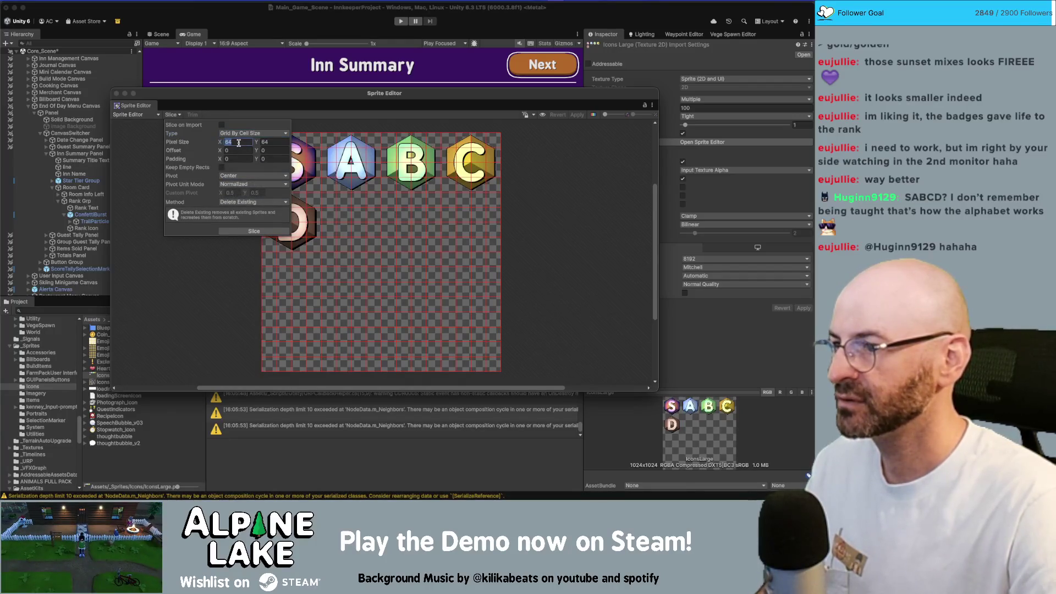
type("256")
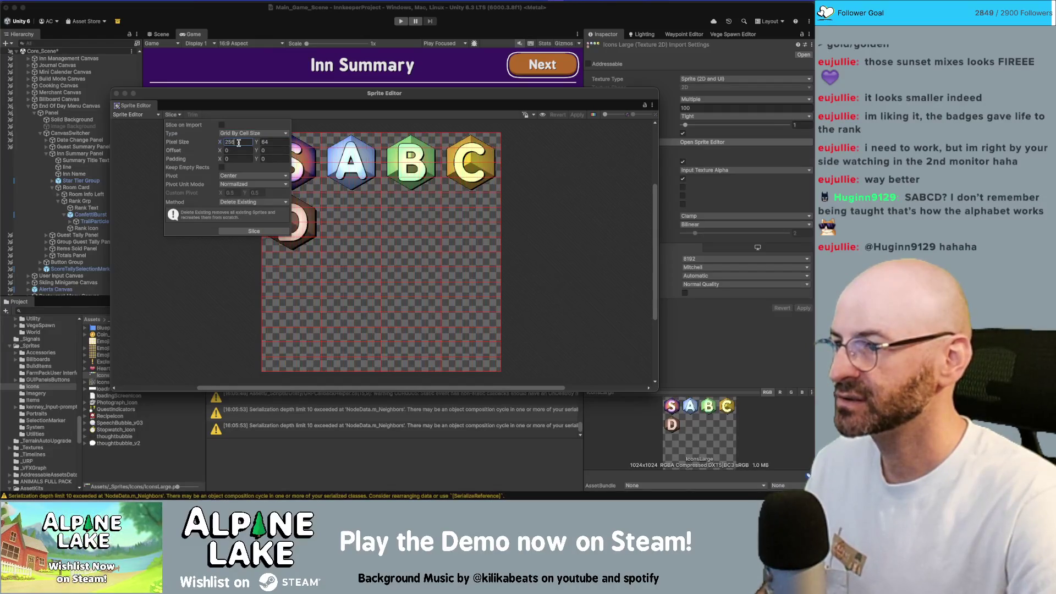
type("256")
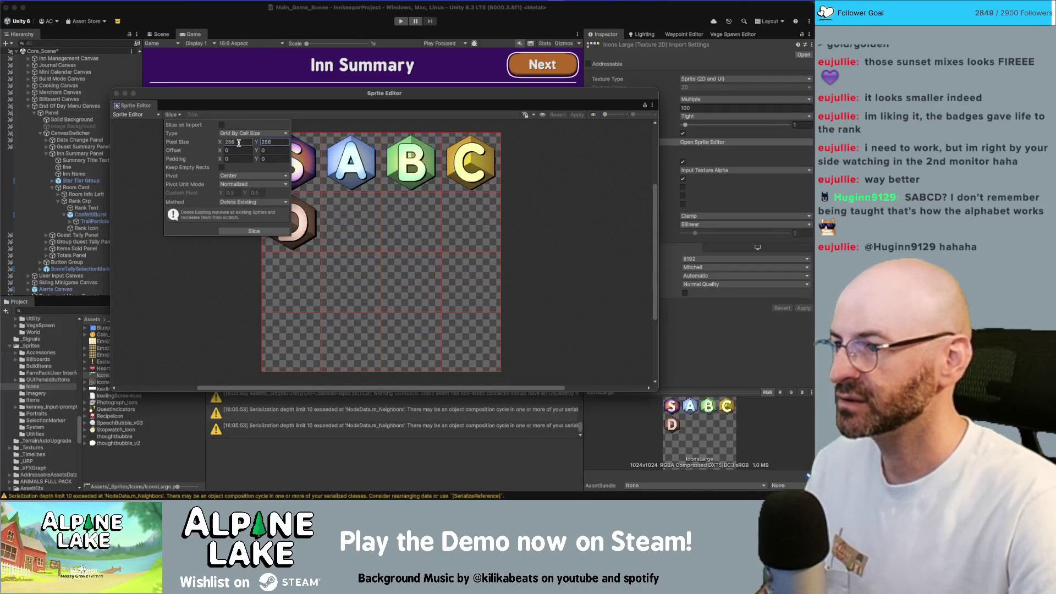
left_click(243, 230)
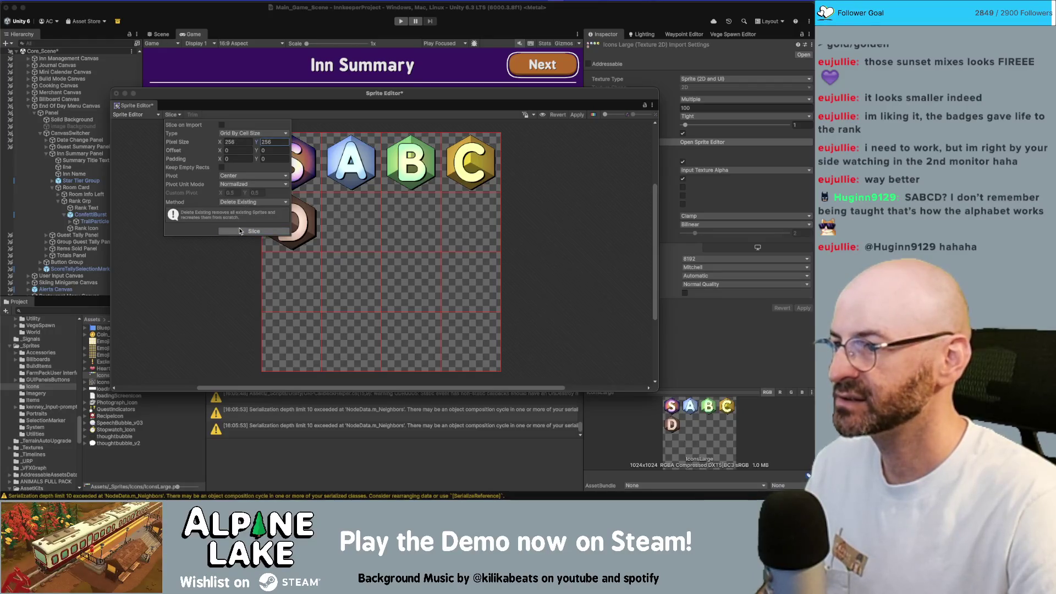
left_click(222, 105)
left_click(290, 155)
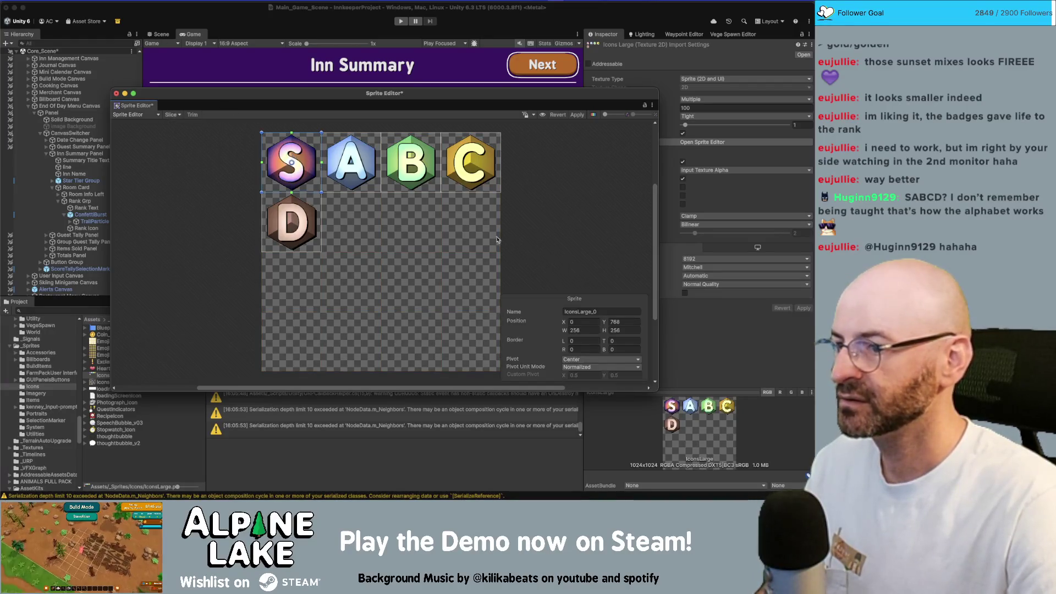
Rename the S, A and B sprites to rankSBadge, rankABadge and rankBBadge
left_click(629, 310)
type("rankSBadge")
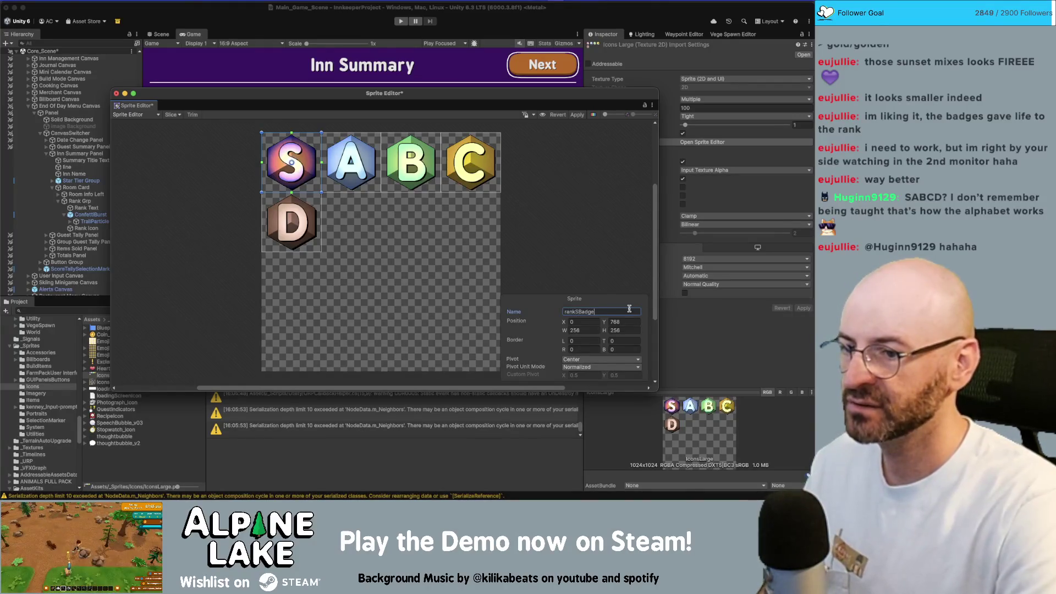
left_click(363, 182)
left_click(592, 312)
type("rankA")
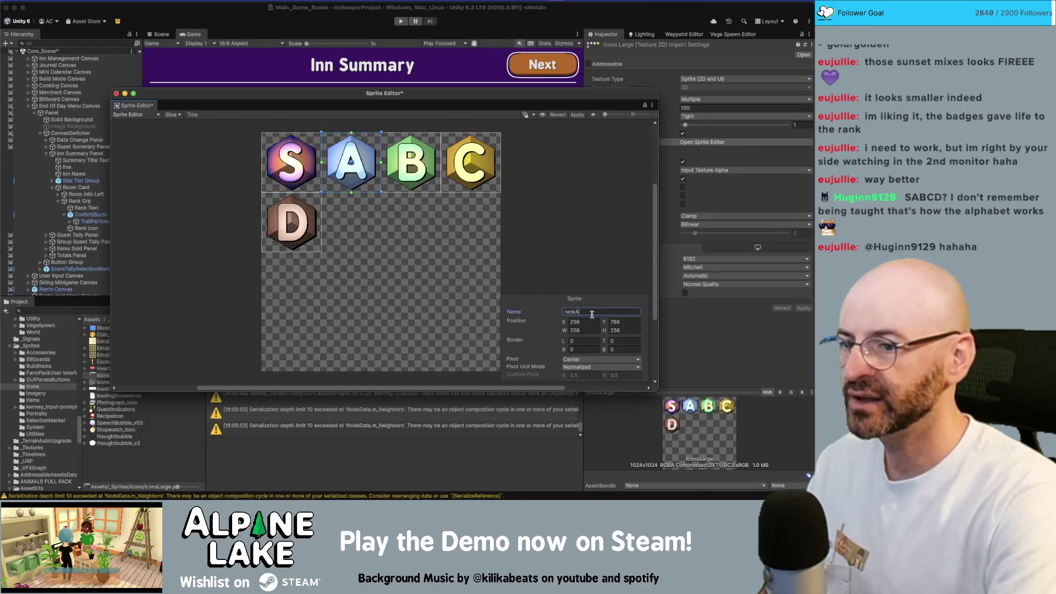
left_click(428, 172)
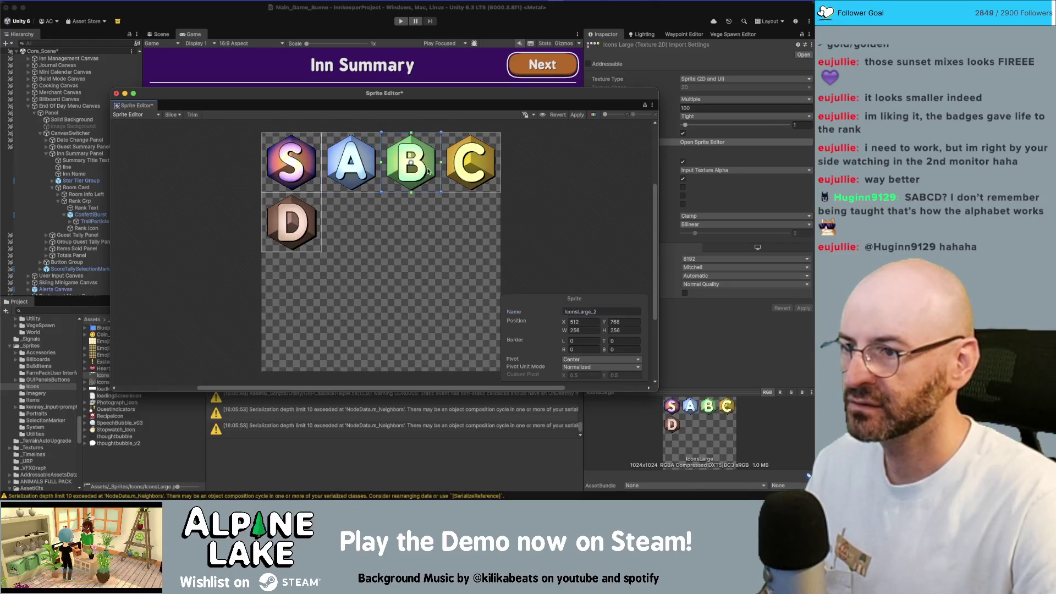
left_click(596, 312)
type("rankBbad")
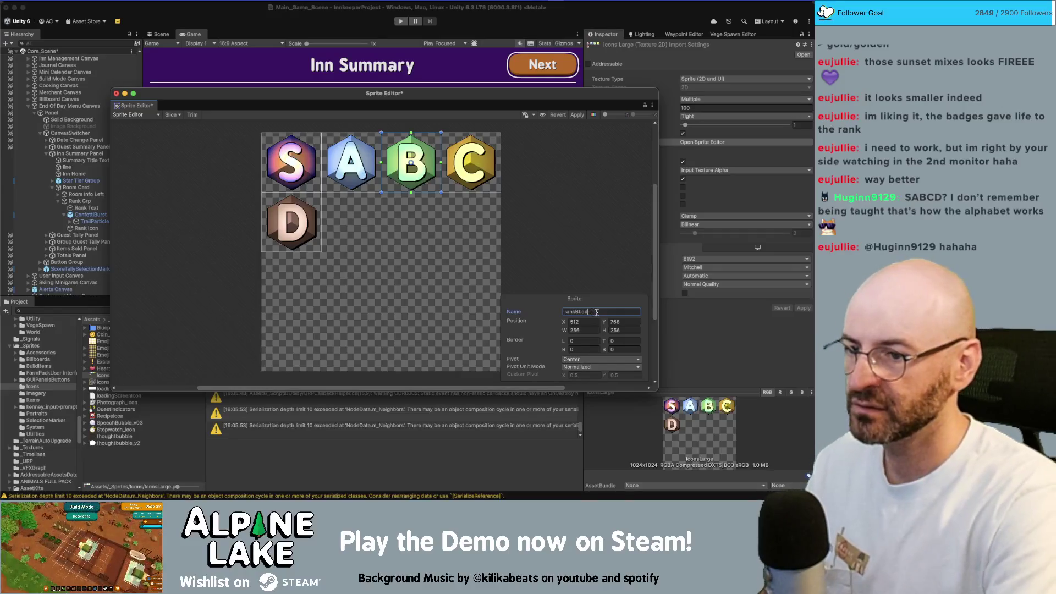
key("BackSpace")
key("BackSpace")
key("BackSpace")
type("Badge")
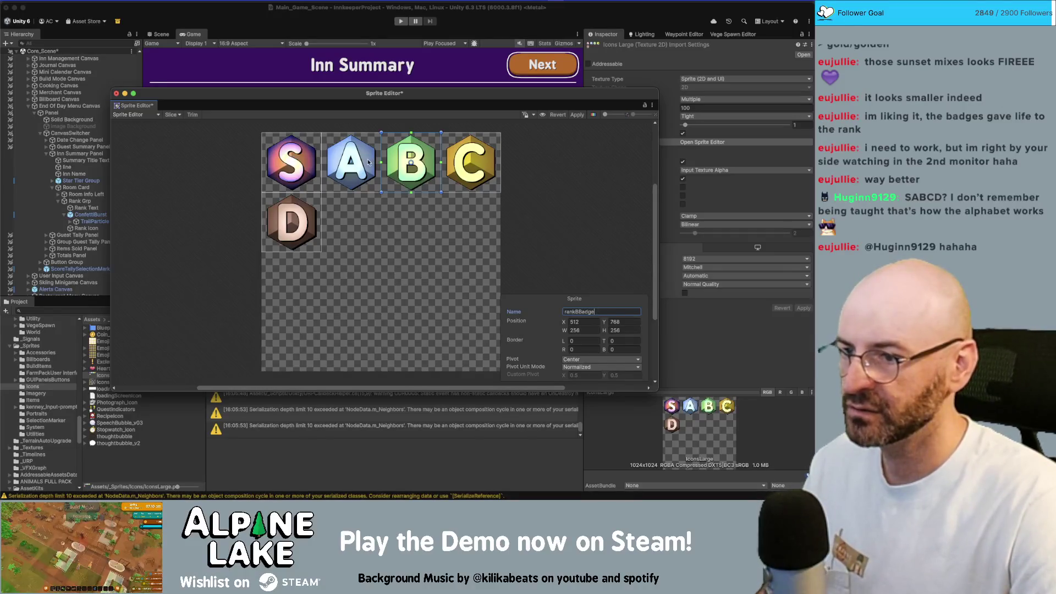
left_click(385, 160)
Rename the C and D sprites to rankCBadge and rankDBadge, apply, and close the Sprite Editor
left_click(484, 160)
left_click(577, 311)
type("rankCBadge")
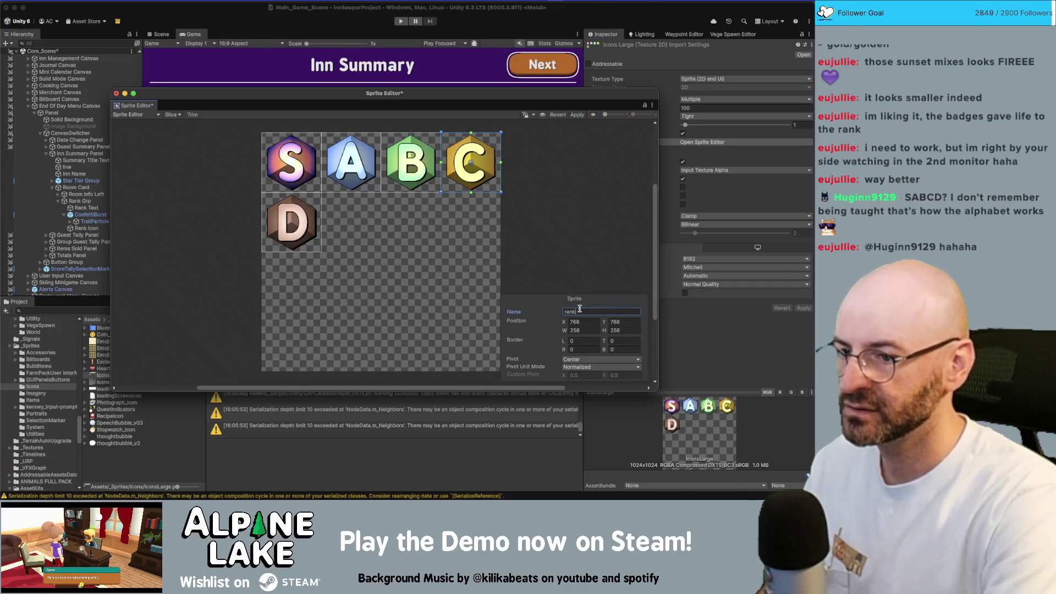
left_click(291, 223)
left_click(602, 311)
type("rankDBadge")
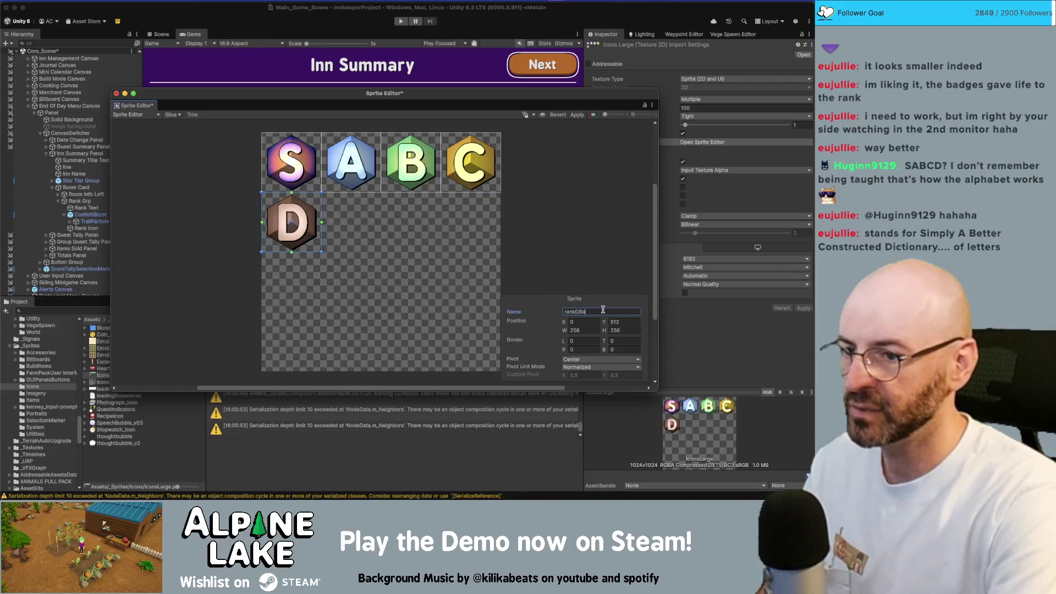
left_click(577, 115)
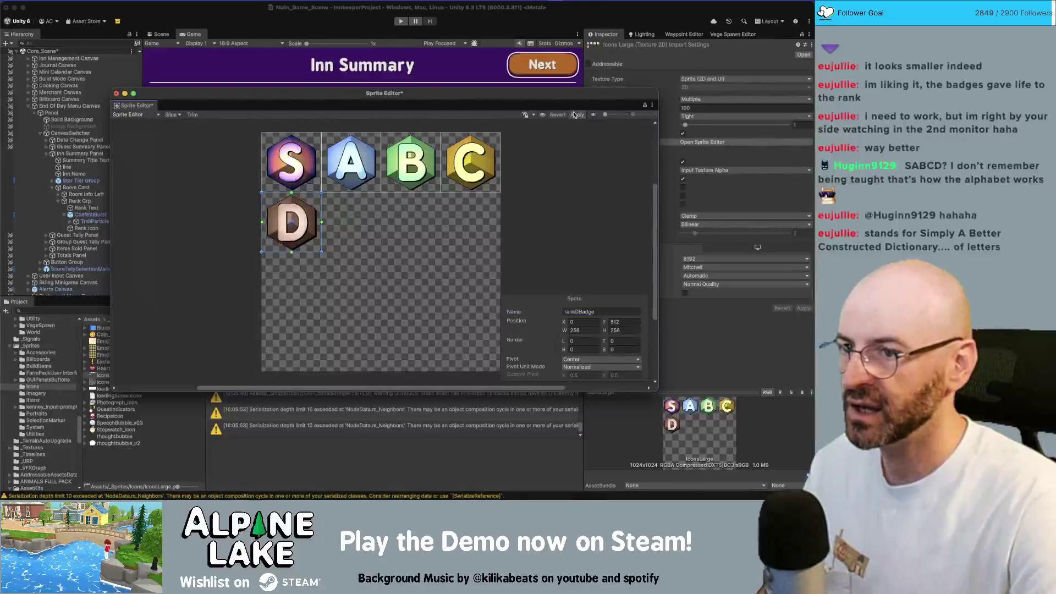
left_click(116, 93)
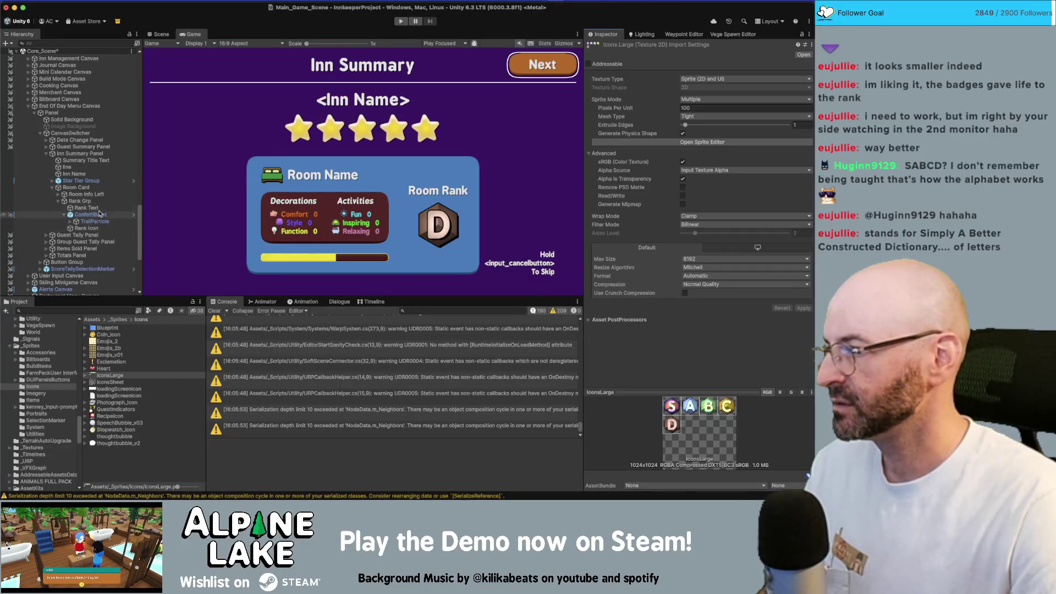
Set the Rank Icon's Source Image to the rankDBadge sprite
left_click(103, 227)
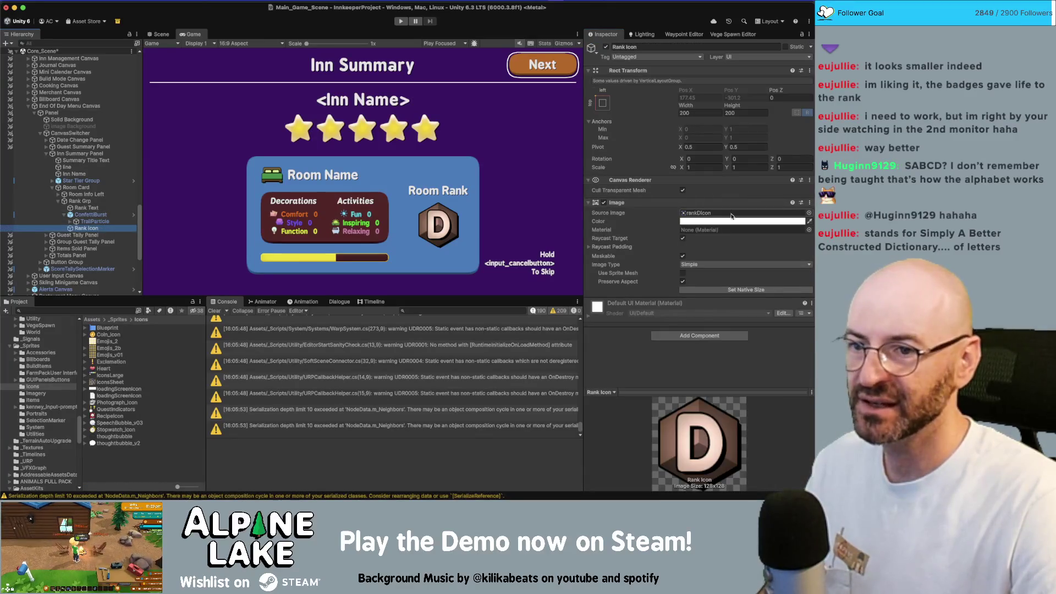
left_click(799, 213)
left_click(809, 213)
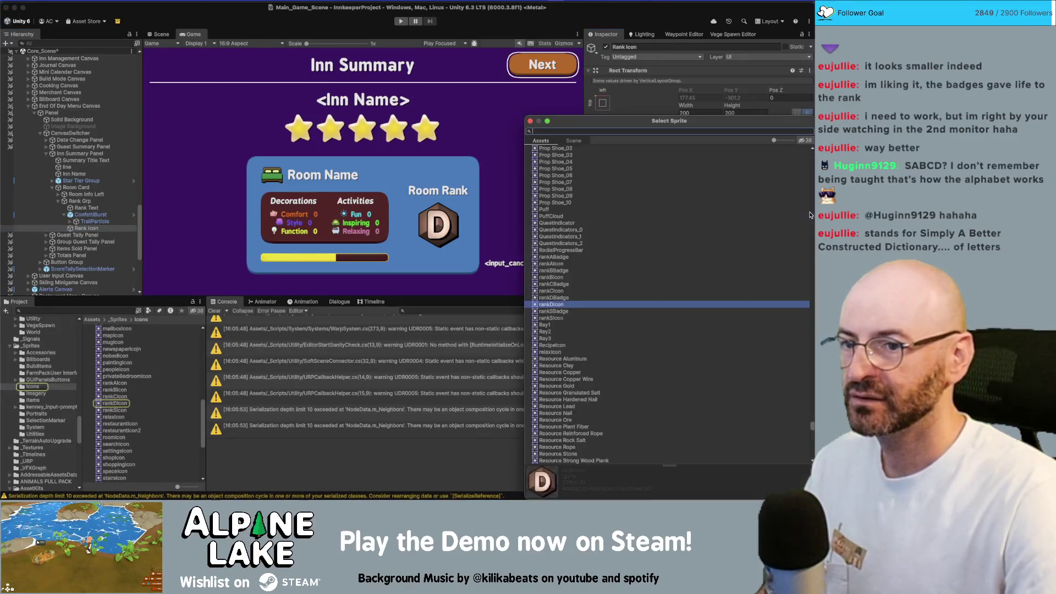
type("rank D")
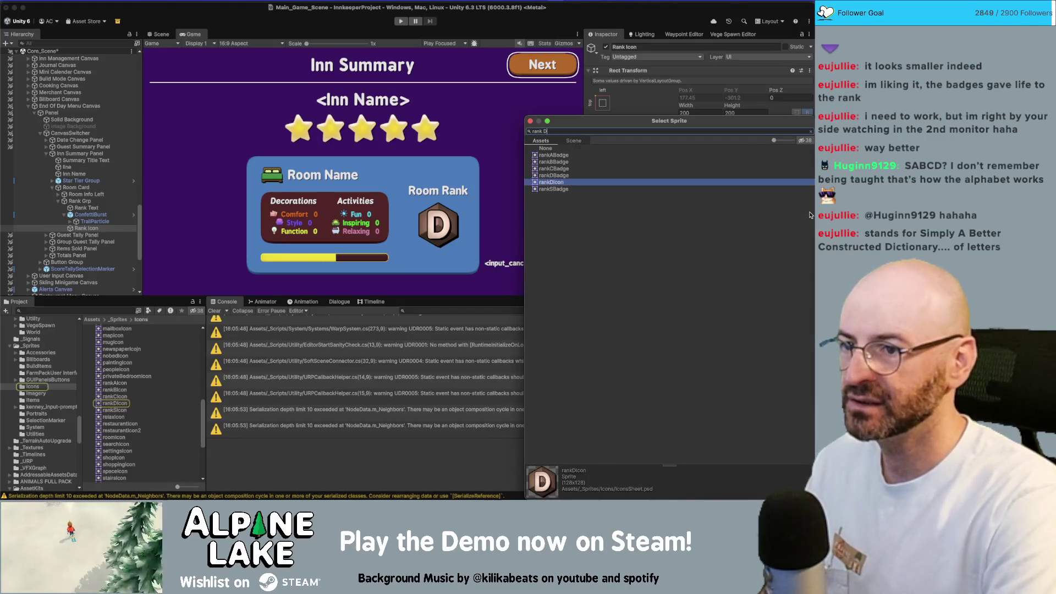
double_click(779, 175)
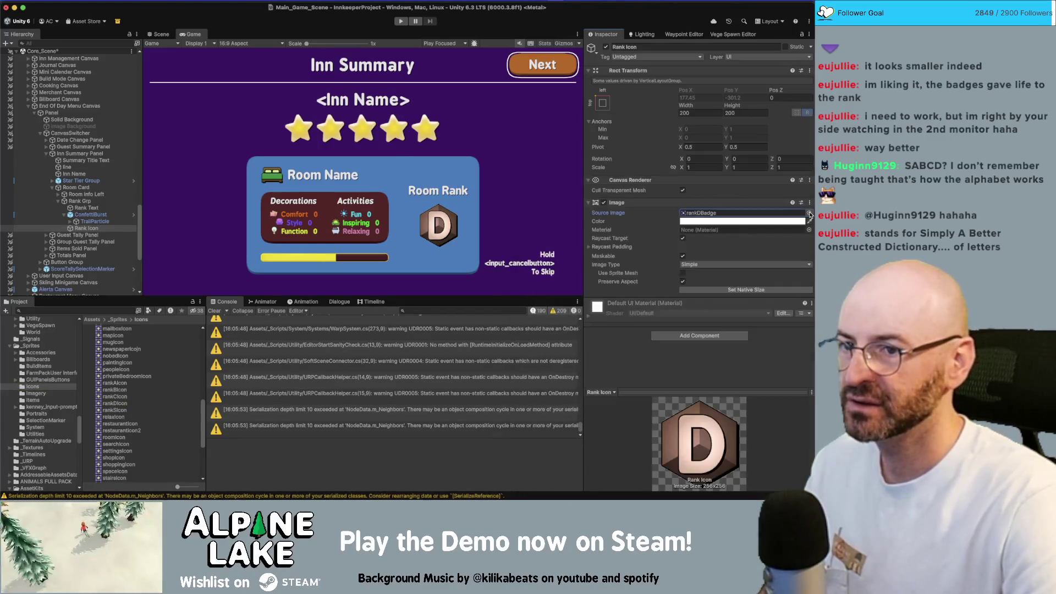
Enable Remove PSD Matte on the IconsLarge texture and apply
left_click(93, 319)
left_click(101, 312)
type("iconss")
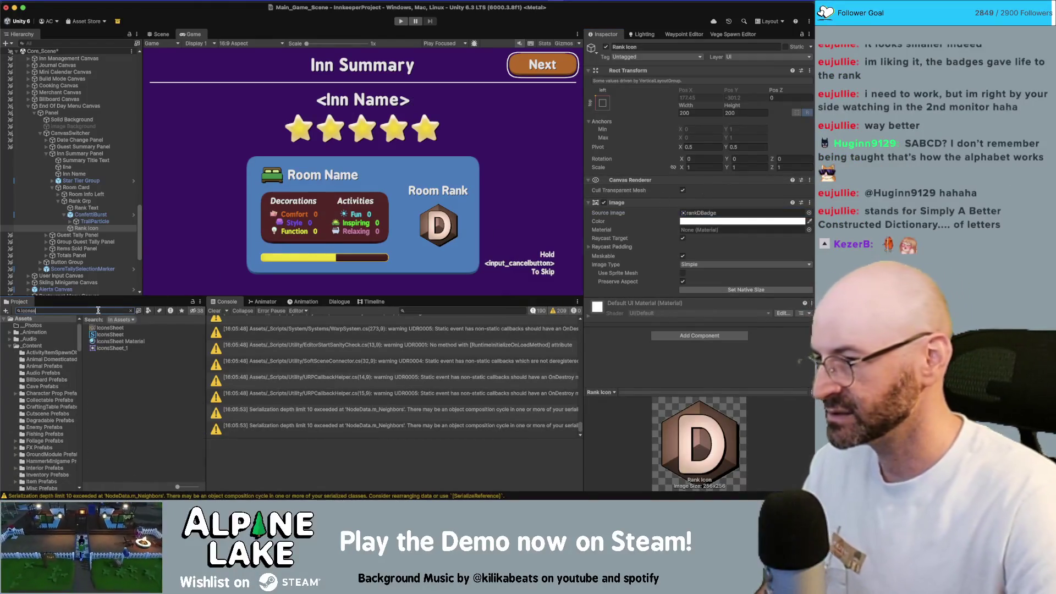
key("BackSpace")
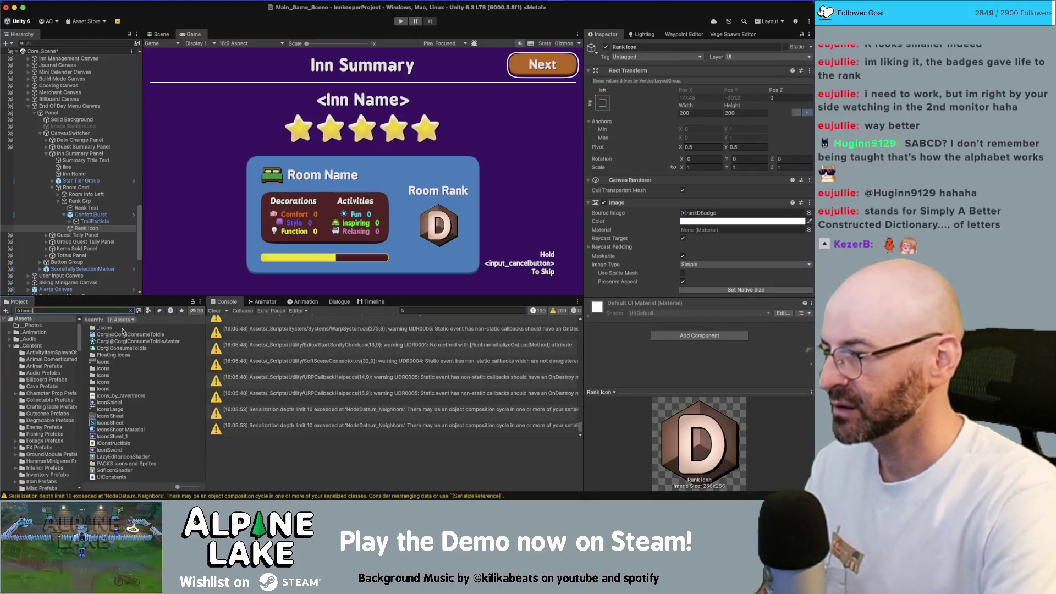
type("la")
left_click(122, 330)
left_click(682, 187)
left_click(802, 309)
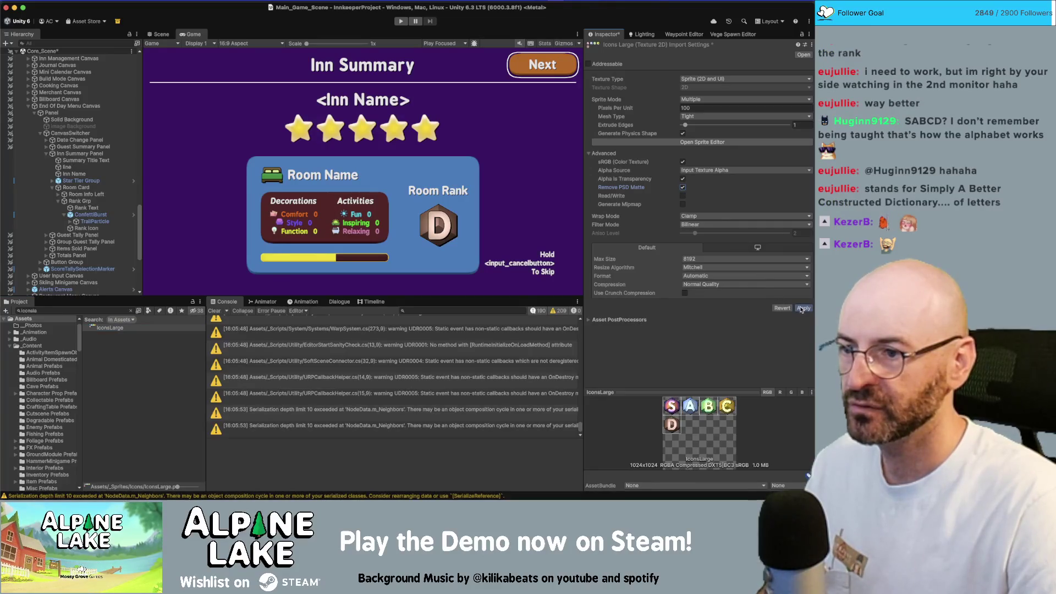
Set the Rank Icon's width and height to 256
left_click(86, 228)
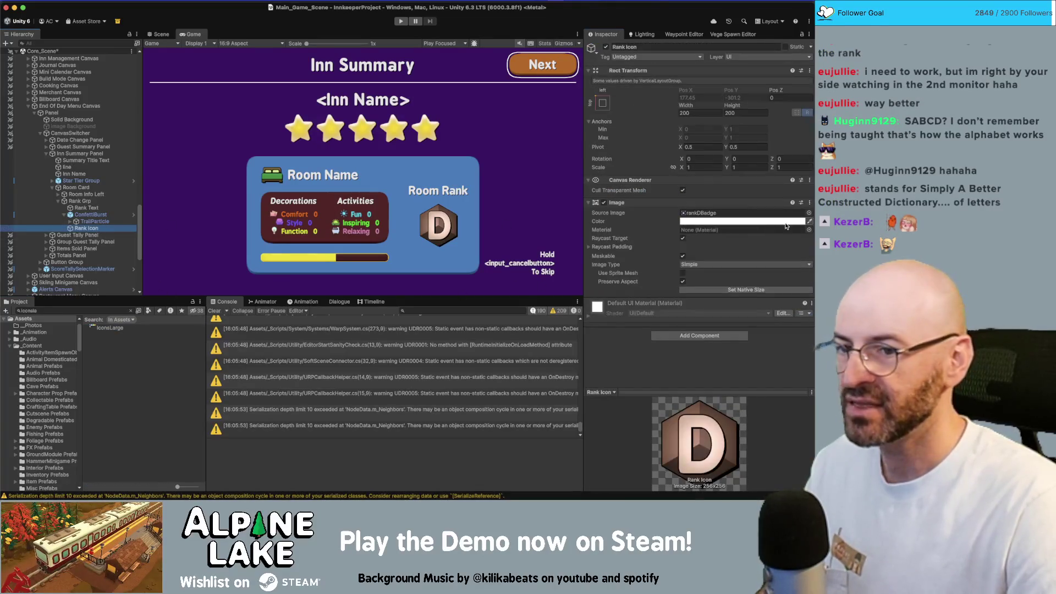
left_click(703, 114)
type("256")
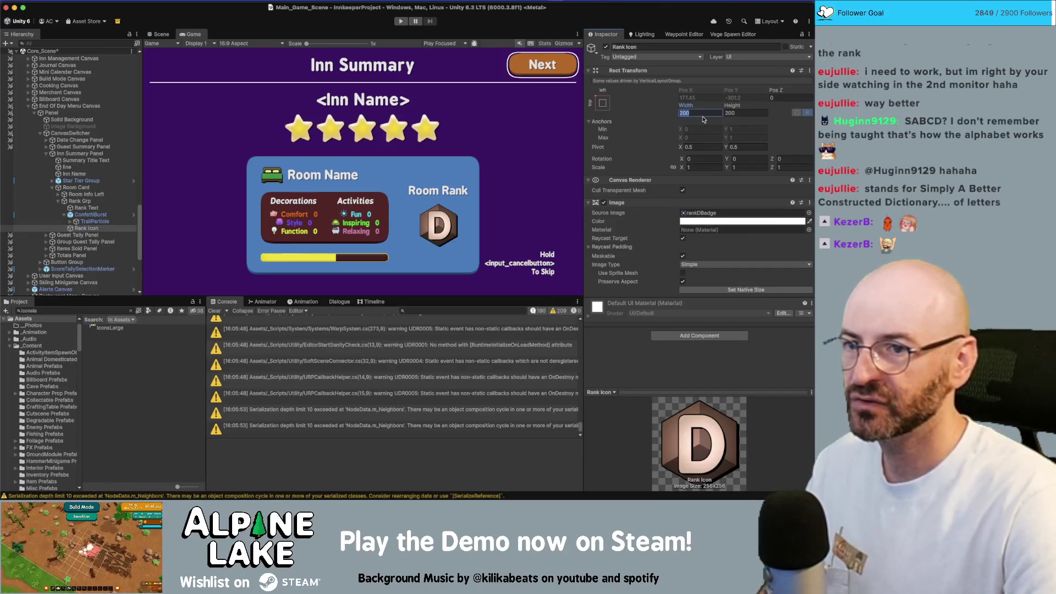
key("Tab")
type("256")
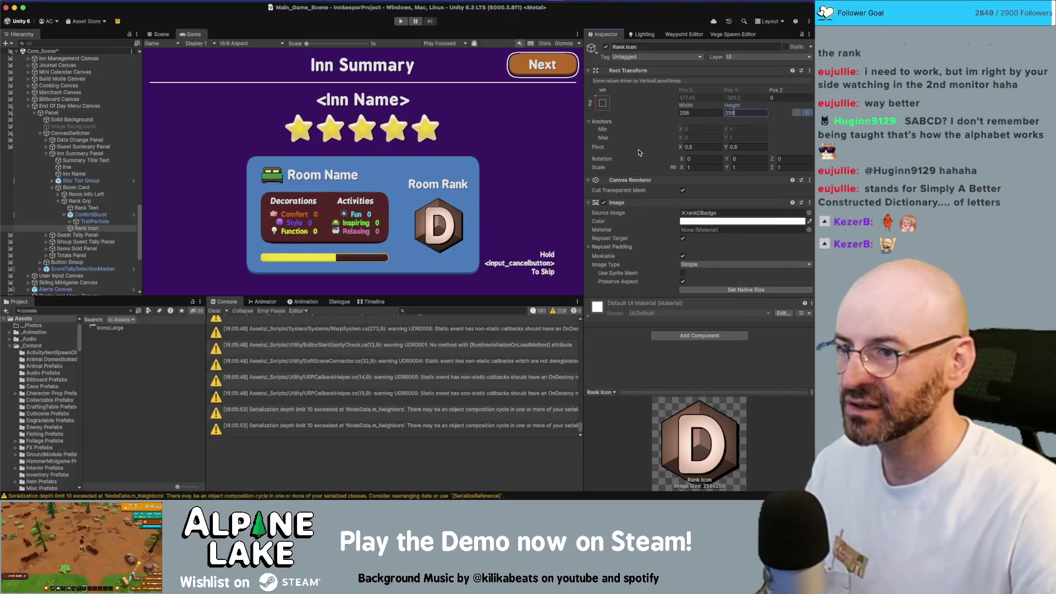
scroll(465, 224, "up", 6)
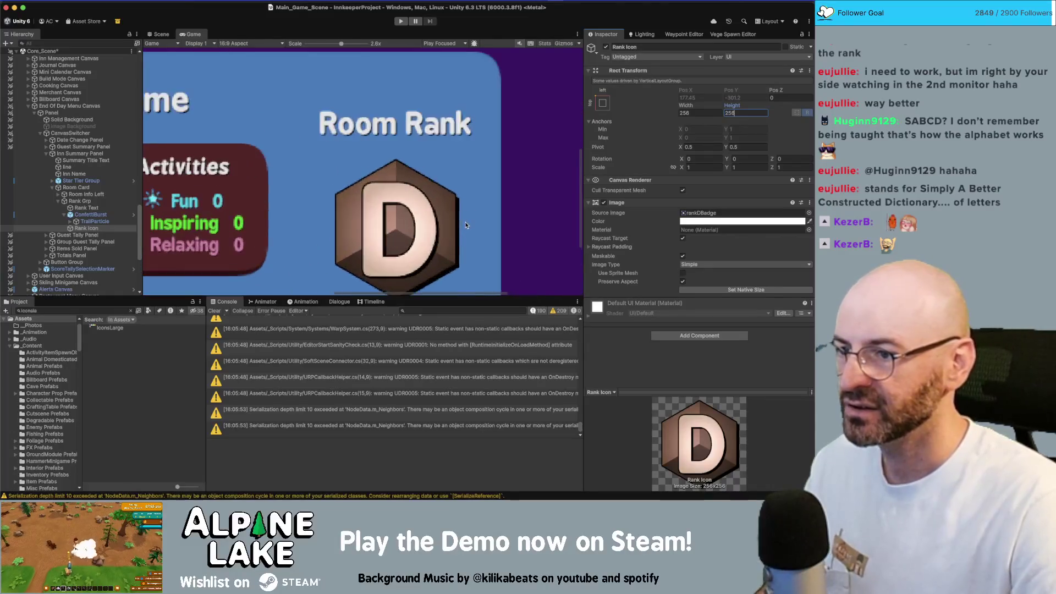
Set IconsLarge's Compression to None, apply, and enable Generate Mipmap
scroll(465, 224, "down", 5)
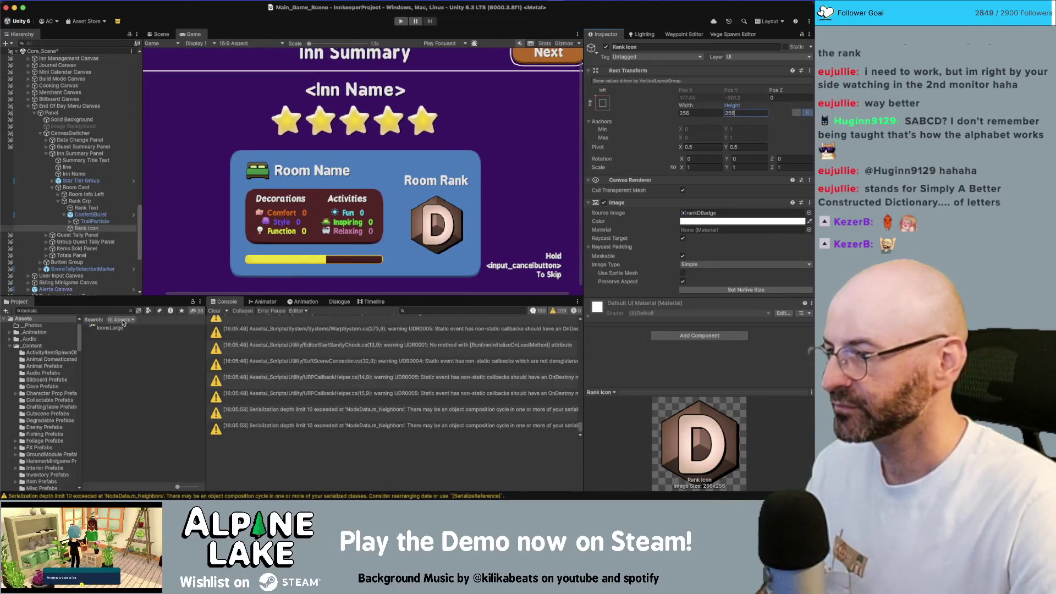
left_click(110, 328)
left_click(682, 285)
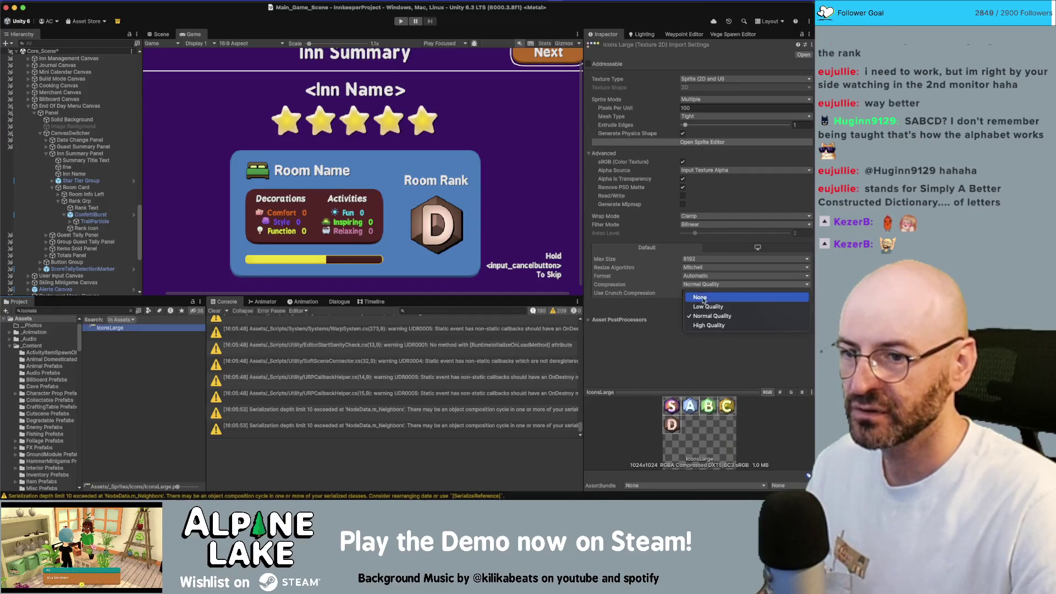
left_click(694, 294)
left_click(803, 300)
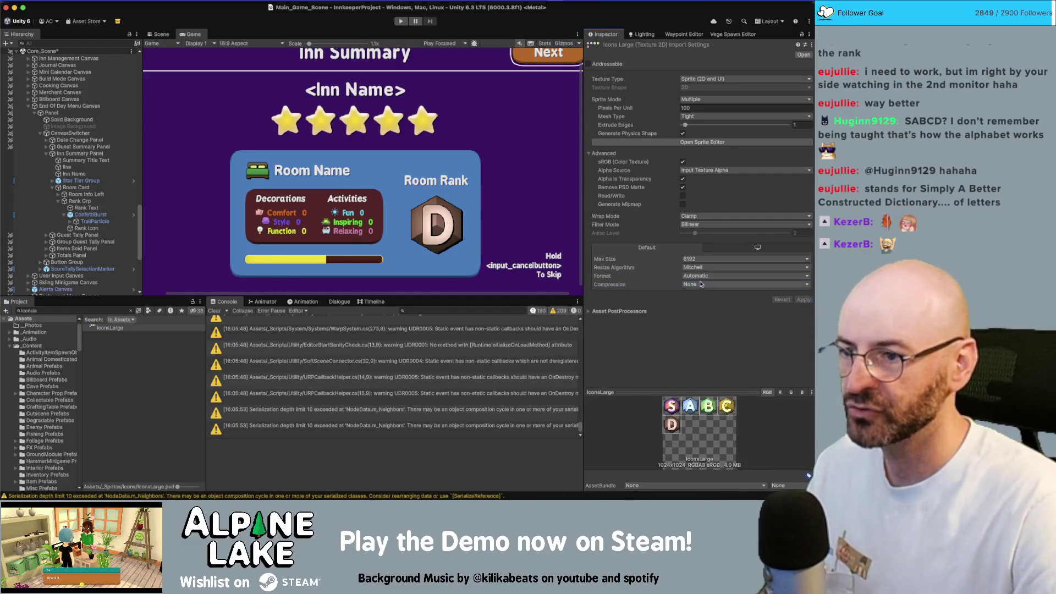
left_click(682, 205)
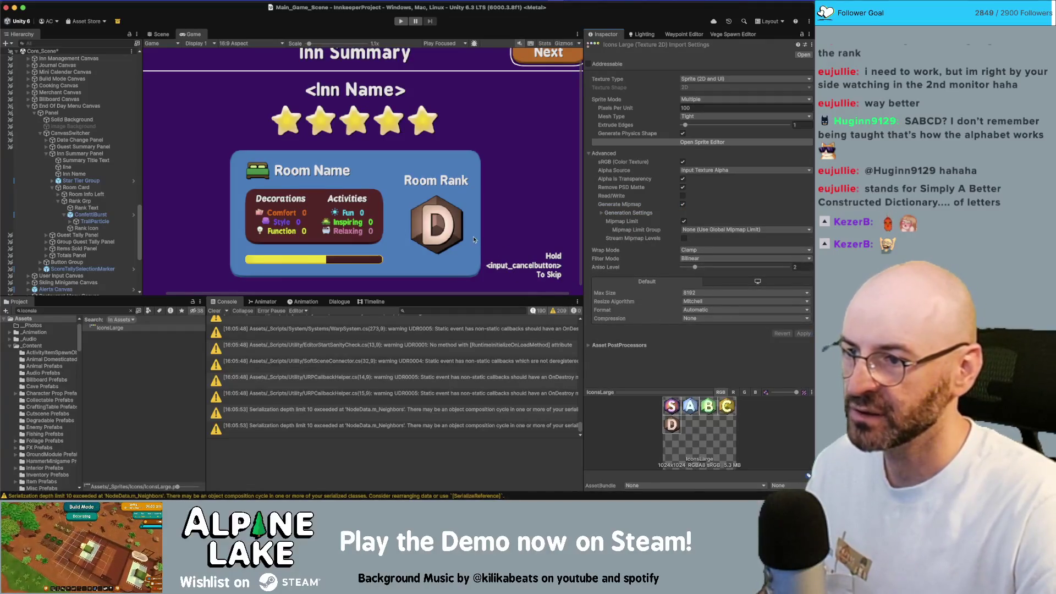
Reset the Game view scale to 1x and maximise the game preview
scroll(474, 240, "up", 1)
left_click_drag(312, 46, 305, 46)
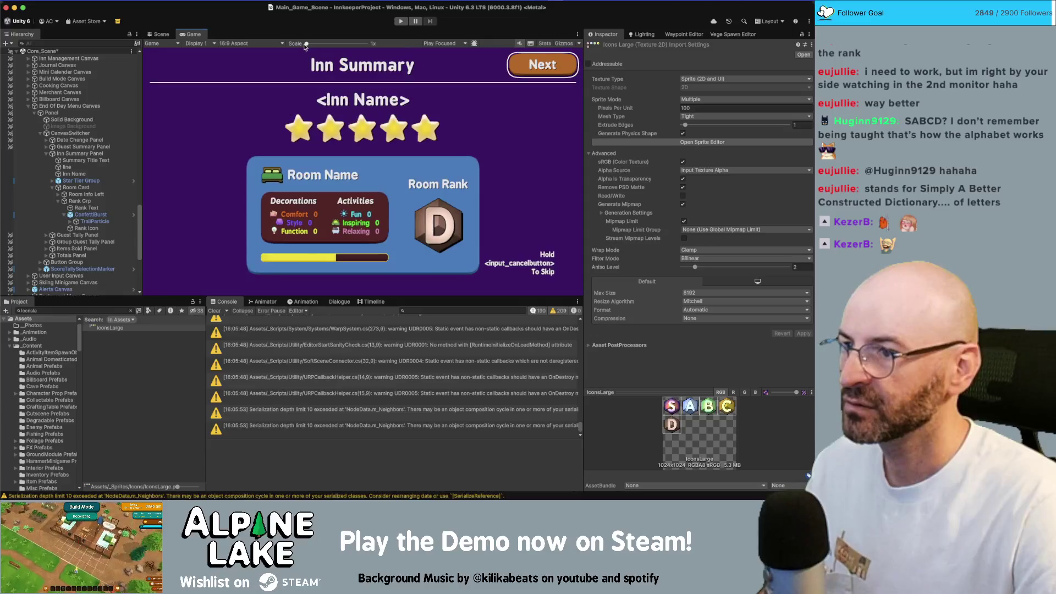
double_click(194, 35)
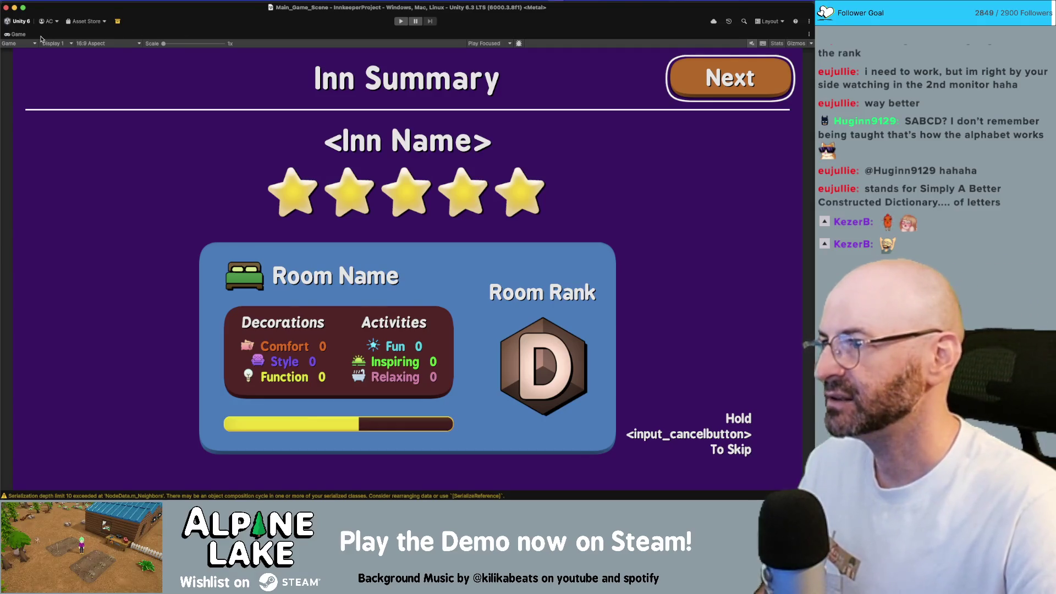
double_click(22, 34)
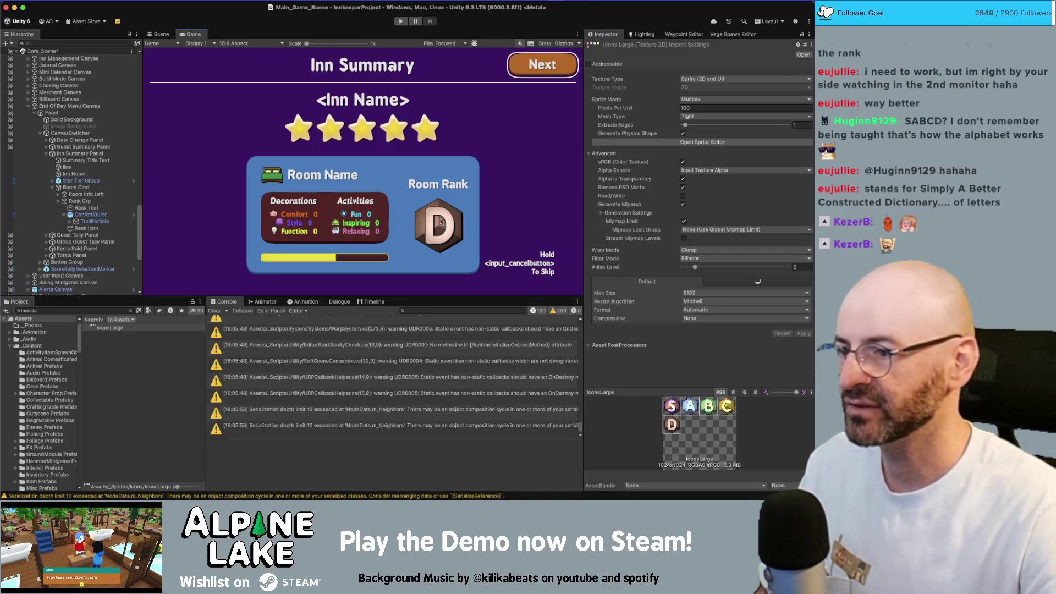
key("super+Tab")
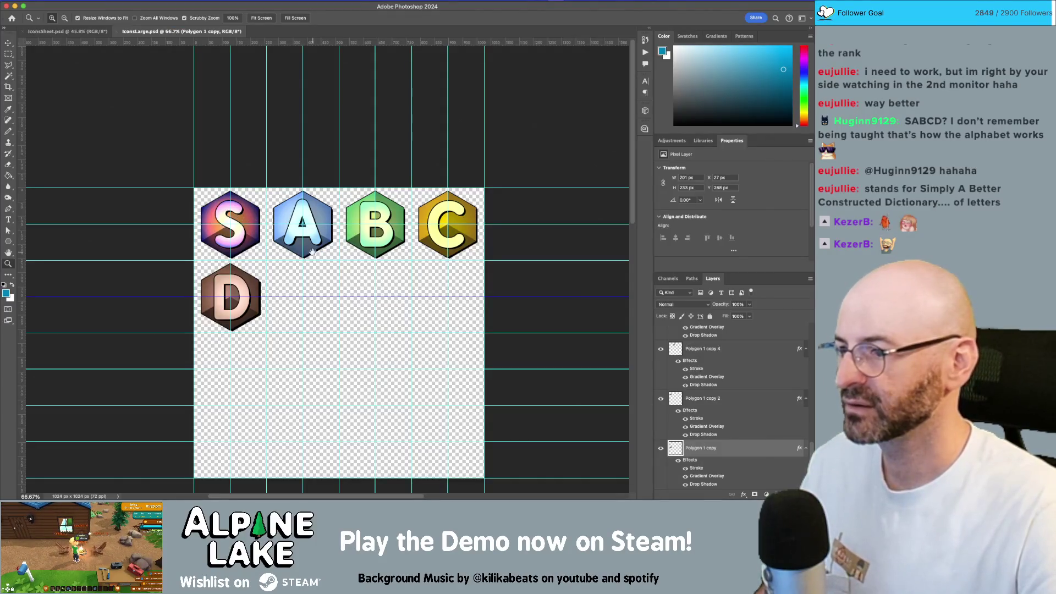
Zoom in on the badges and inspect the D badge layer's (Polygon 1 copy) drop shadow settings
left_click_drag(311, 251, 301, 242)
key("v")
left_click(217, 156)
key("z")
mouse_move(240, 228)
left_mouse_down()
mouse_move(275, 266)
mouse_move(272, 227)
left_mouse_up()
mouse_move(329, 280)
left_mouse_down()
mouse_move(306, 302)
mouse_move(292, 278)
left_mouse_up()
key("v")
left_click(259, 251)
left_click(269, 310)
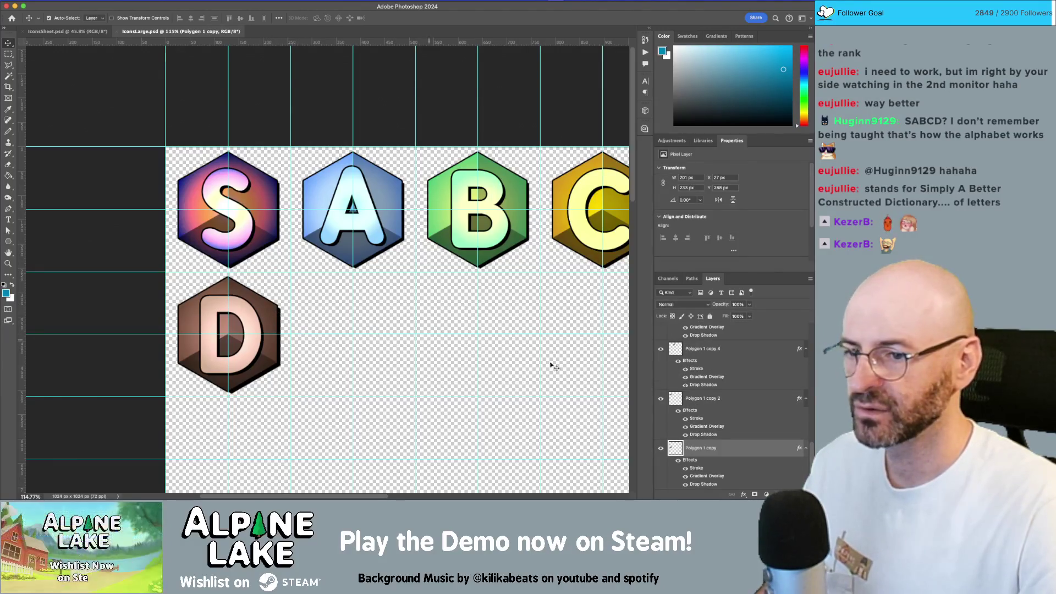
double_click(733, 450)
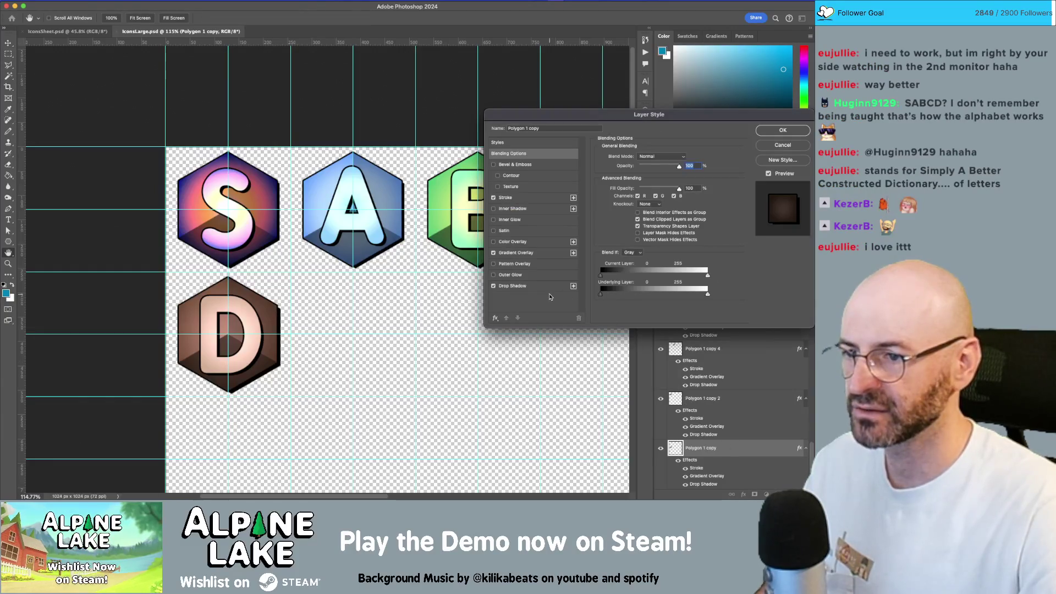
left_click(528, 286)
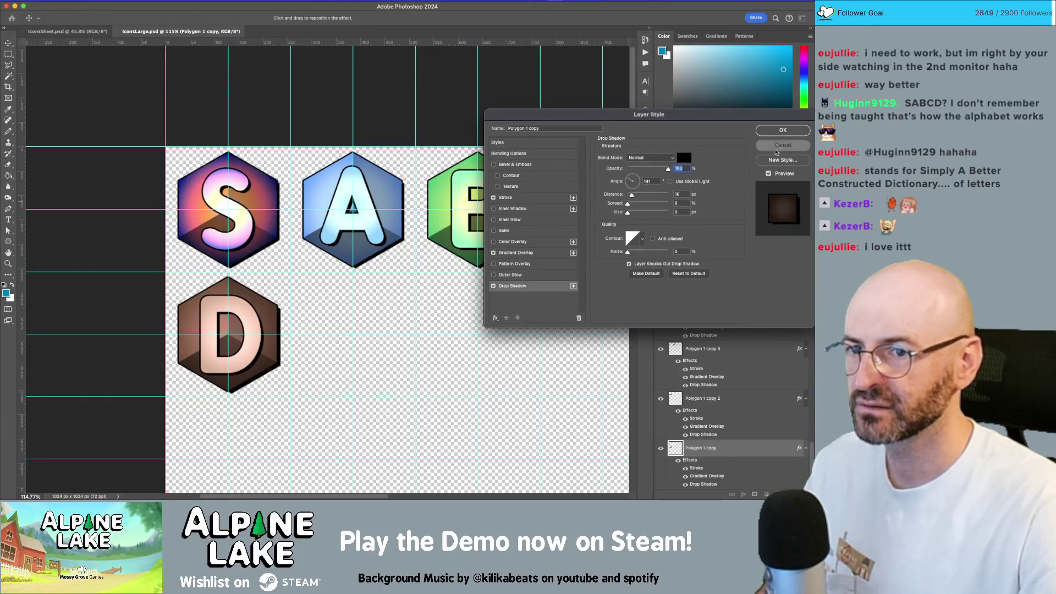
left_click(783, 145)
Review the Polygon 1 copy 2 layer's drop shadow, leaving it unchanged
left_click(282, 194)
double_click(742, 408)
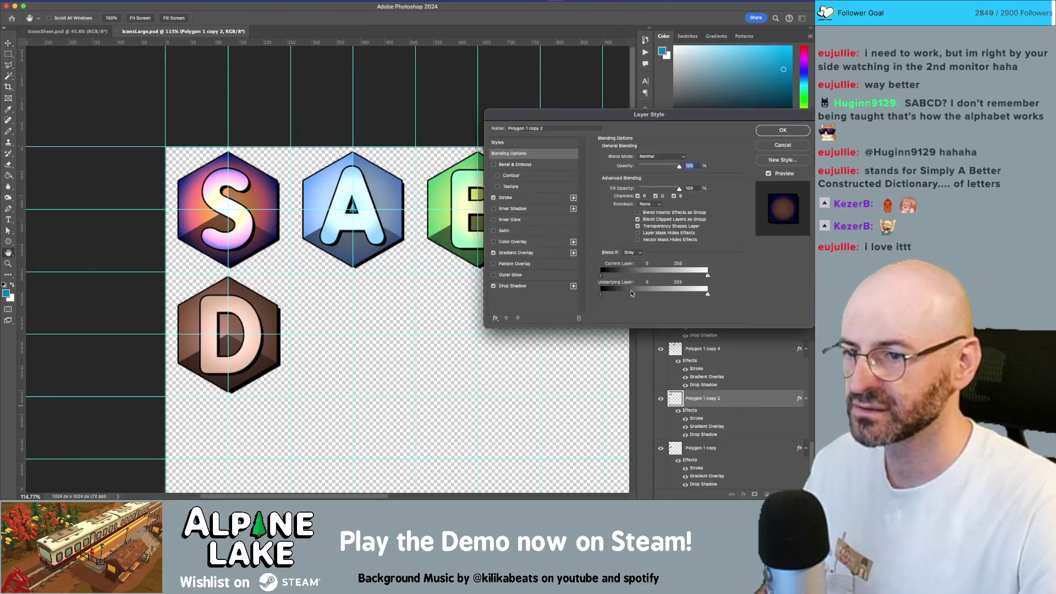
left_click(542, 288)
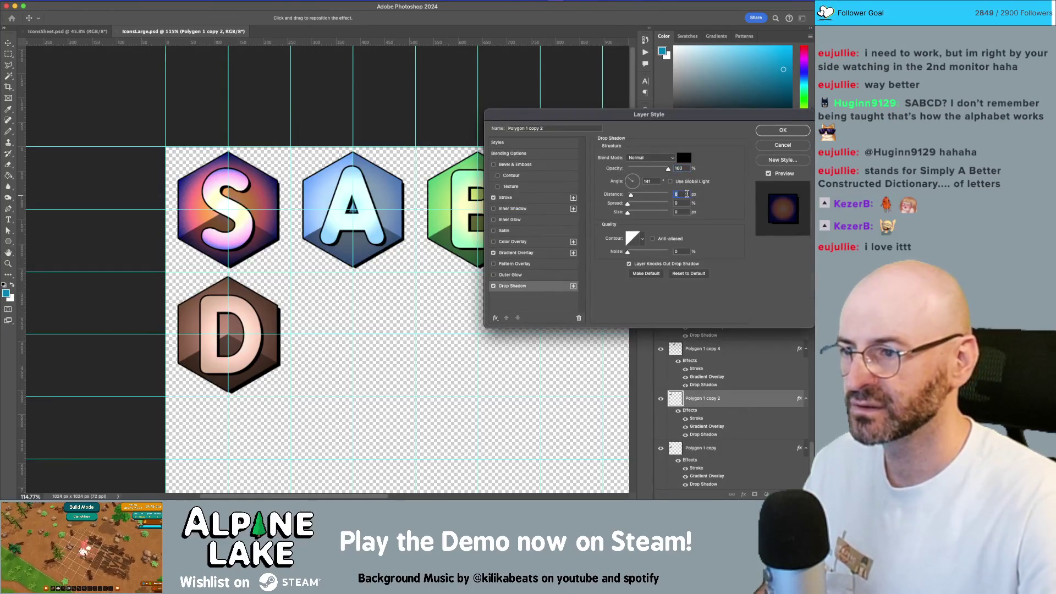
key("Return")
Raise the Polygon 1 copy 4 layer's drop shadow distance from 8 to 10 px
left_click(395, 192)
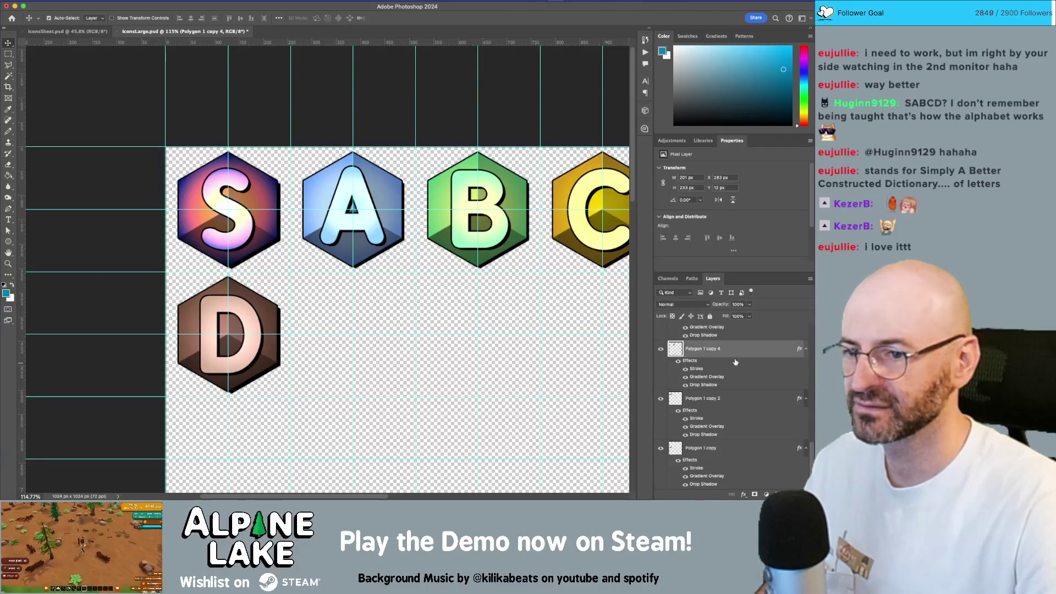
double_click(743, 352)
left_click(570, 287)
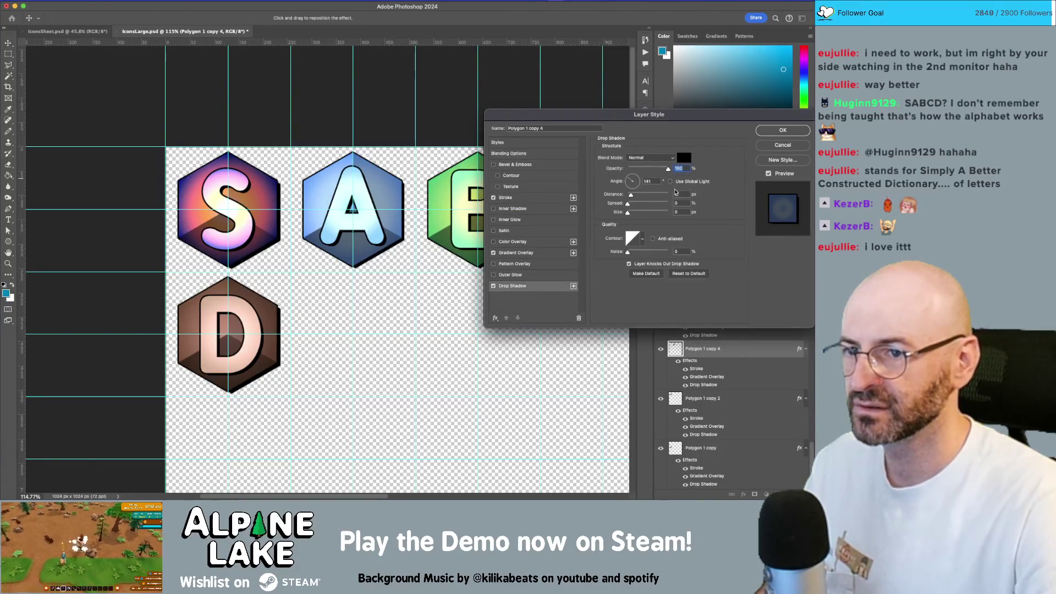
key("Up")
key("Up")
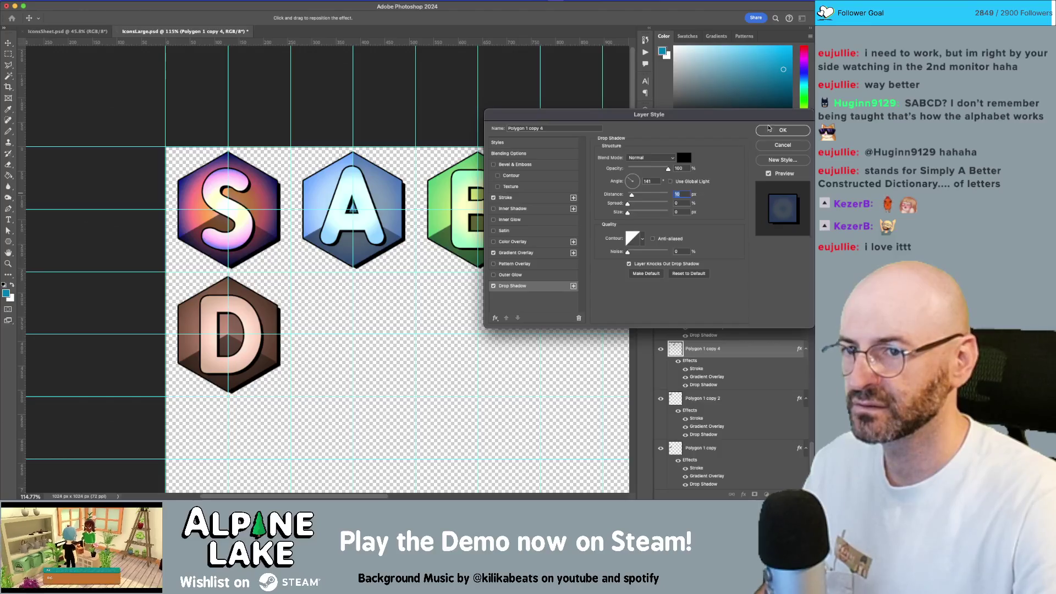
left_click(770, 129)
Review the Polygon 1 copy 10 layer's drop shadow without changes
left_click(602, 237)
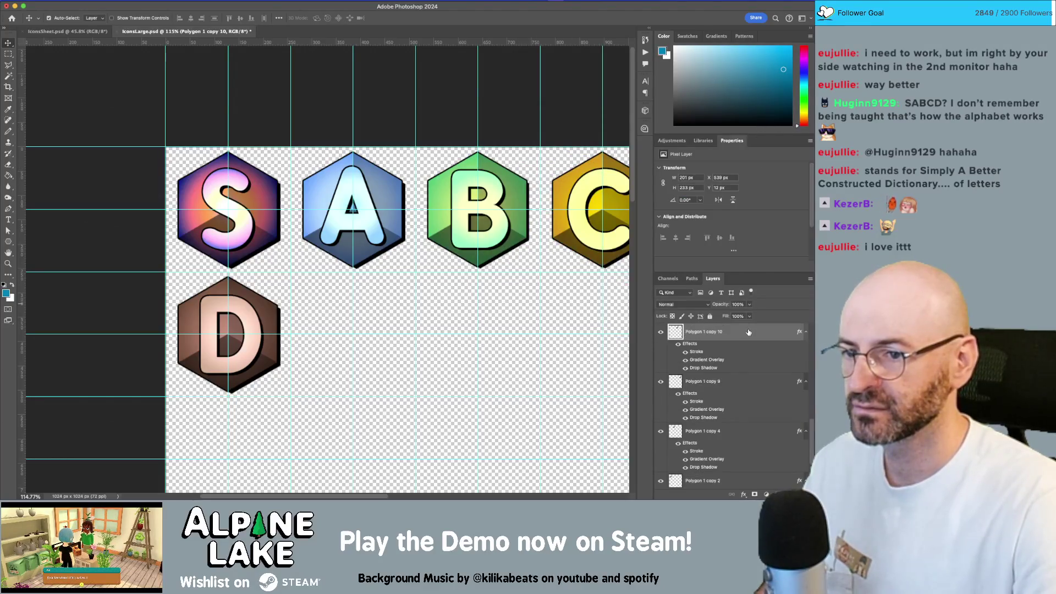
double_click(748, 332)
left_click(543, 286)
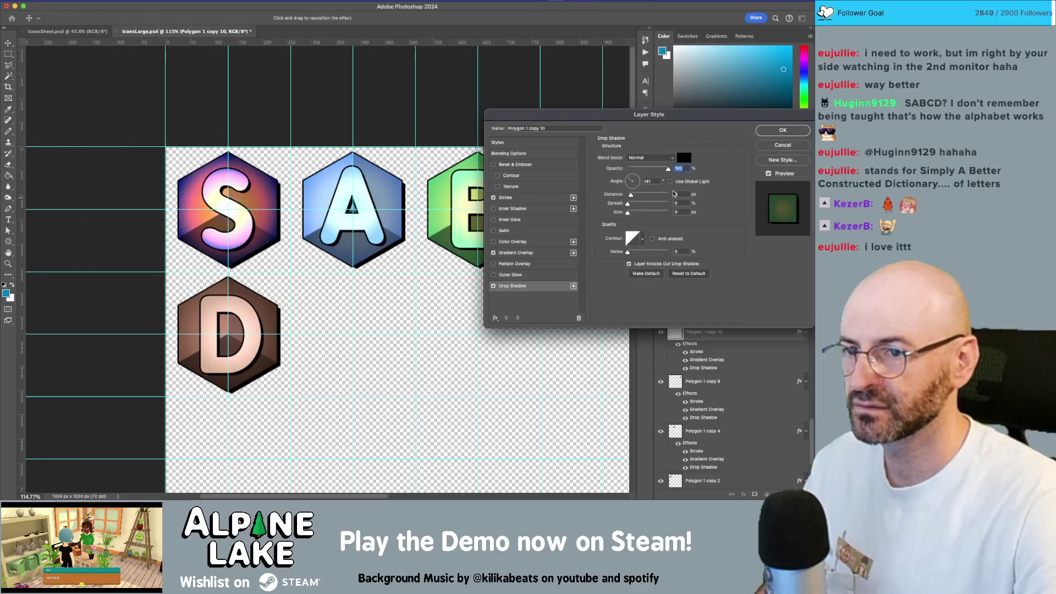
left_click(782, 131)
Set the C badge's (Polygon 1 copy 9) drop shadow distance to 10 px
left_click(563, 186)
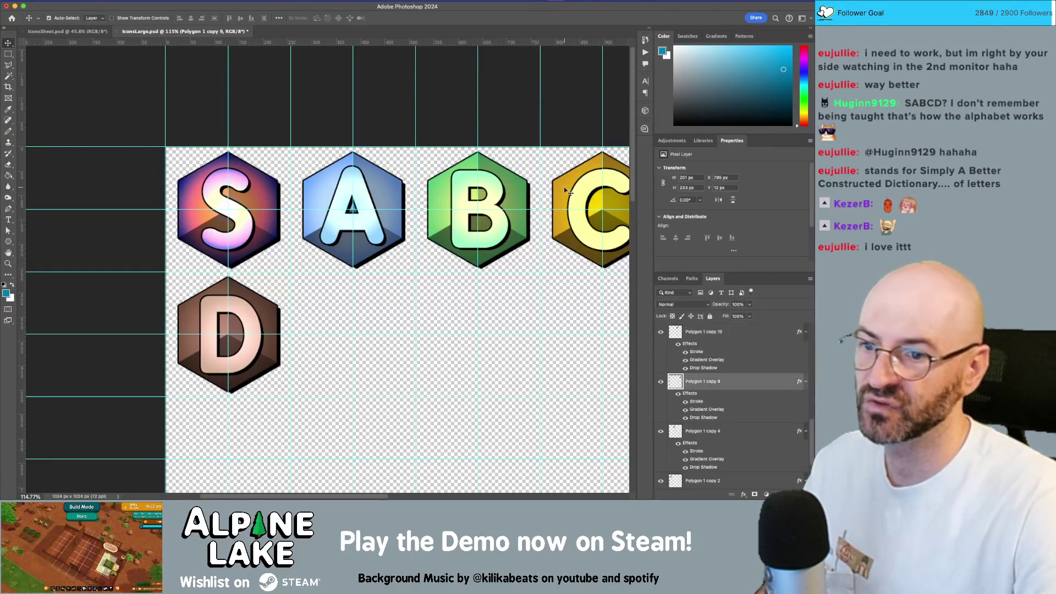
left_click_drag(546, 209, 400, 230)
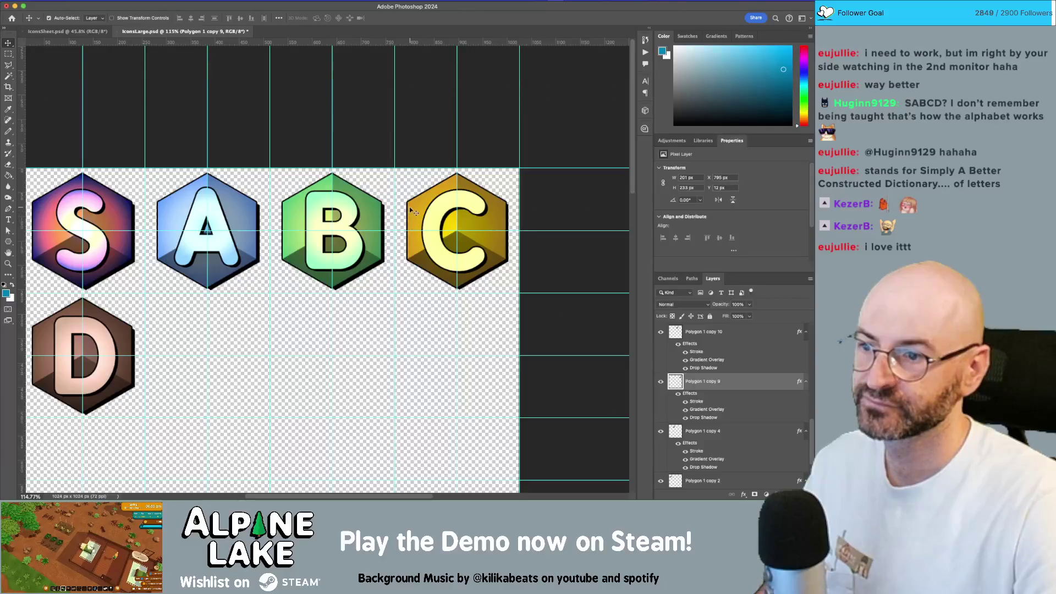
double_click(772, 386)
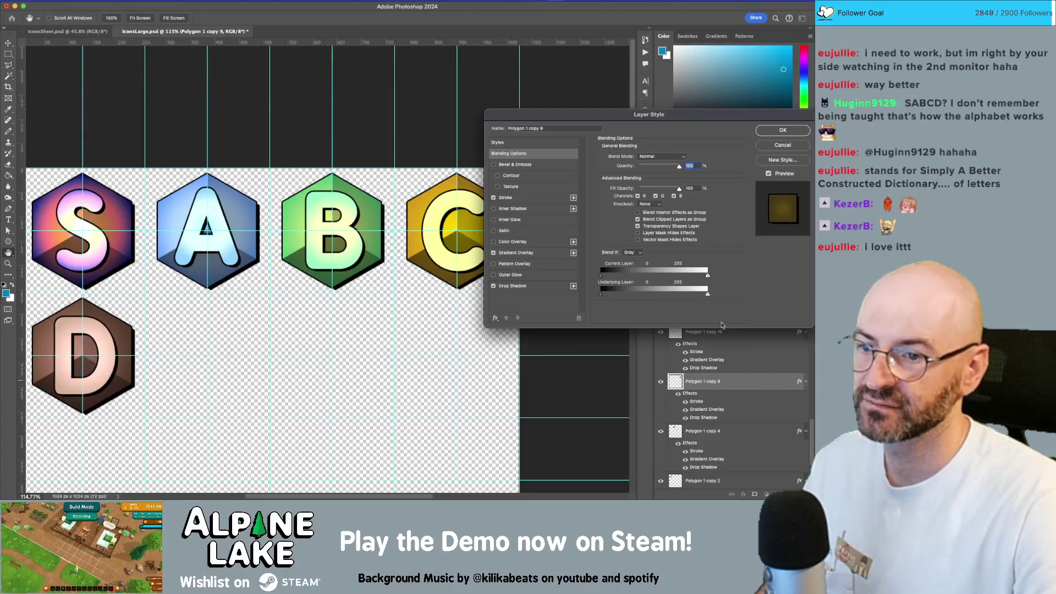
left_click(536, 288)
left_click(677, 194)
type("10")
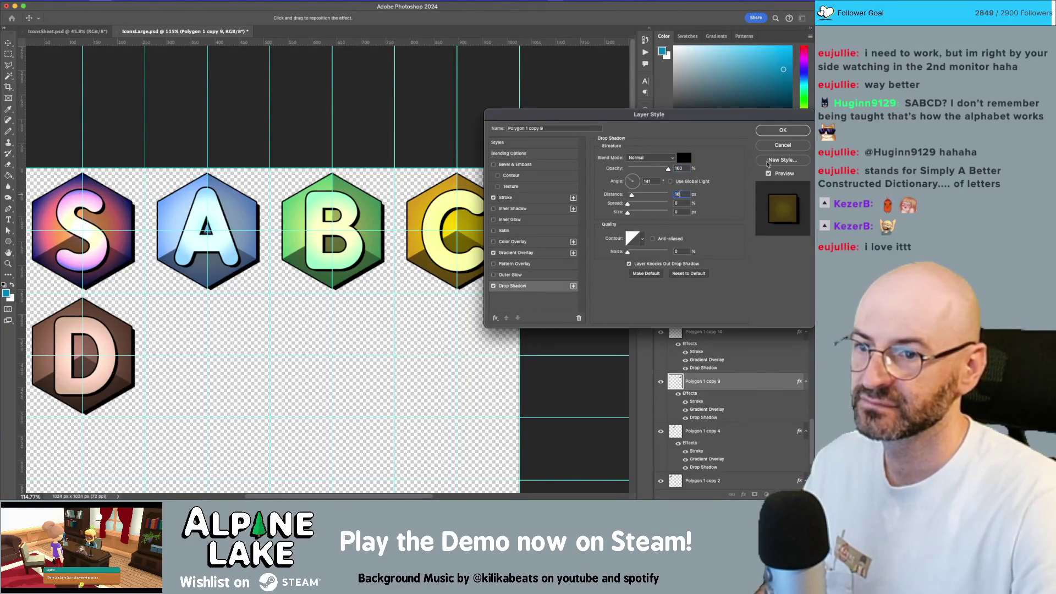
left_click(780, 134)
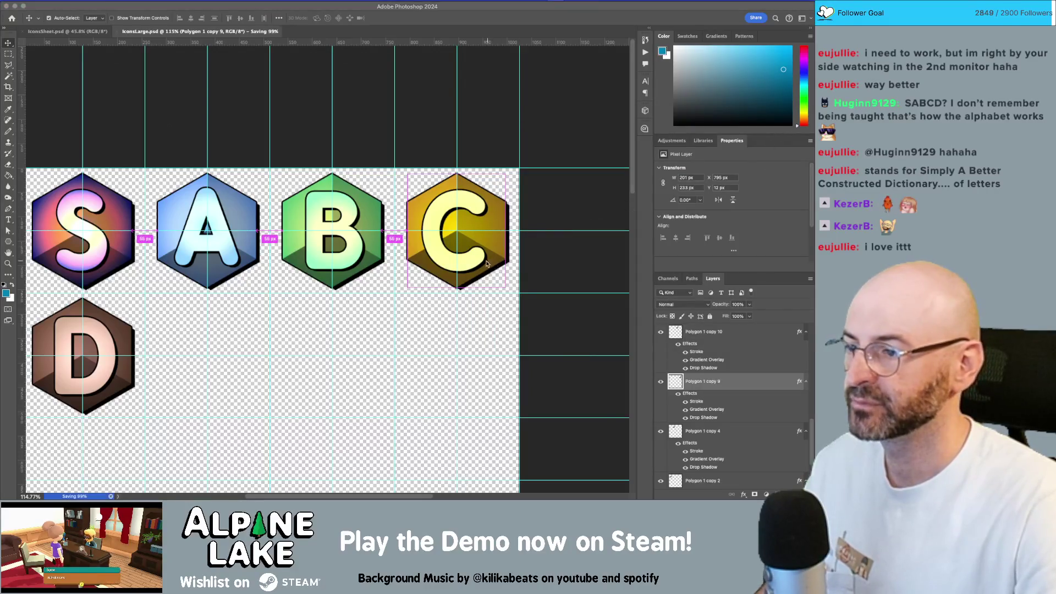
key("super+Tab")
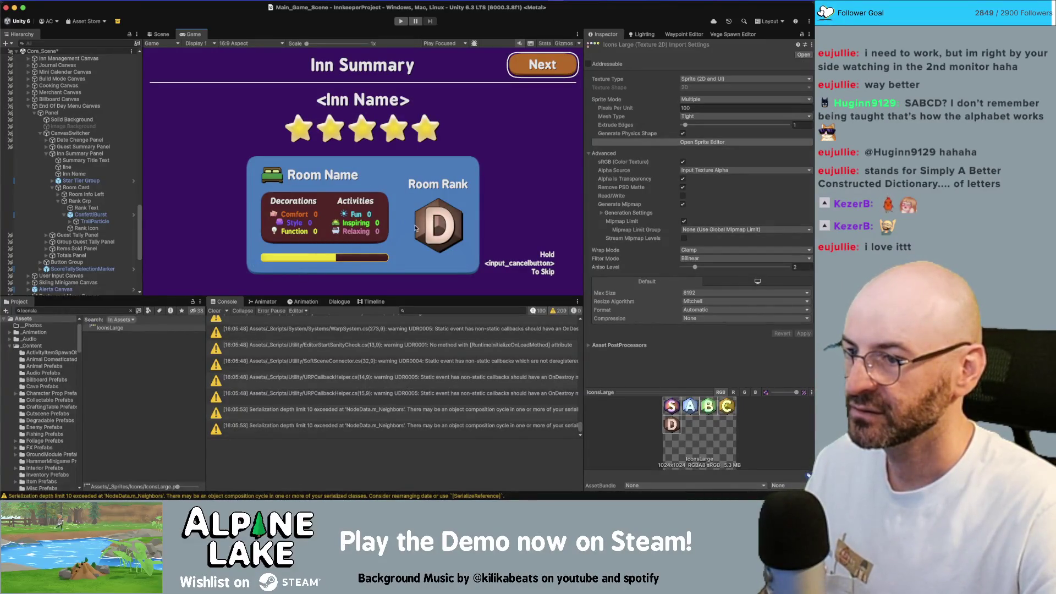
scroll(460, 234, "up", 4)
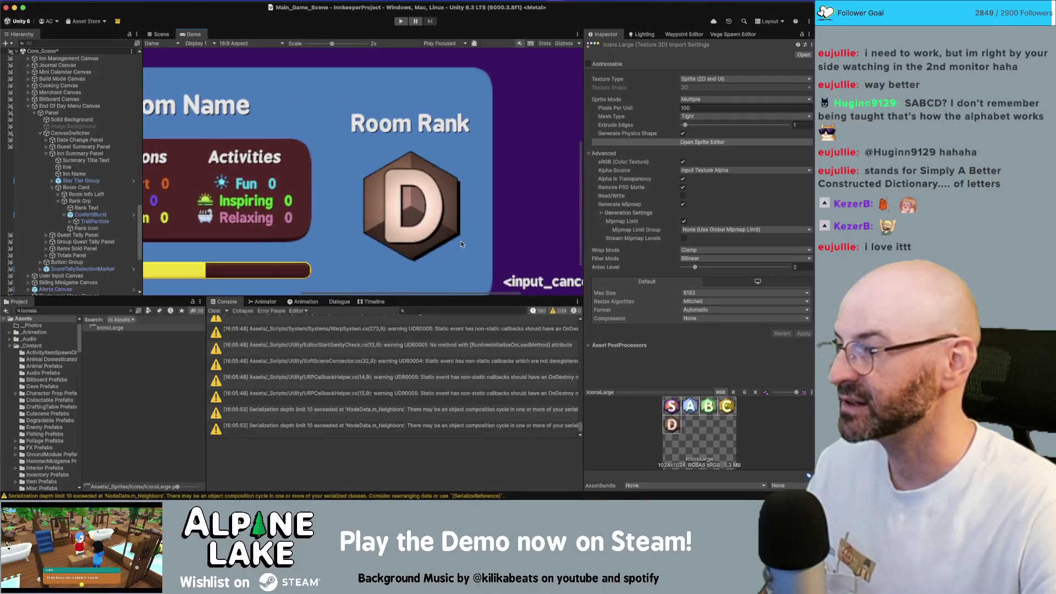
scroll(454, 238, "down", 3)
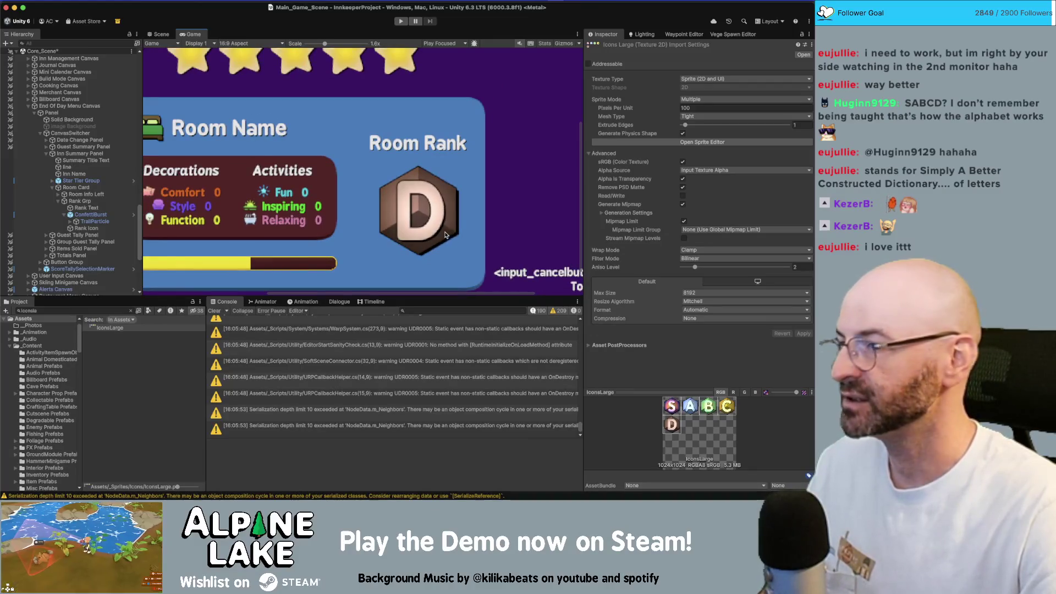
scroll(444, 235, "down", 5)
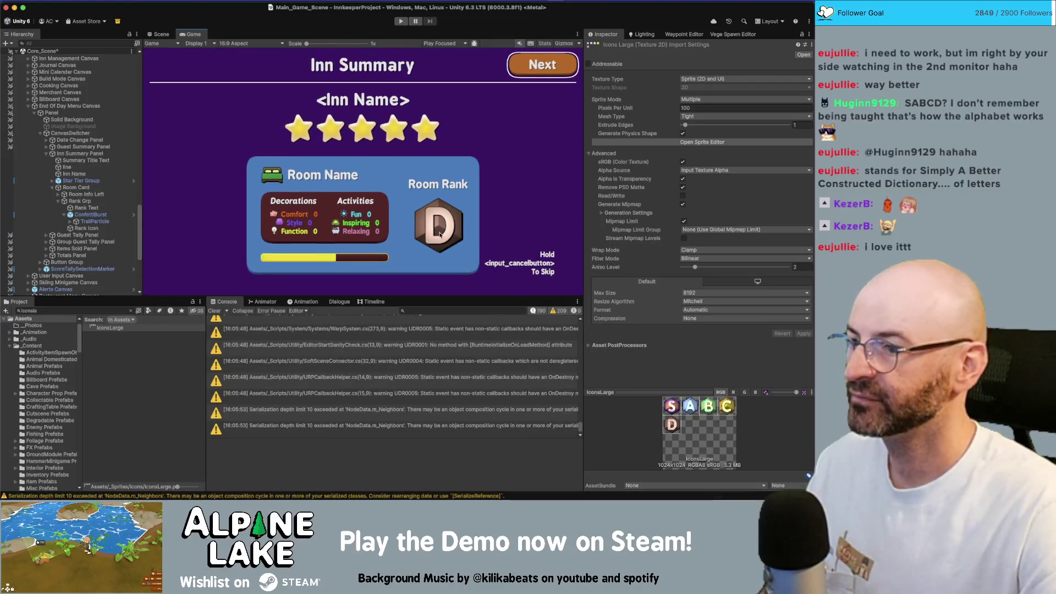
left_click(84, 312)
Find UIFX Simple Sparkle in the Project and add it as a child of Rank Icon
type("sparkle")
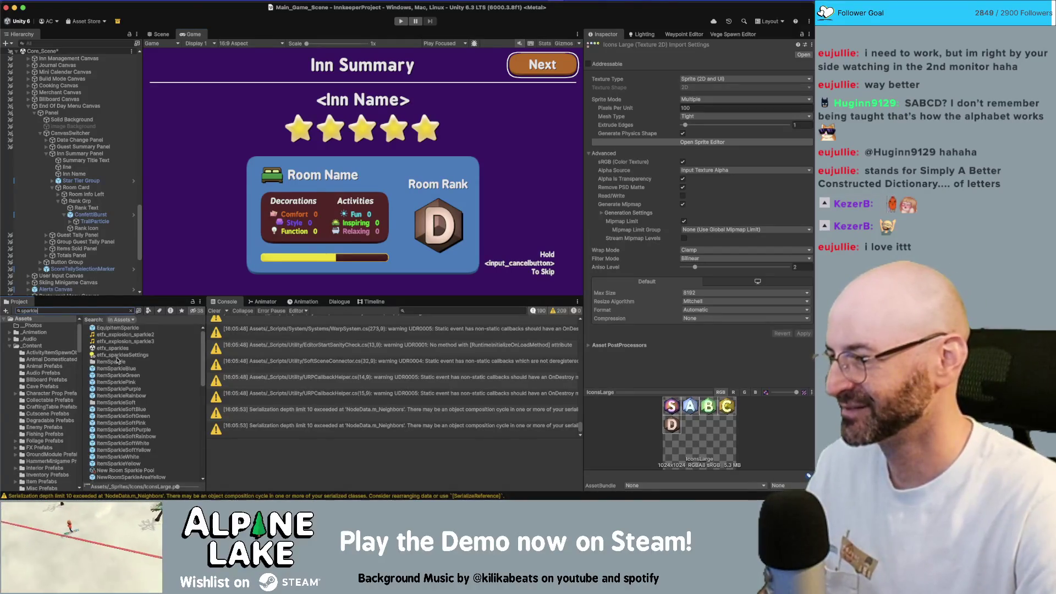
scroll(124, 379, "down", 10)
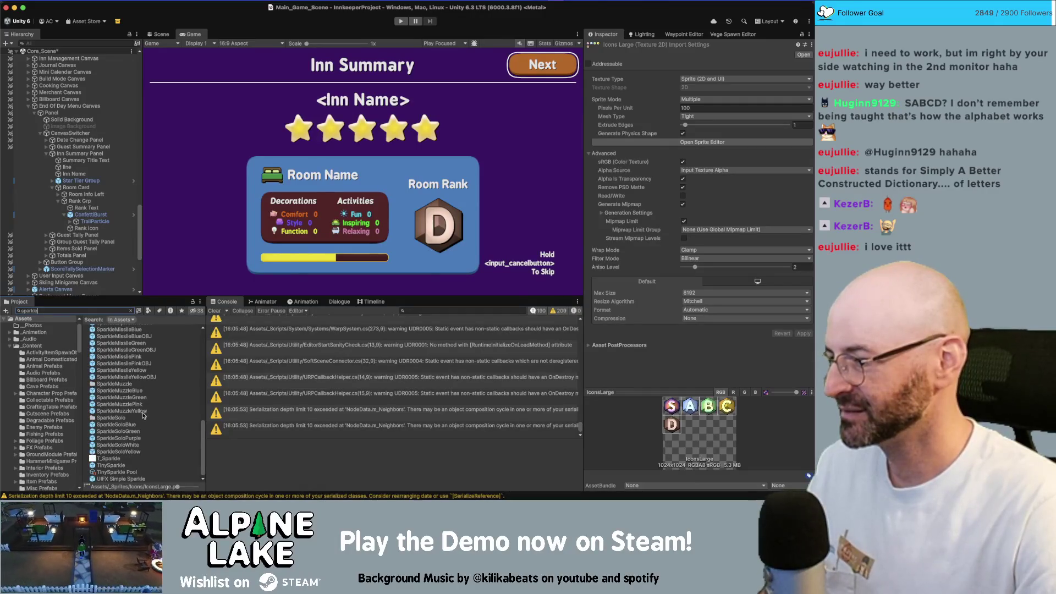
left_click_drag(133, 478, 97, 223)
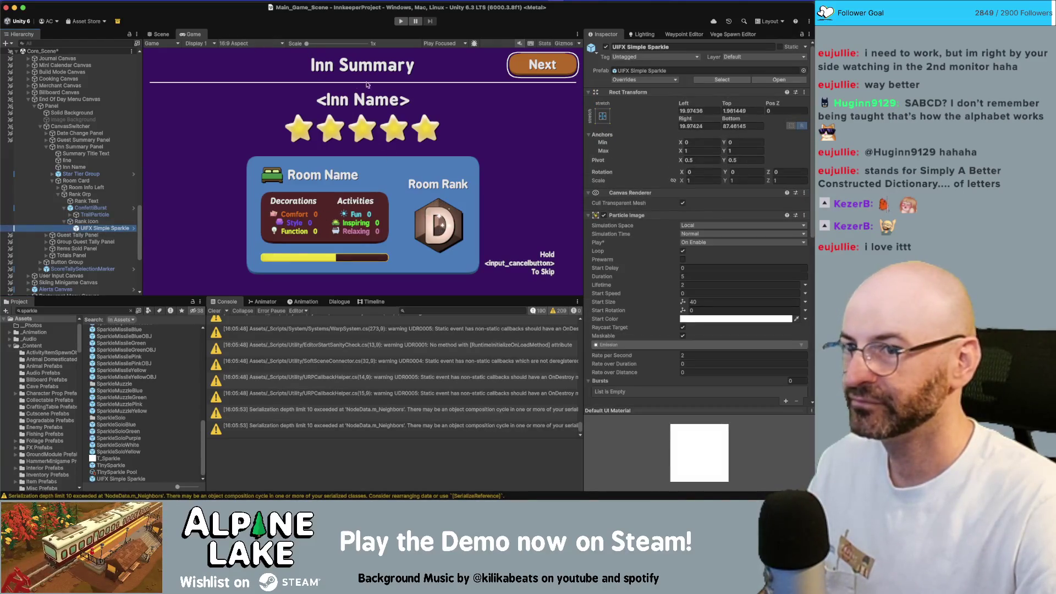
Give the sparkle the stretch-stretch anchor preset so it fills Rank Icon
left_click(602, 117)
left_click(693, 244, "alt")
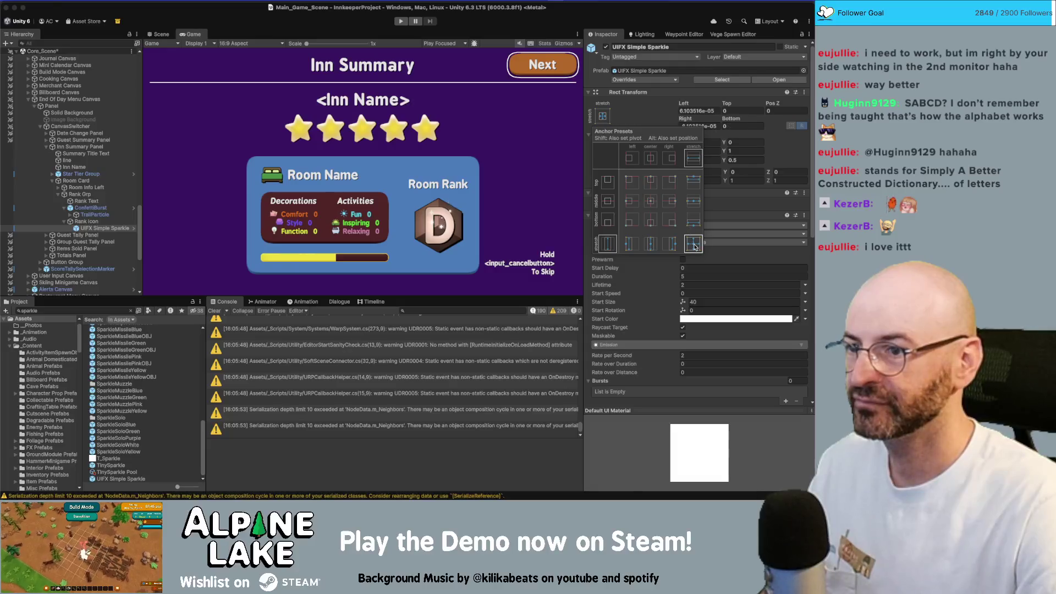
left_click(698, 126)
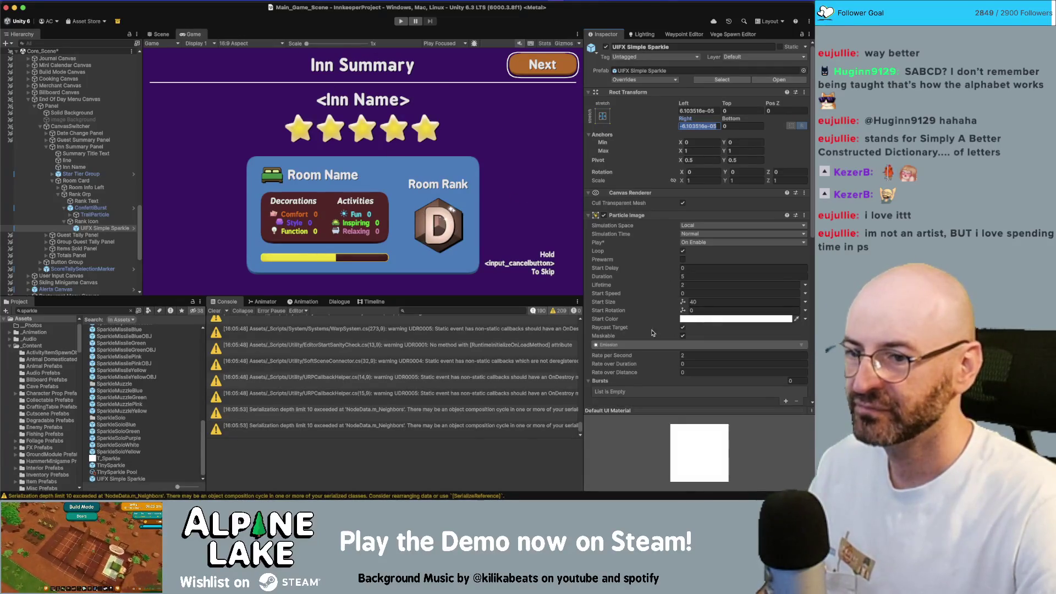
Eyedrop the D badge's pale pink letter as the sparkle's Particle Image start colour
left_click(706, 322)
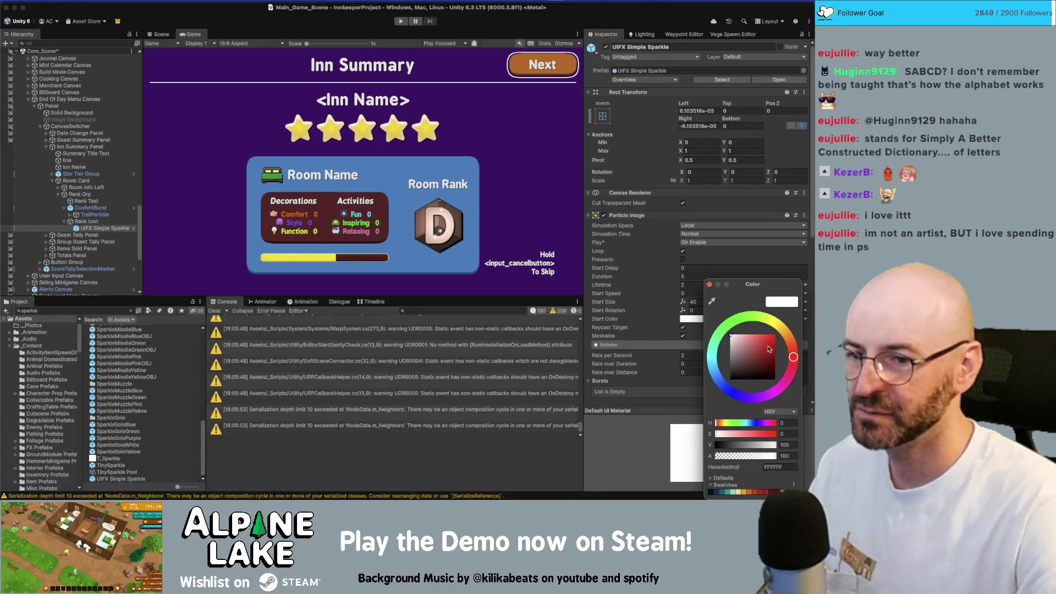
left_click(711, 302)
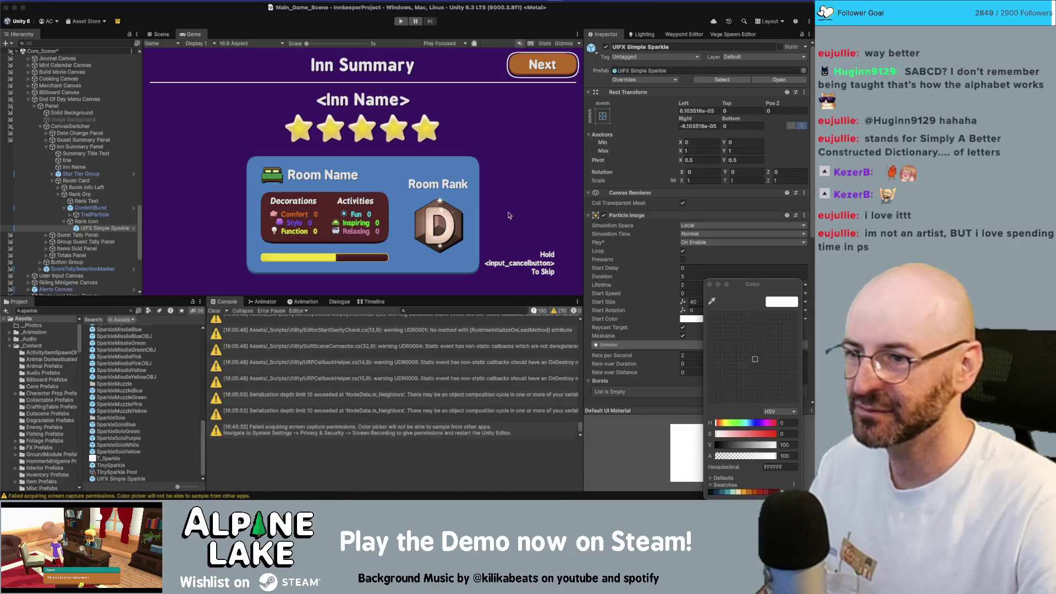
left_click(458, 224)
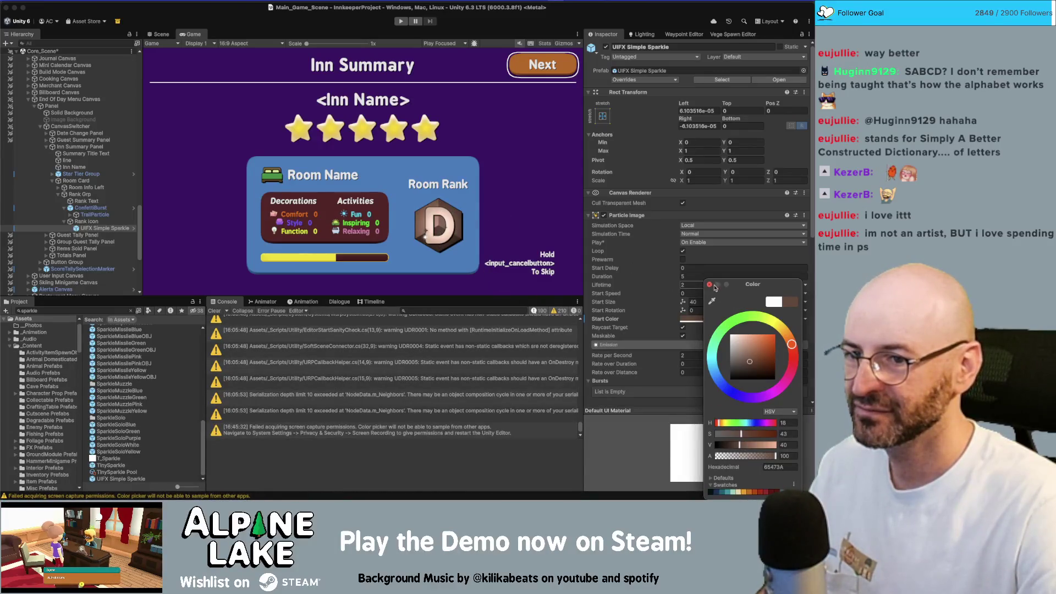
left_click_drag(737, 287, 691, 258)
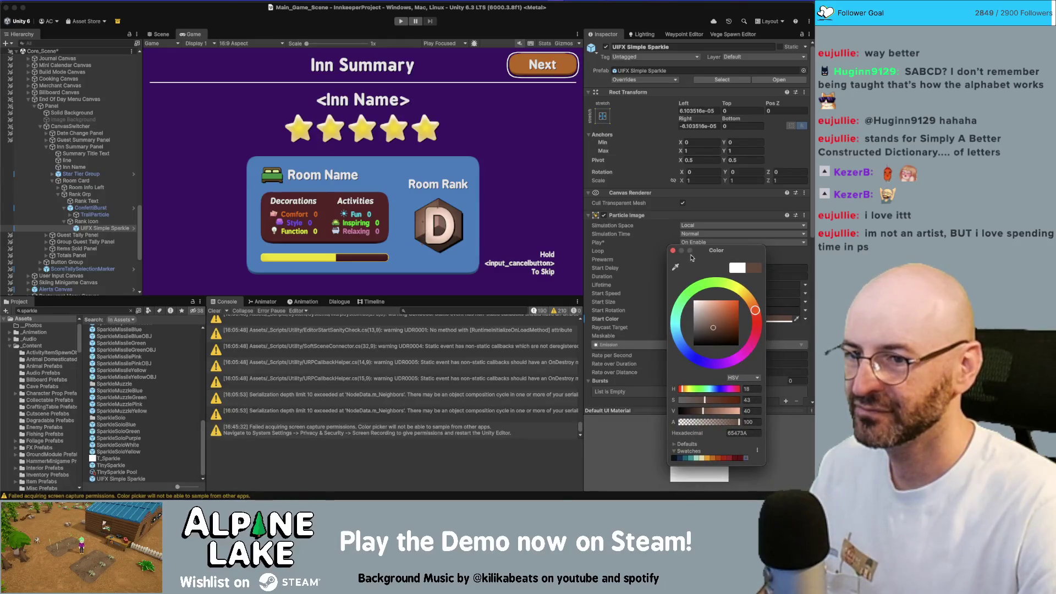
left_click(673, 251)
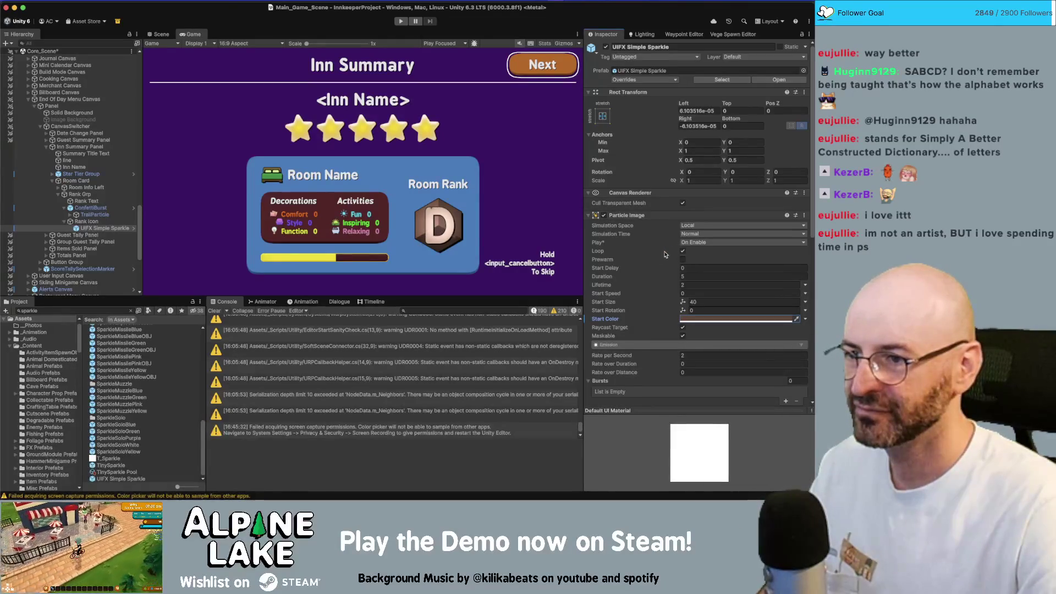
left_click(714, 320)
left_click(725, 300)
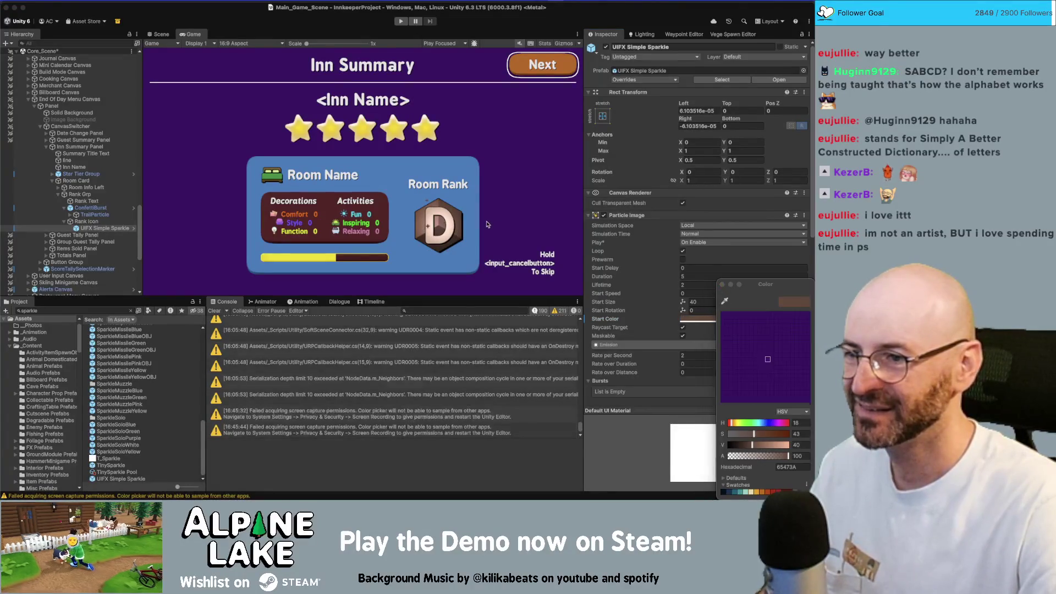
left_click(452, 222)
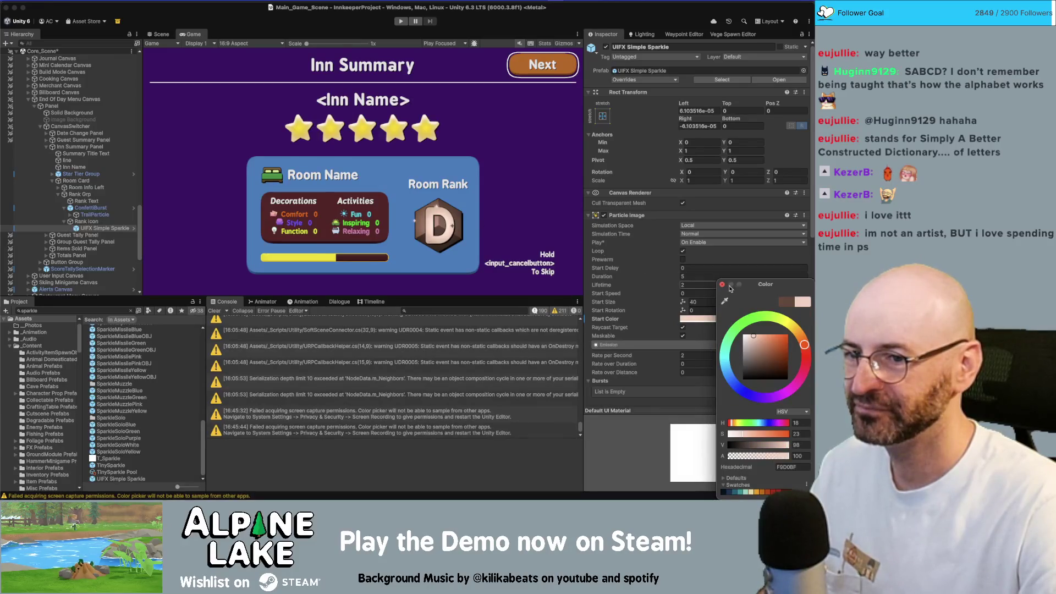
left_click_drag(742, 287, 694, 234)
left_click(675, 234)
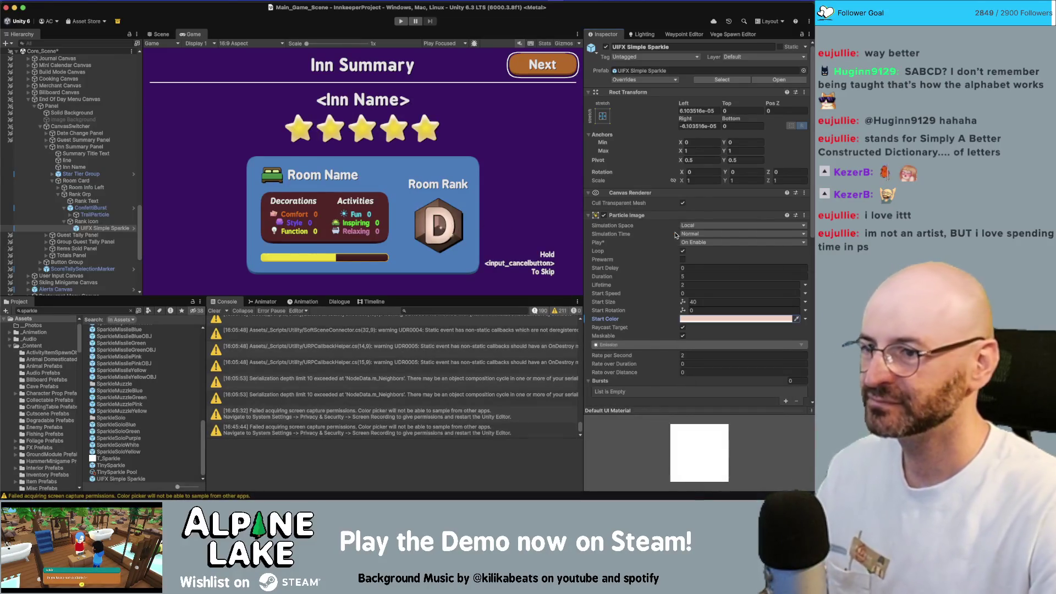
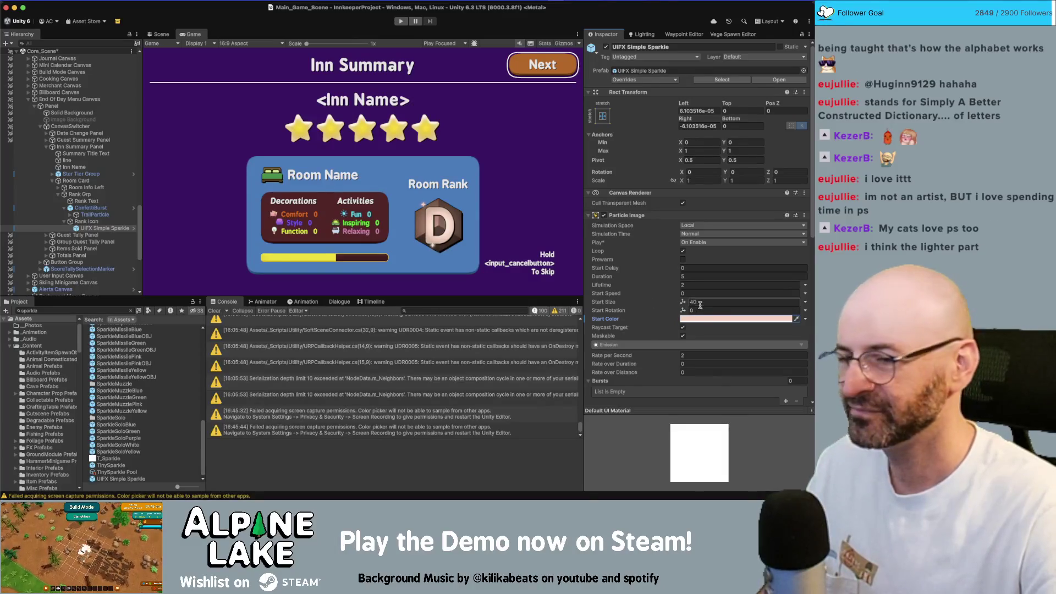
Try lower alpha values on the UIFX Simple Sparkle start colour, then restore it to 100
left_click(720, 319)
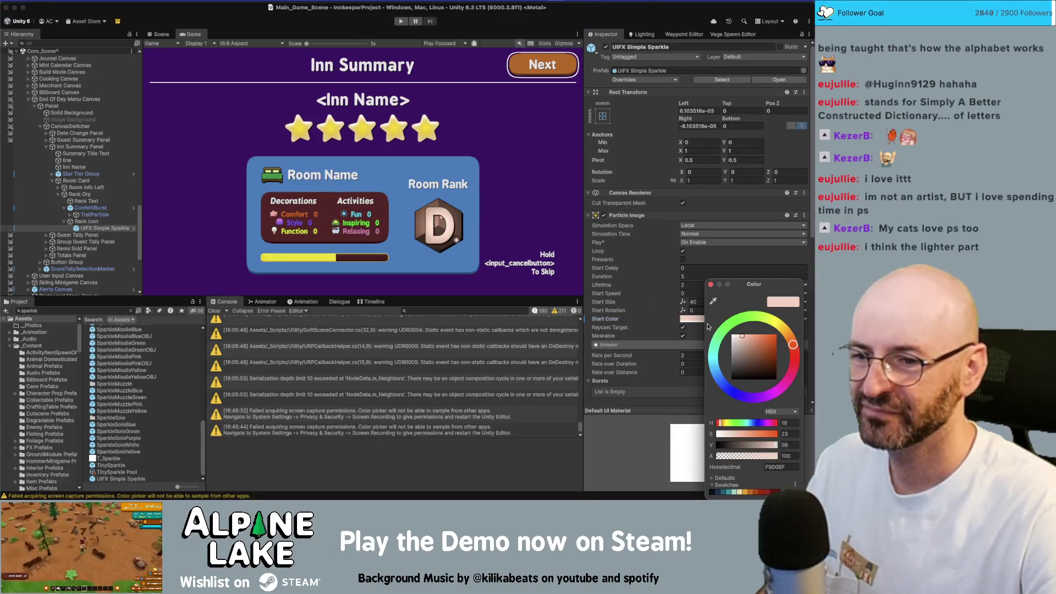
left_click(712, 285)
left_click(785, 321)
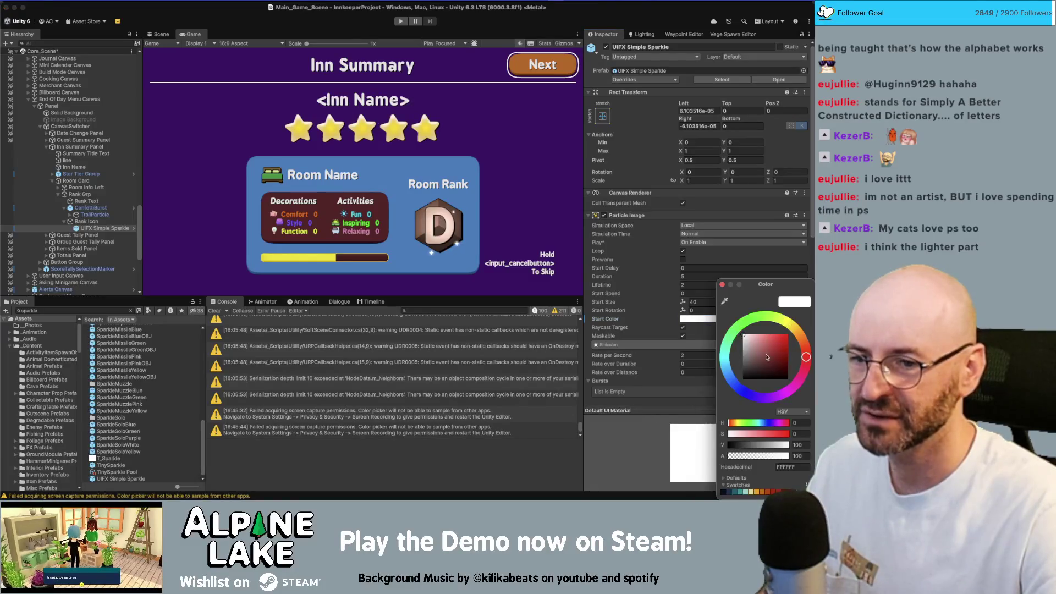
left_click(758, 457)
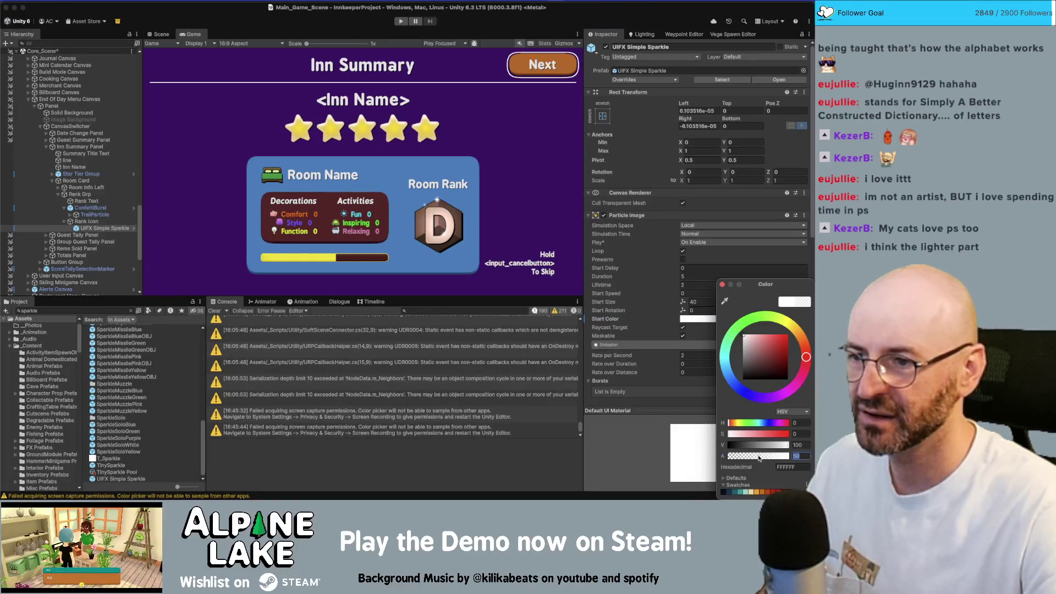
left_click_drag(758, 458, 753, 458)
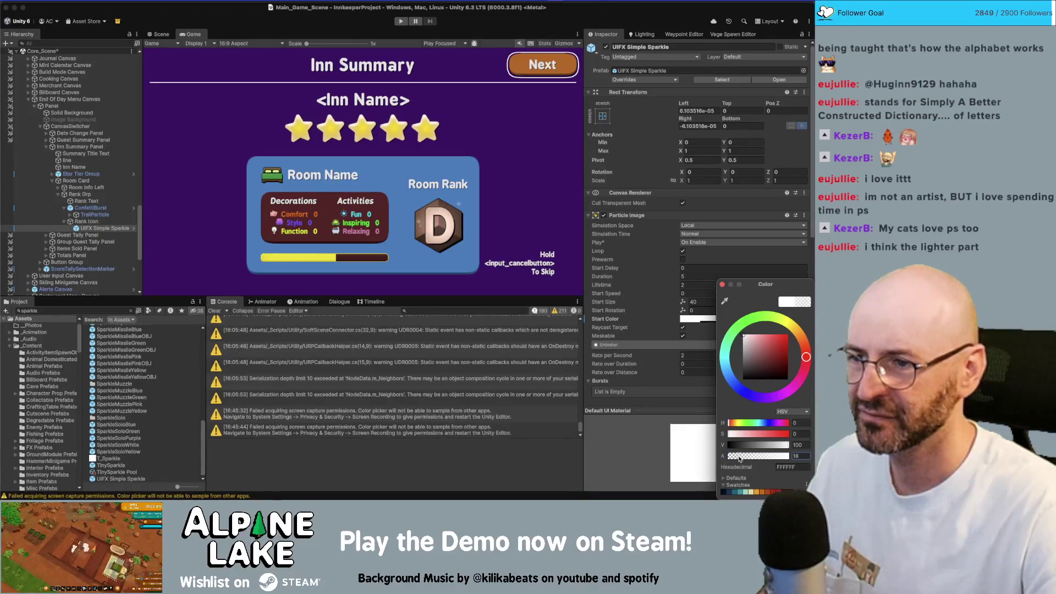
left_click_drag(739, 459, 790, 459)
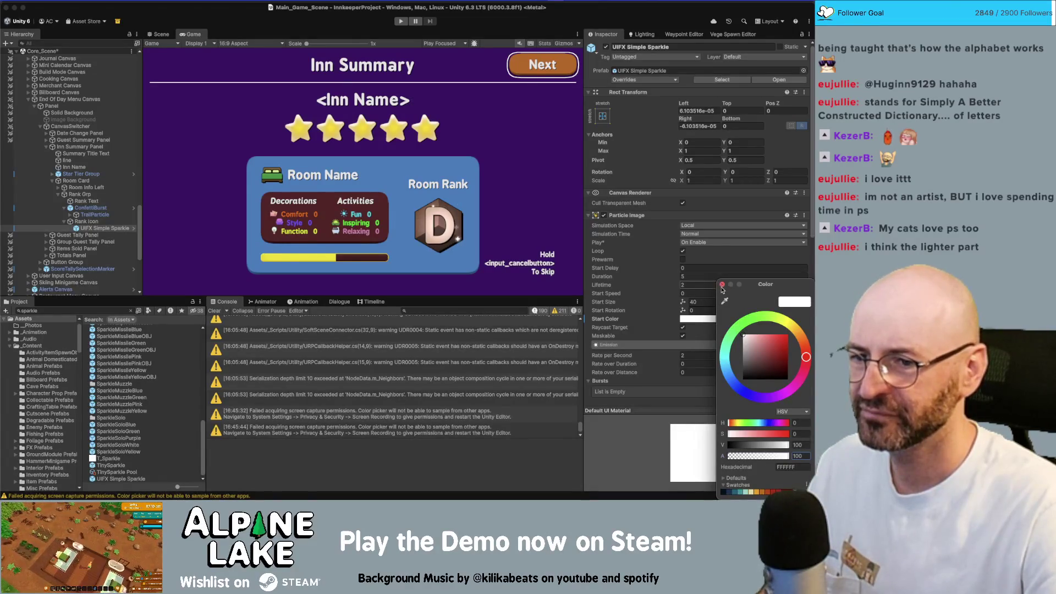
left_click(722, 284)
scroll(676, 330, "down", 7)
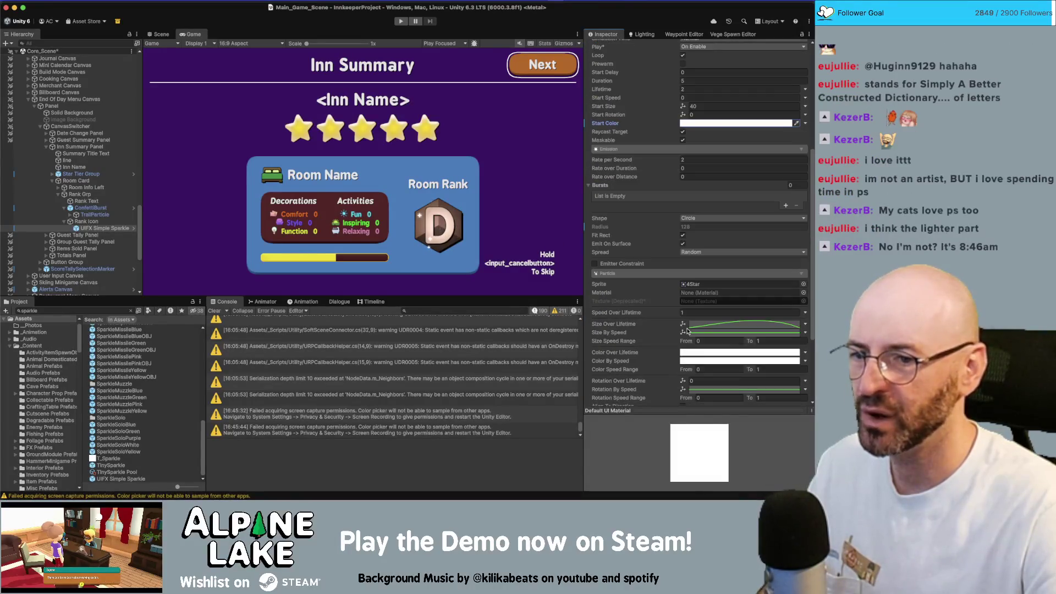
scroll(687, 330, "up", 1)
Inspect Rank Icon and TrailParticle, then deactivate the ConfettiBurst object
left_click(90, 221)
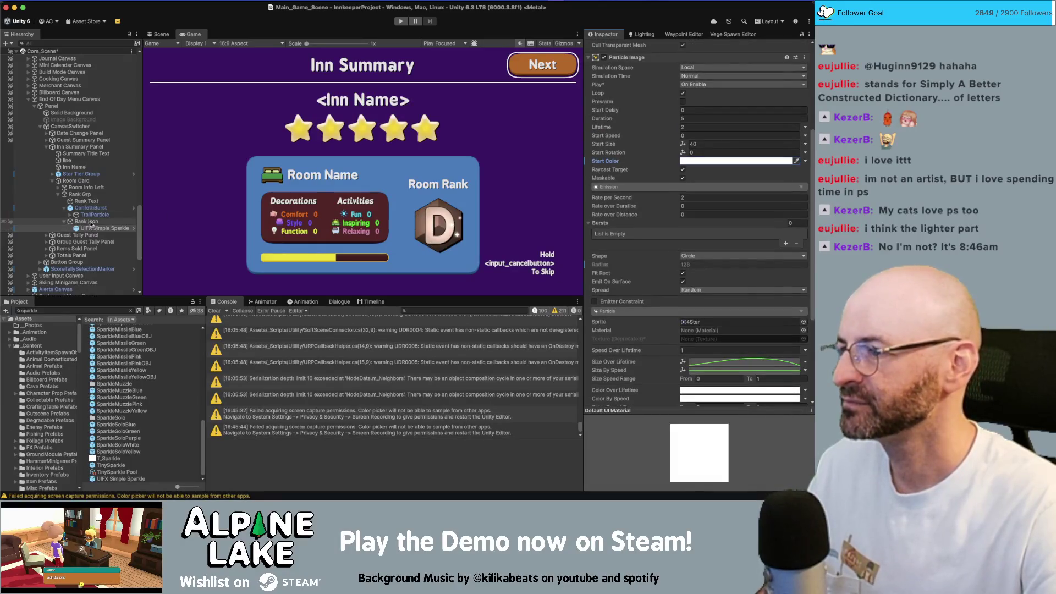
left_click(64, 221)
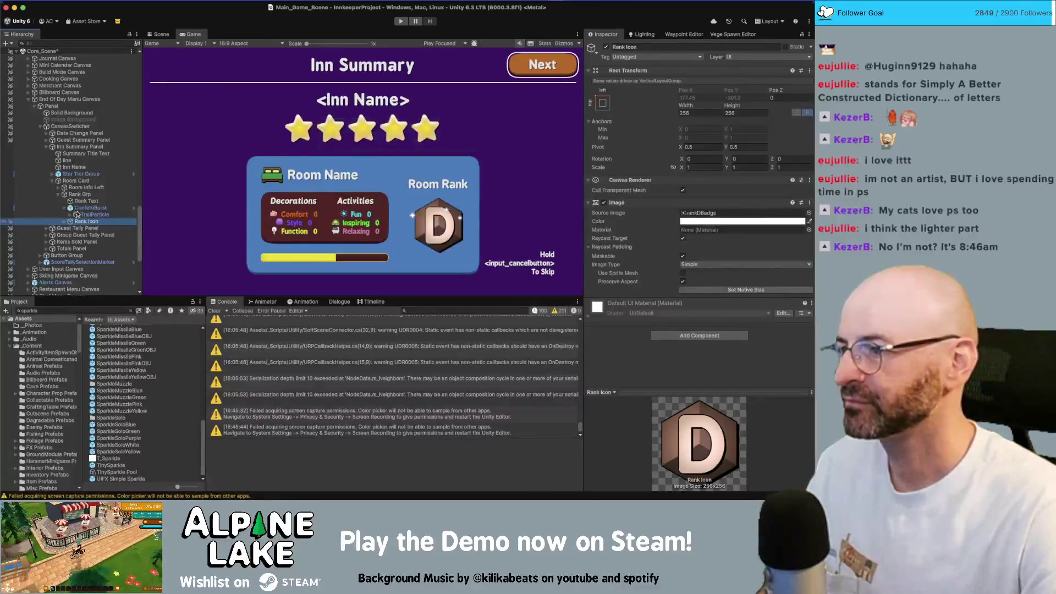
left_click(82, 215)
left_click(83, 220)
left_click(88, 214)
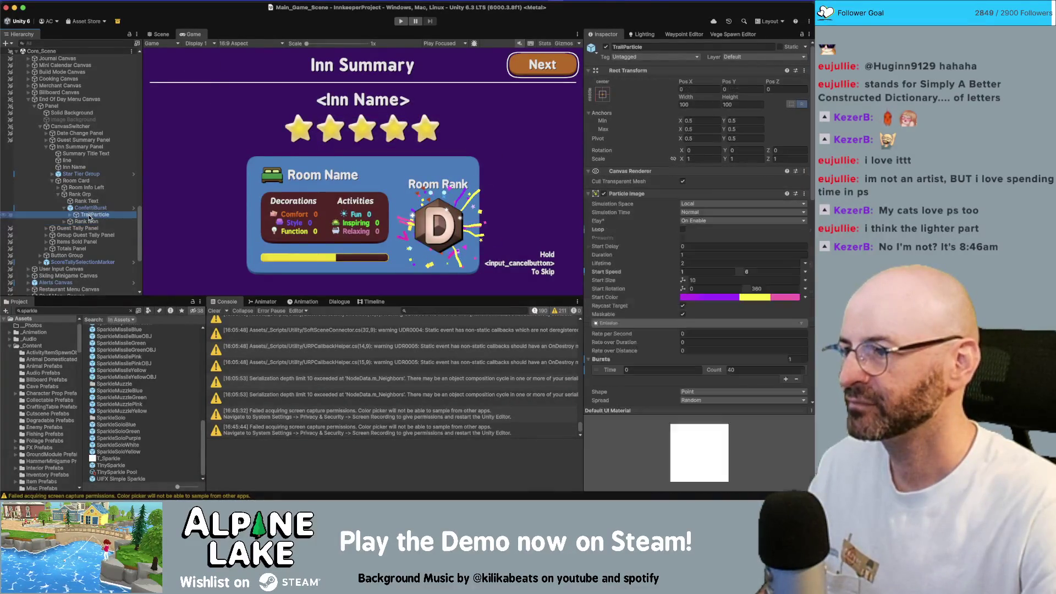
left_click(90, 208)
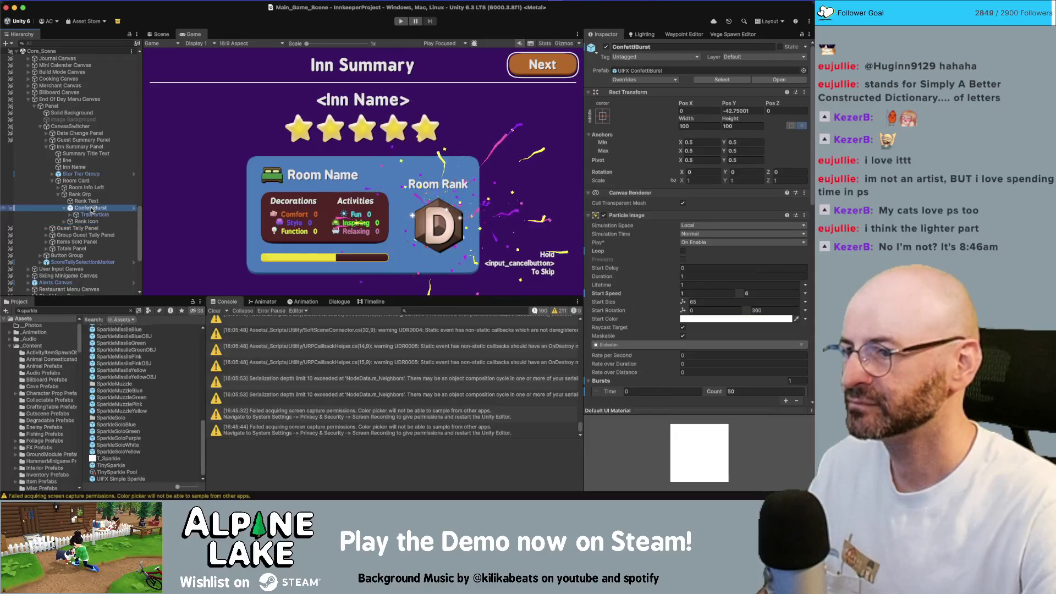
left_click(64, 221)
left_click(84, 228)
left_click(88, 208)
left_click(605, 47)
left_click(606, 48)
Set the UIFX Simple Sparkle's Rate per Second to 1.5
left_click(105, 228)
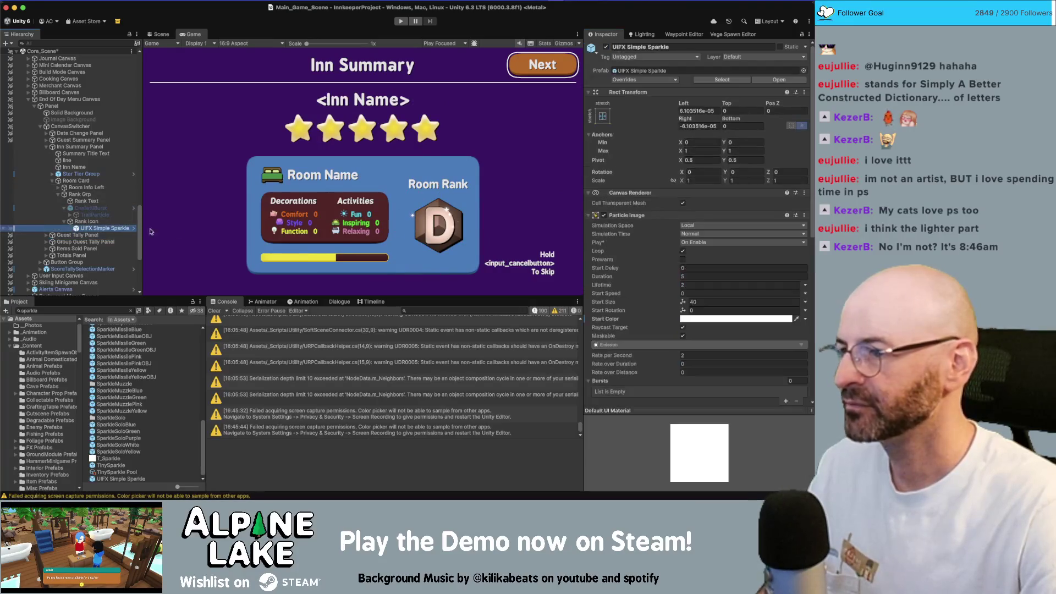
scroll(665, 297, "down", 3)
scroll(665, 297, "down", 2)
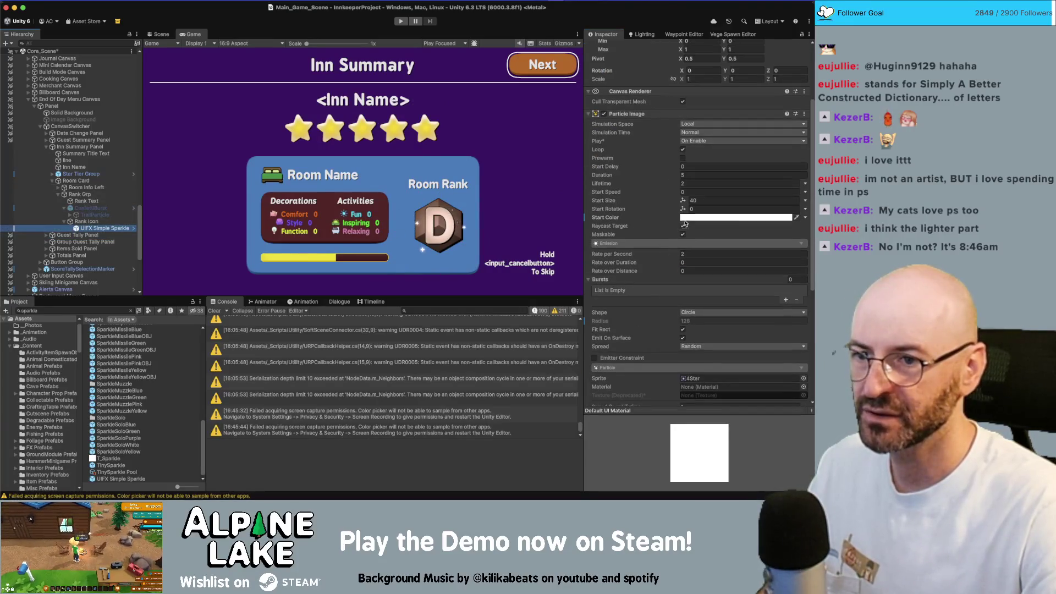
left_click(691, 252)
type("1")
key("Tab")
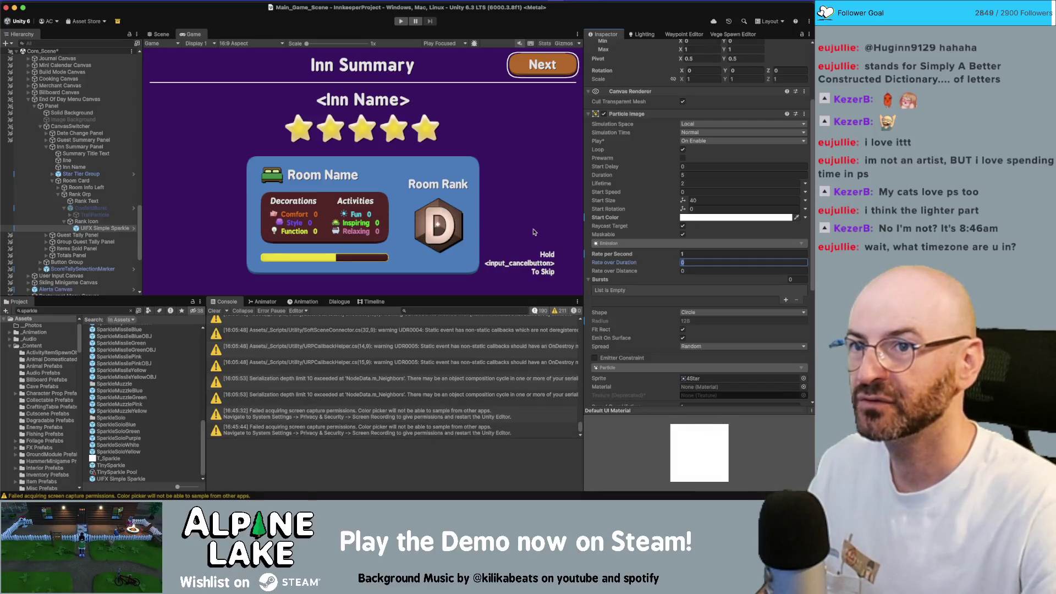
left_click(696, 252)
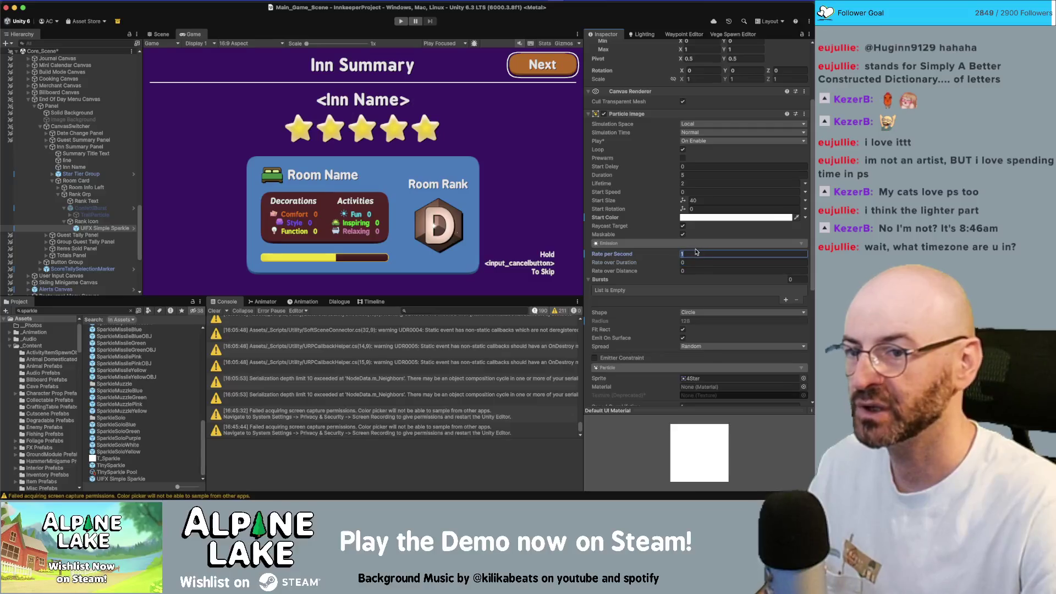
type("1.5")
left_click(334, 32)
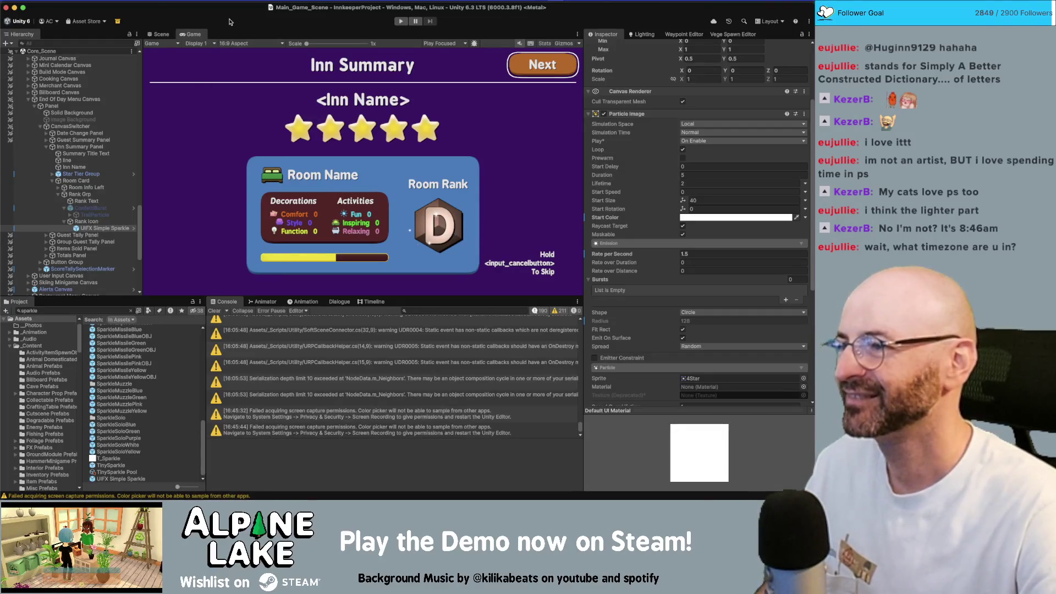
left_click(170, 36)
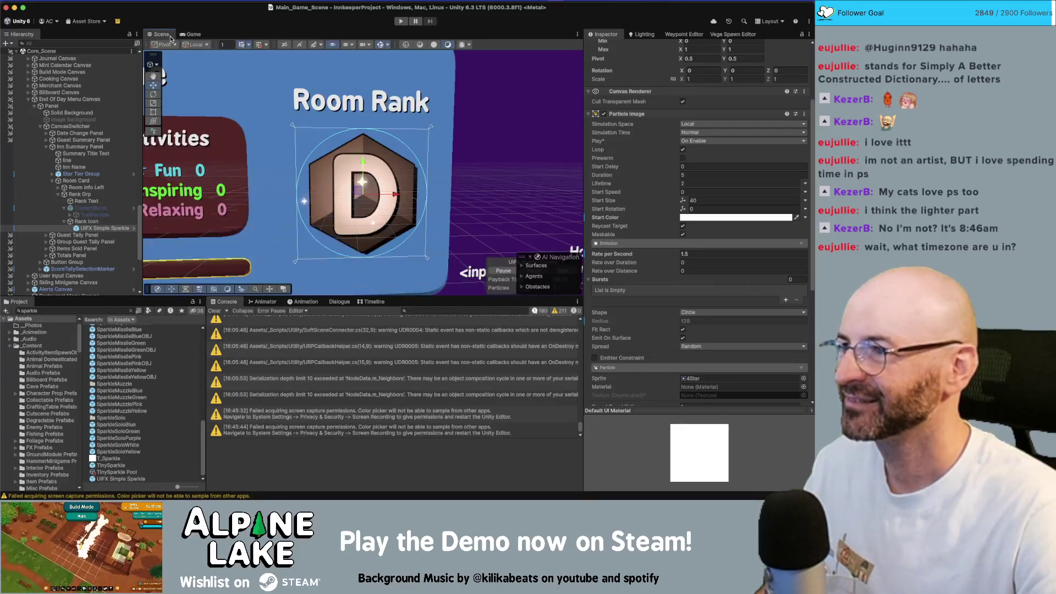
Zoom out and orbit around the Inn Summary canvas, then enter Play mode
scroll(439, 167, "down", 5)
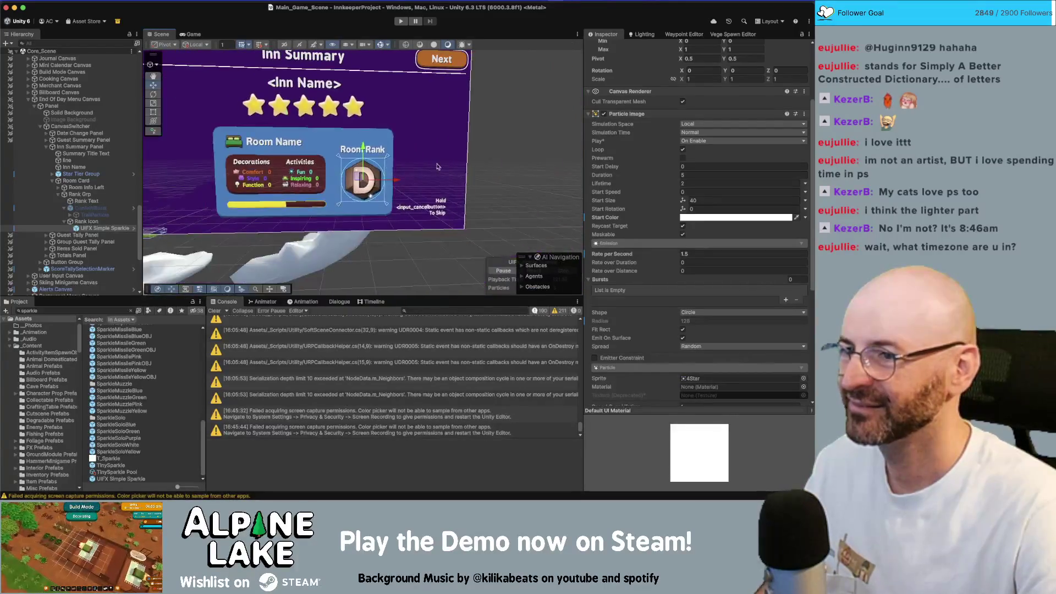
left_click(493, 138)
mouse_move(493, 138)
left_mouse_down()
mouse_move(462, 155)
mouse_move(392, 161)
mouse_move(435, 162)
left_mouse_up()
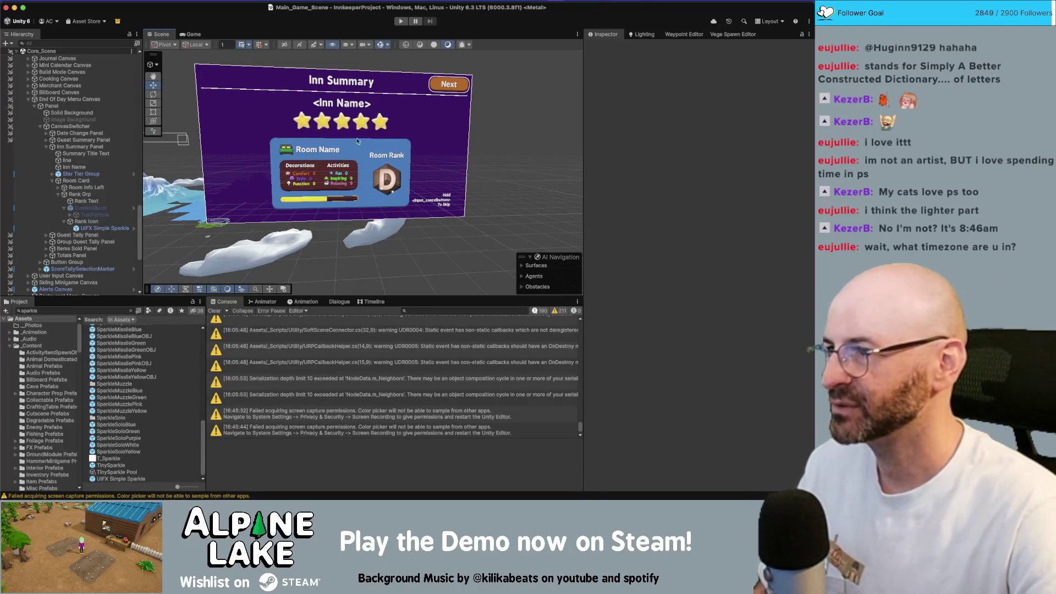
left_click(403, 21)
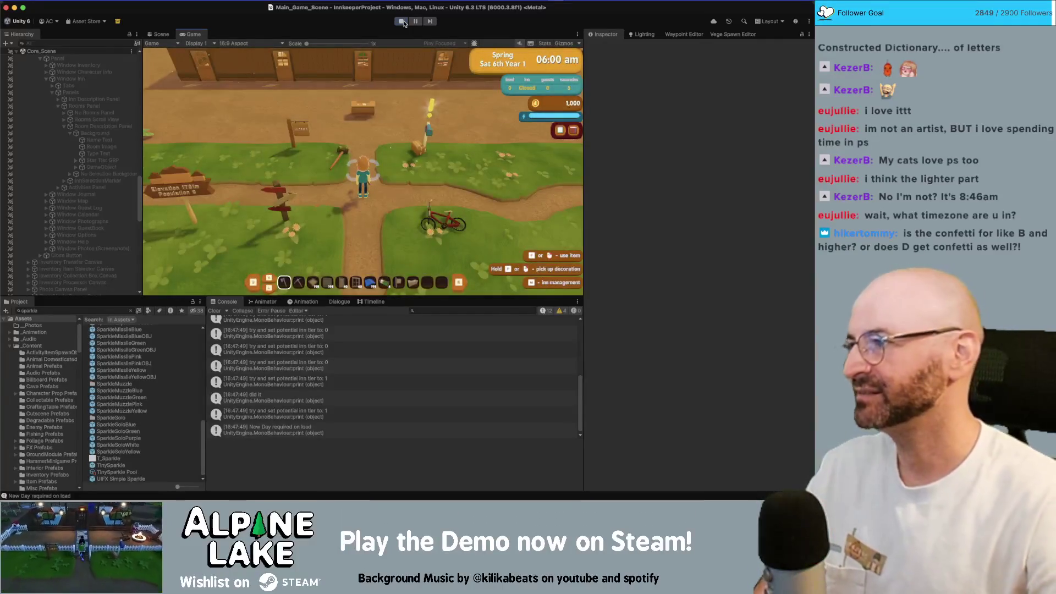
Walk the character into the inn and place the rustic fireplace in the room
key("w")
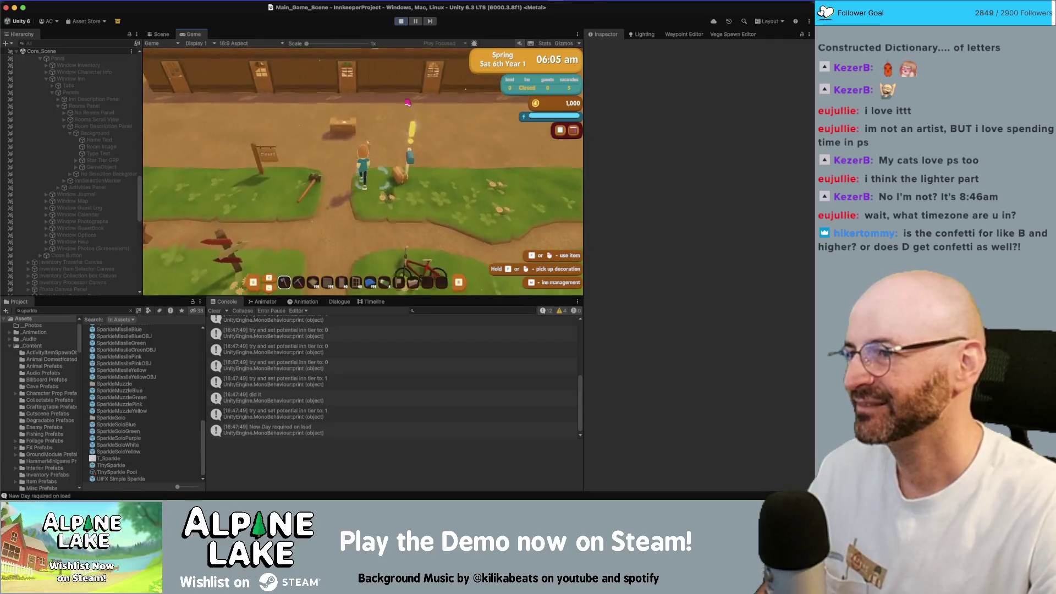
key("w")
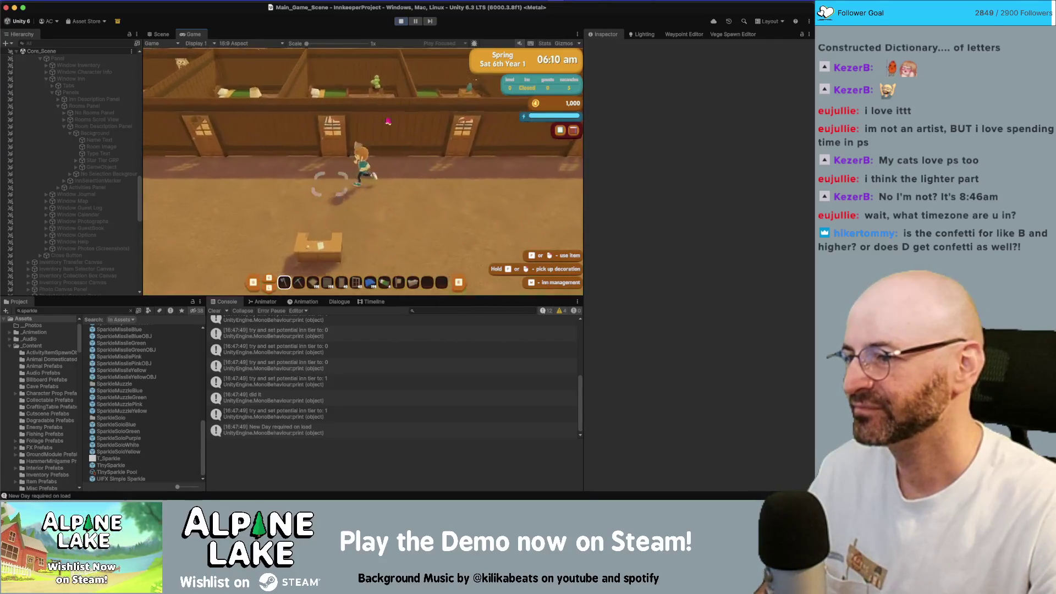
key("s")
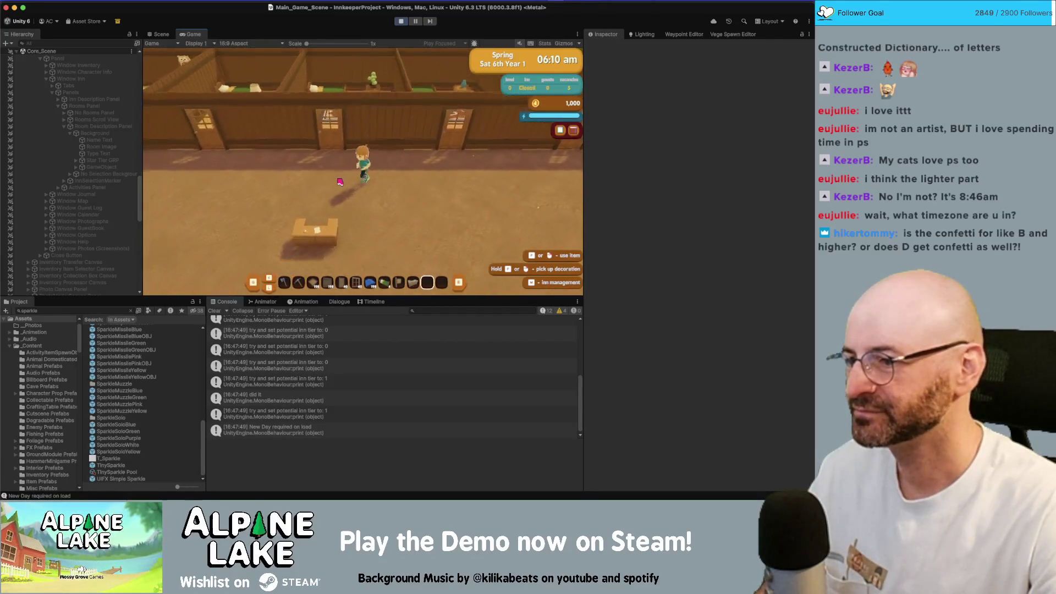
key("1")
key("Tab")
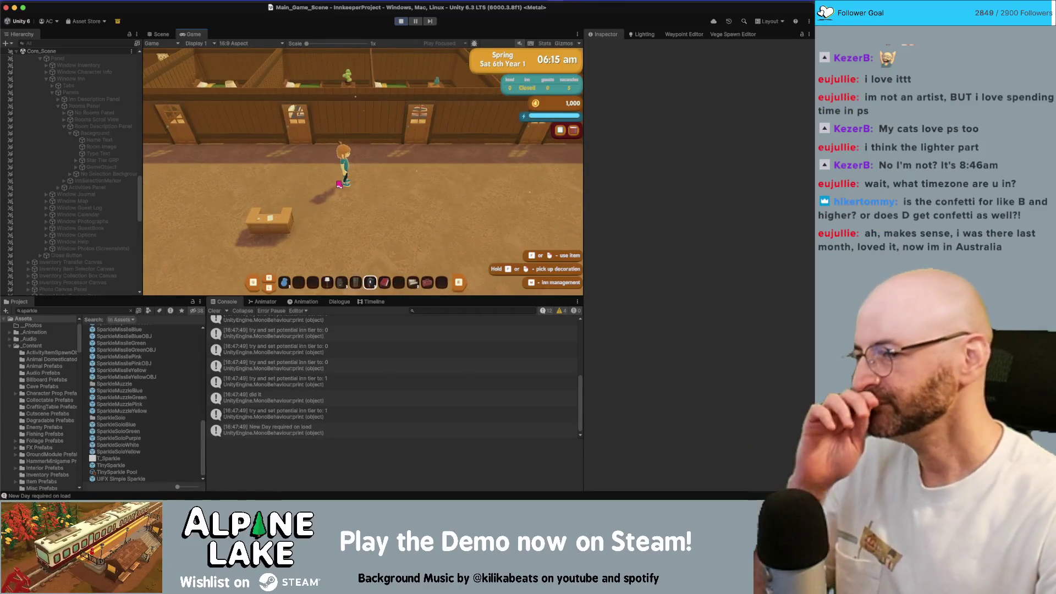
left_click(339, 184)
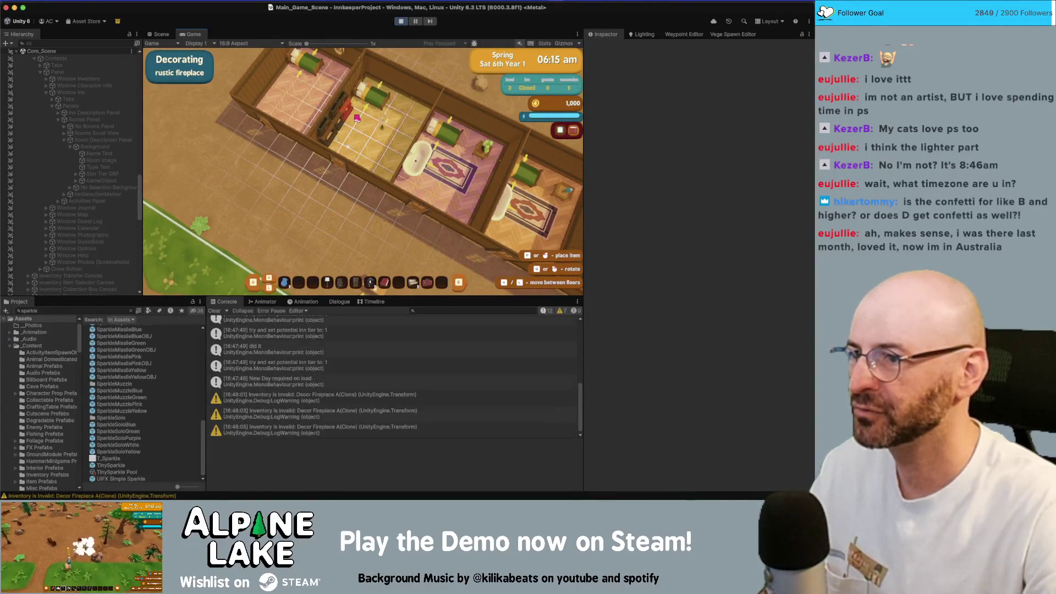
left_click(351, 113)
left_click(356, 119)
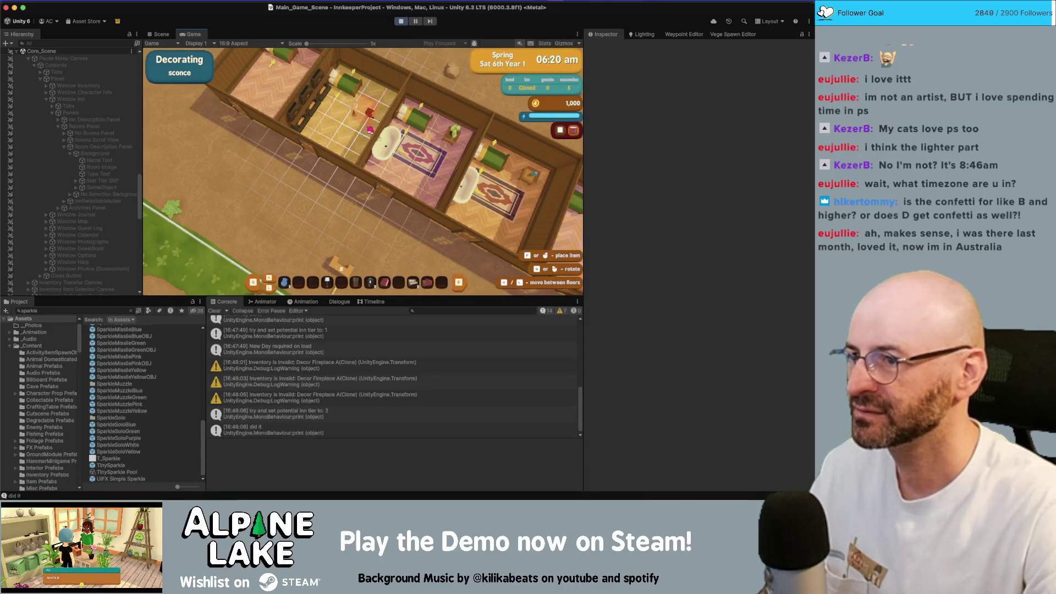
Try wall redecorating and the rustic sofa, then leave decorating mode and walk into the room
key("b")
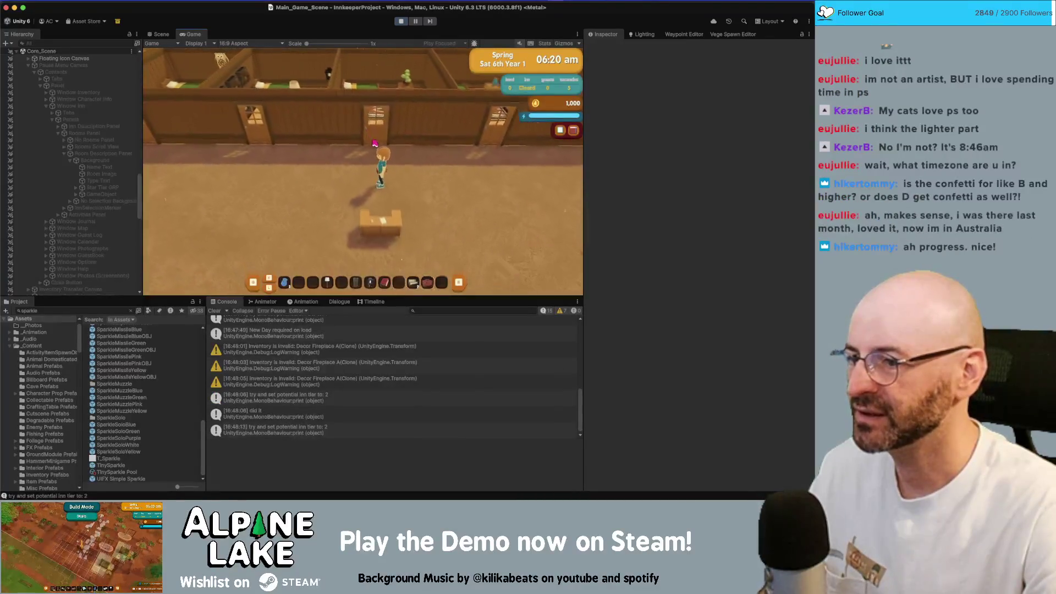
key("Return")
key("Tab")
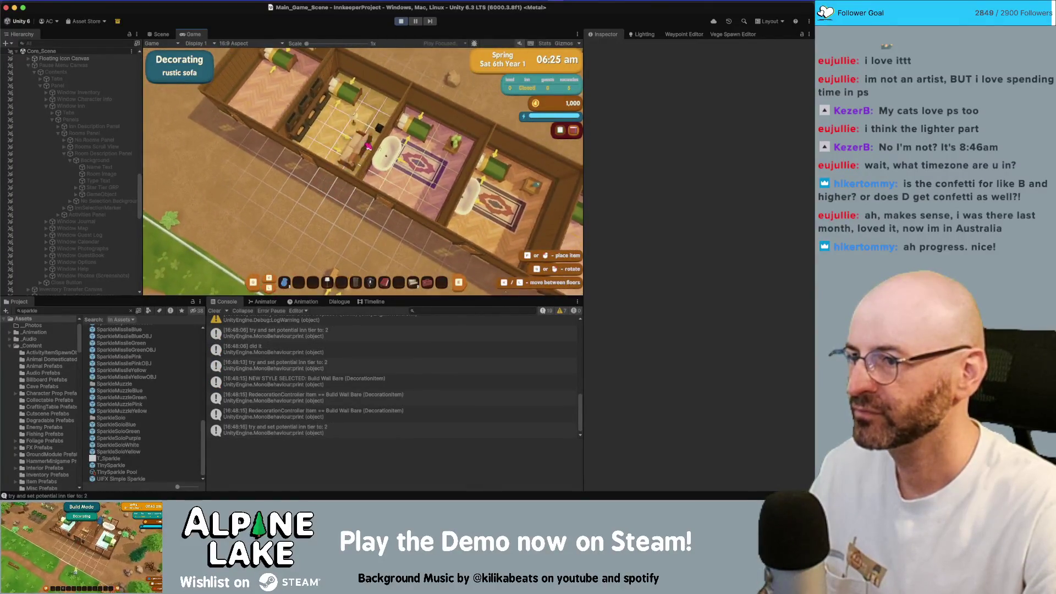
key("Escape")
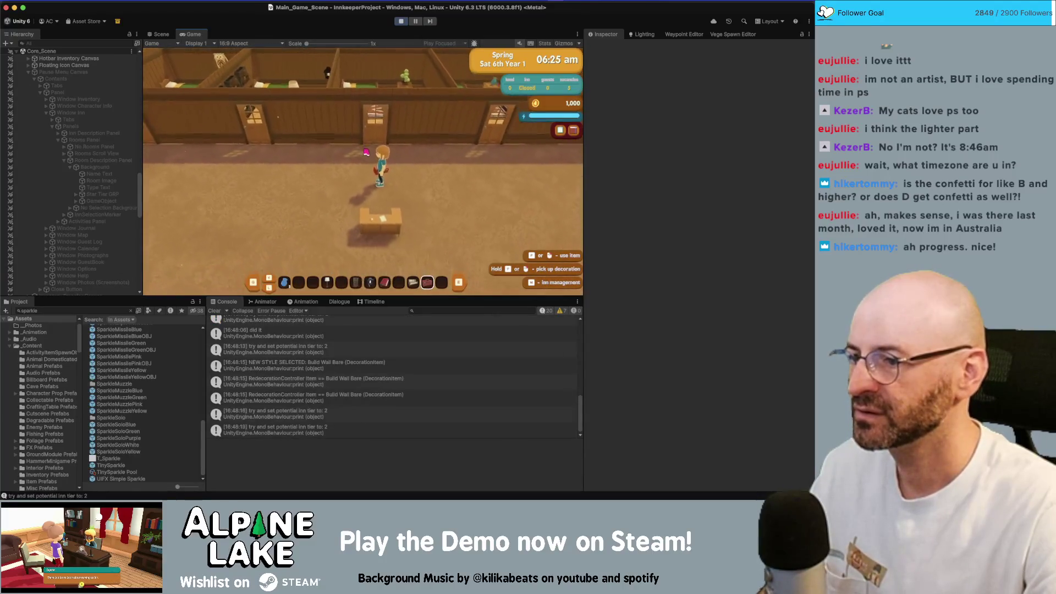
key("b")
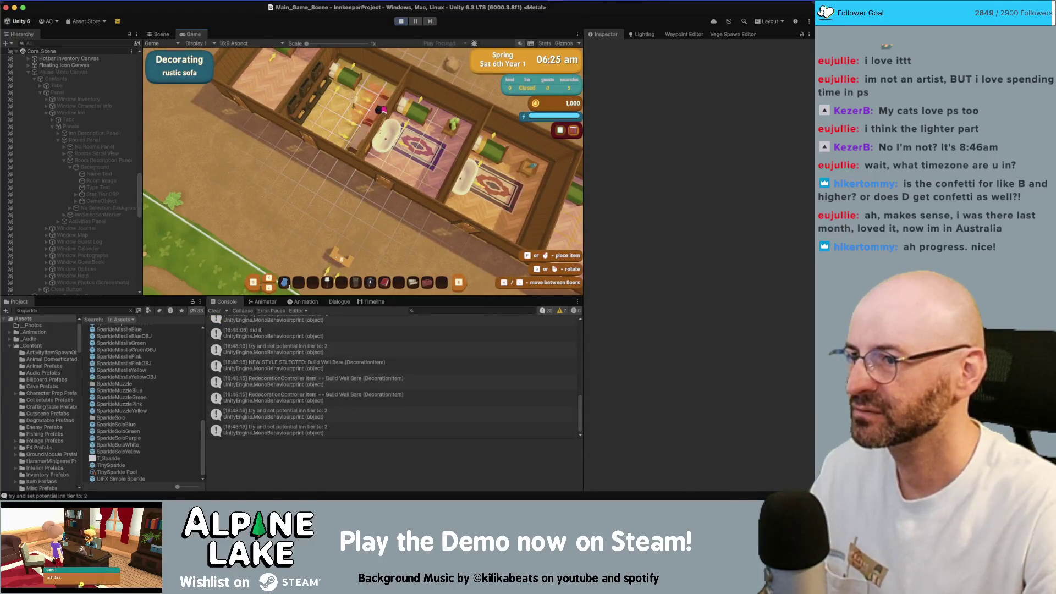
key("Escape")
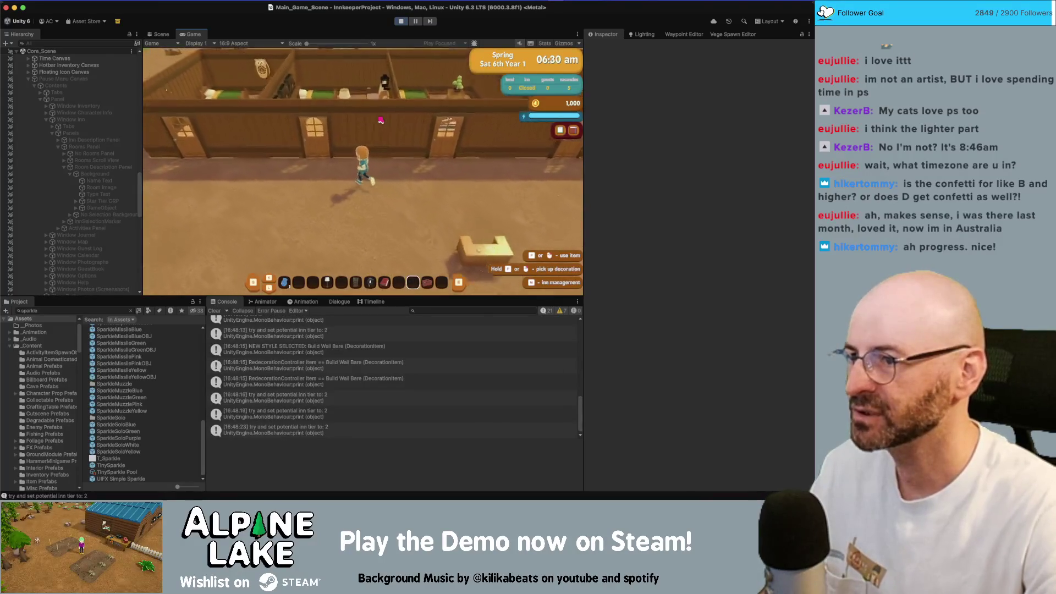
key("w")
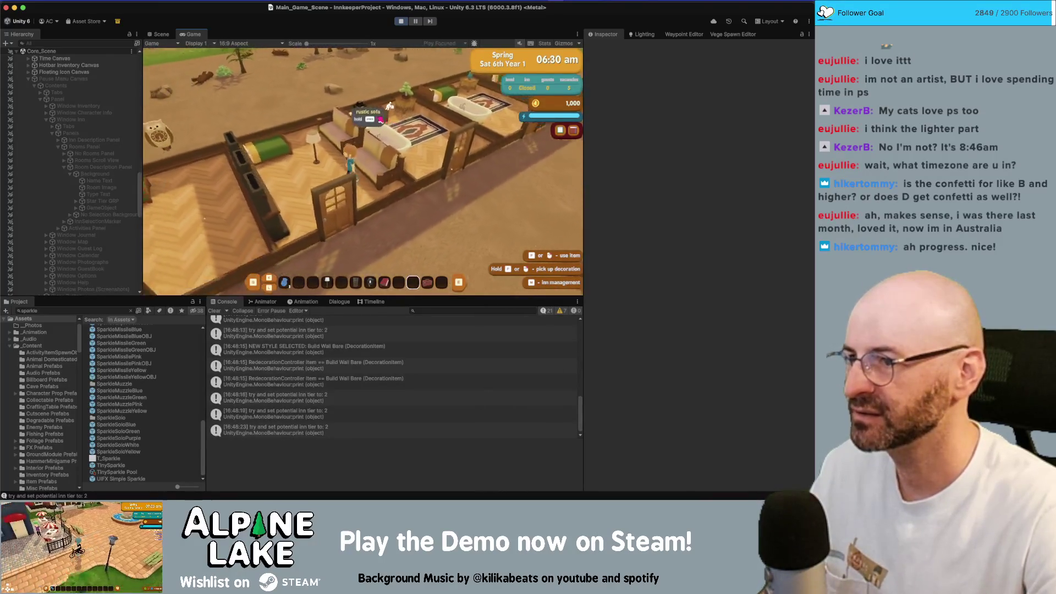
scroll(381, 120, "up", 2)
Place the elegant bookshelf in Room 111, check Inn Management, then close it to end the day
left_click(380, 119)
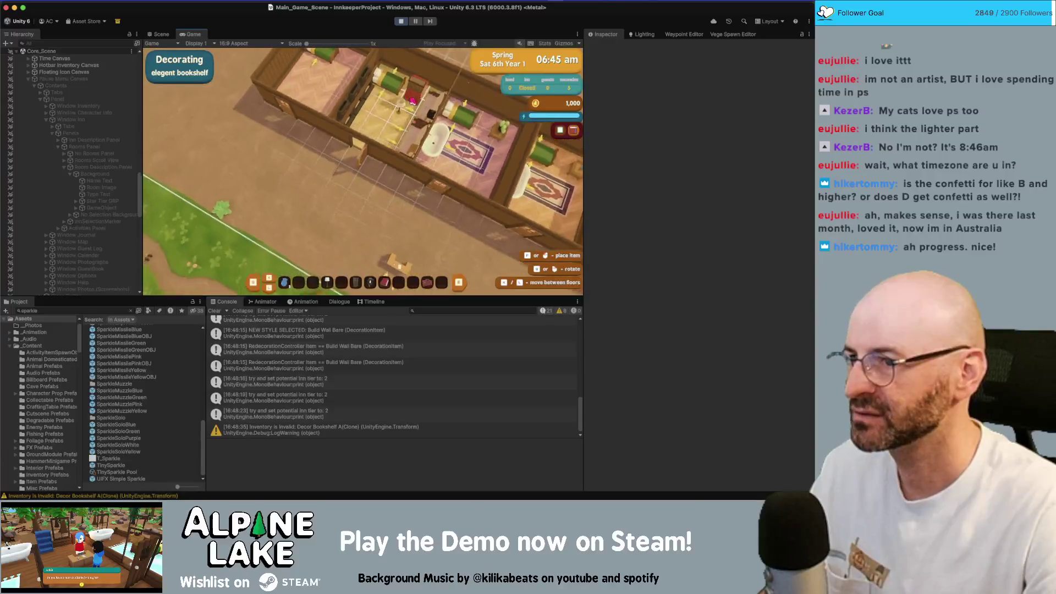
left_click(418, 91)
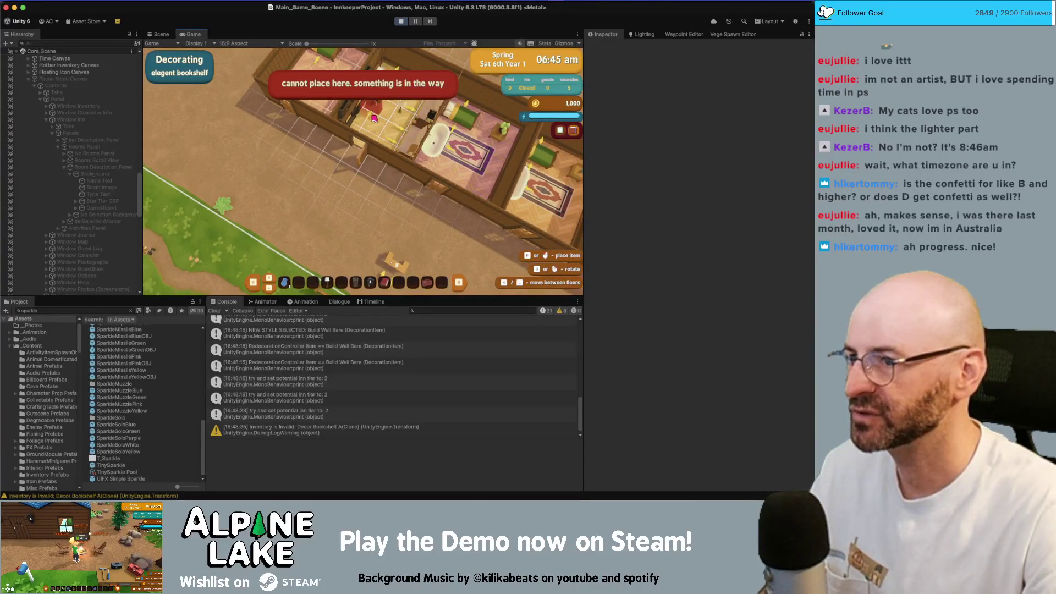
left_click(394, 99)
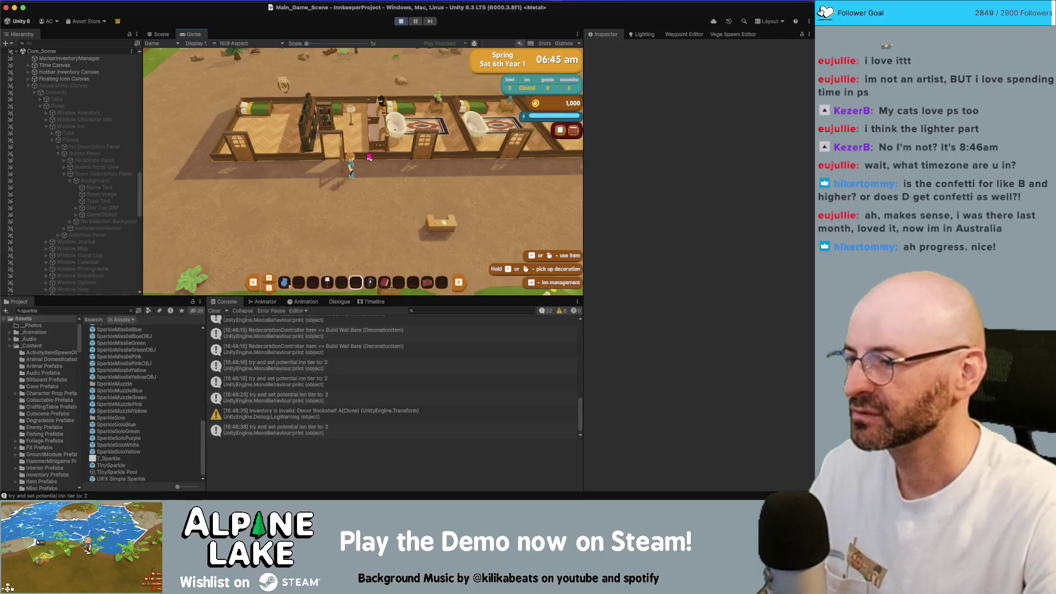
key("i")
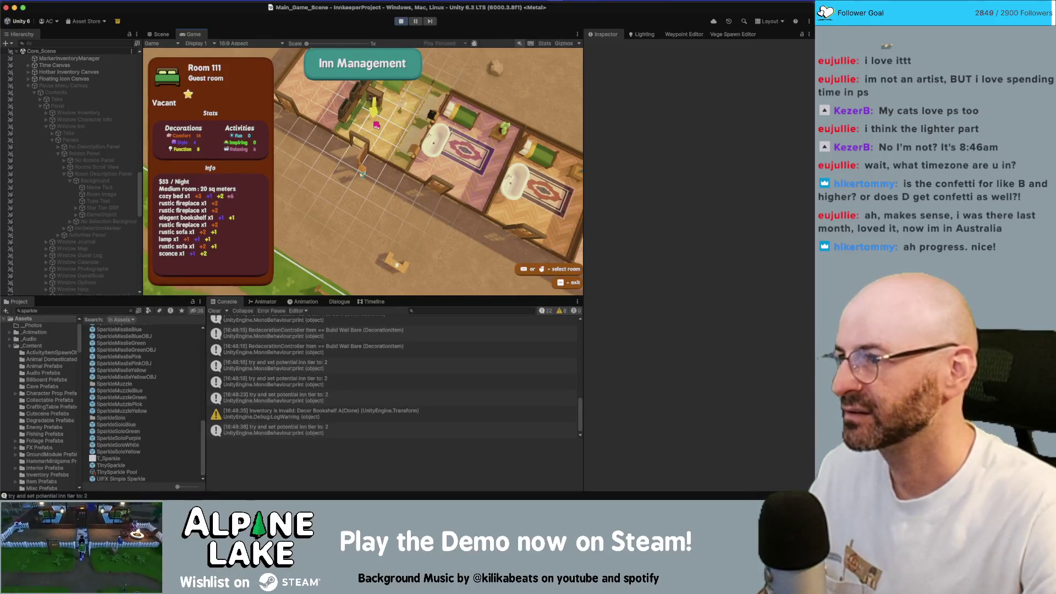
key("Escape")
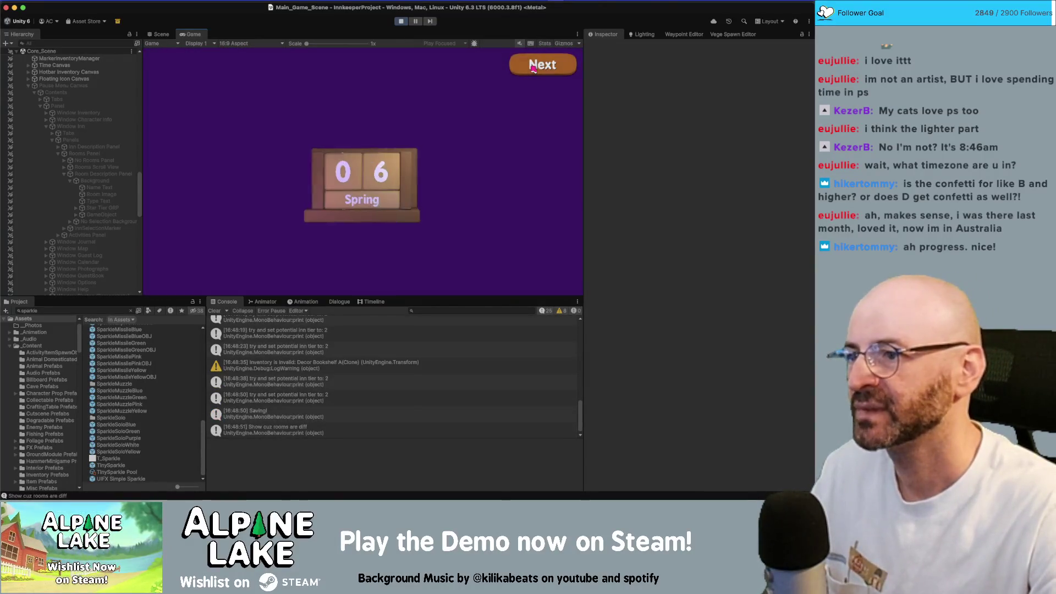
Advance to the Inn Summary showing Room 111's C rank, stop play mode and switch to Photoshop
left_click(532, 67)
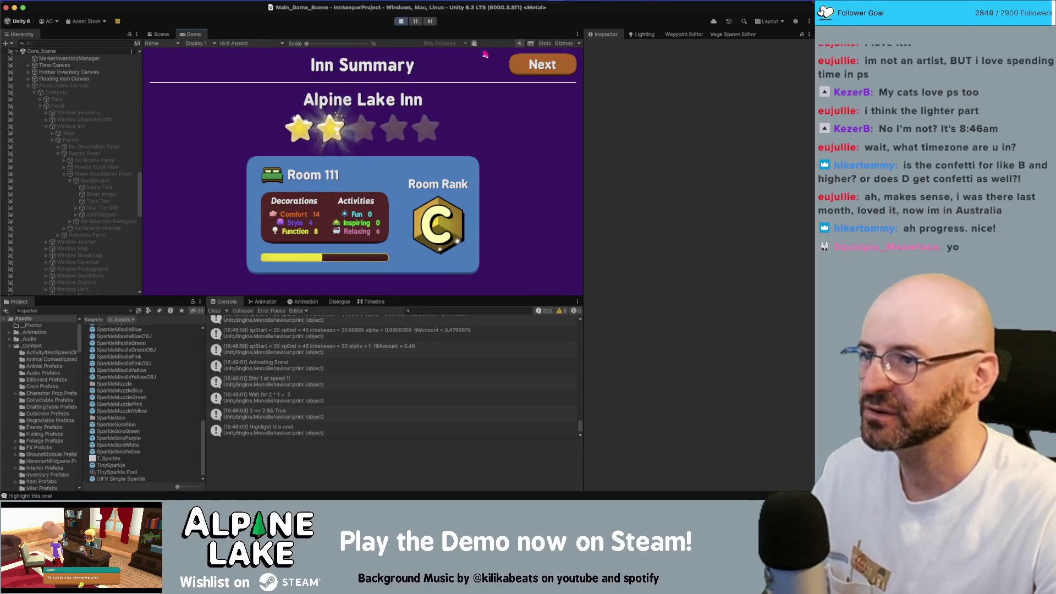
left_click(401, 21)
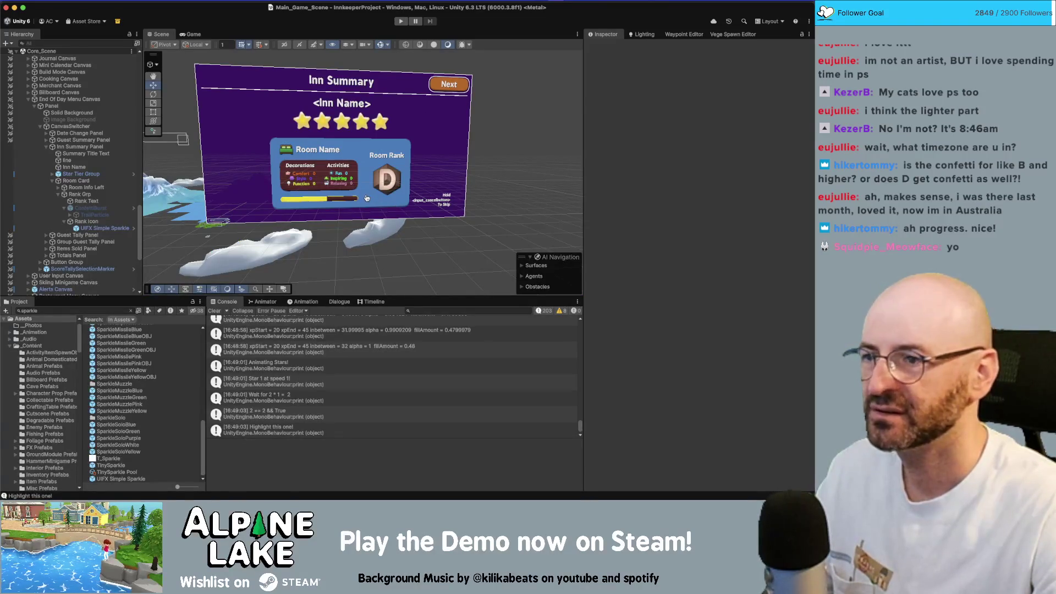
key("super+Tab")
key("super")
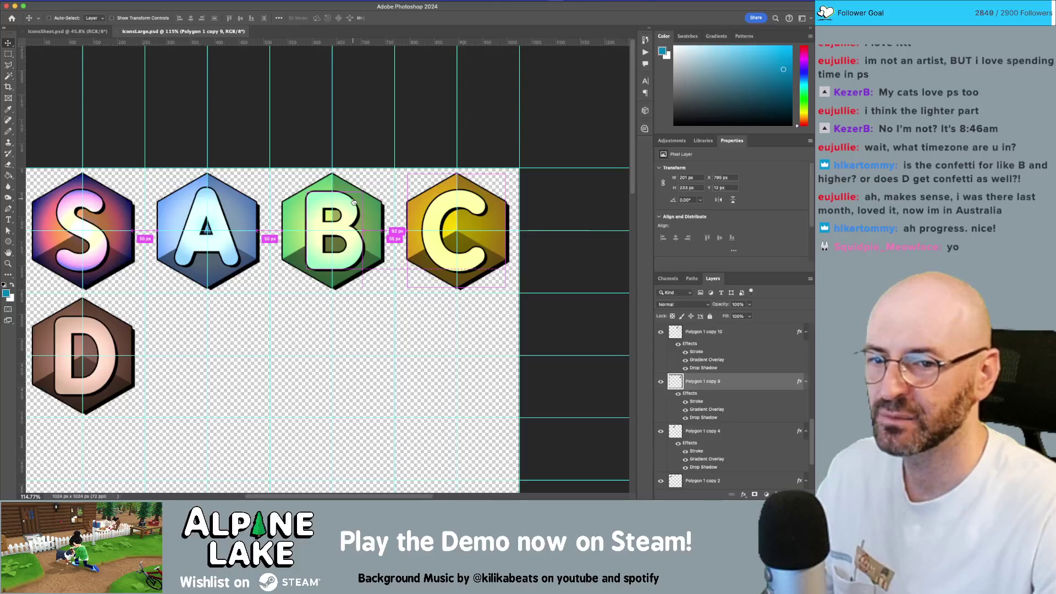
Delete the UIFX Simple Sparkle object in Unity and return to Photoshop
key("super+Tab")
left_click(109, 229)
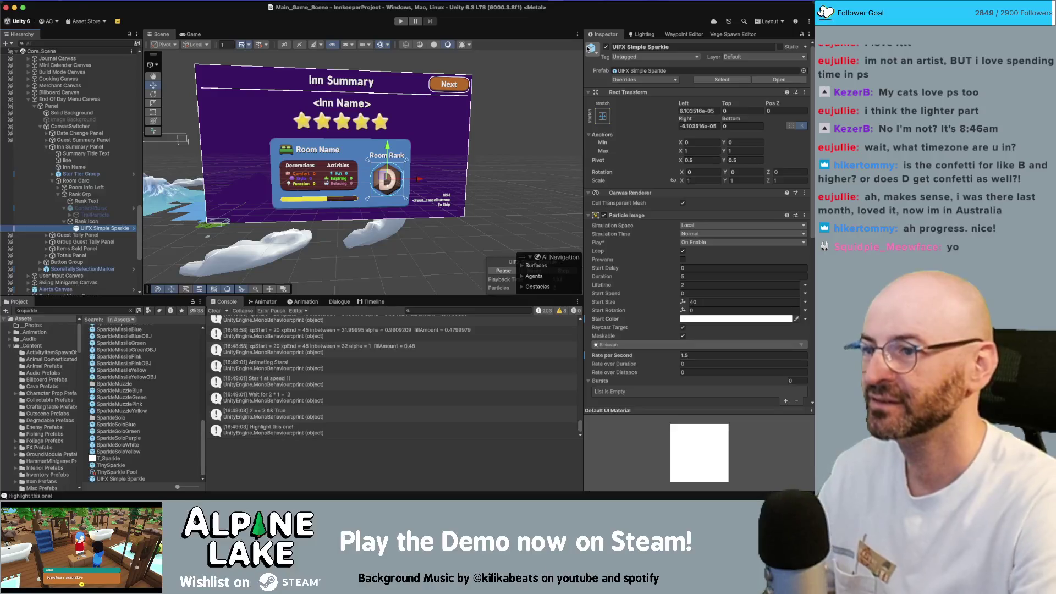
key("super+BackSpace")
key("super+Tab")
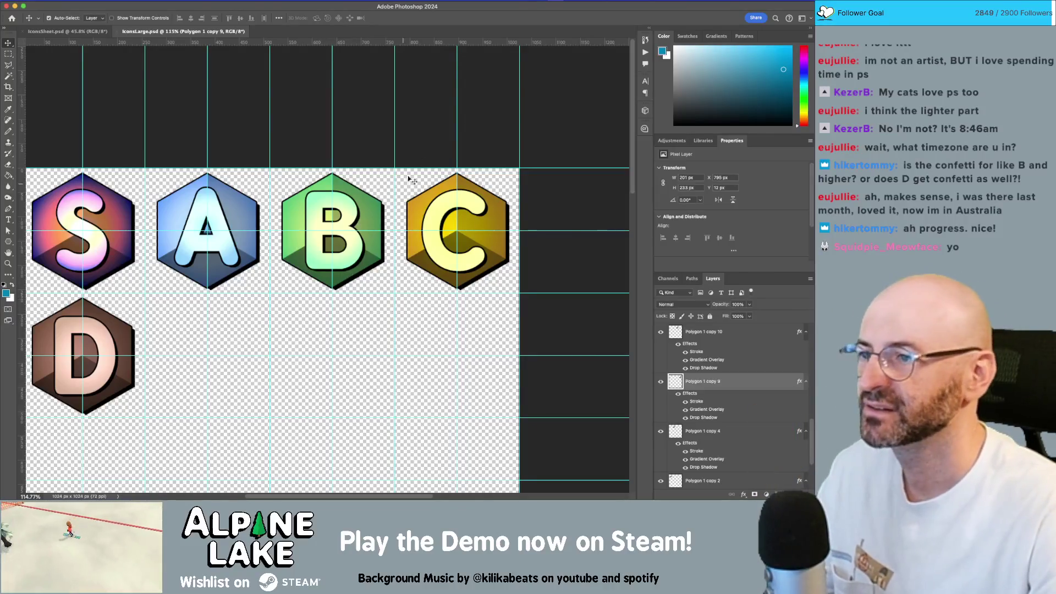
Select the S badge's Polygon 1 copy 2 layer and open its Layer Style settings
left_click(428, 146)
key("z")
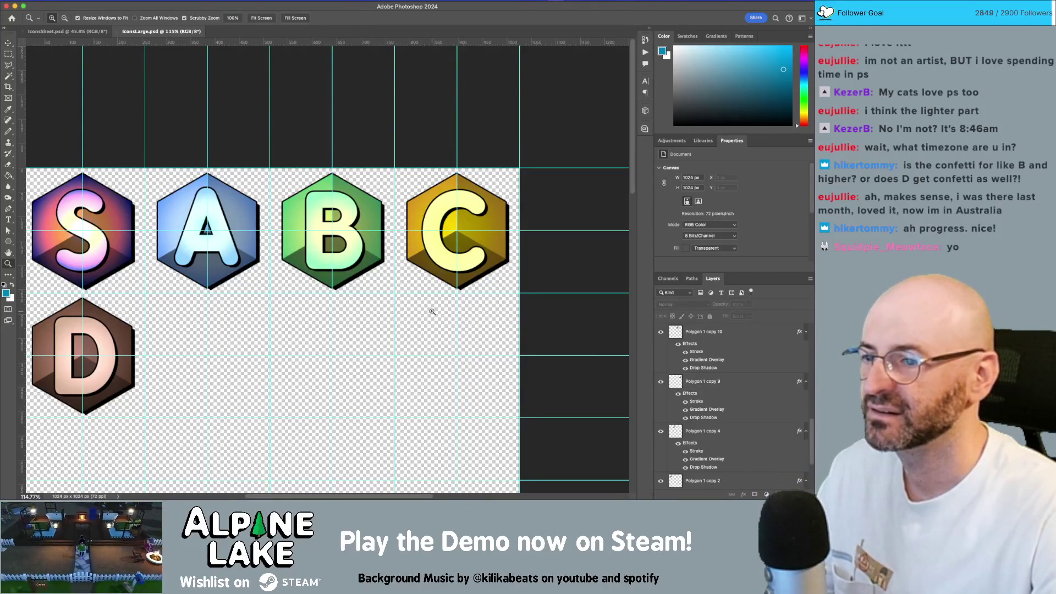
scroll(432, 312, "down", 5)
scroll(377, 267, "up", 2)
key("v")
left_click(254, 163)
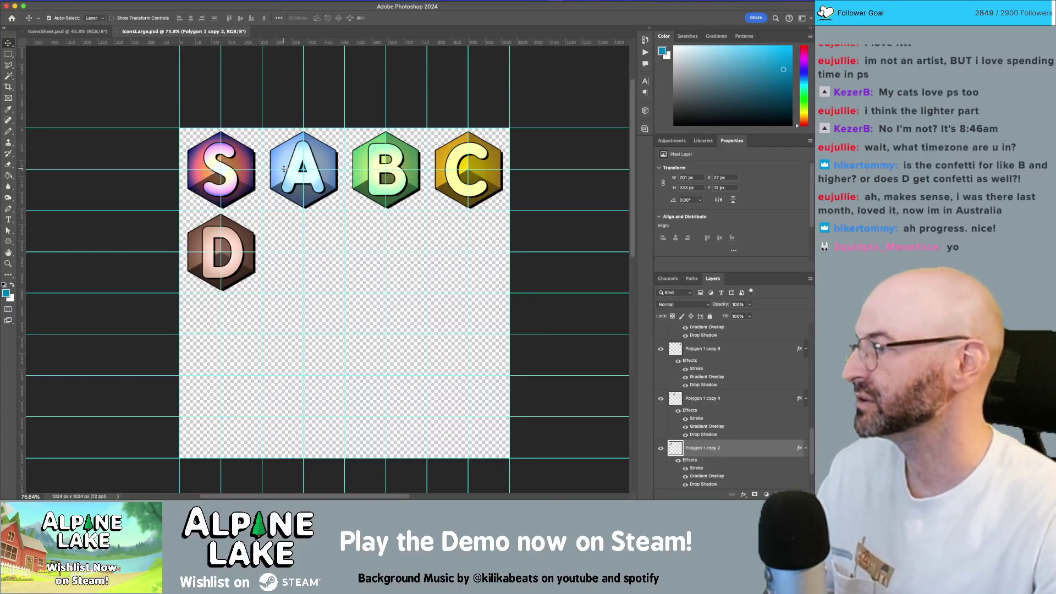
scroll(742, 386, "down", 2)
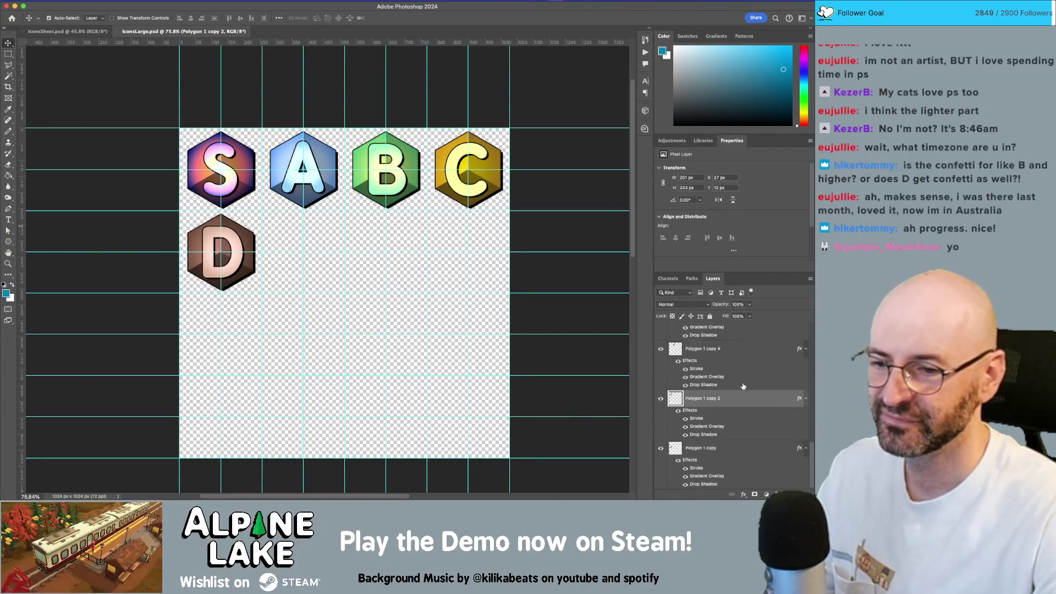
double_click(677, 412)
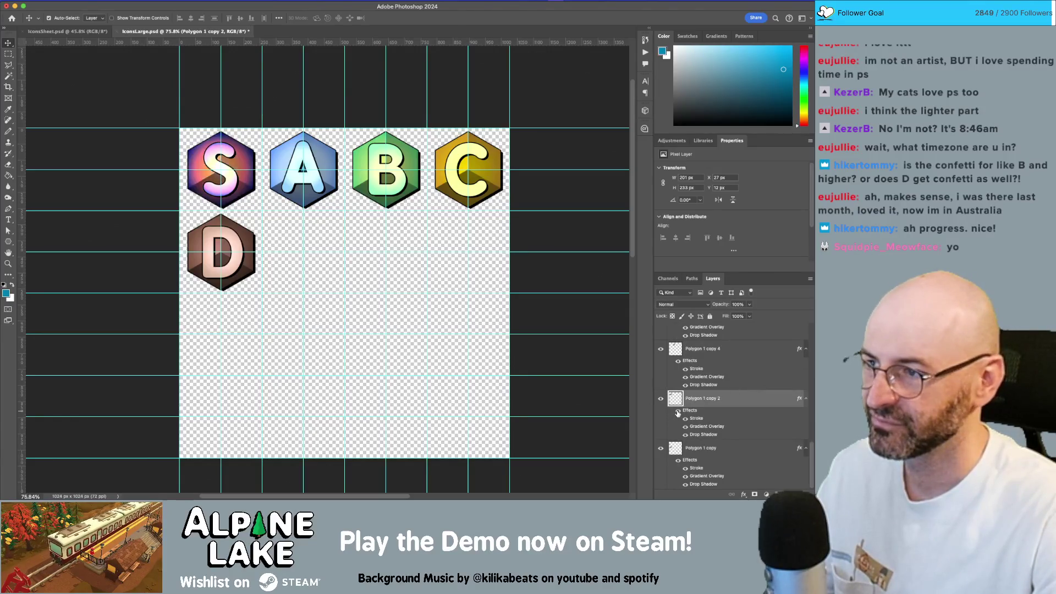
double_click(748, 401)
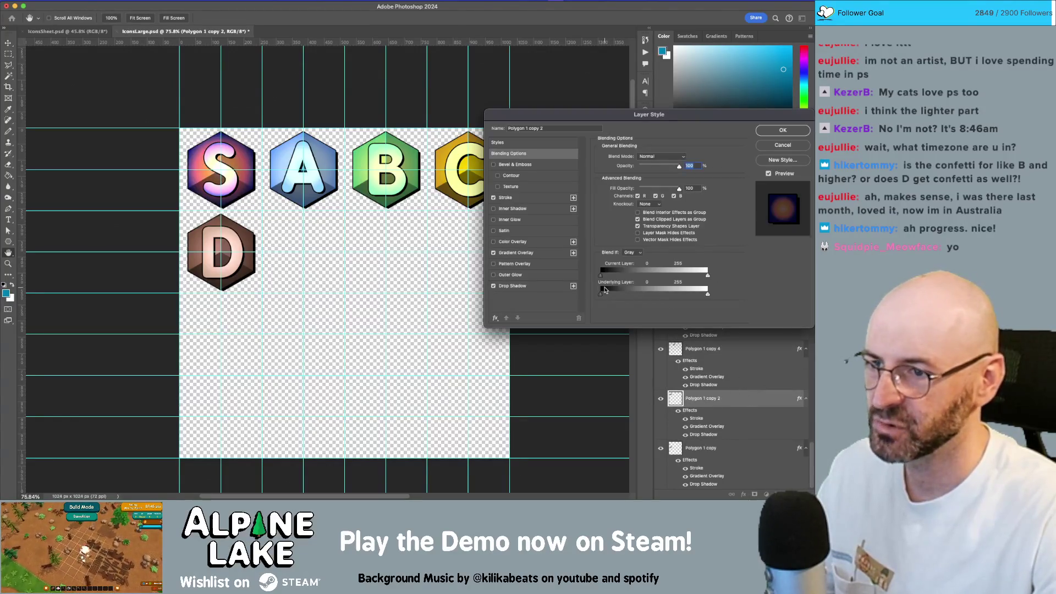
Try recolouring the gradient overlay's end stop to bright blue 0084ff and rearranging stops, then discard the edits
left_click(542, 257)
left_click(665, 177)
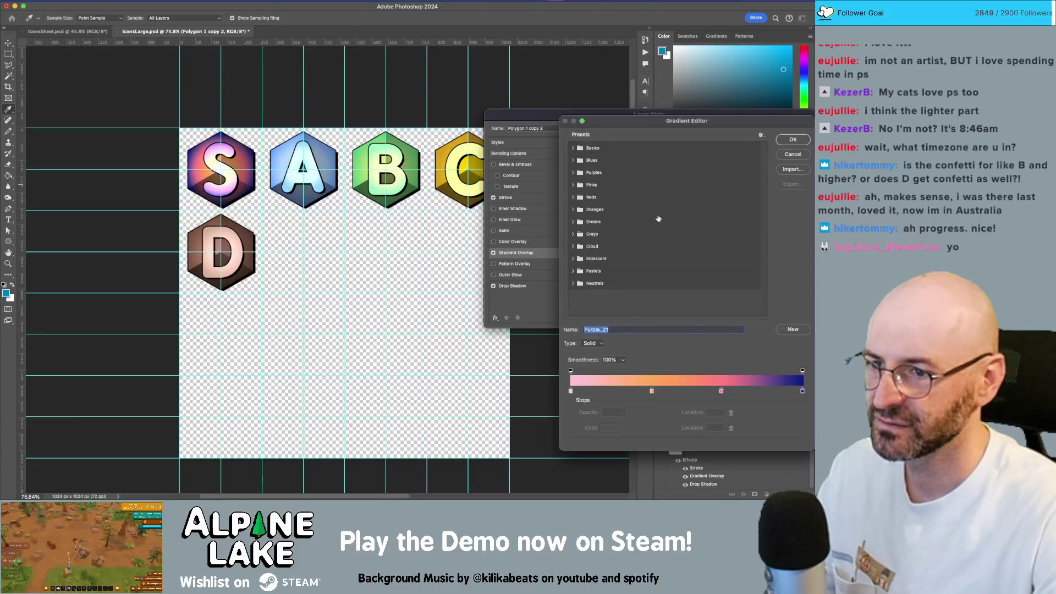
left_click(802, 391)
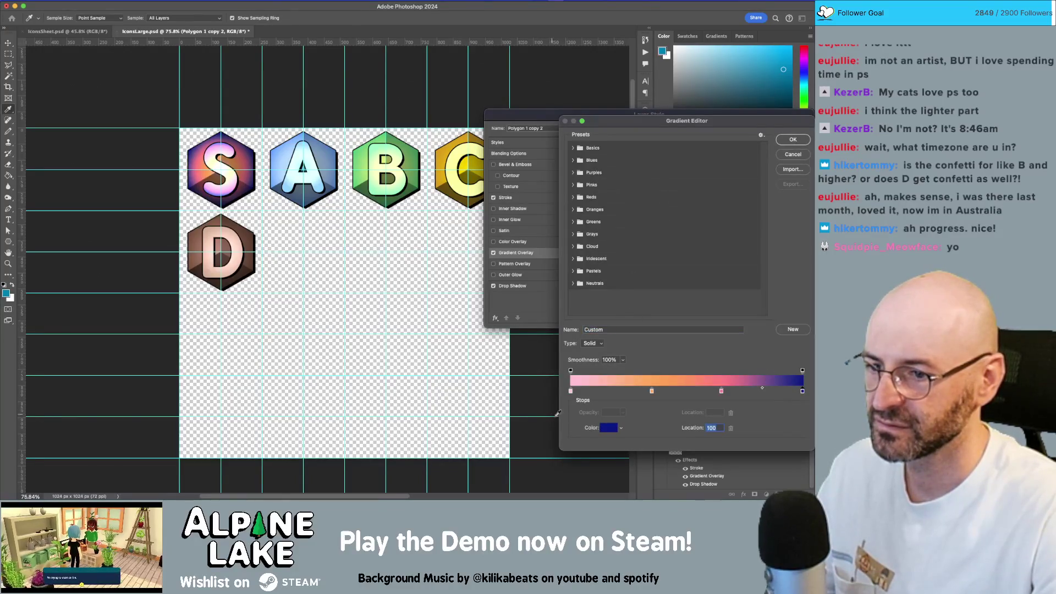
left_click(612, 429)
mouse_move(535, 99)
left_mouse_down()
mouse_move(529, 46)
mouse_move(582, 47)
mouse_move(525, 55)
left_mouse_up()
left_click_drag(576, 119, 574, 113)
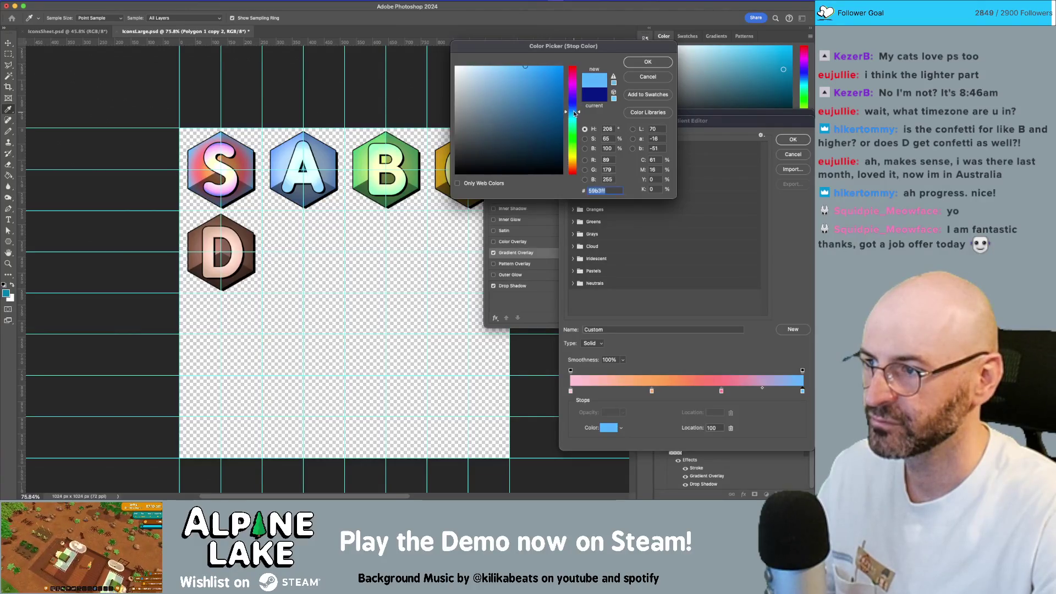
left_click_drag(526, 66, 567, 60)
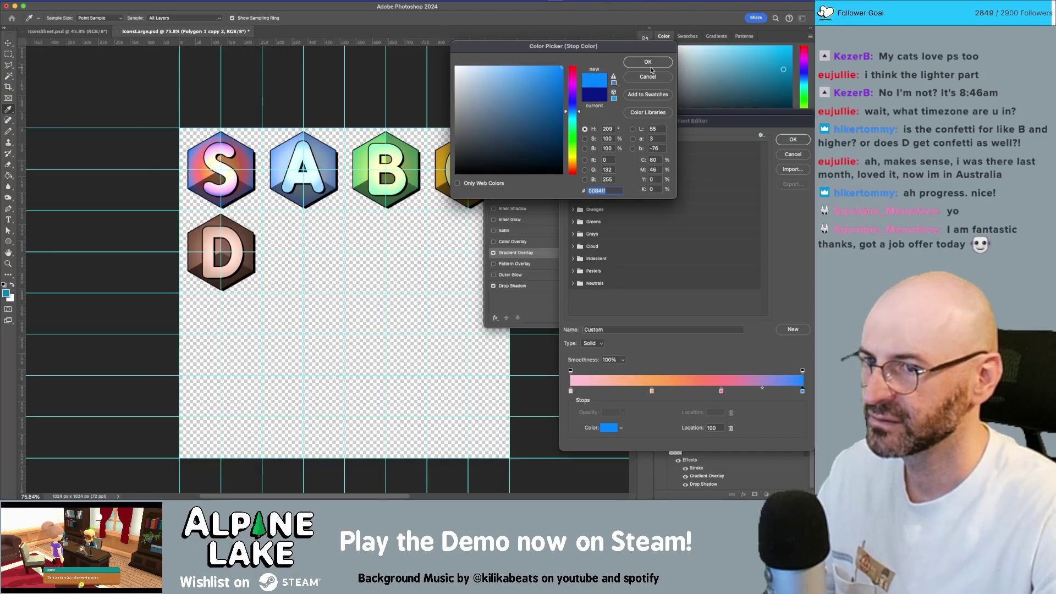
mouse_move(555, 96)
left_mouse_down()
mouse_move(558, 67)
mouse_move(372, 20)
left_mouse_up()
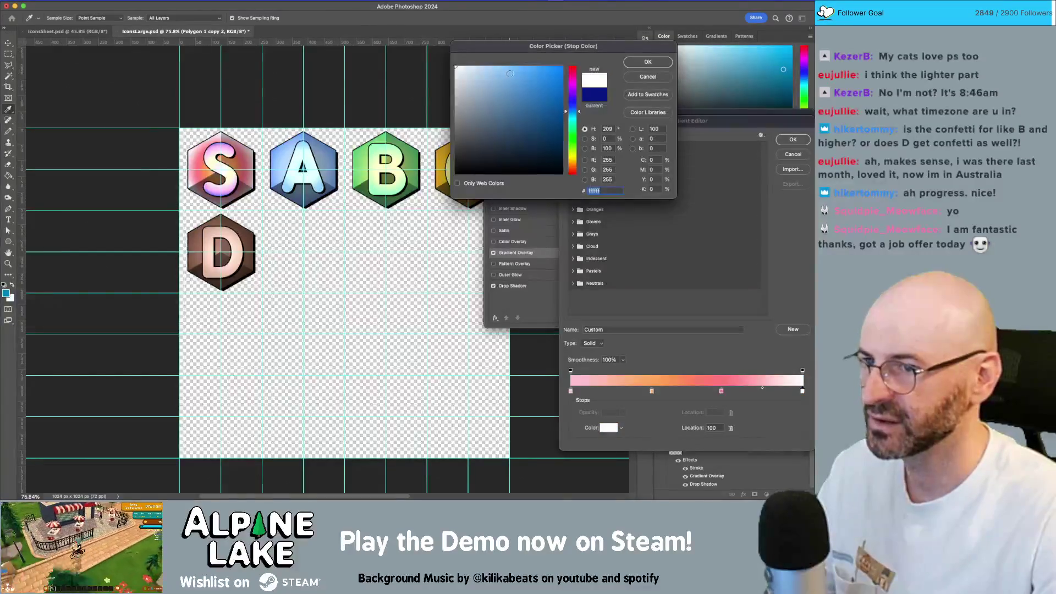
left_click_drag(510, 73, 579, 33)
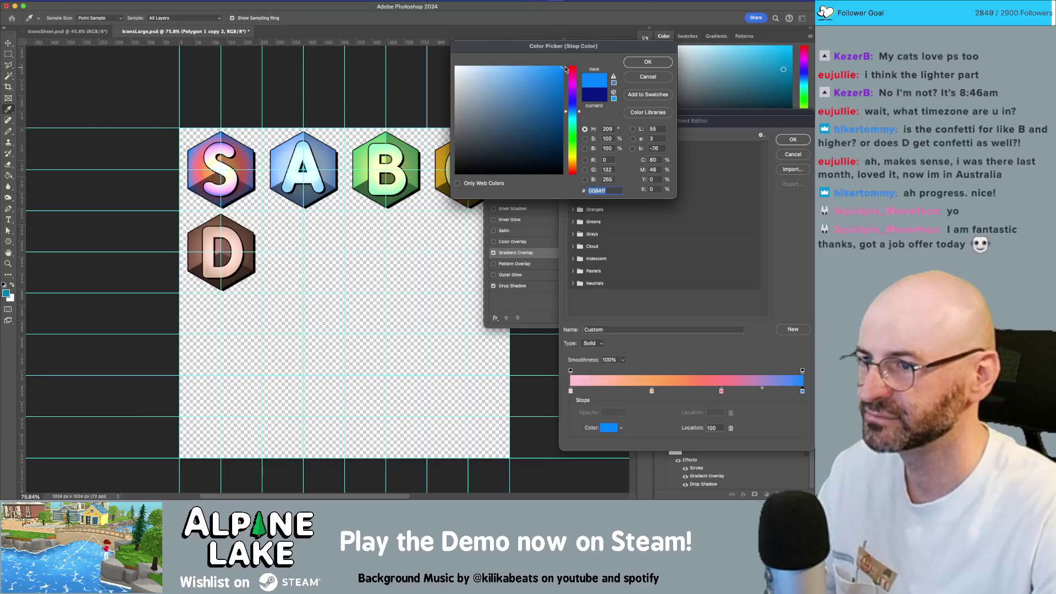
left_click(644, 62)
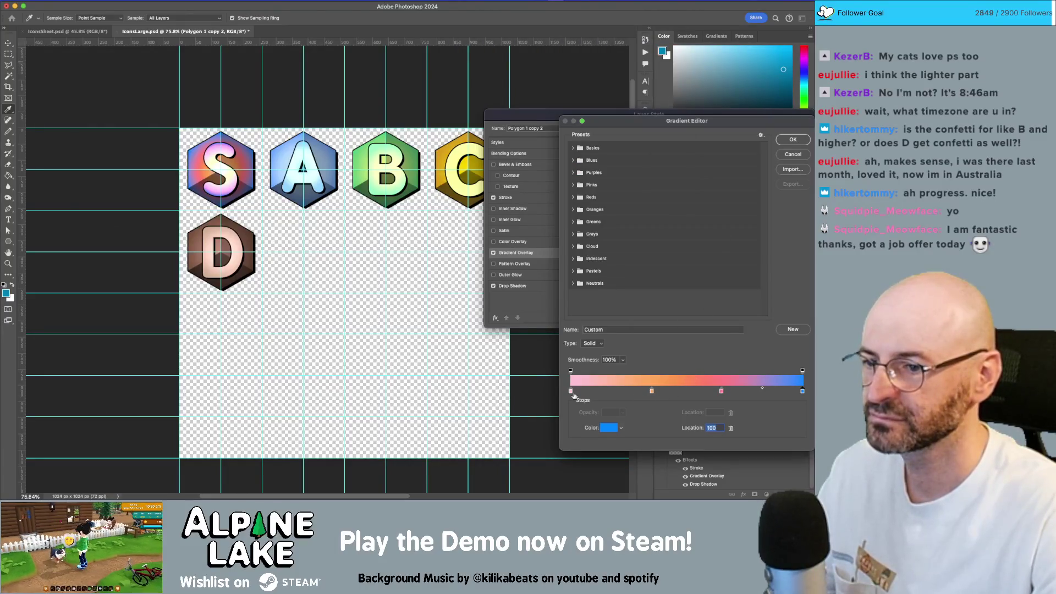
left_click_drag(571, 392, 569, 403)
left_click_drag(650, 392, 572, 392)
key("super+z")
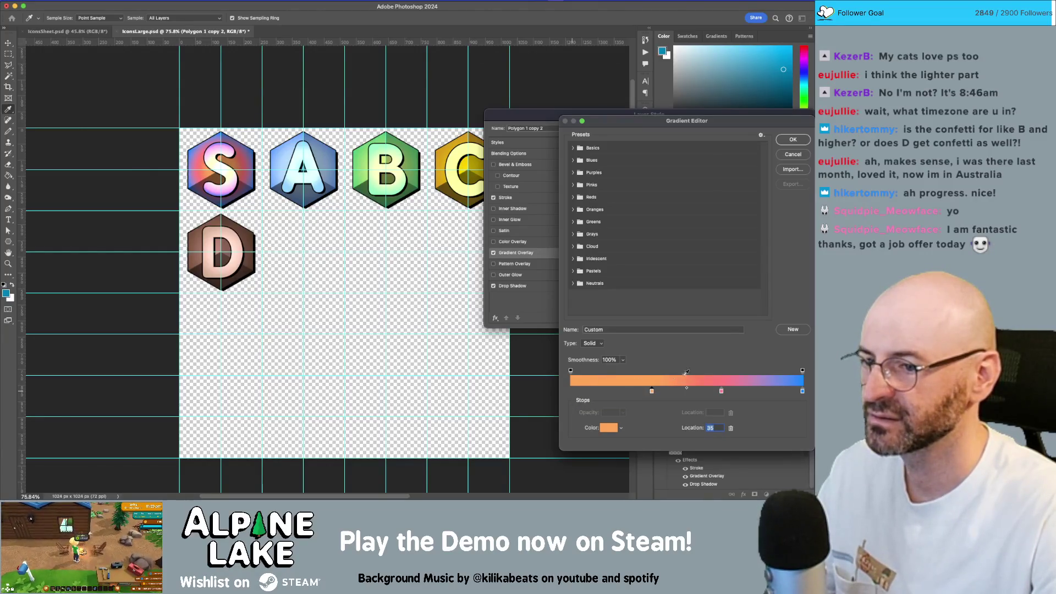
left_click(792, 154)
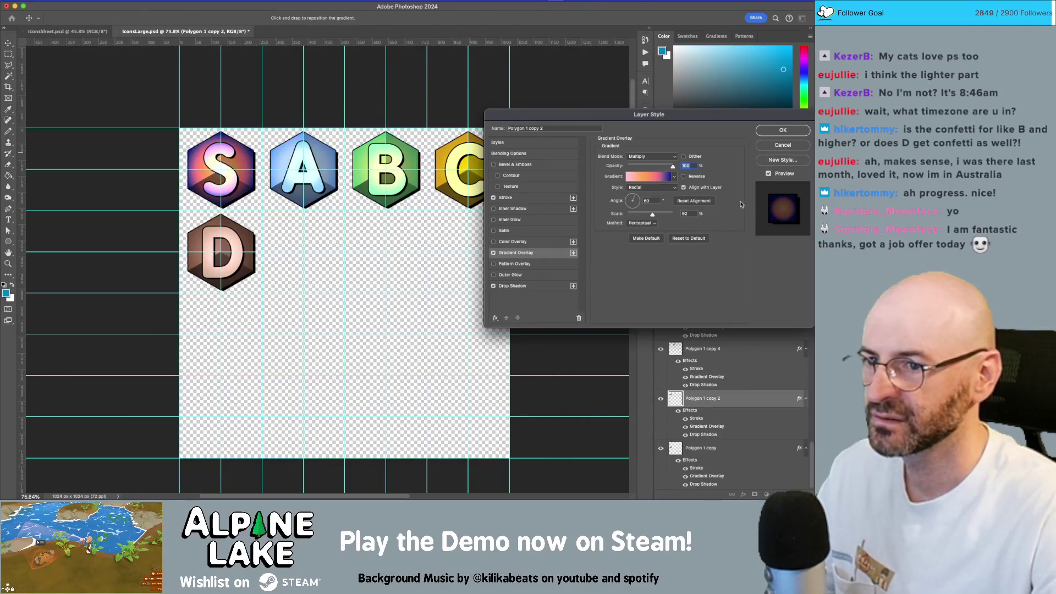
Reopen the Purple_21 gradient and set its end stop to fully saturated blue #0096ff
left_click(697, 185)
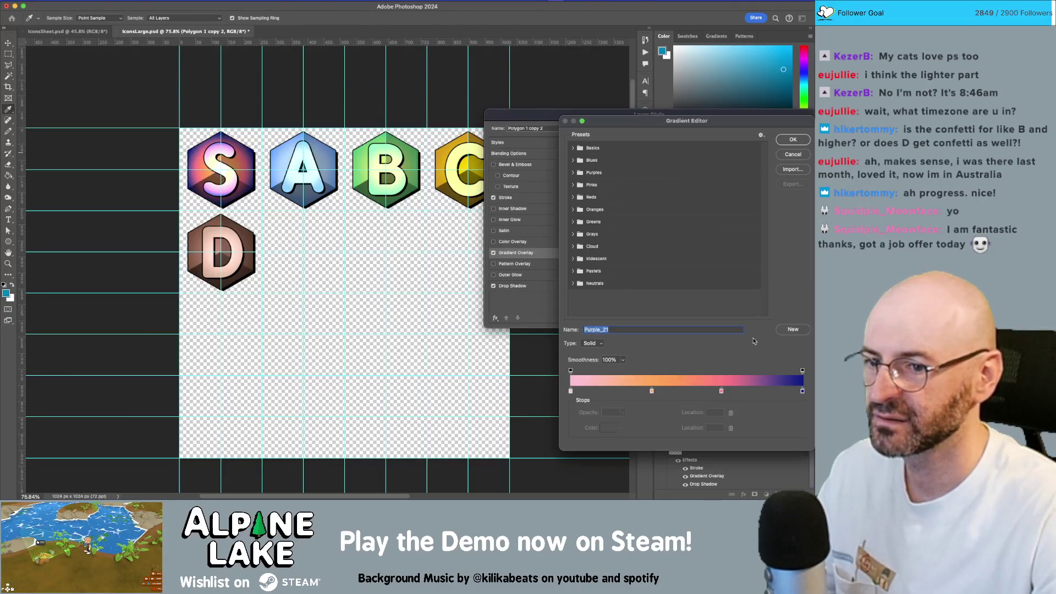
left_click(802, 392)
left_click(606, 430)
left_click_drag(561, 130, 539, 66)
left_click_drag(577, 107, 575, 114)
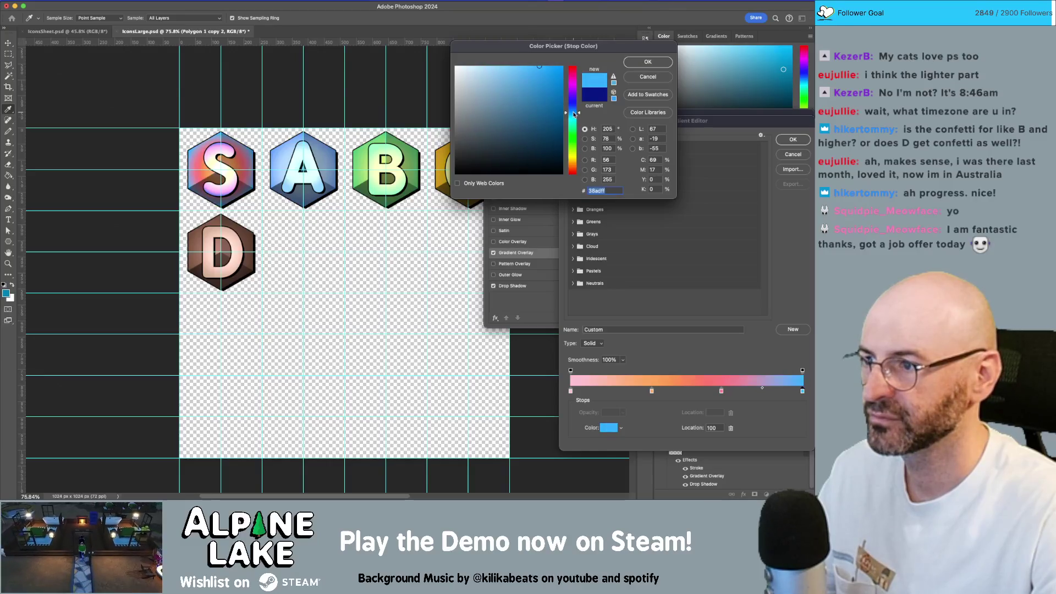
left_click(558, 65)
left_click_drag(555, 67, 603, 41)
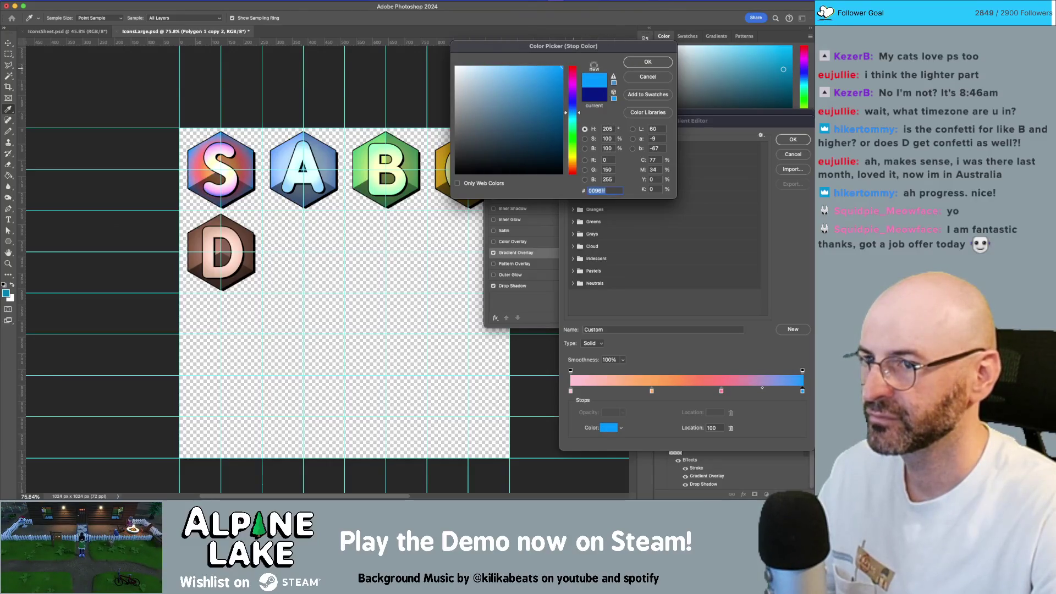
left_click(648, 63)
Confirm the gradient and layer style, save IconsLarge.psd and switch back to Unity
left_click(799, 140)
left_click(786, 133)
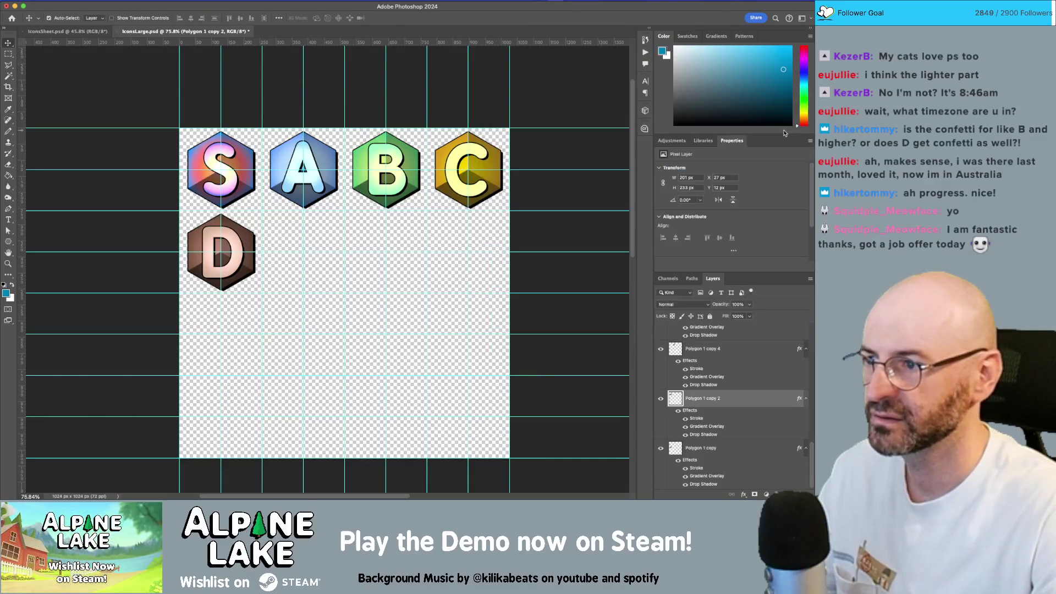
key("v")
key("ctrl+s")
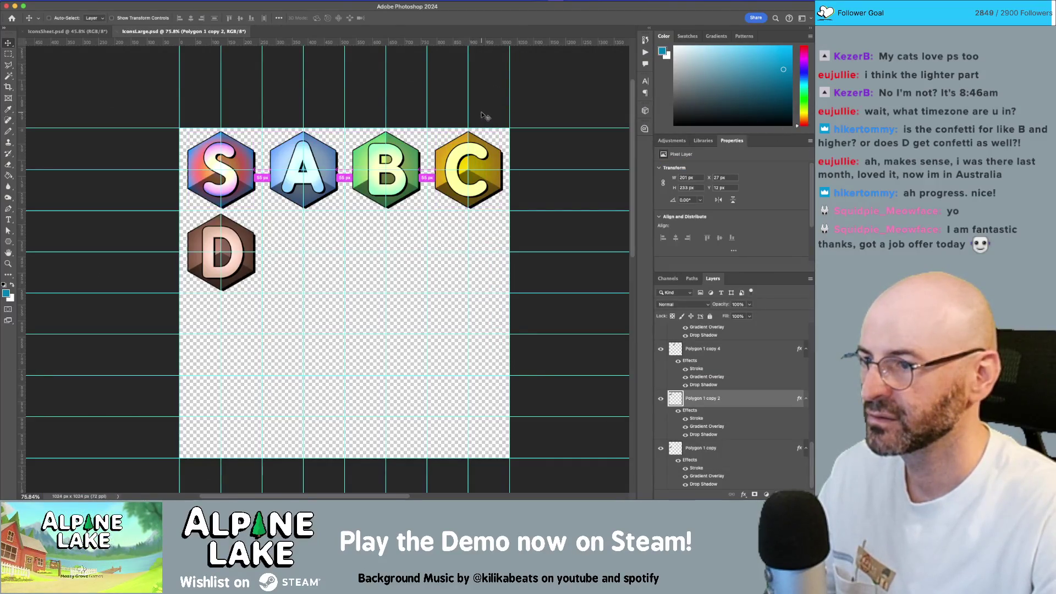
key("super+Tab")
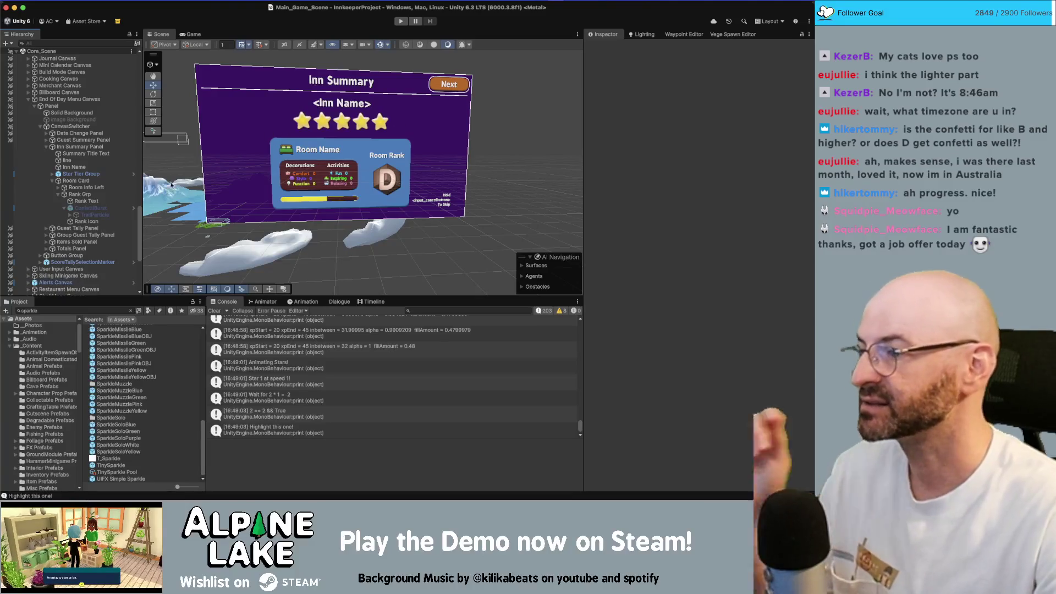
Set the Rank Icon's Rect Transform width and height to 200
left_click(86, 221)
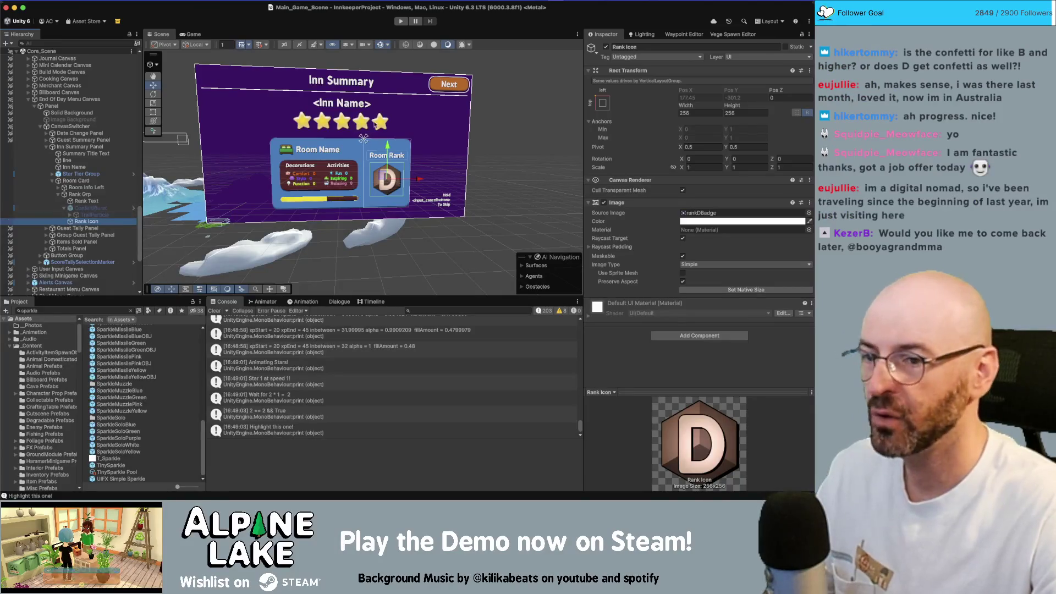
left_click(711, 112)
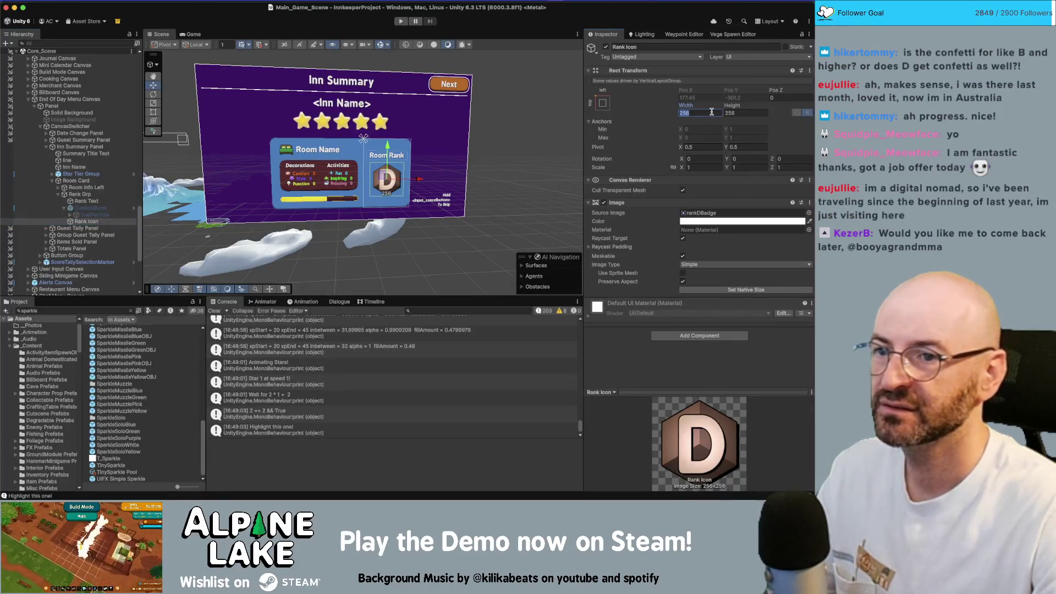
type("200")
key("Tab")
type("200")
key("Return")
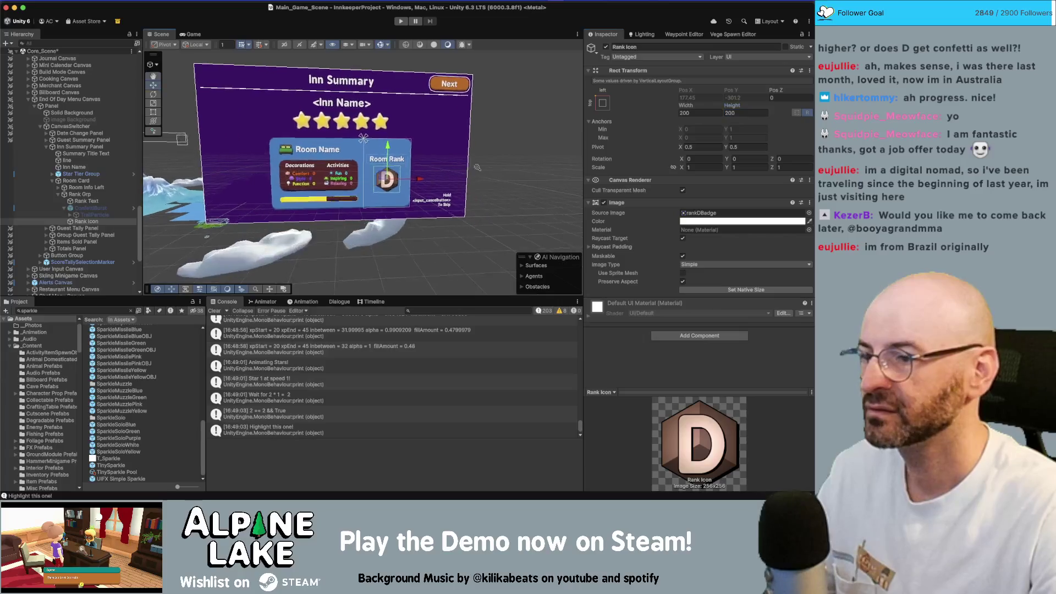
Angle the Scene view onto the Inn Summary panel and open the RoomLevelUpPanel script
left_click_drag(478, 167, 460, 160)
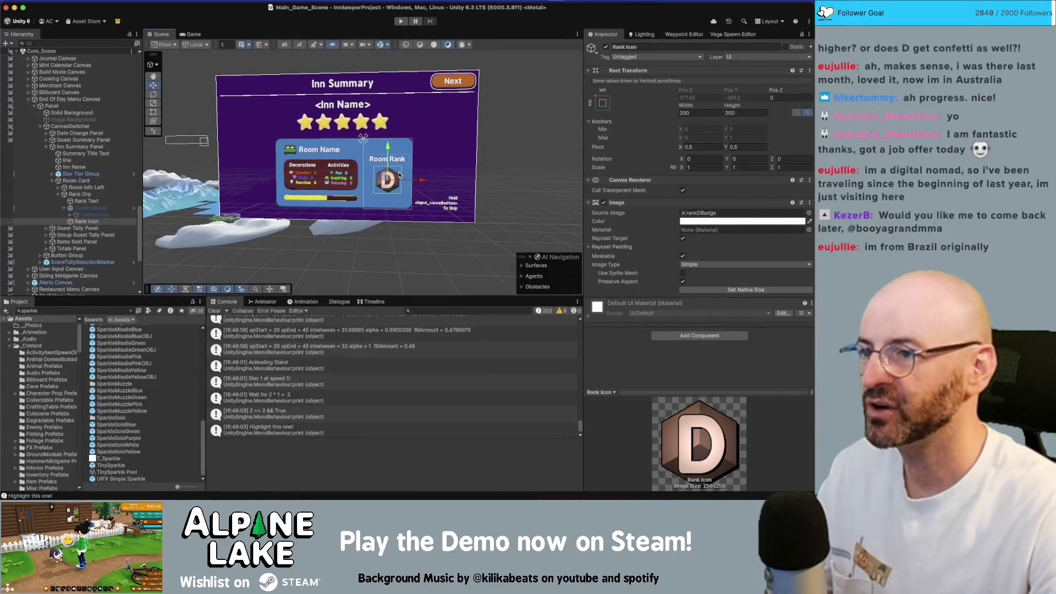
left_click(565, 118)
scroll(385, 164, "down", 5)
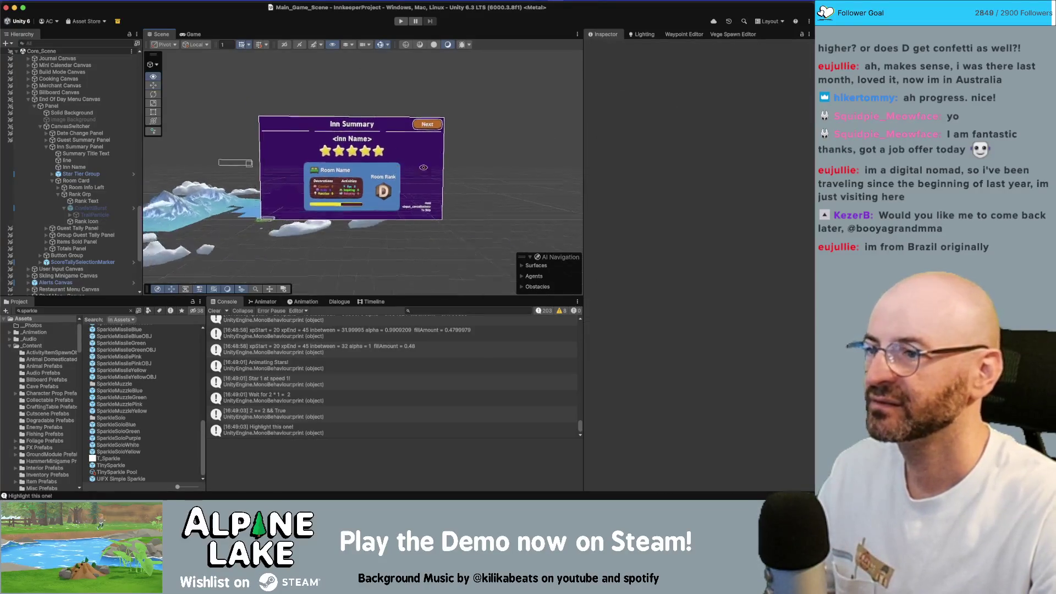
scroll(385, 164, "up", 3)
mouse_move(385, 164)
left_mouse_down()
mouse_move(471, 138)
mouse_move(461, 146)
mouse_move(457, 136)
left_mouse_up()
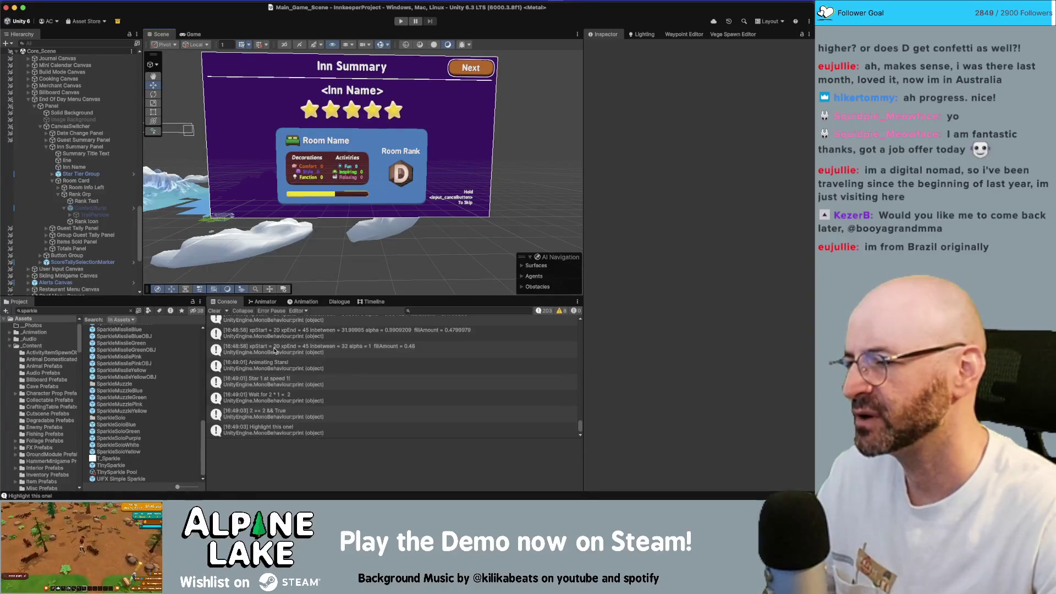
double_click(273, 350)
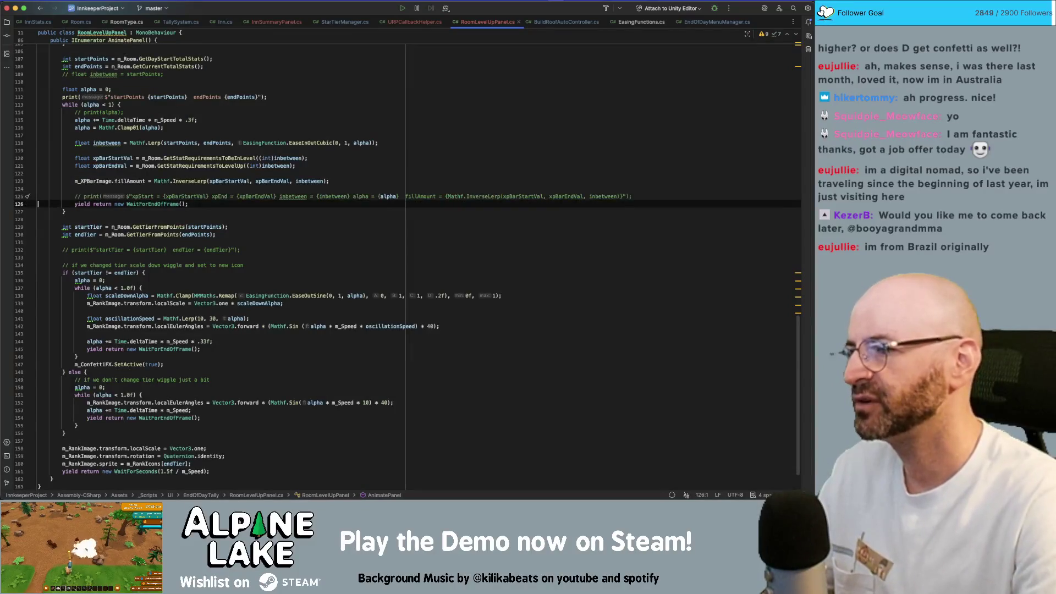
Comment out the startPoints, Animating Panel and Spin Transition prints in RoomLevelUpPanel.cs
left_click(288, 96)
key("super+slash")
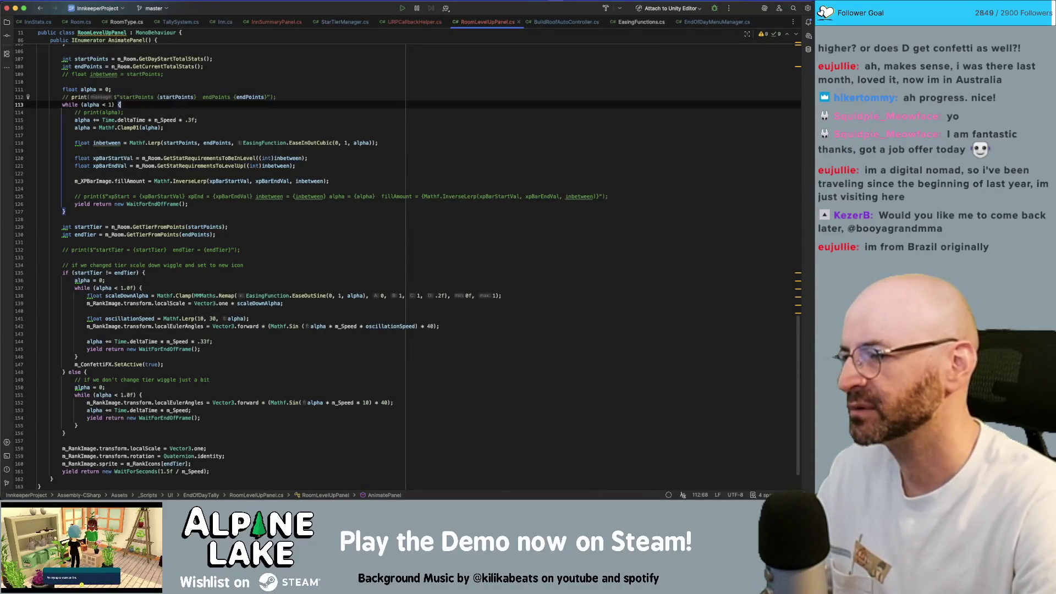
scroll(324, 169, "up", 4)
scroll(324, 169, "up", 10)
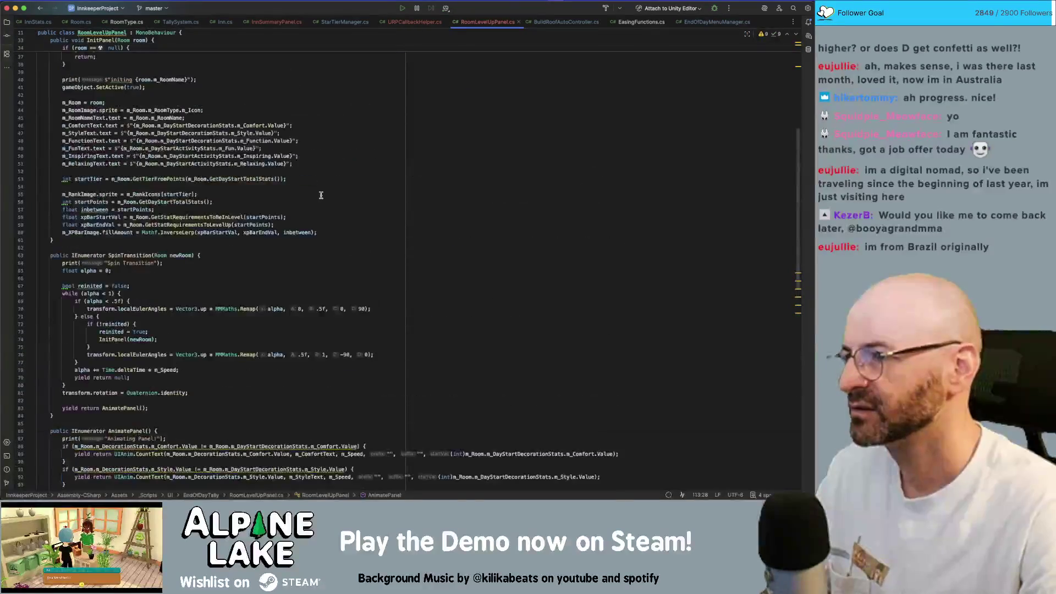
left_click(226, 278)
left_click(222, 292)
key("Down")
key("Home")
key("super+slash")
left_click(219, 127)
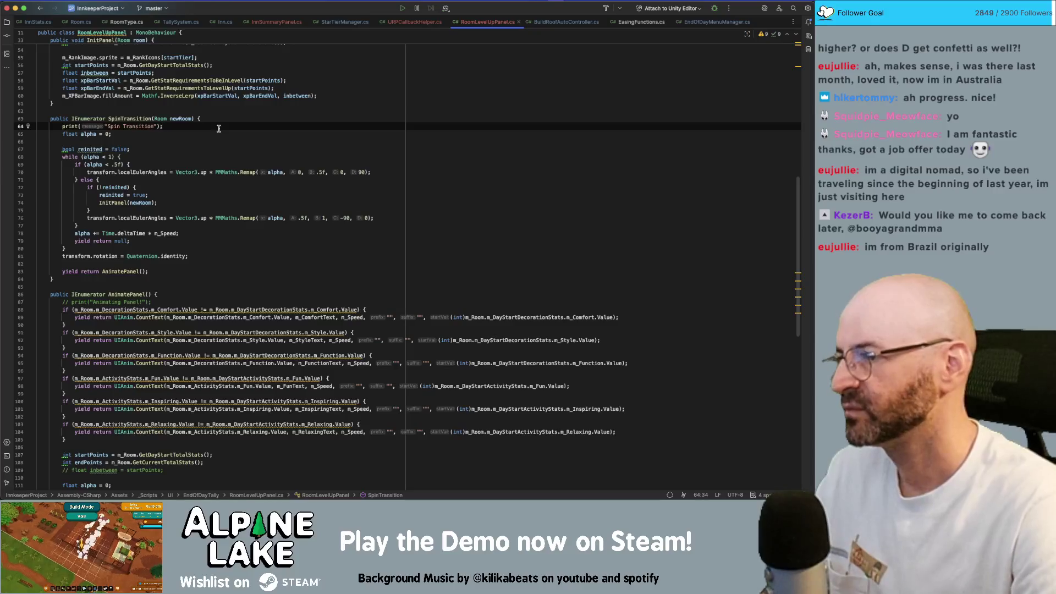
key("super+slash")
Comment out the initing room and null-room prints in RoomLevelUpPanel.cs
scroll(209, 135, "up", 5)
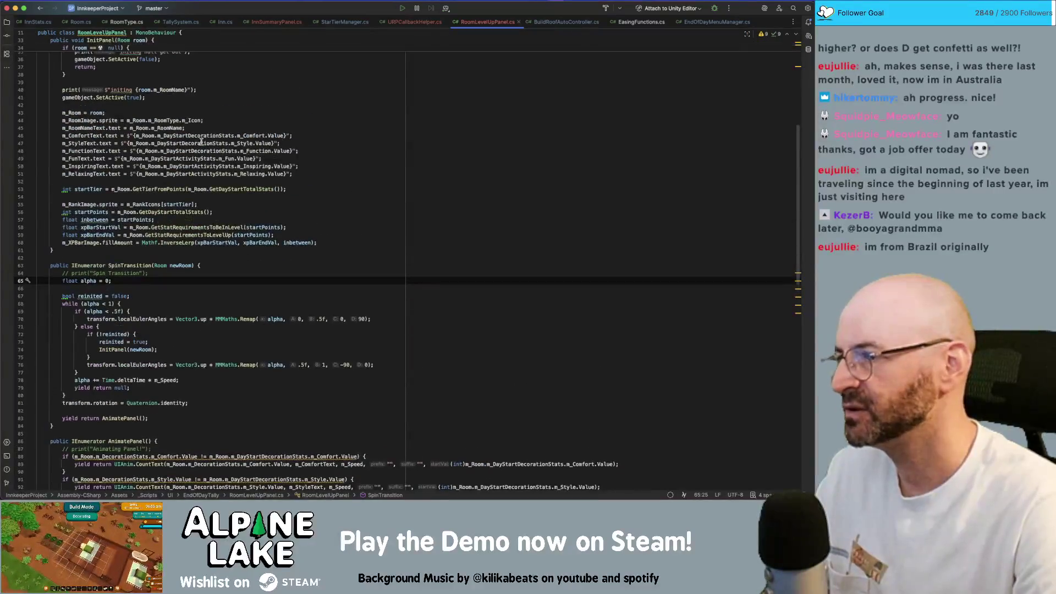
left_click(209, 89)
key("super+slash")
scroll(210, 86, "up", 3)
left_click(222, 95)
key("super+slash")
scroll(251, 233, "down", 15)
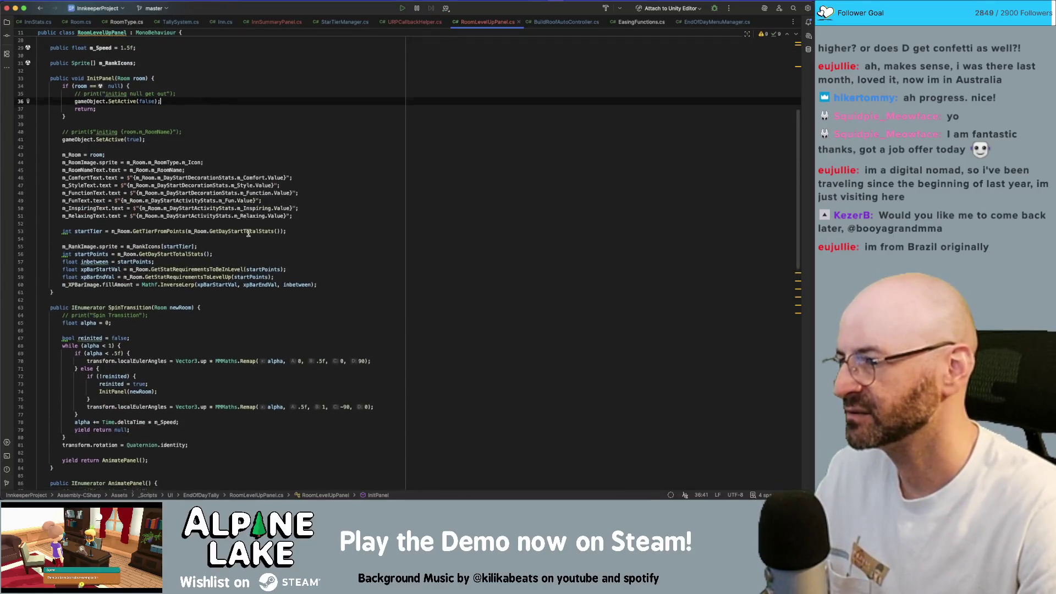
scroll(251, 233, "down", 5)
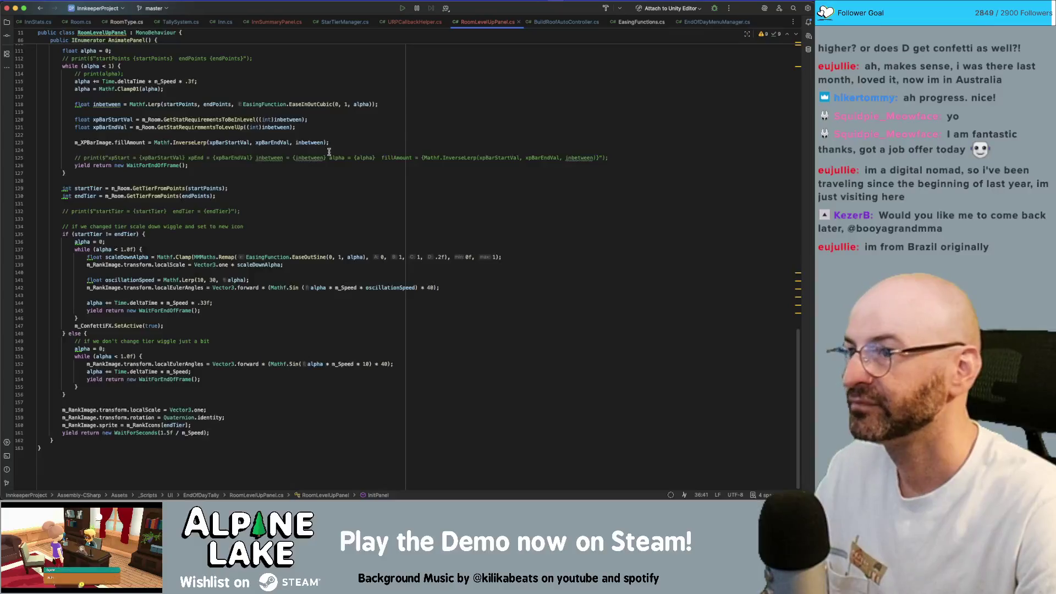
scroll(250, 233, "up", 5)
Comment out InnSummaryPanel.cs's init-panel-with-null and with-rooms prints, then return to Unity
left_click(276, 22)
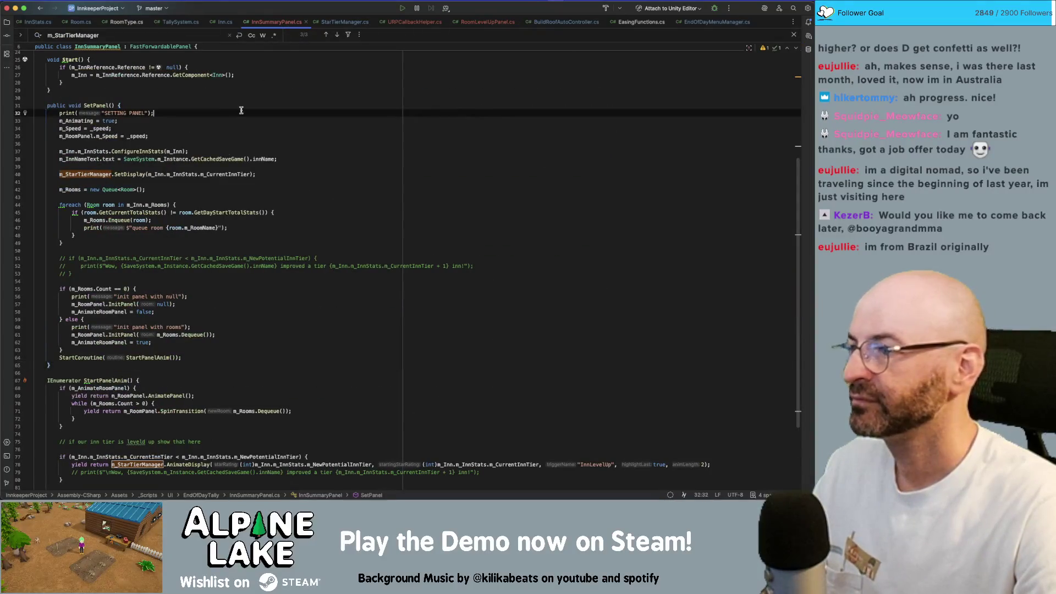
left_click(236, 368)
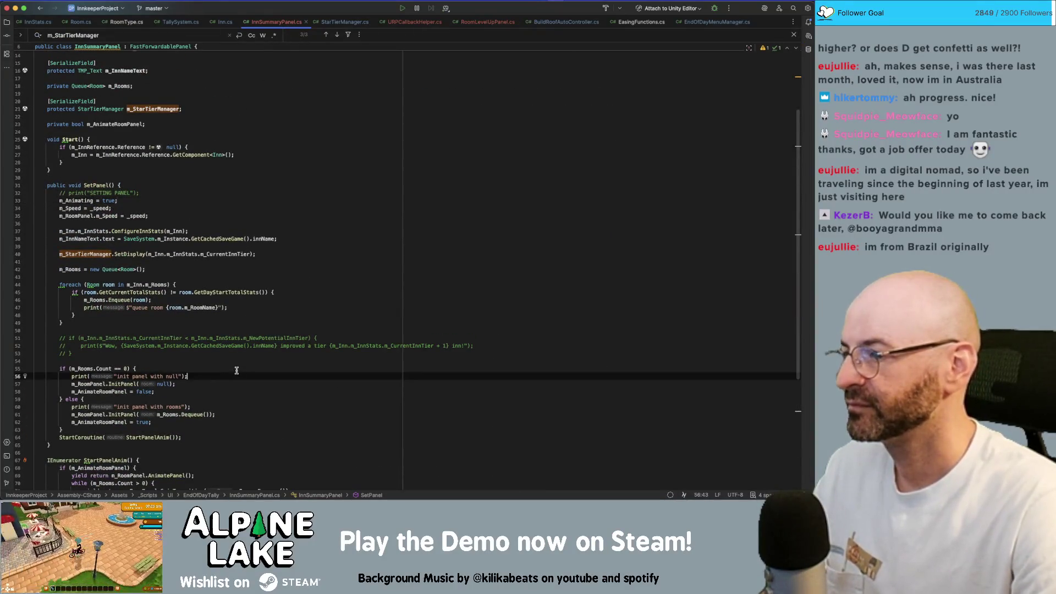
key("super+slash")
key("Down")
key("Down")
key("Down")
key("super+slash")
scroll(231, 358, "down", 2)
scroll(236, 341, "down", 1)
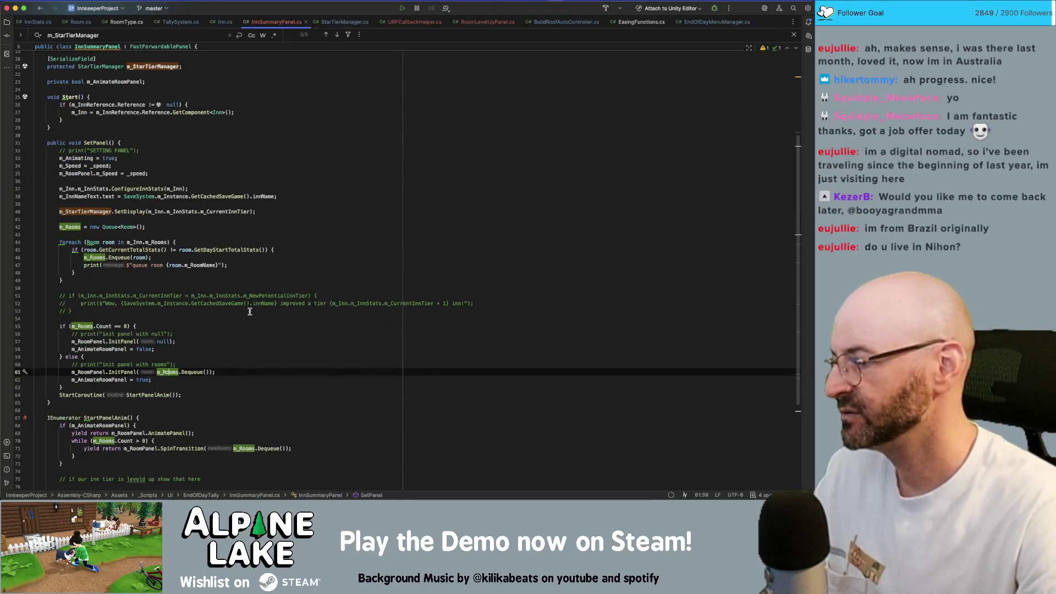
scroll(241, 307, "down", 8)
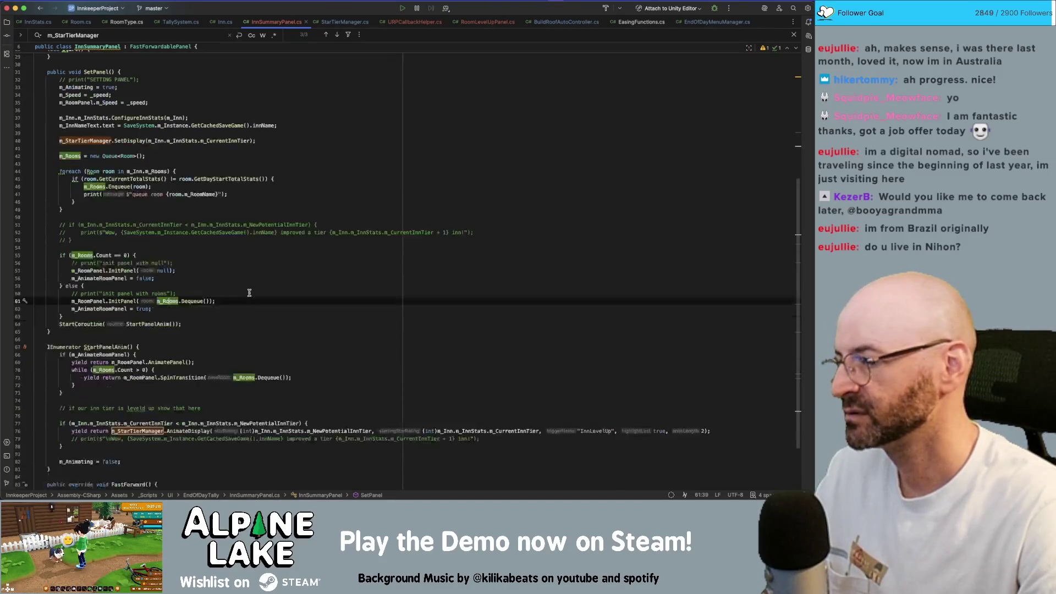
key("Down")
key("Down")
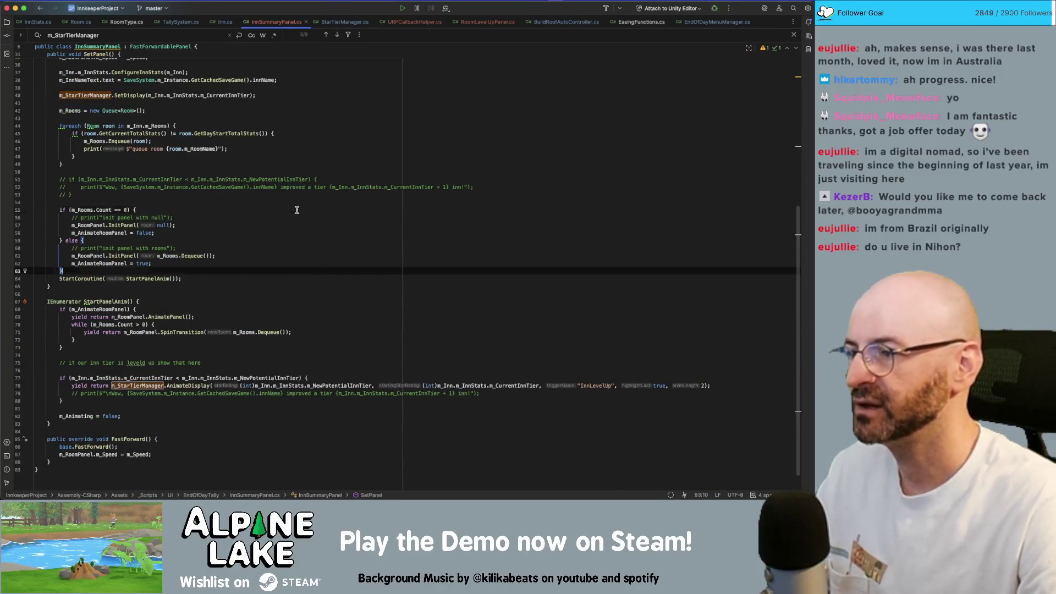
left_click(293, 194)
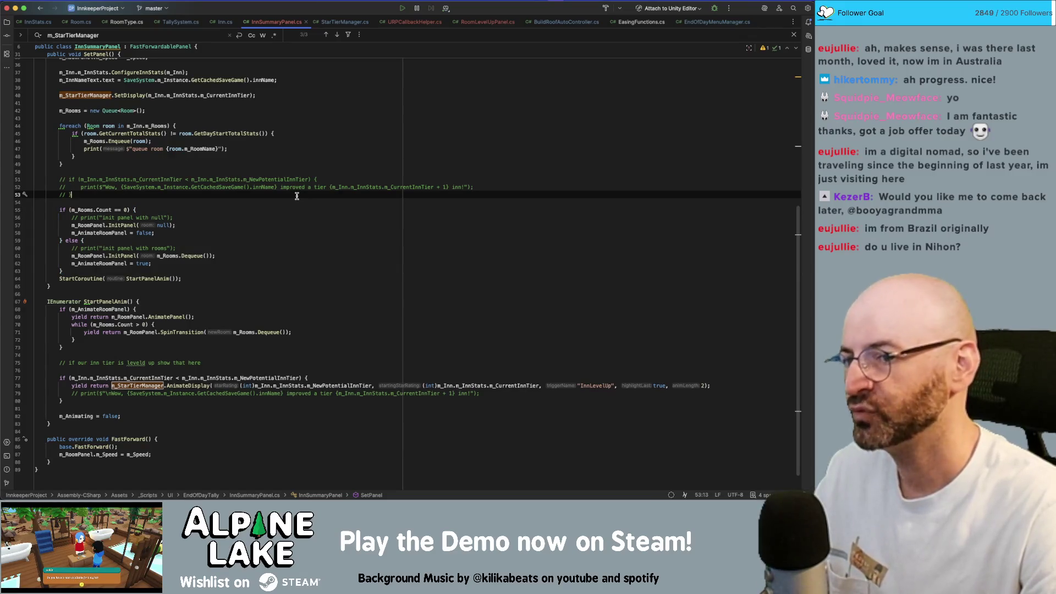
scroll(265, 232, "down", 1)
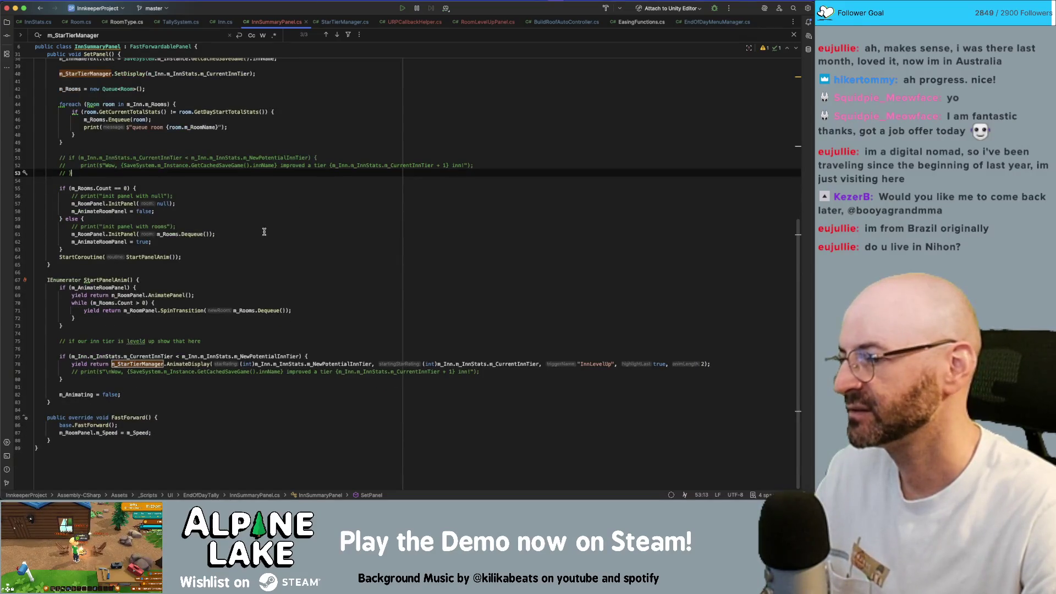
scroll(264, 231, "up", 10)
left_click(281, 207)
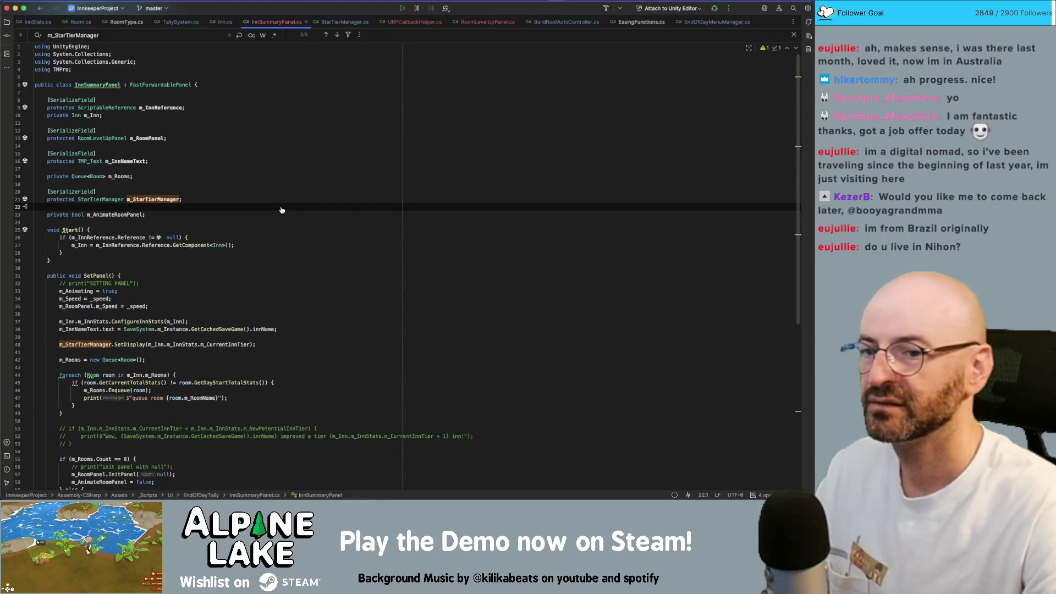
key("super+Tab")
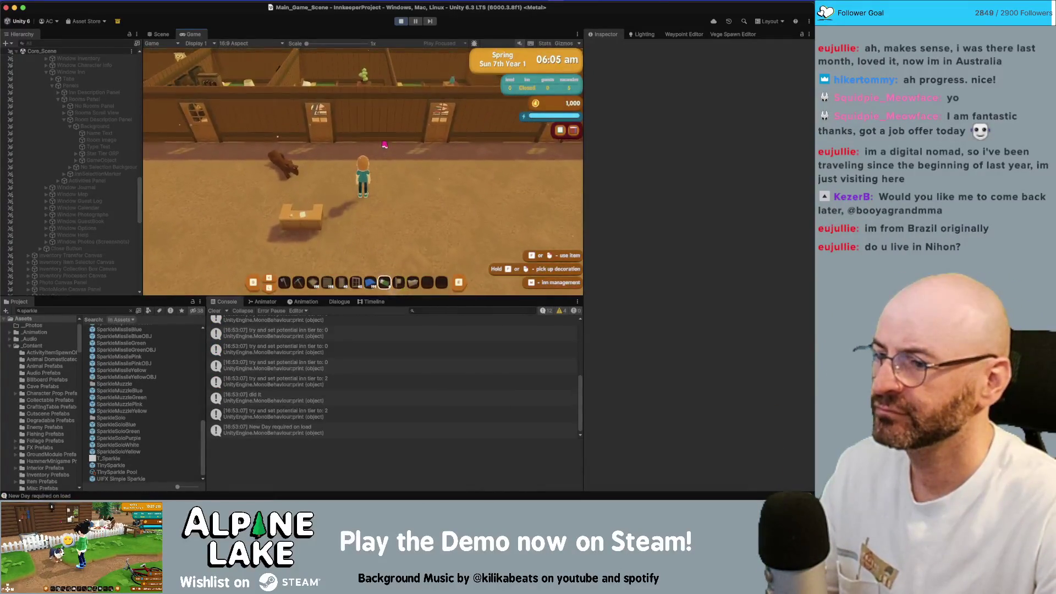
Place a lamp, a vase and a sconce in the bathtub room
key("w")
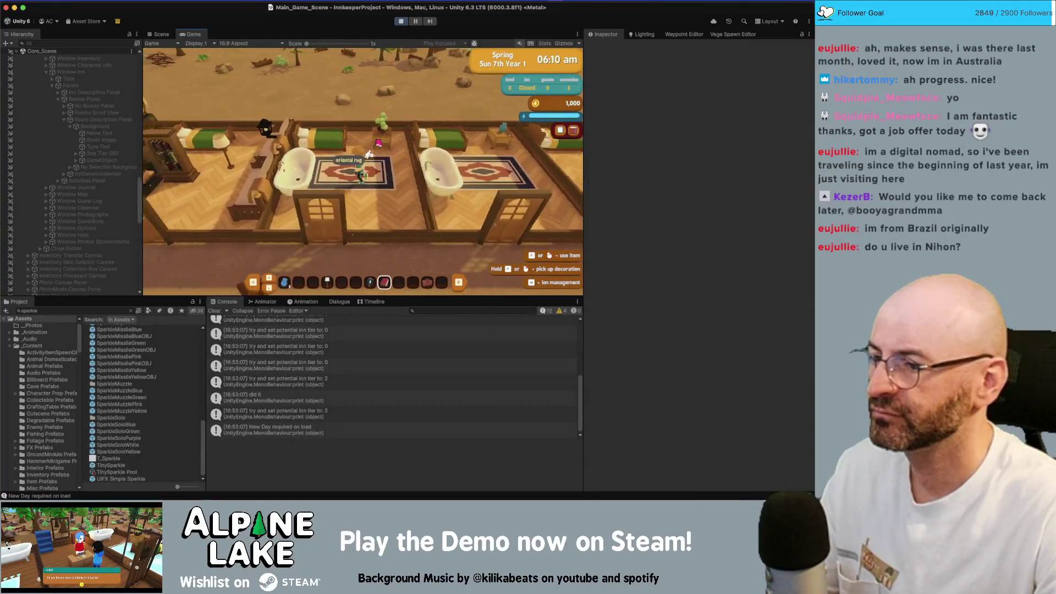
key("e")
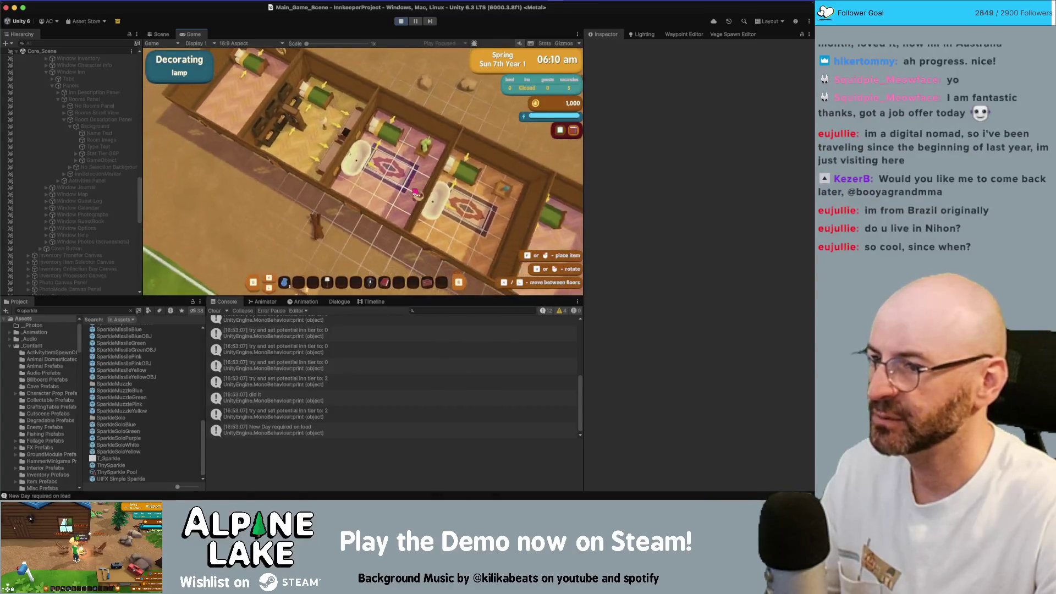
left_click(389, 145)
scroll(405, 189, "up", 2)
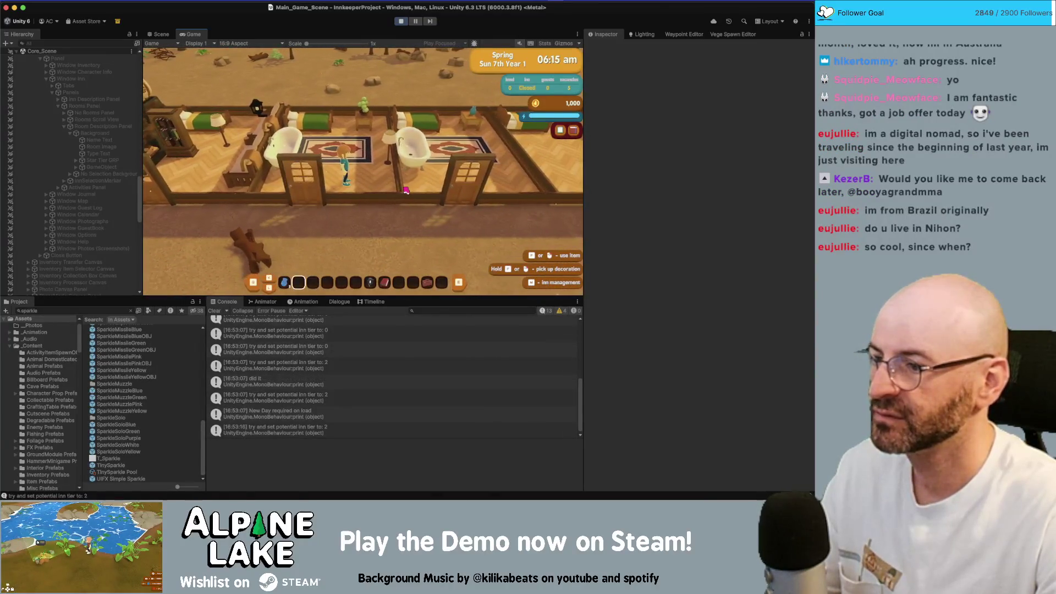
key("e")
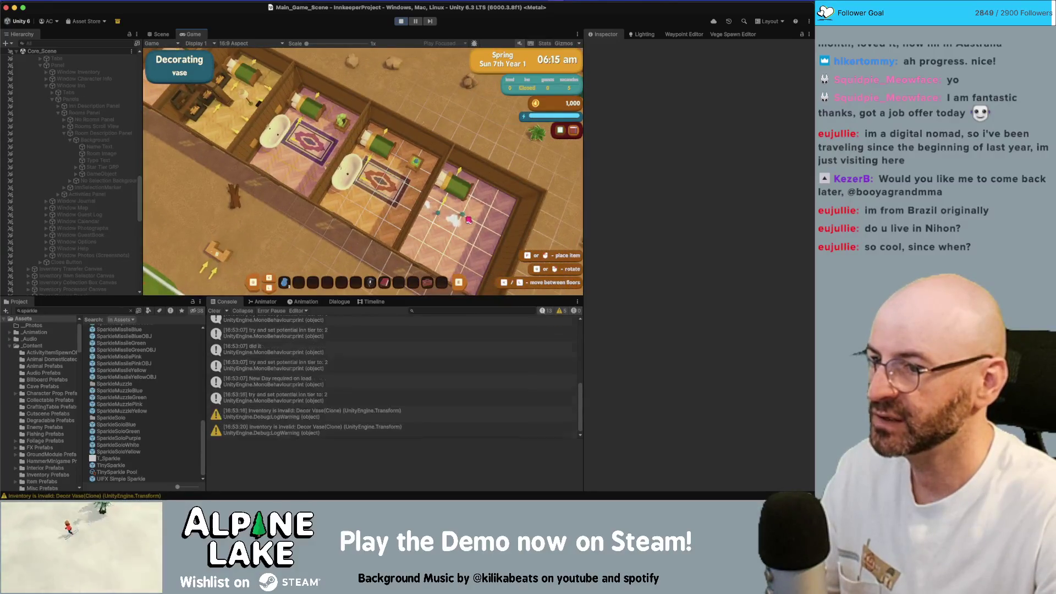
left_click(492, 214)
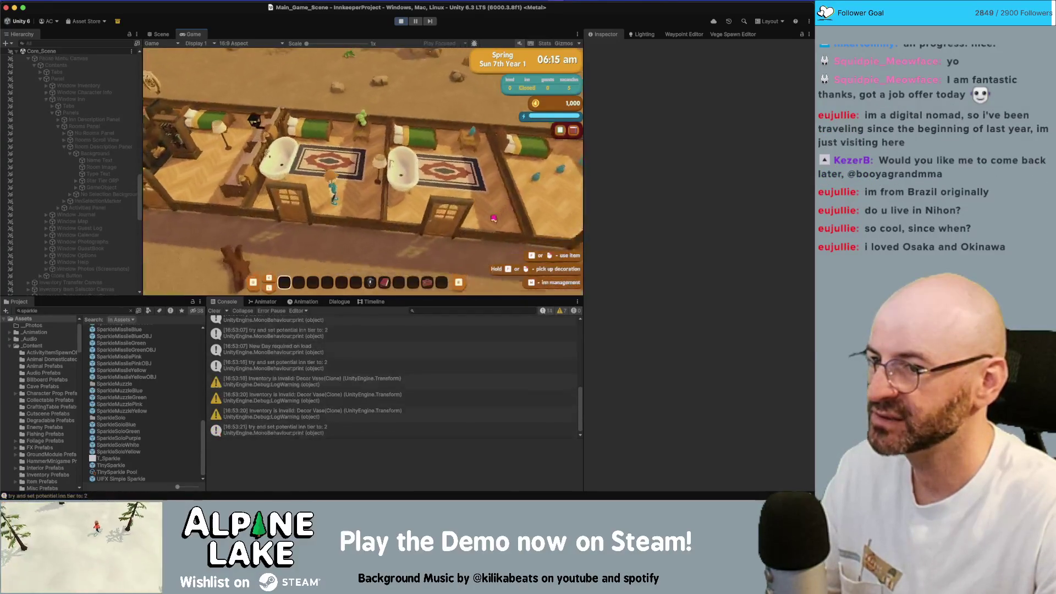
scroll(486, 215, "down", 6)
key("e")
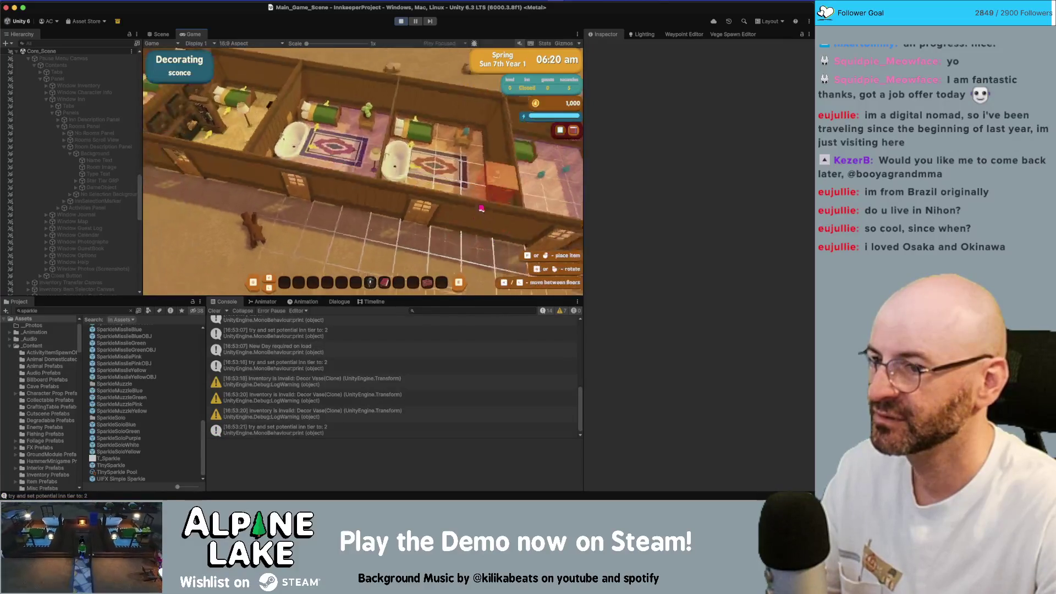
left_click(493, 180)
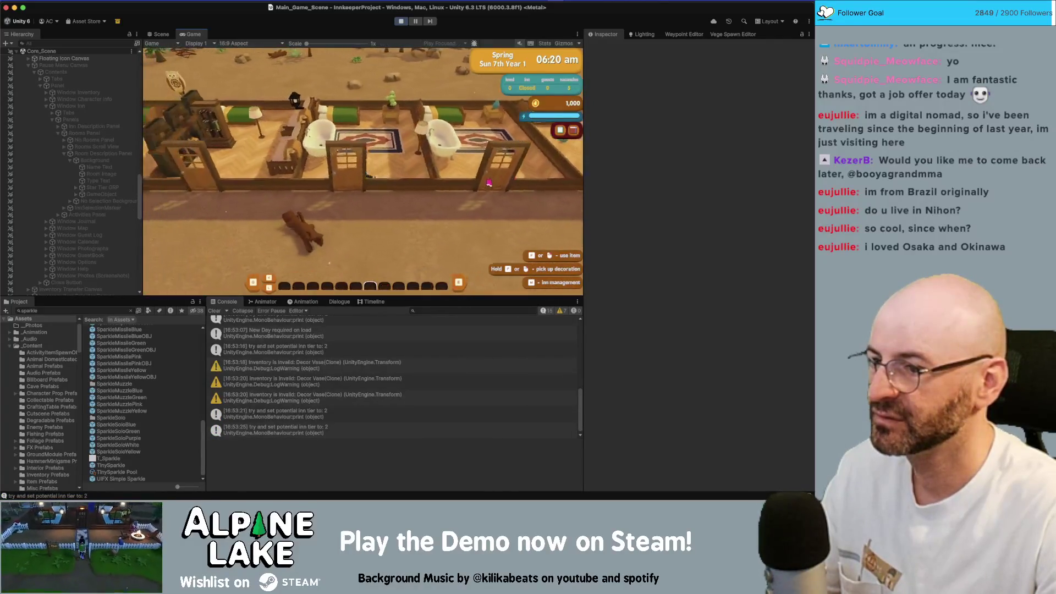
Walk over and place a cozy bed in Room 444
key("s")
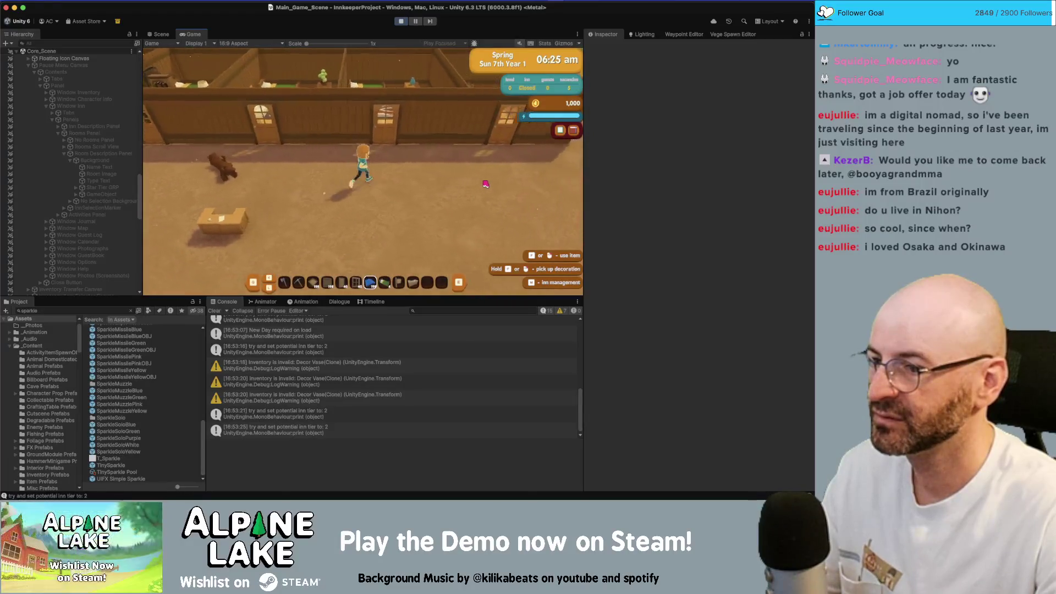
key("d")
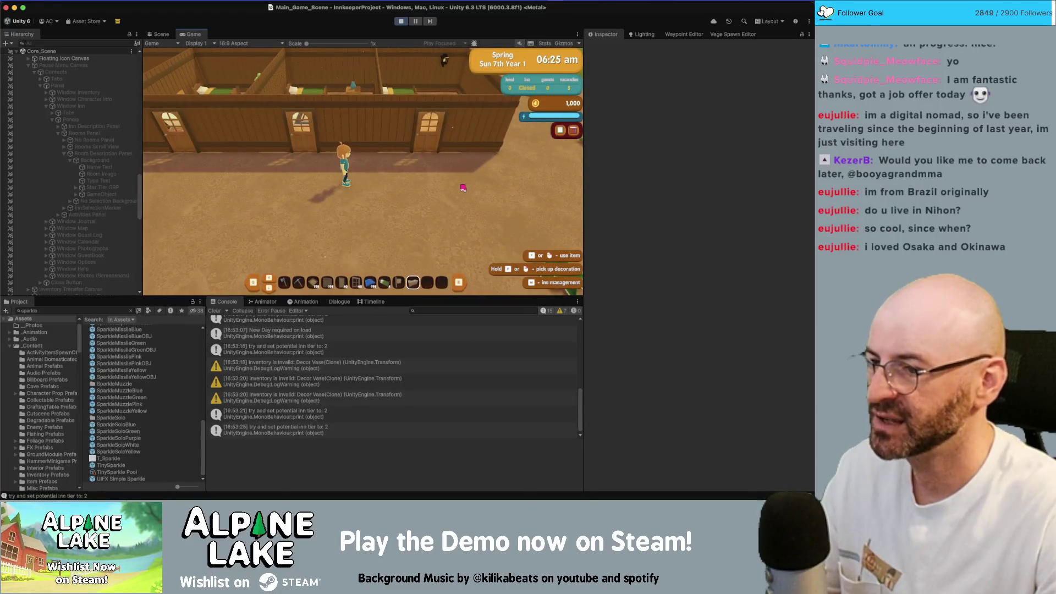
scroll(462, 188, "up", 1)
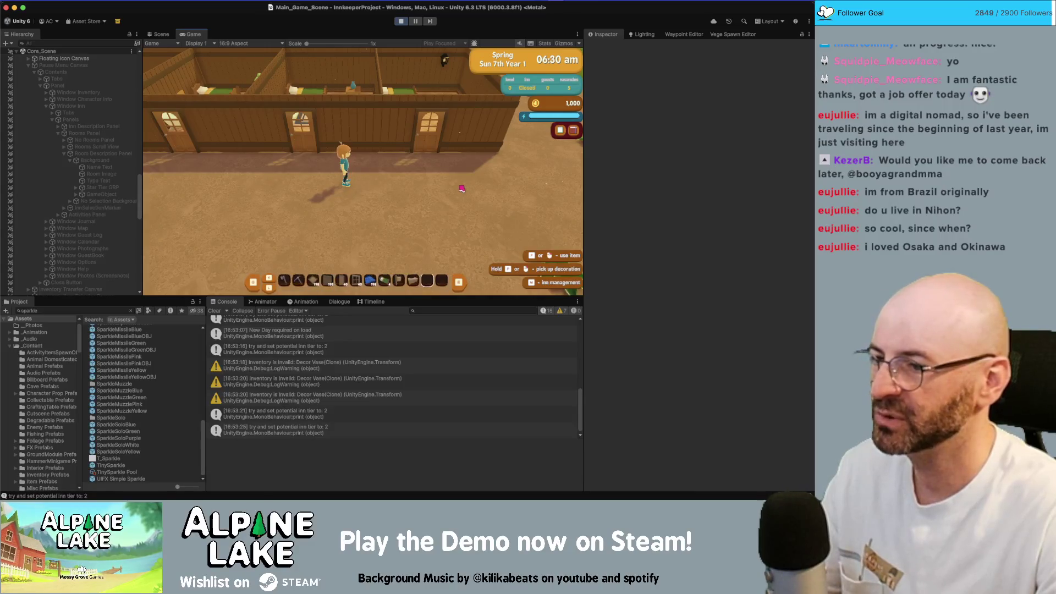
left_click(463, 188)
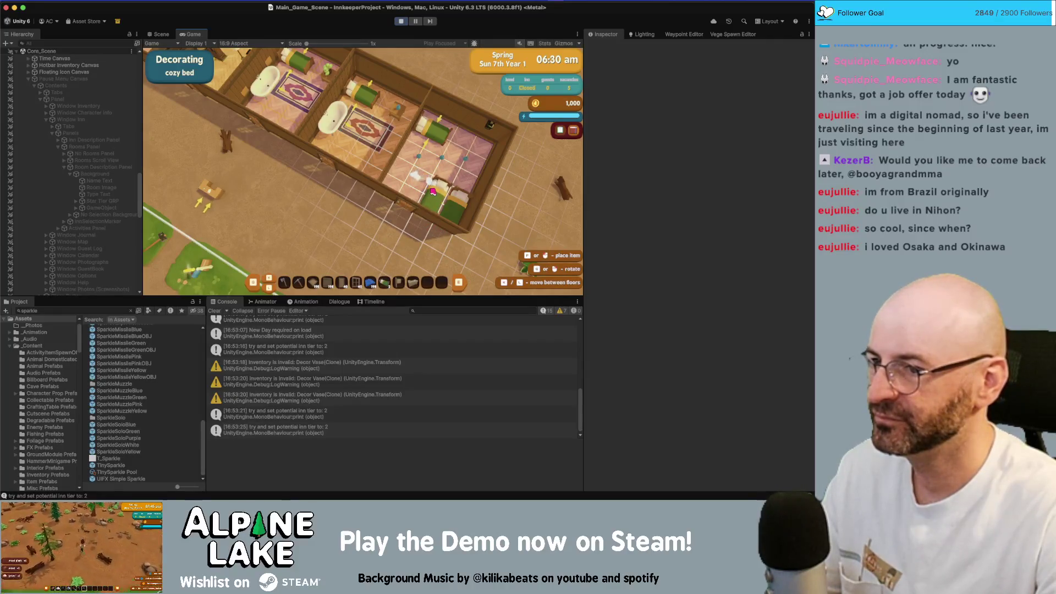
left_click(437, 193)
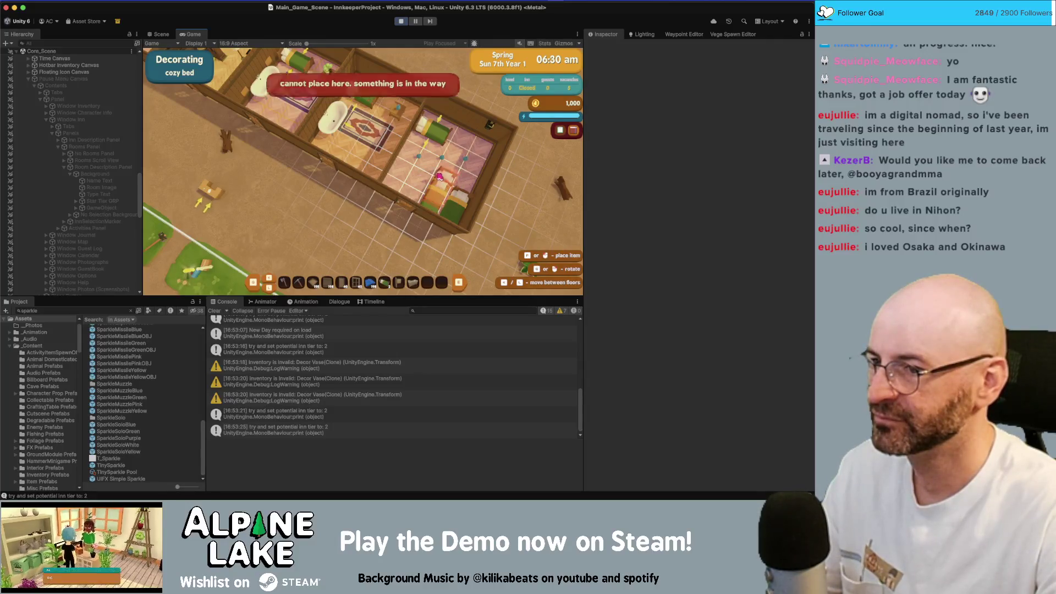
left_click(401, 172)
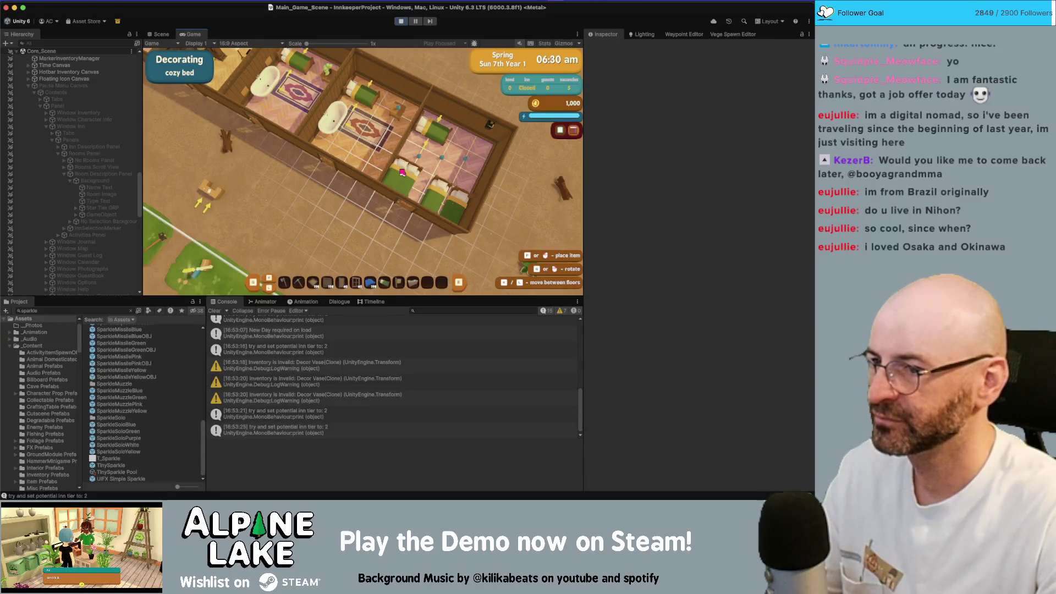
left_click(408, 175)
Leave decorating mode and review Room 444's stats in Inn Management
key("Escape")
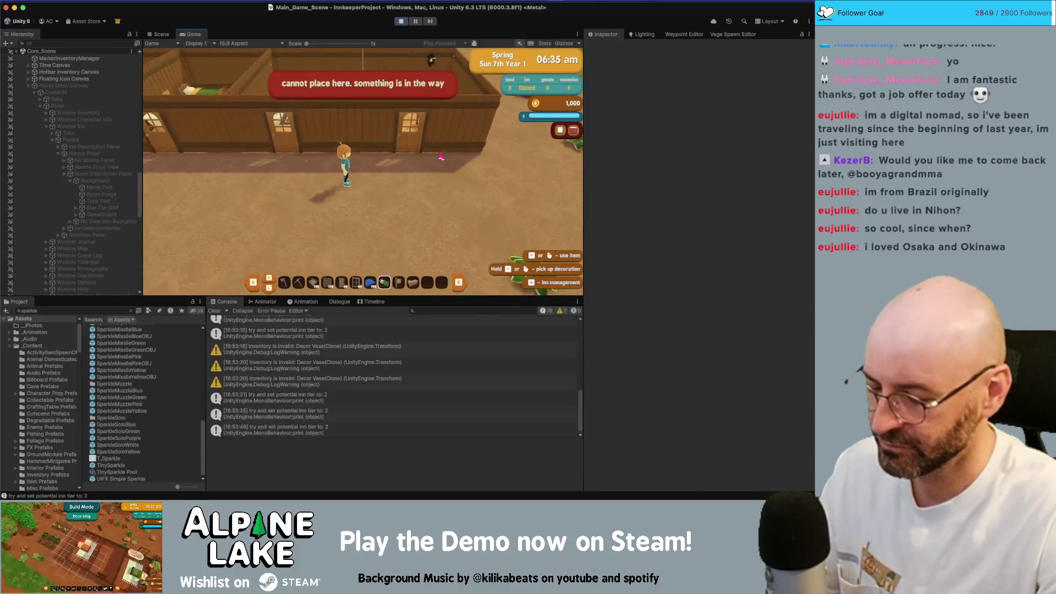
key("i")
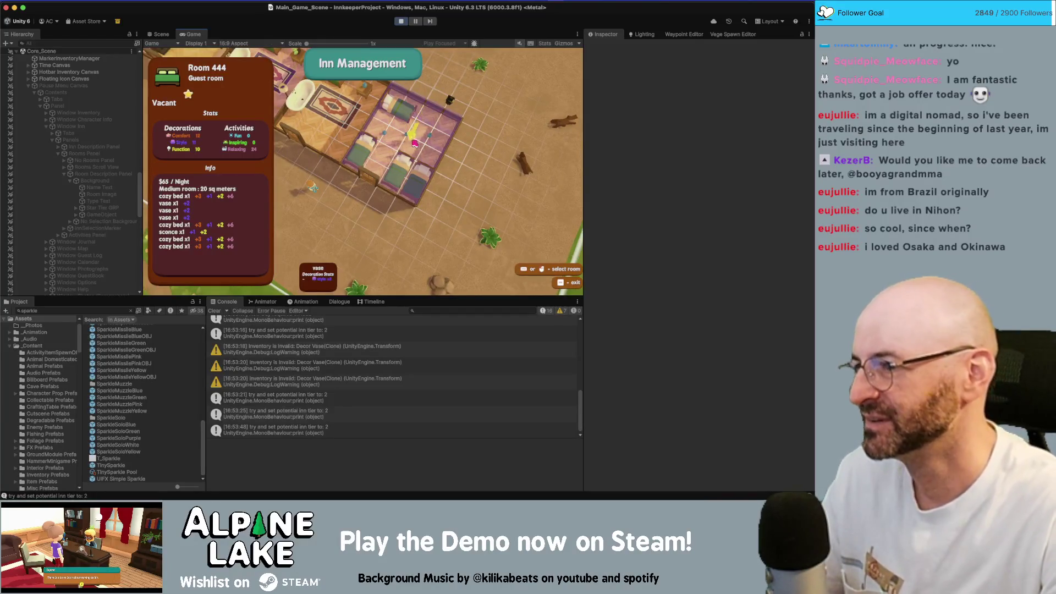
key("Escape")
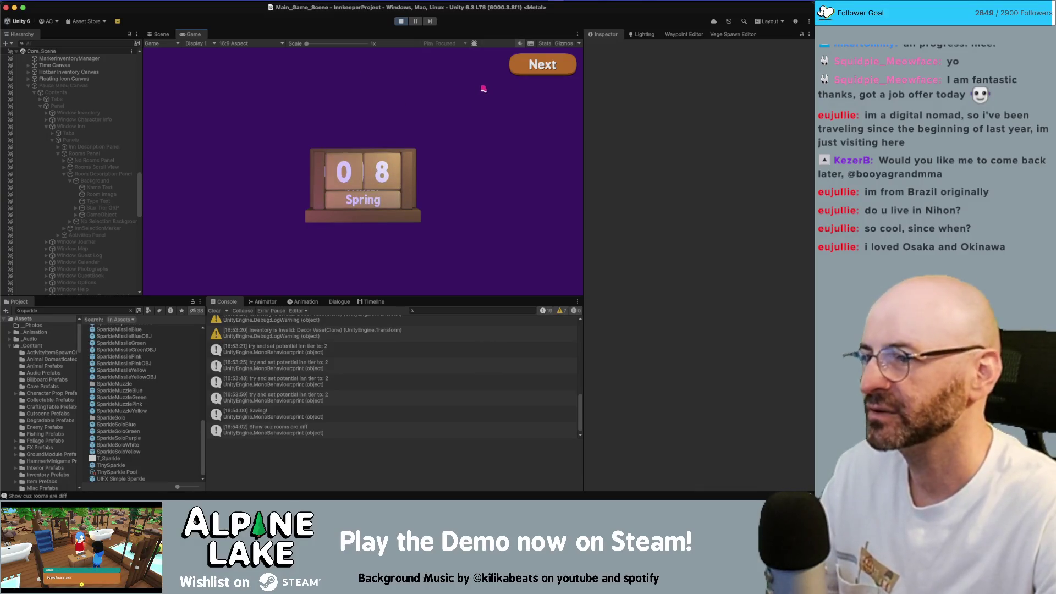
Page from the calendar card through Summary, Inn Summary (Room 444 rated B) and Totals back to the game
left_click(539, 72)
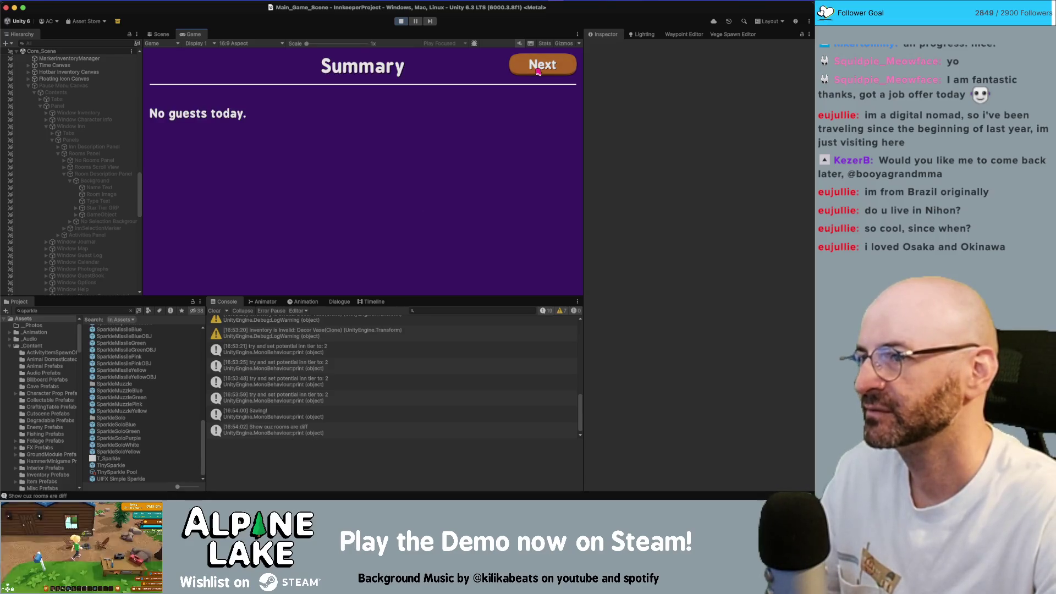
left_click(537, 71)
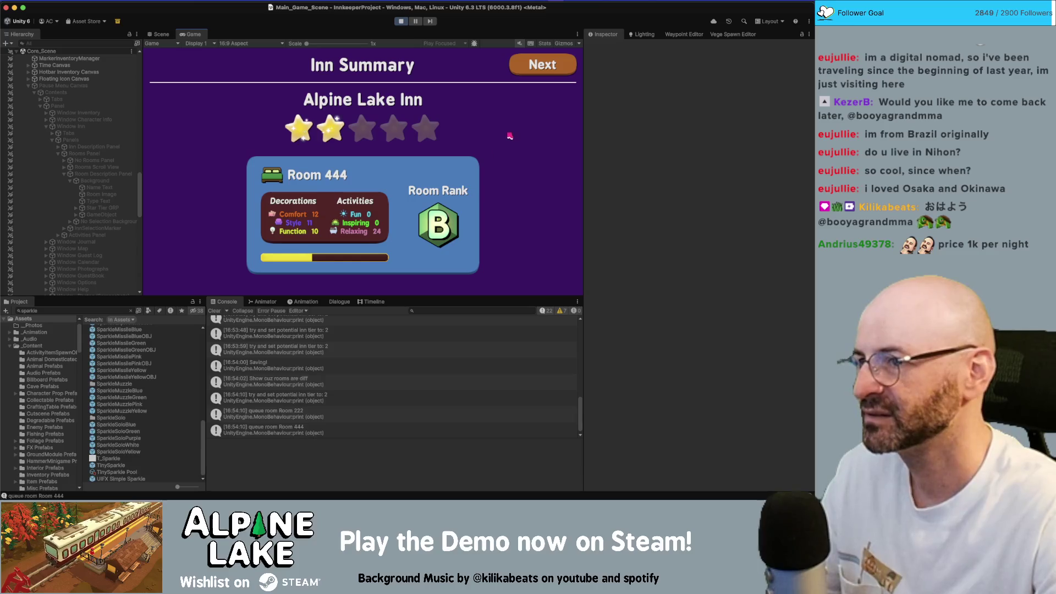
left_click(535, 68)
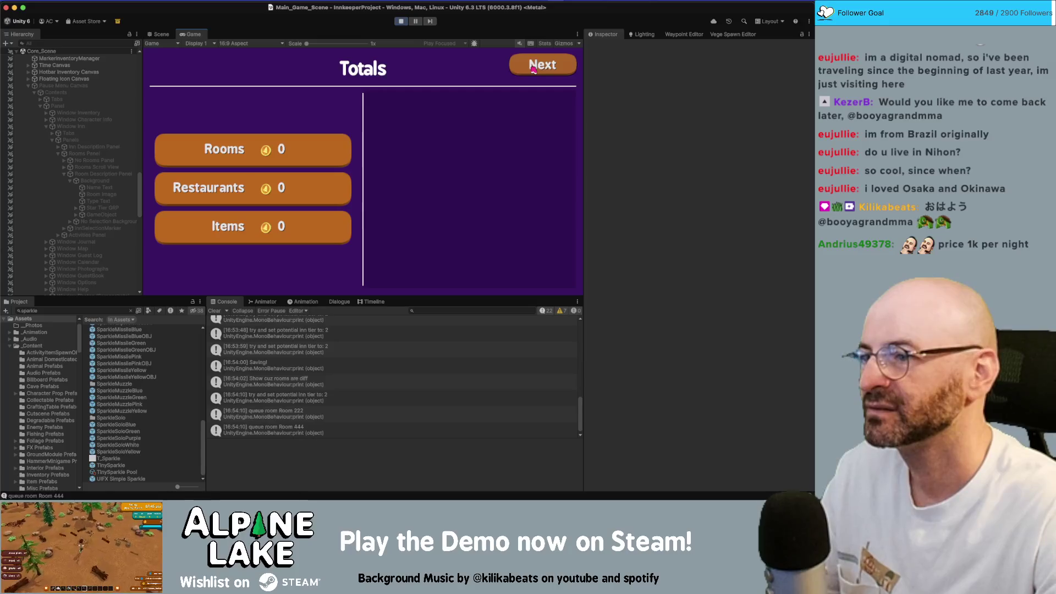
left_click(534, 68)
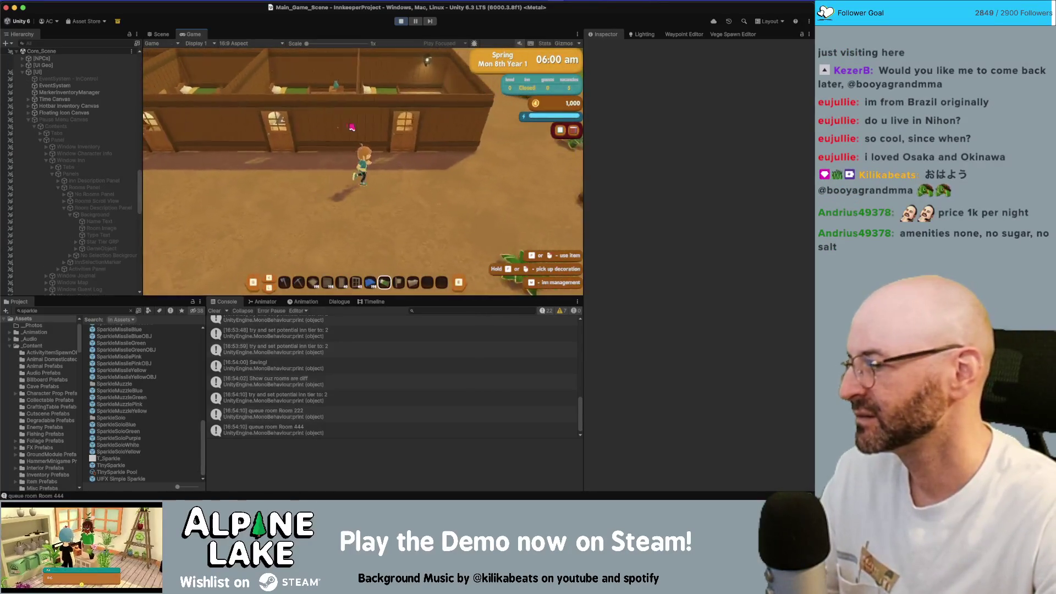
In Inn Management, compare the stats panels of Rooms 444, 333 and 222
key("s")
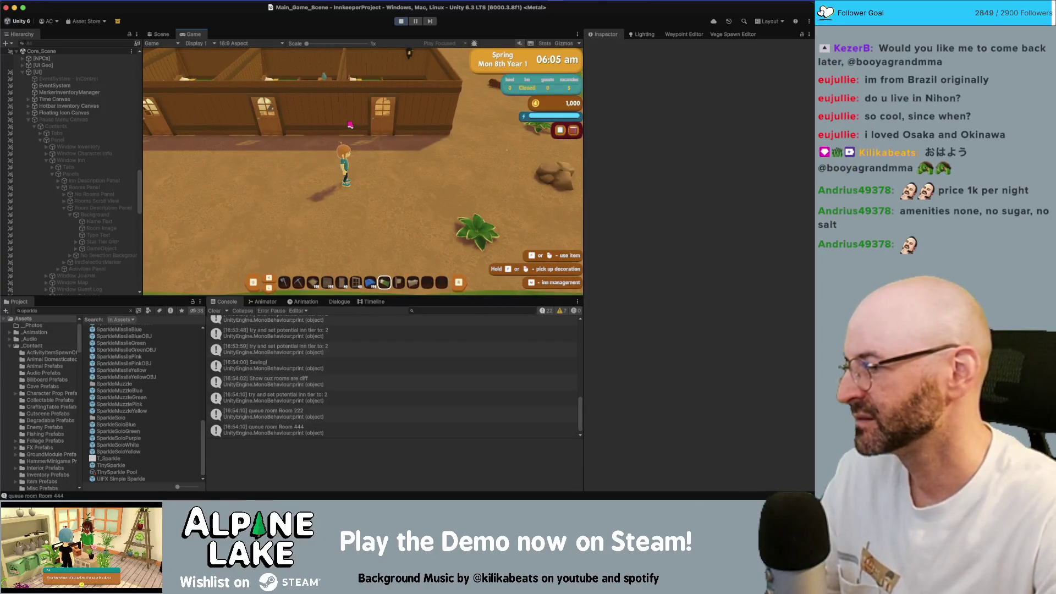
key("a")
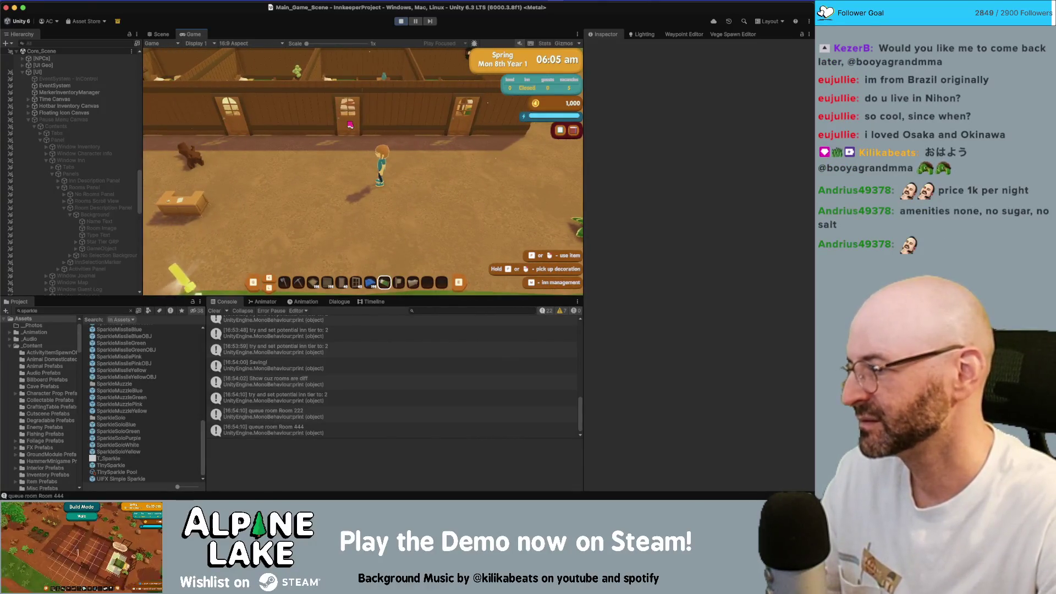
key("i")
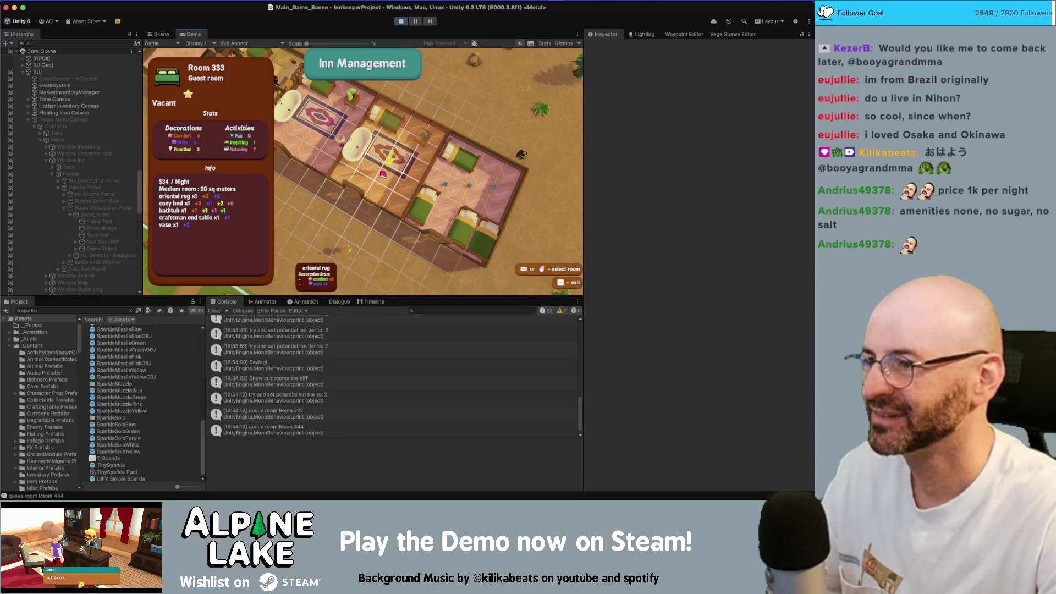
left_click(461, 205)
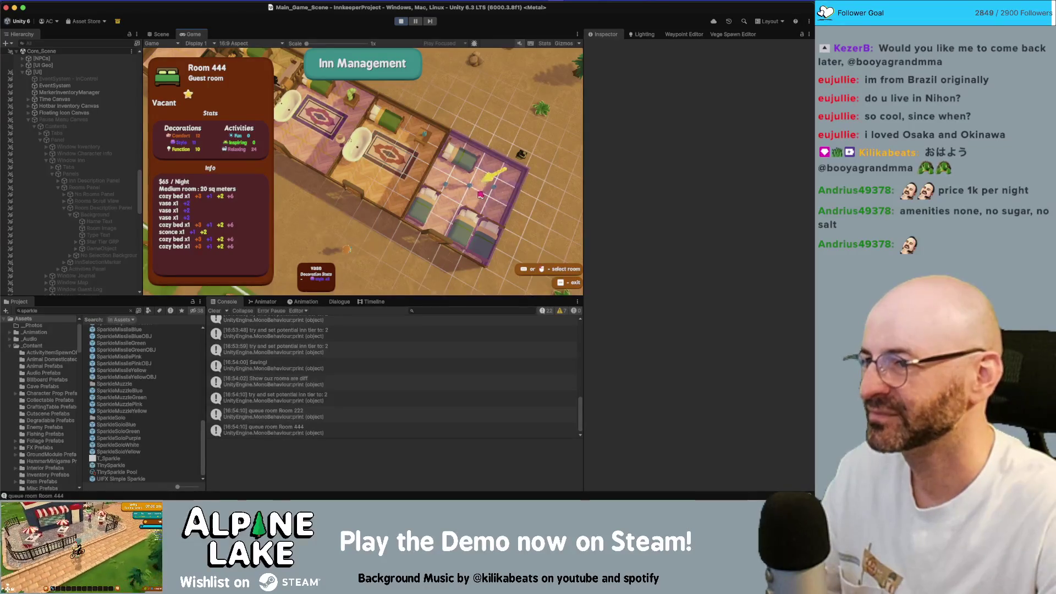
key("w")
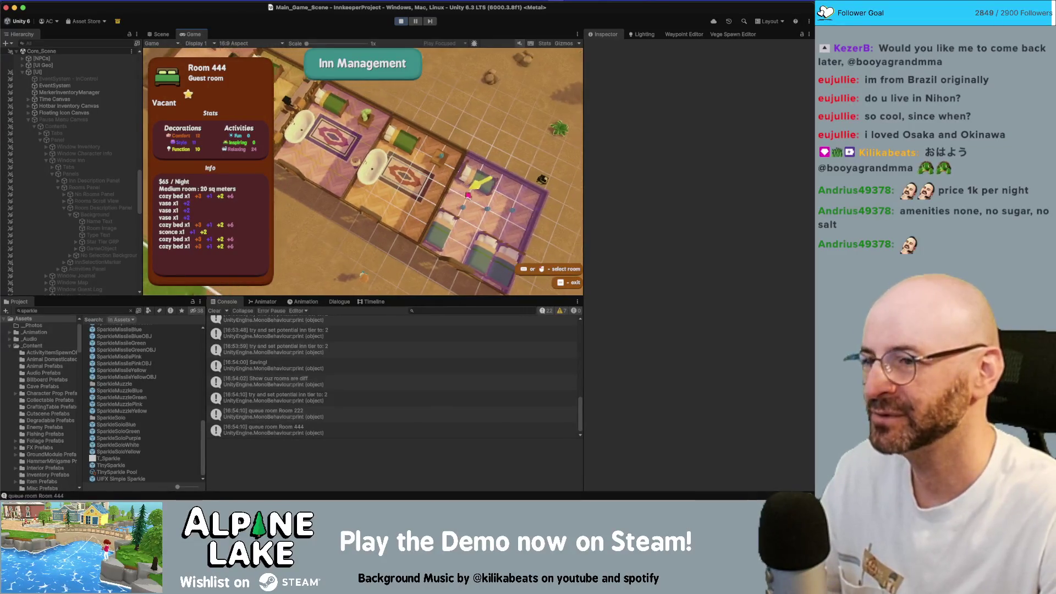
key("a")
left_click(358, 152)
key("a")
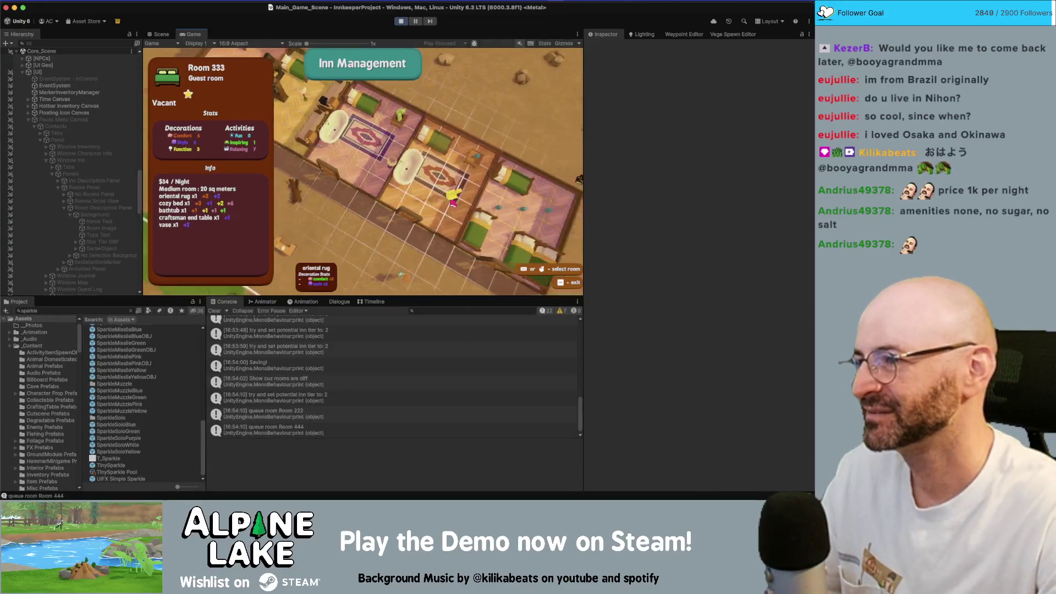
key("Left")
key("Left")
key("Left")
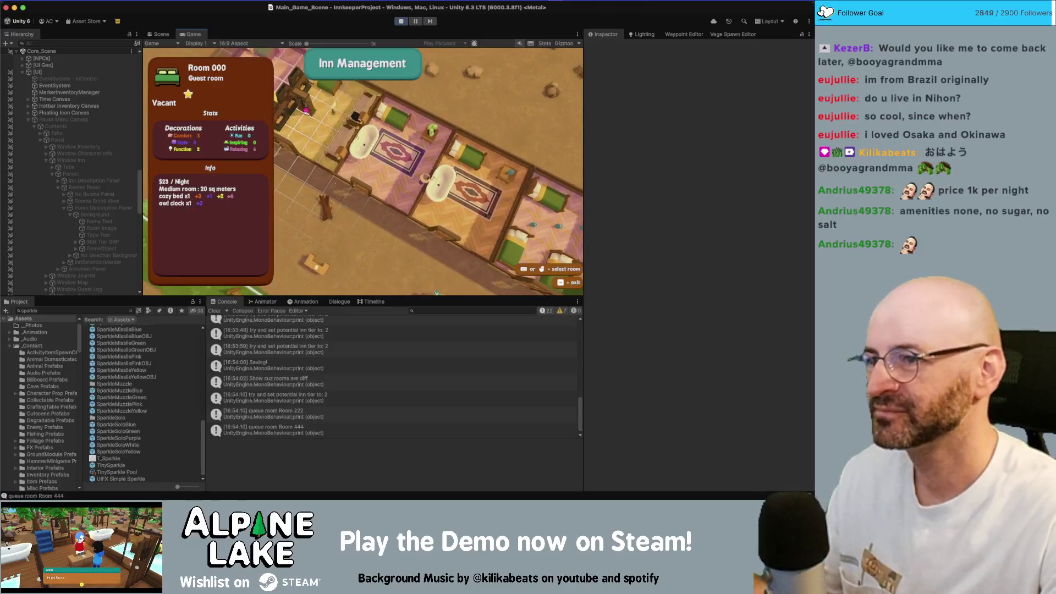
key("Right")
key("Right")
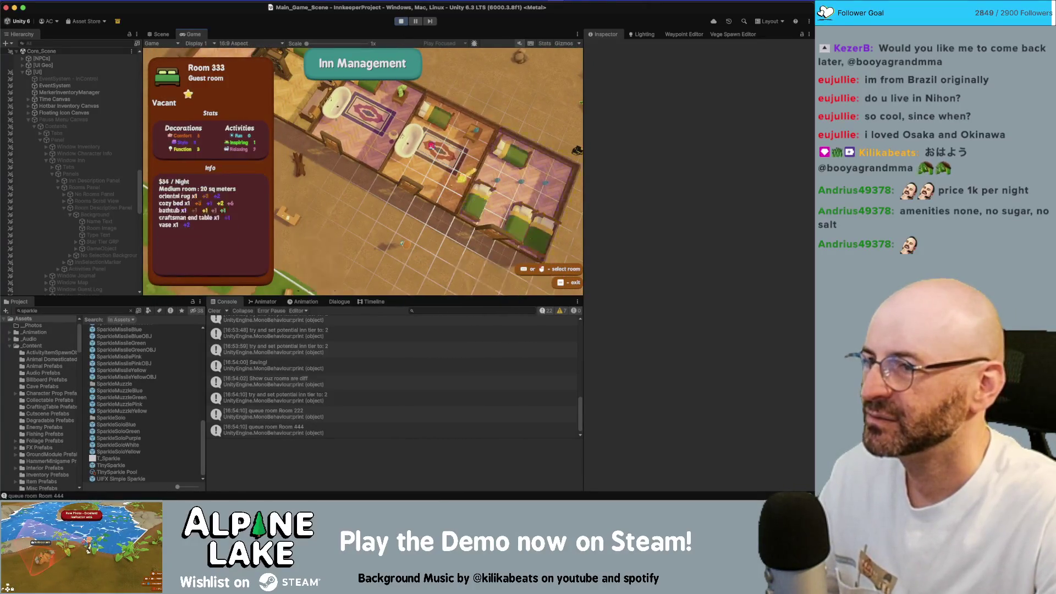
Stop Play mode and bring up InnSummaryPanel.cs in the code editor
left_click(401, 22)
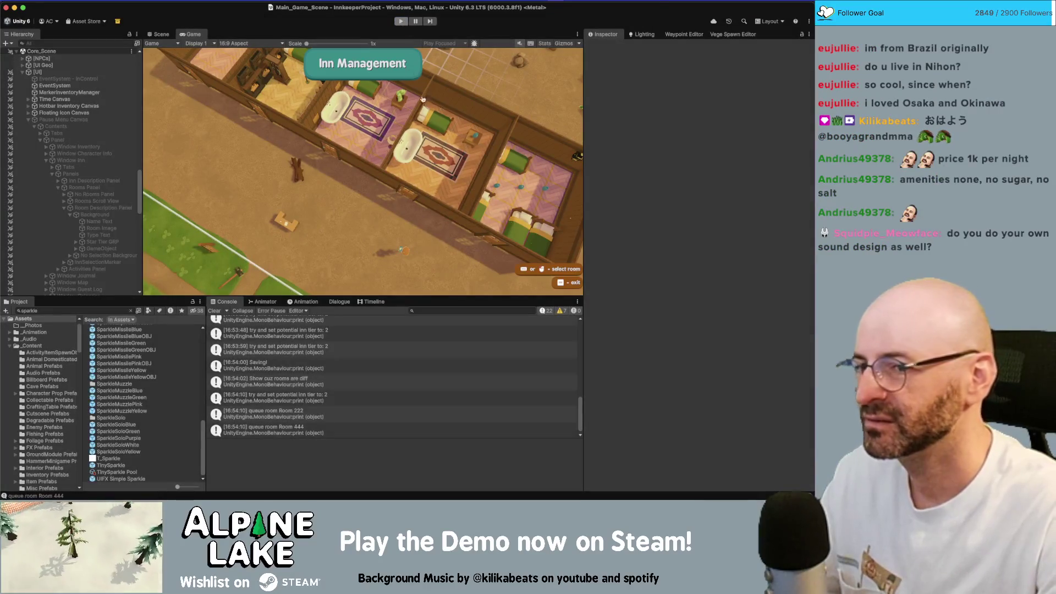
key("super+Tab")
scroll(315, 270, "down", 10)
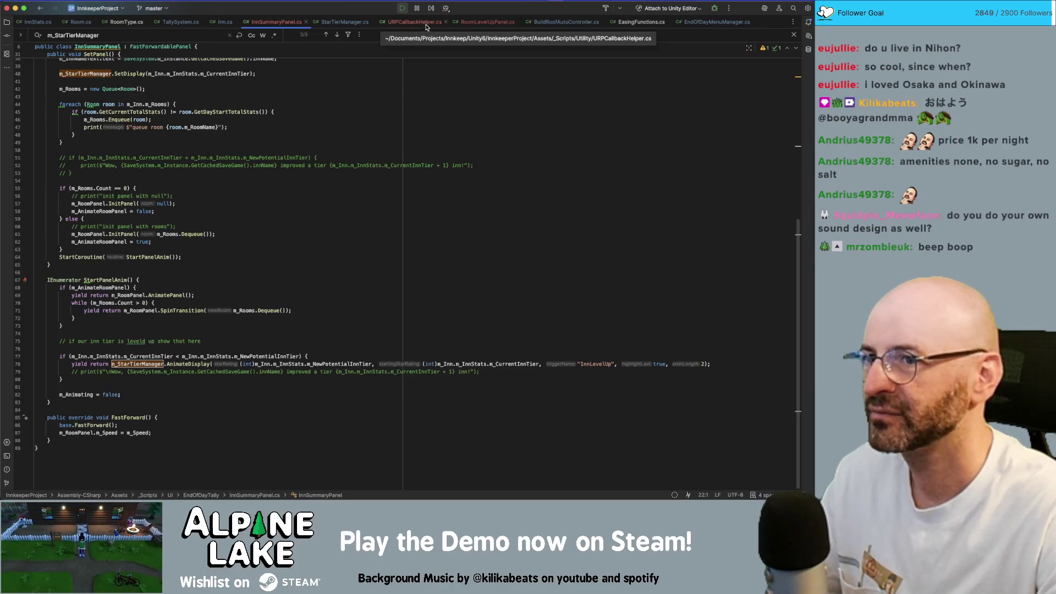
Change line 152 of RoomLevelUpPanel.cs from m_Speed * 10 to m_Speed * 30, then recompile in Unity
left_click(476, 28)
scroll(407, 363, "down", 5)
left_click(389, 363)
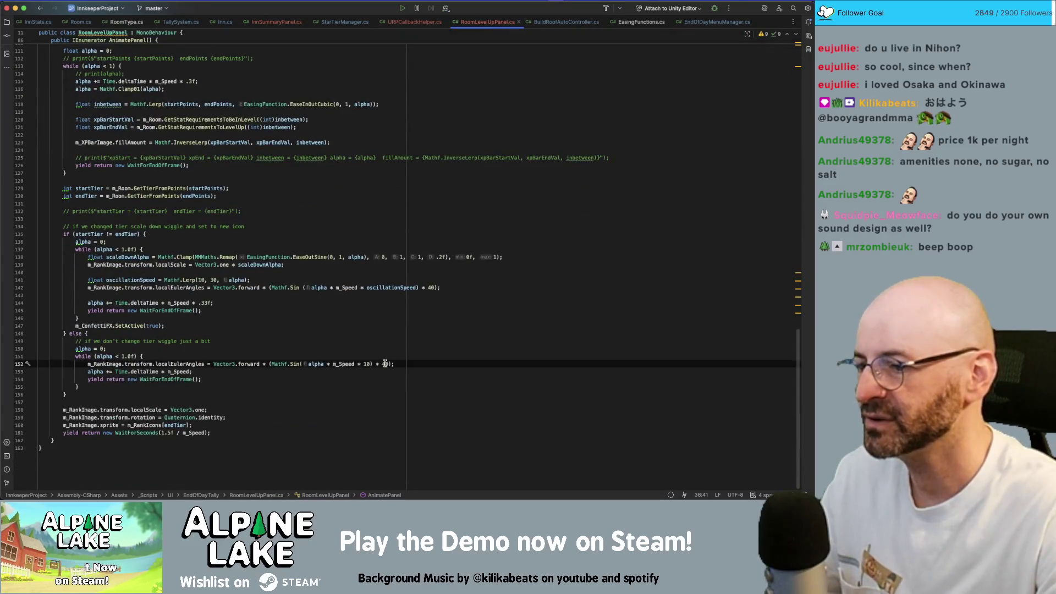
key("BackSpace")
type("2")
key("Left")
key("Left")
key("Right")
key("Right")
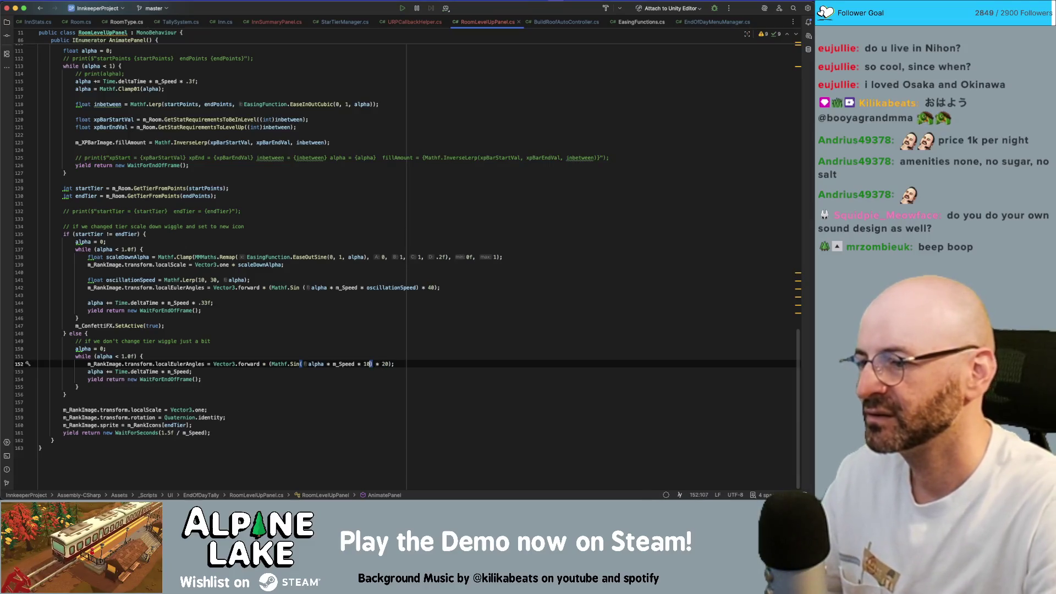
key("Delete")
type("1")
key("Left")
key("Left")
key("Left")
key("Left")
key("BackSpace")
type("3")
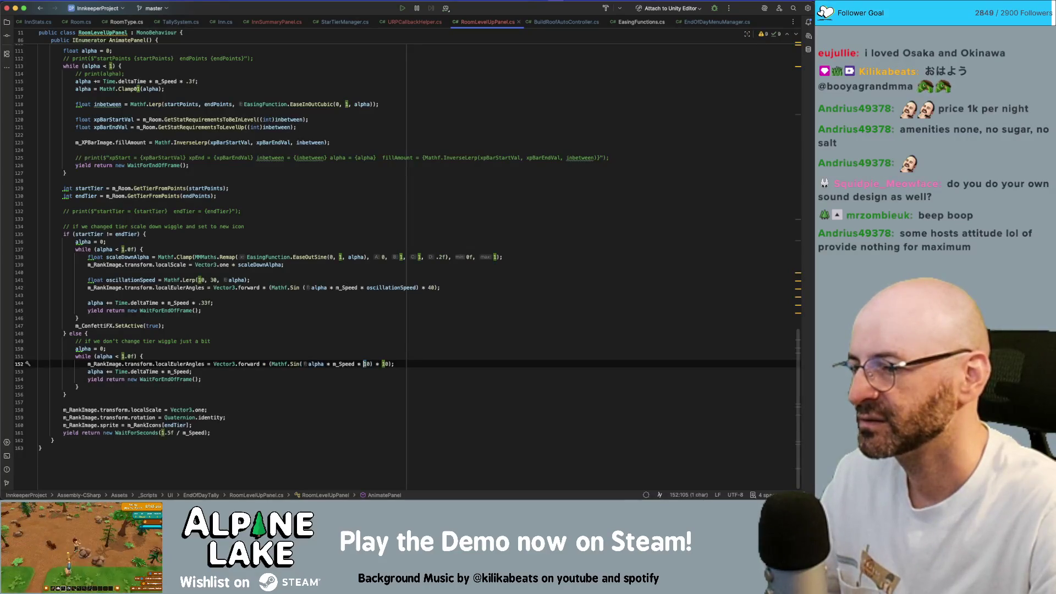
key("super+Tab")
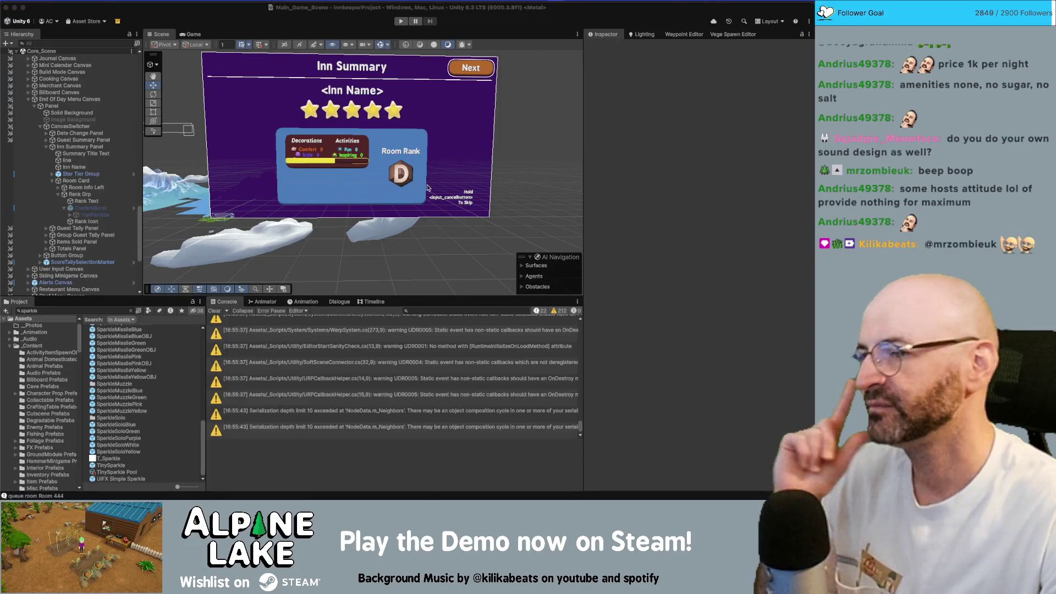
Select XP Bar Background Image to view its sliced DarkPanel_Borderless sprite and Mask
left_click(360, 165)
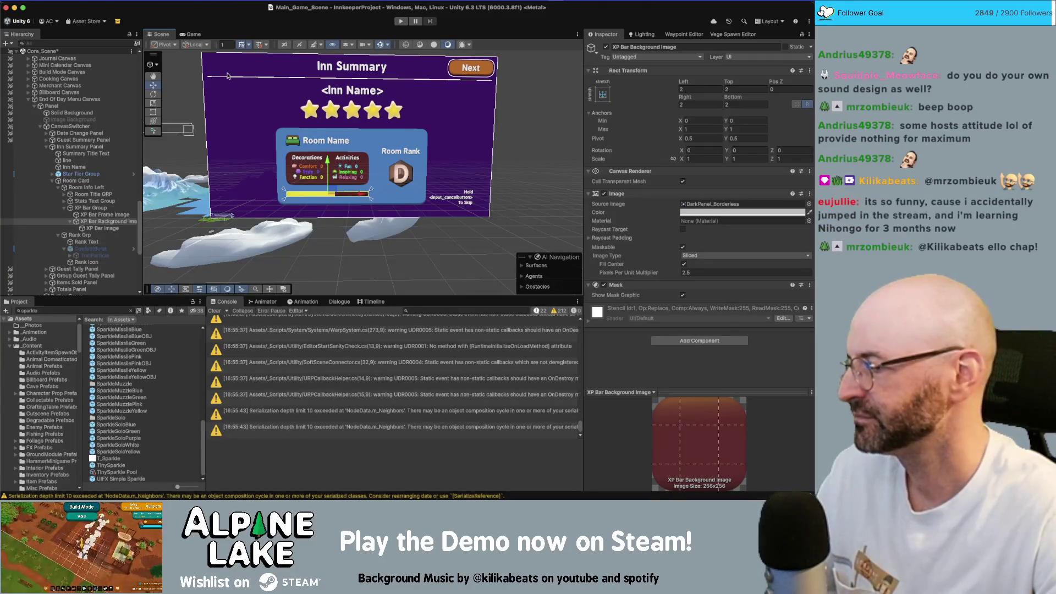
Tilt the Scene toward the Inn Summary canvas, enter Play mode, then bring up the Providence Steam page
left_click_drag(361, 164, 356, 151)
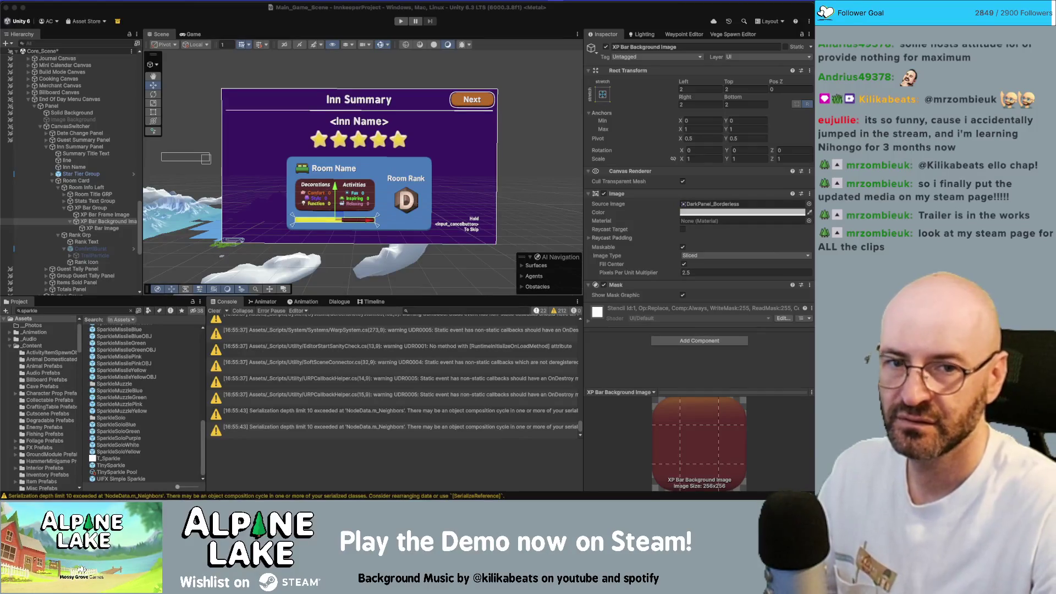
left_click(406, 22)
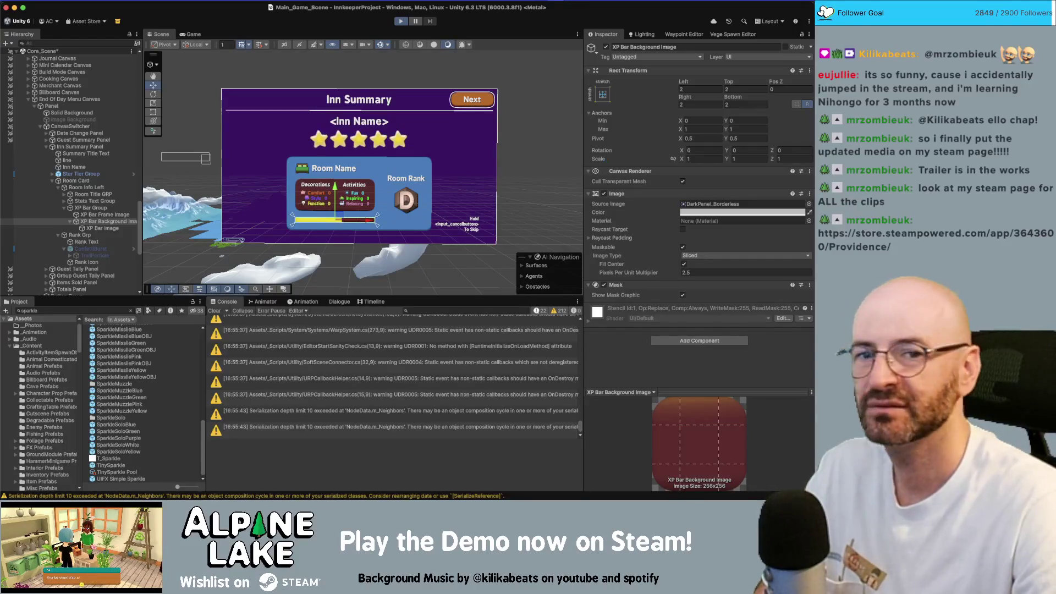
key("super+Tab")
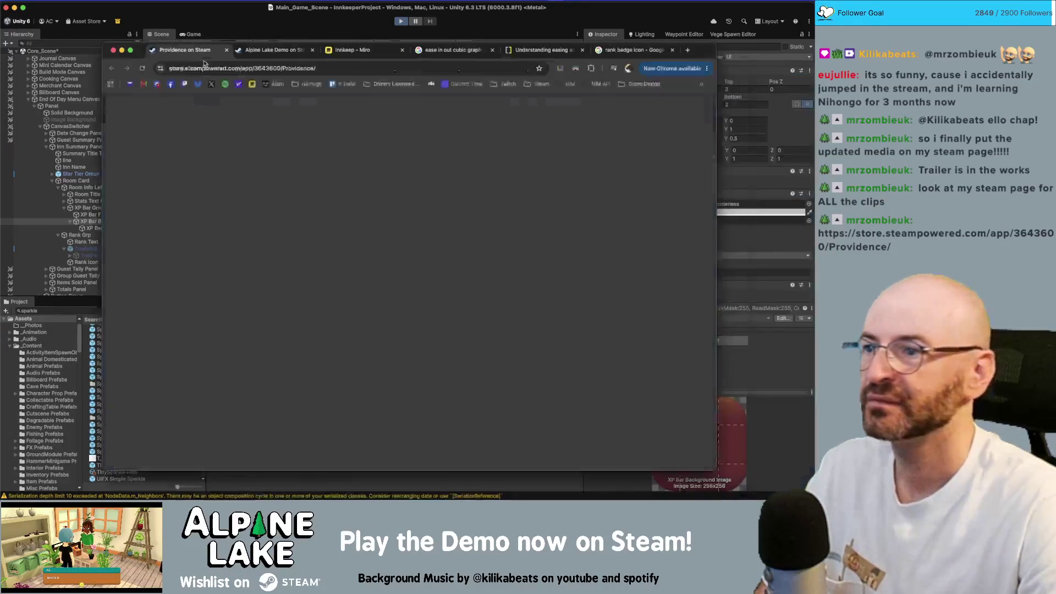
Maximize the browser and flip through the Providence screenshot gallery
left_click_drag(376, 36, 357, 23)
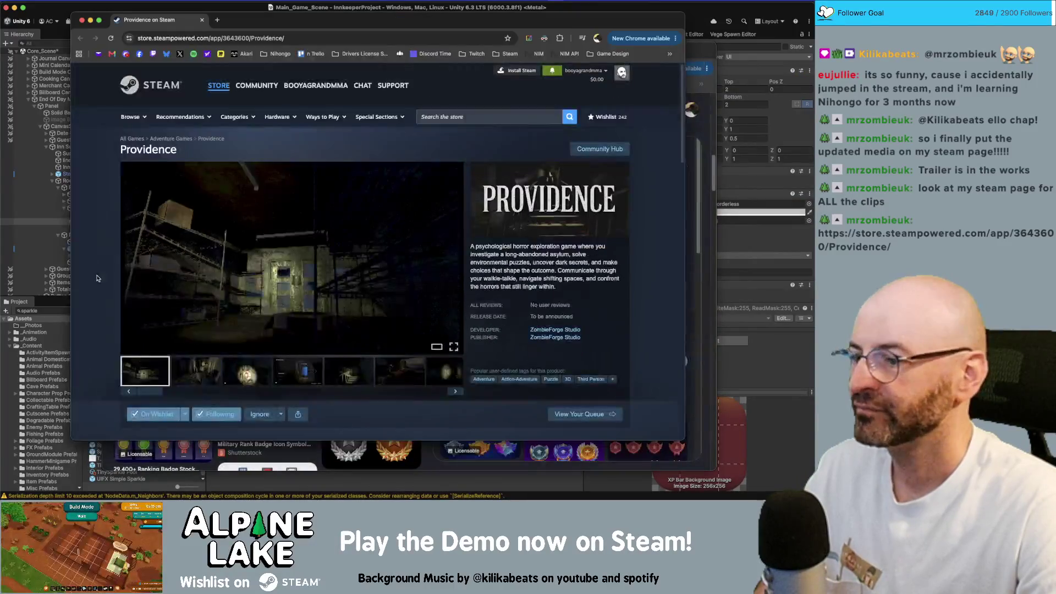
double_click(262, 19)
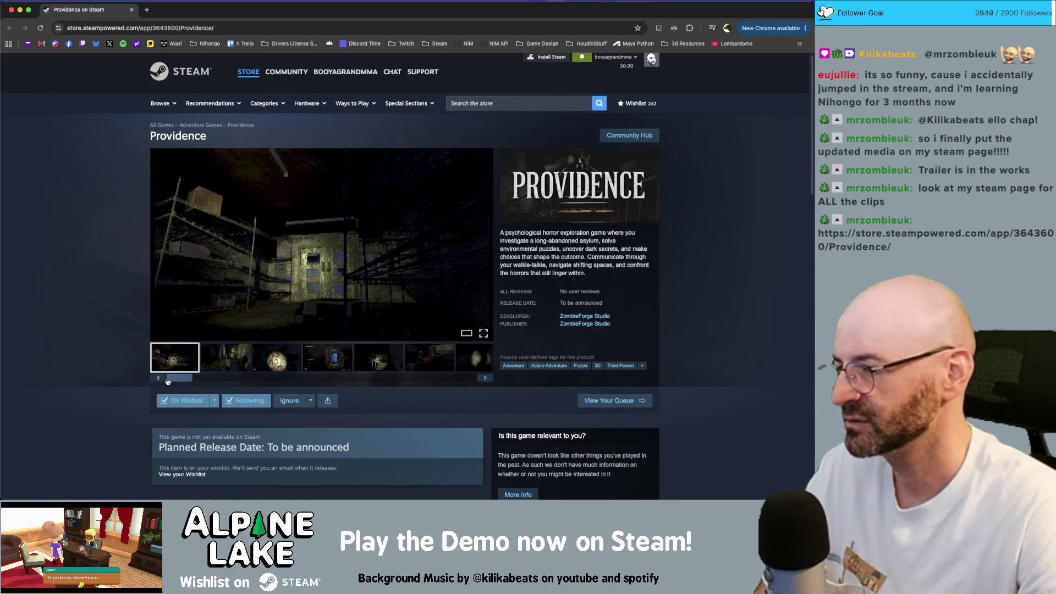
left_click(238, 356)
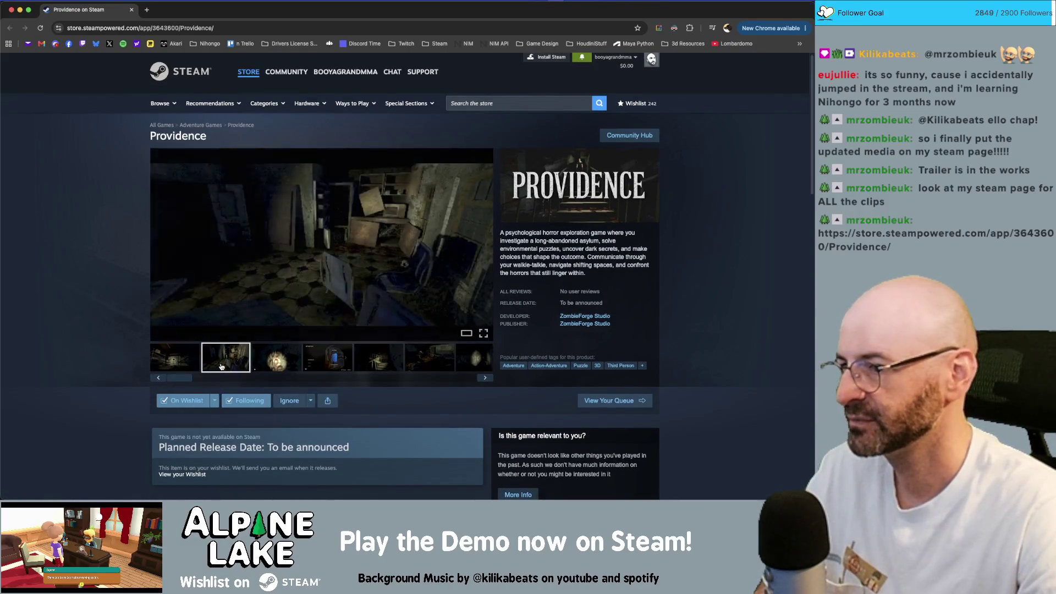
left_click(280, 350)
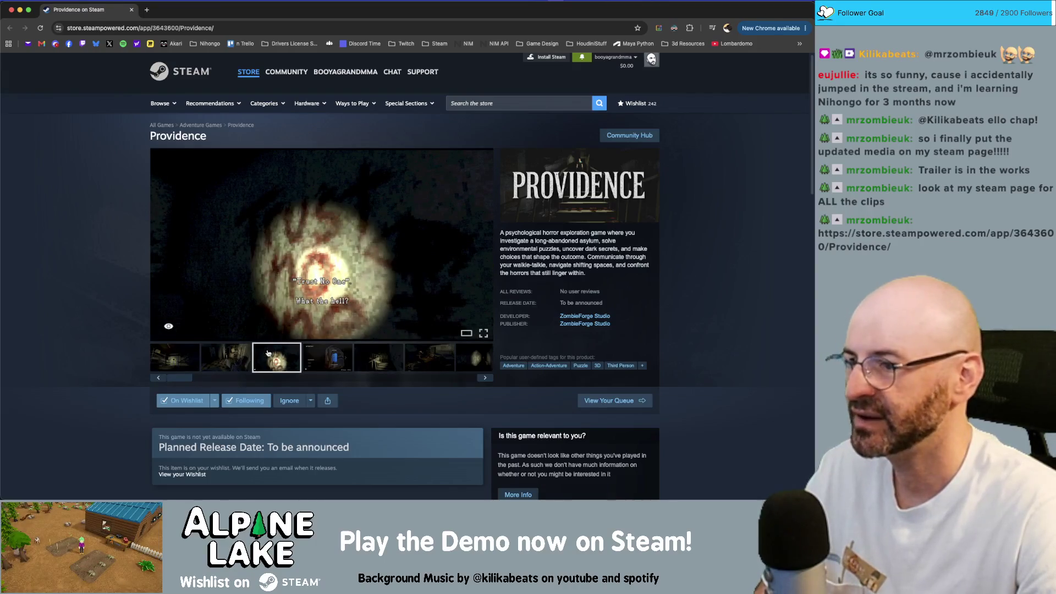
left_click(321, 356)
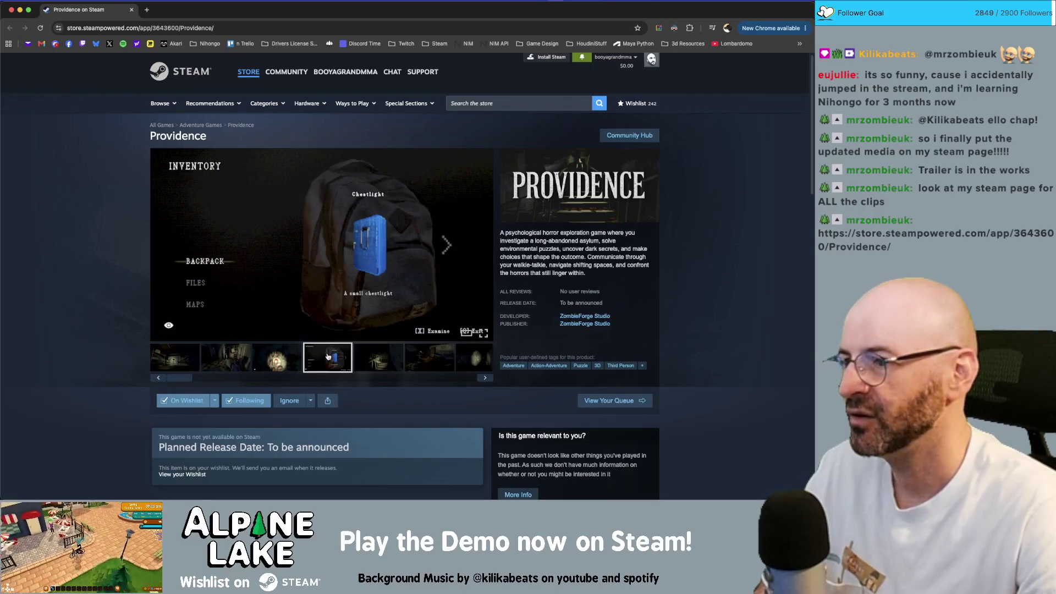
left_click(384, 352)
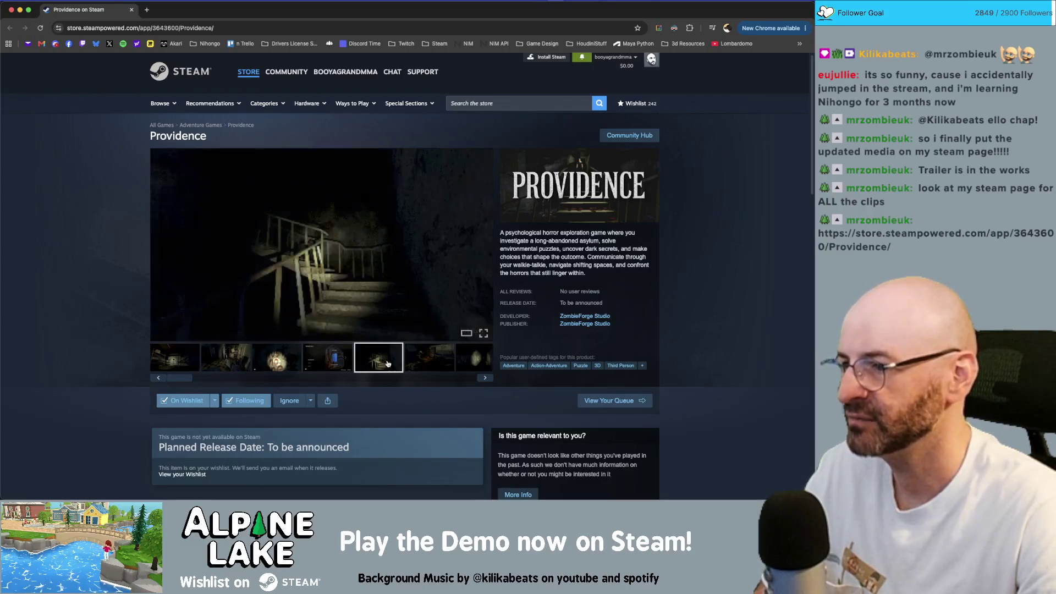
left_click(417, 365)
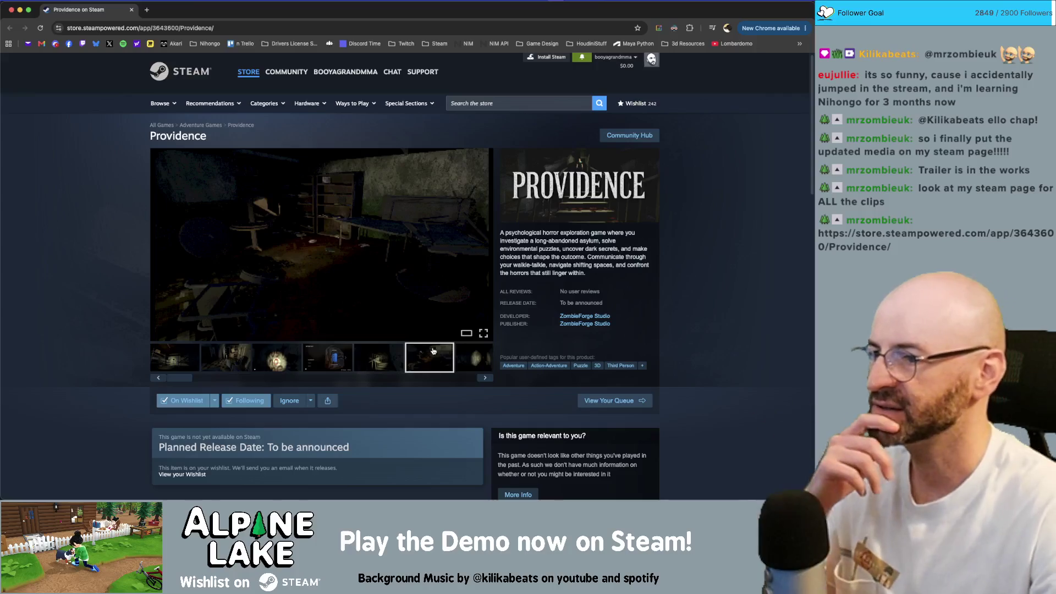
left_click(461, 349)
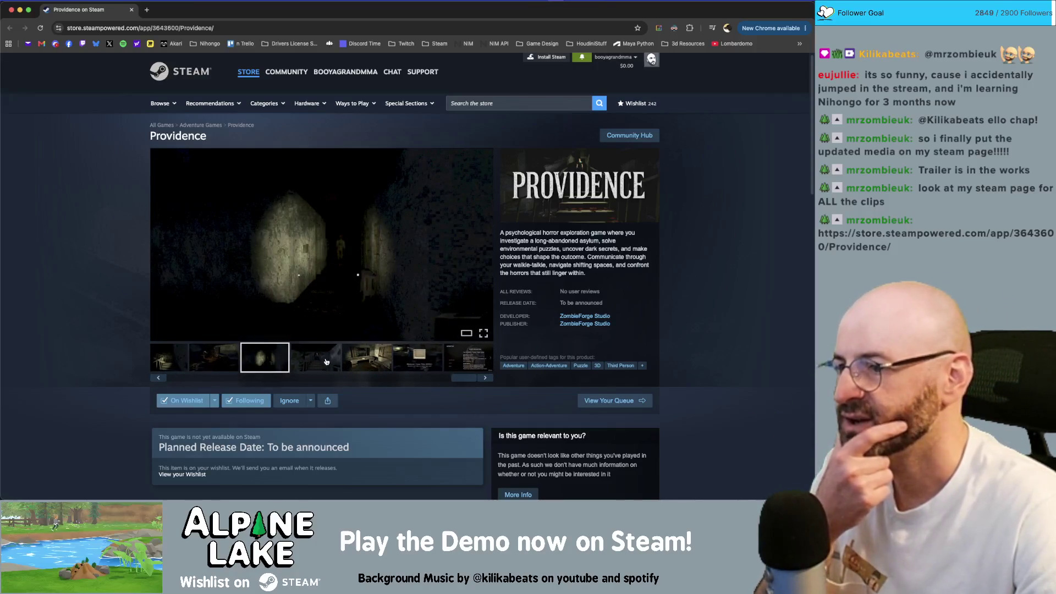
left_click(326, 361)
left_click(367, 364)
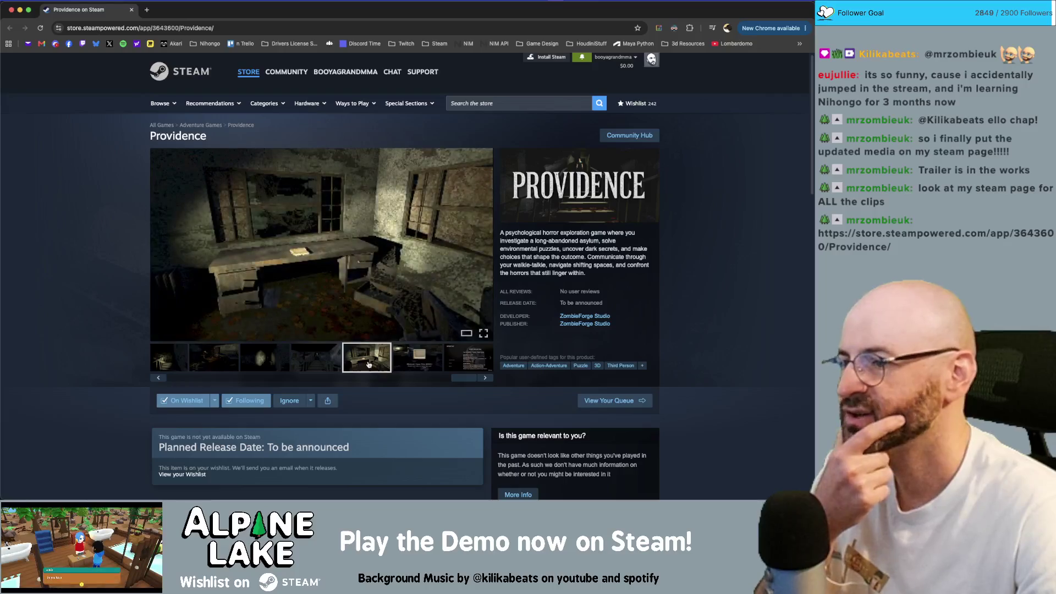
left_click(398, 357)
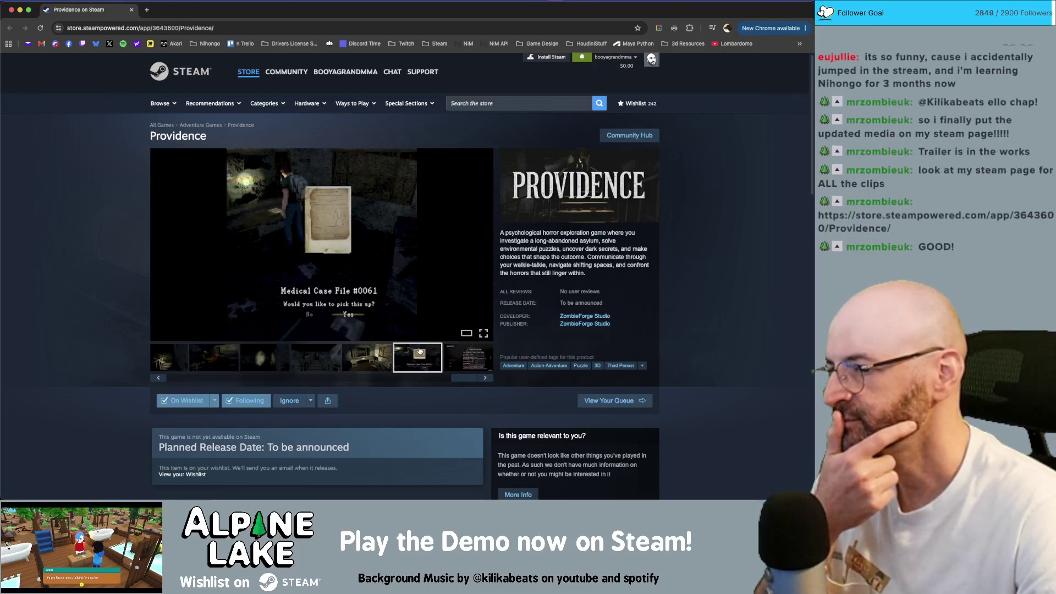
left_click(451, 360)
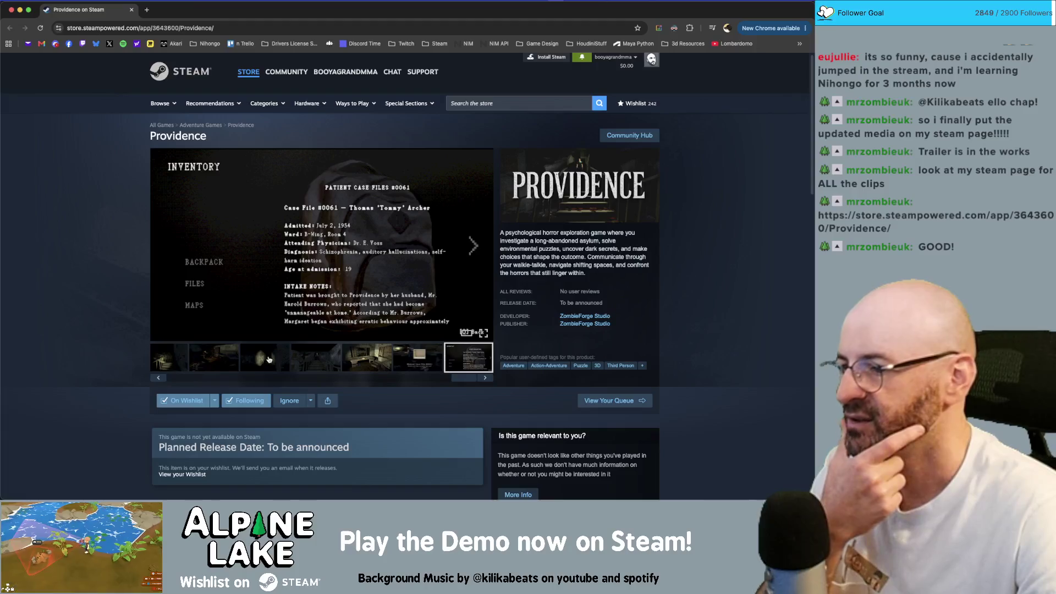
left_click(181, 361)
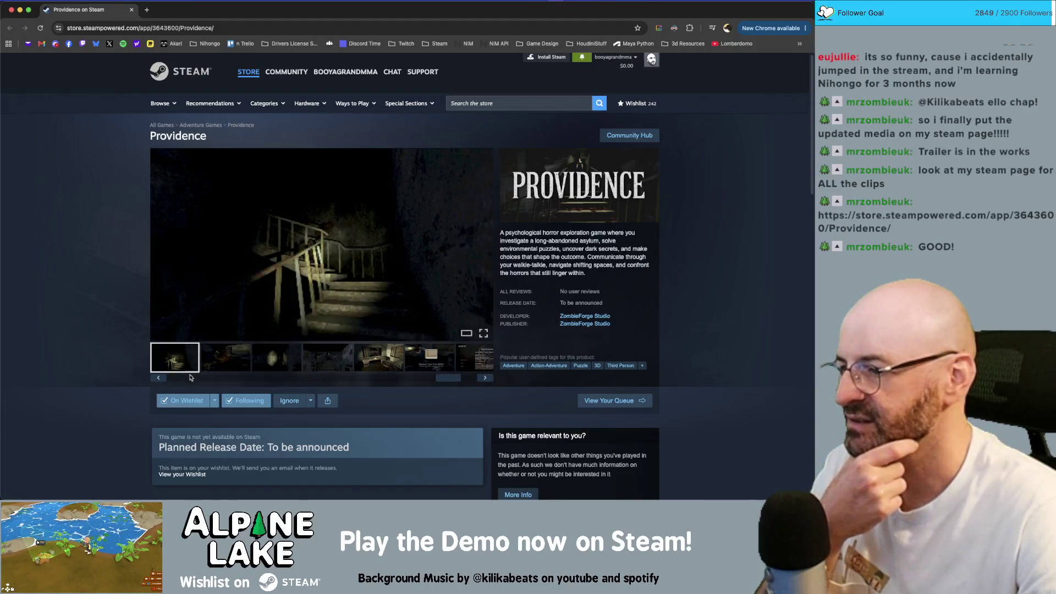
left_click(187, 366)
left_click(227, 368)
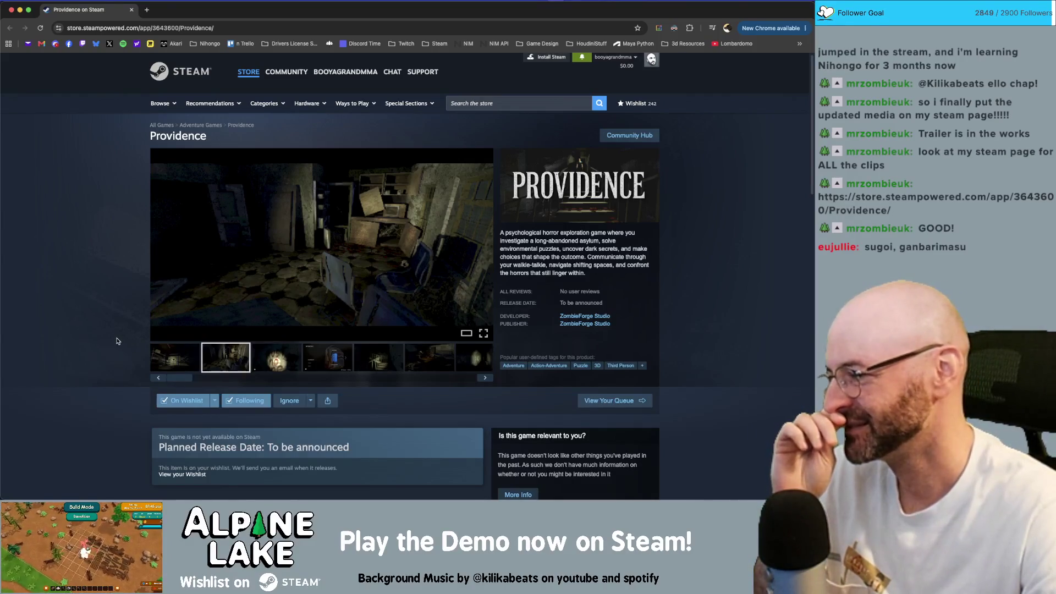
Scroll down and expand the full About This Game description
scroll(110, 337, "down", 3)
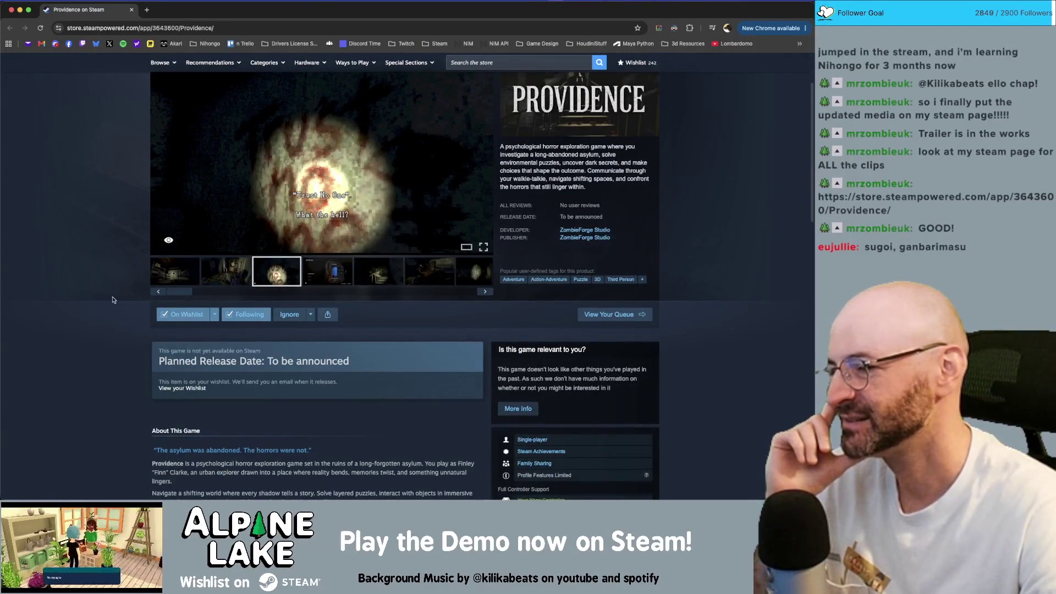
scroll(112, 299, "down", 2)
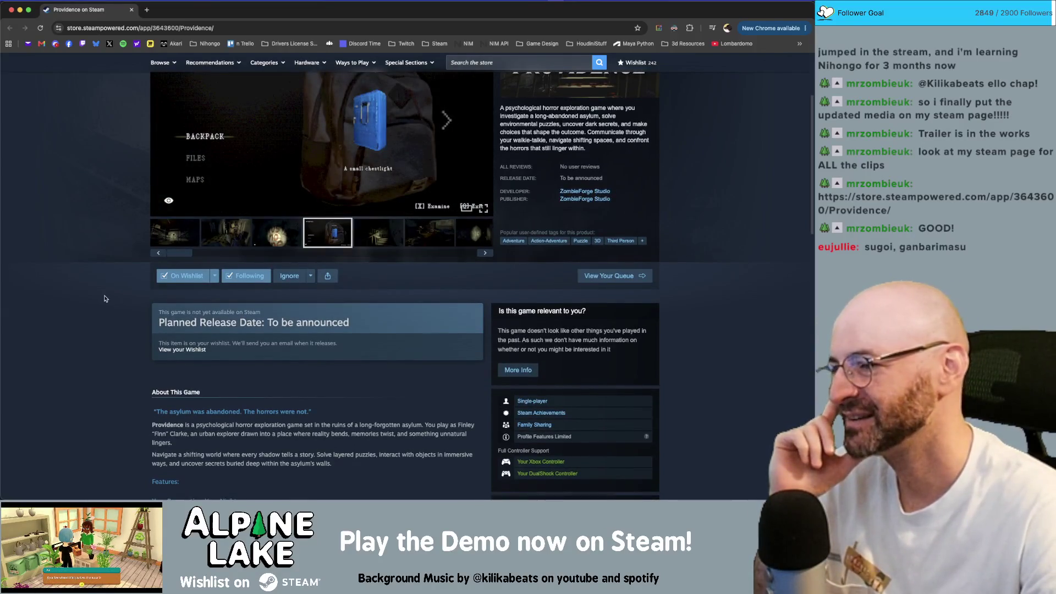
scroll(105, 299, "down", 6)
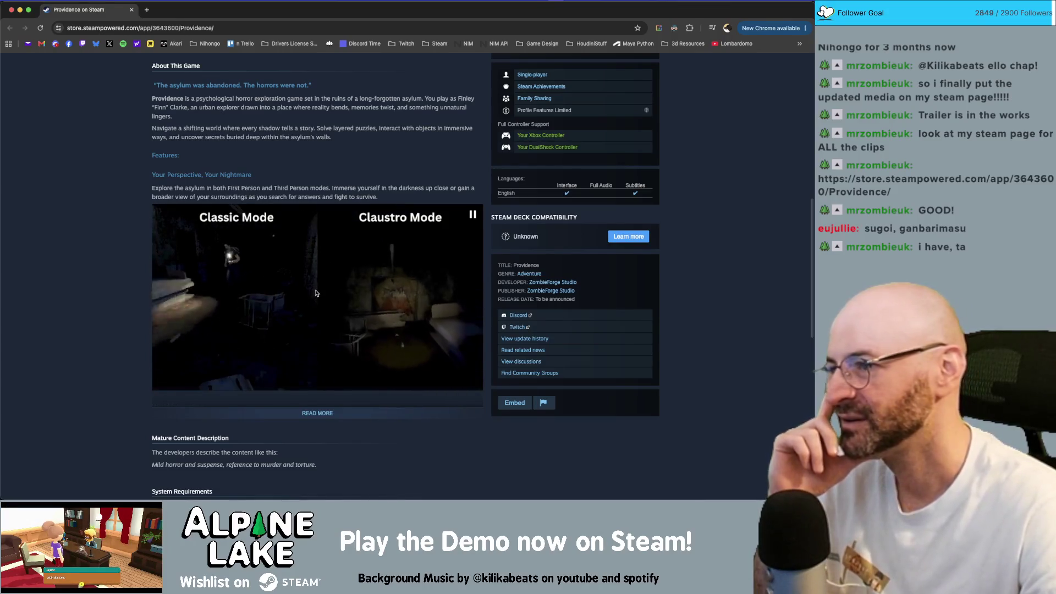
left_click(315, 412)
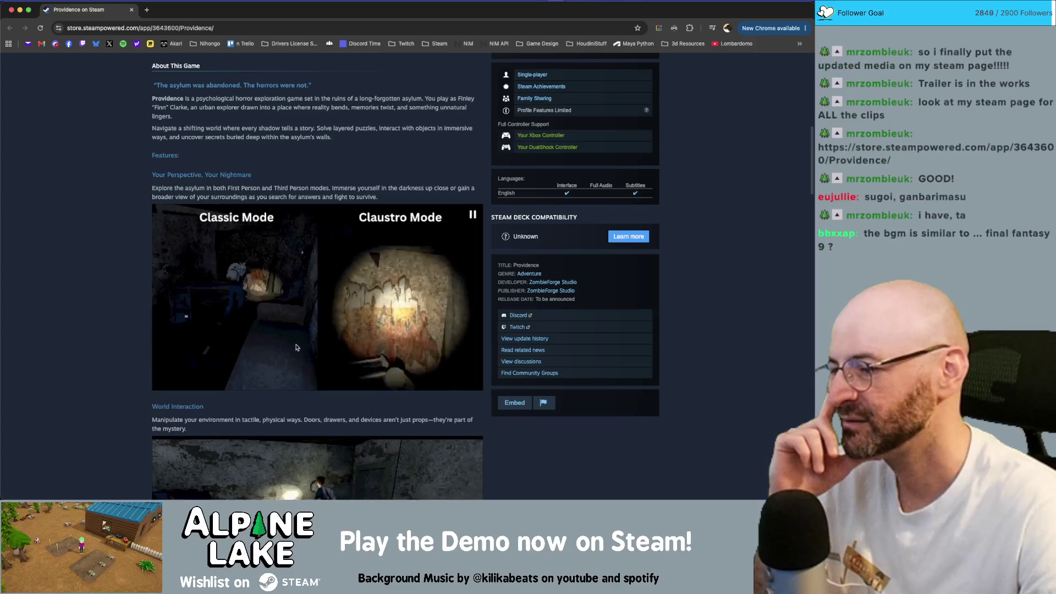
Scroll through the feature GIFs down to the mature content description and System Requirements
scroll(315, 403, "down", 3)
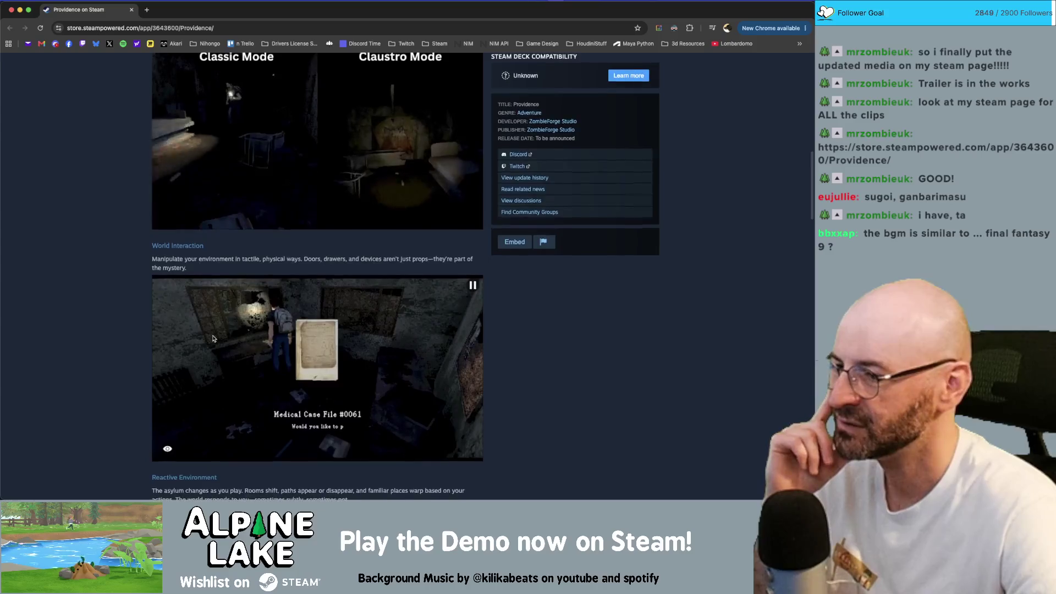
scroll(215, 337, "down", 1)
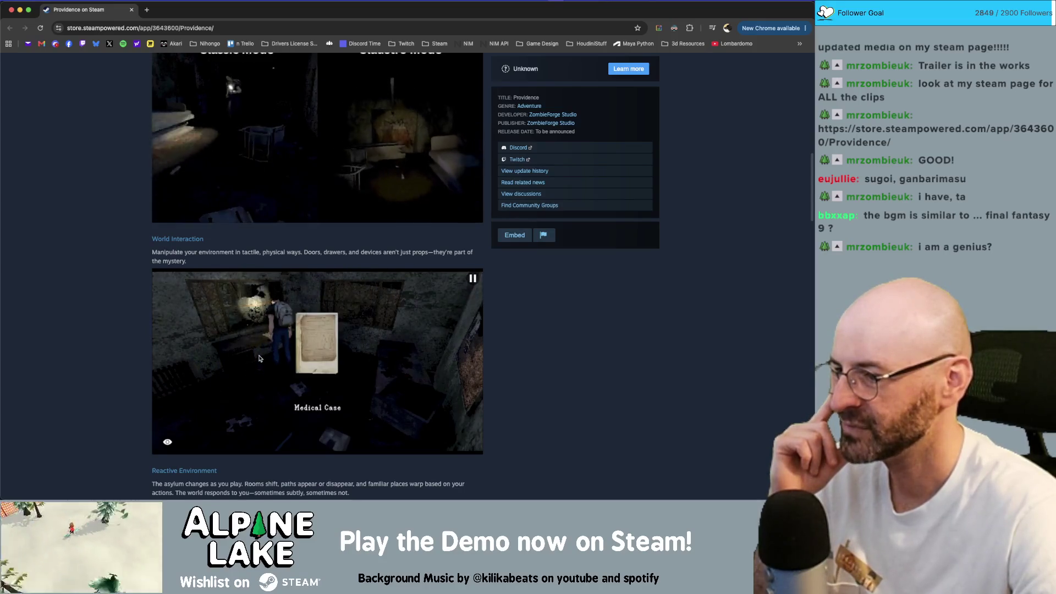
scroll(293, 337, "down", 3)
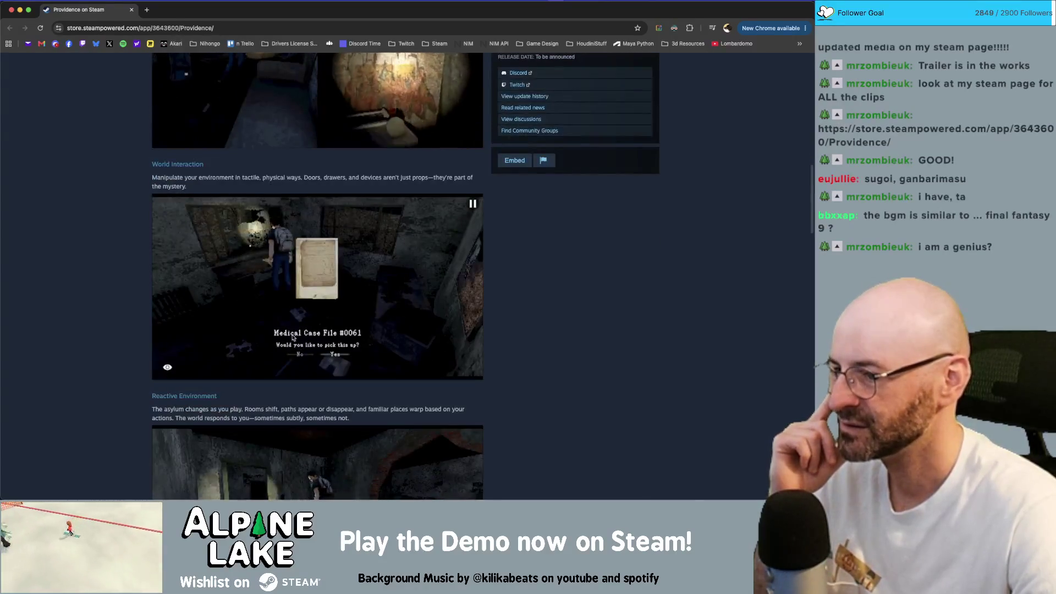
scroll(321, 318, "down", 5)
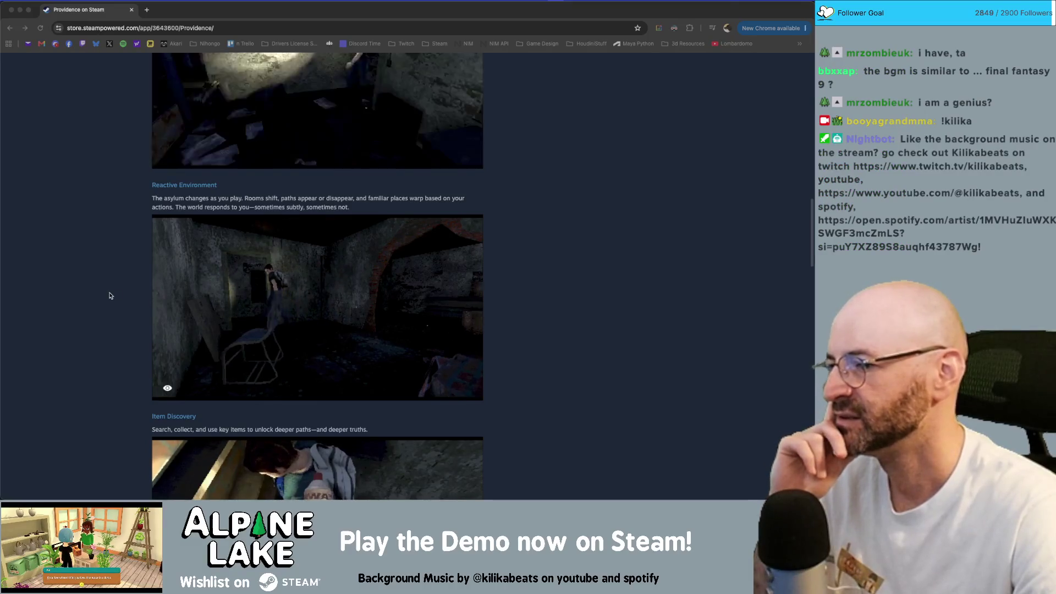
scroll(104, 290, "down", 3)
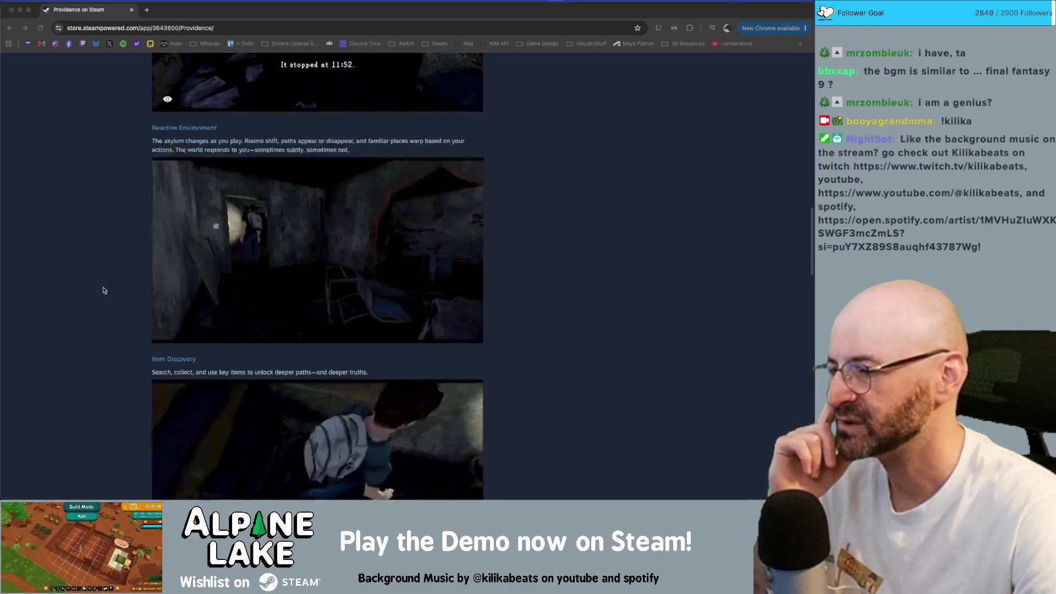
scroll(102, 289, "down", 1)
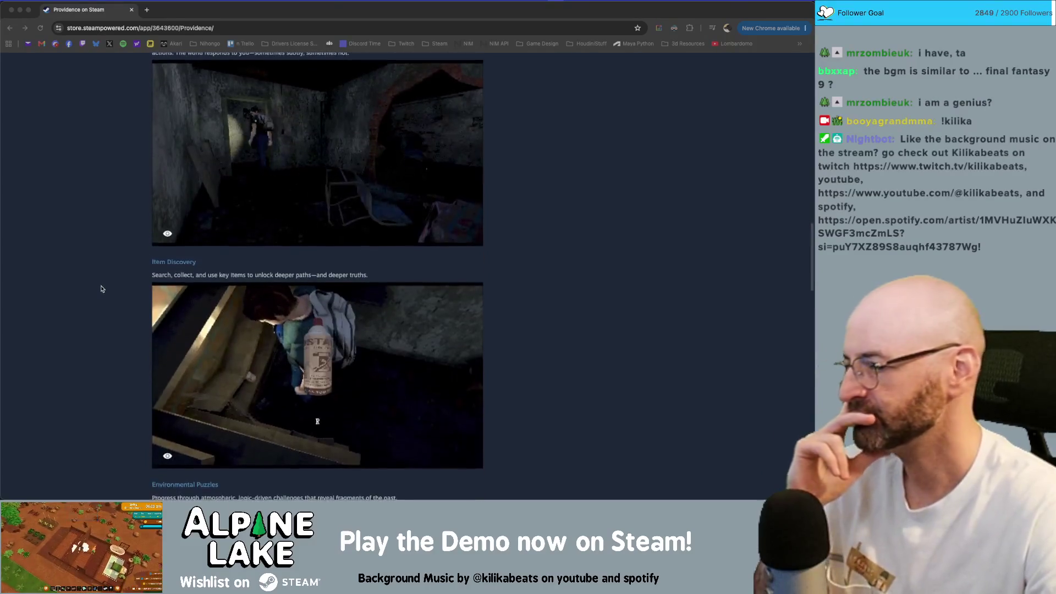
scroll(101, 289, "down", 1)
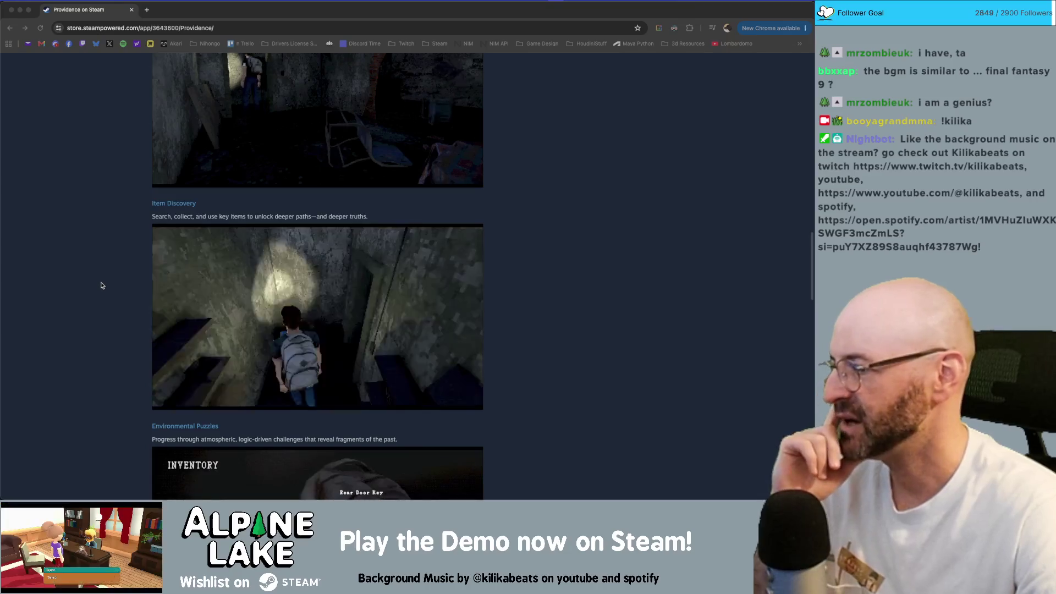
scroll(134, 278, "down", 5)
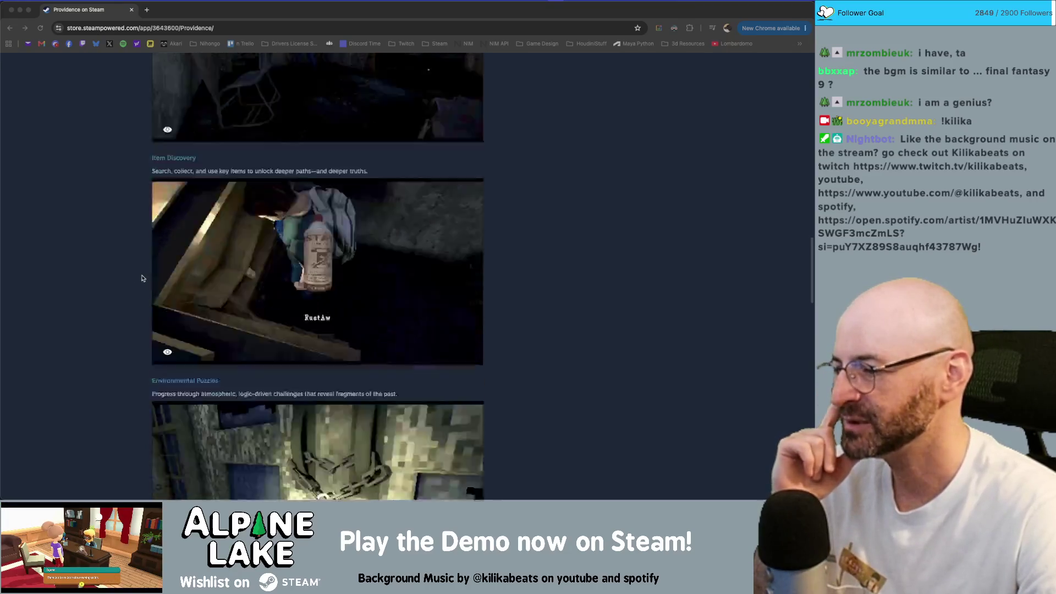
scroll(137, 279, "down", 1)
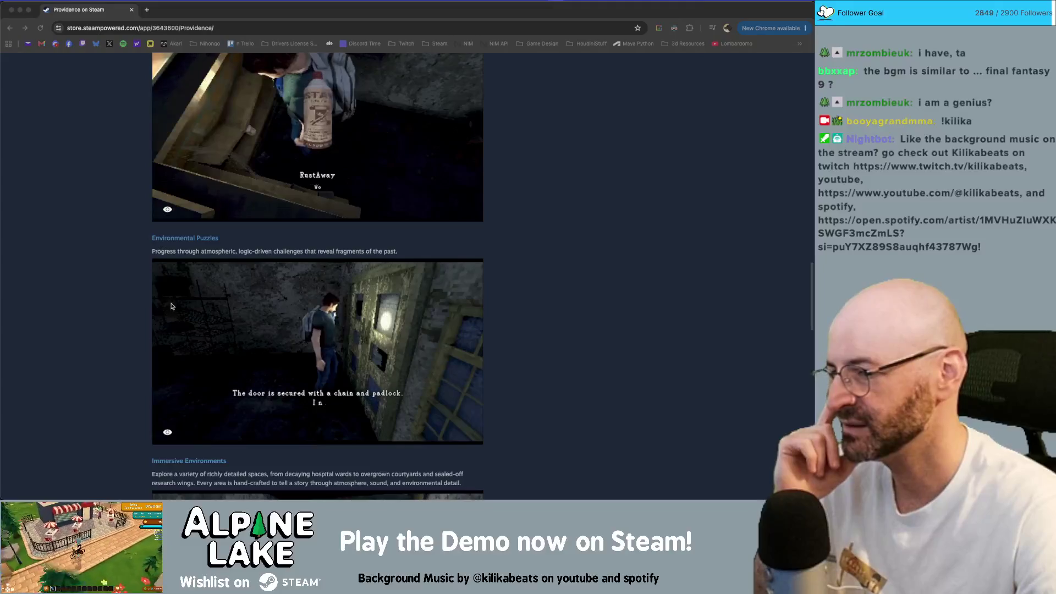
scroll(159, 307, "down", 4)
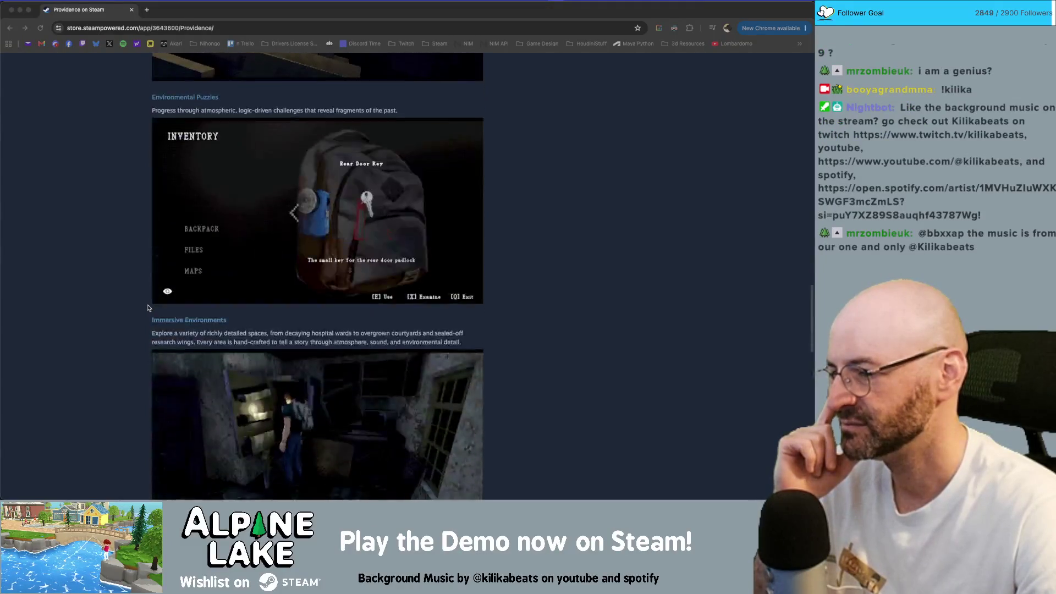
scroll(148, 308, "down", 1)
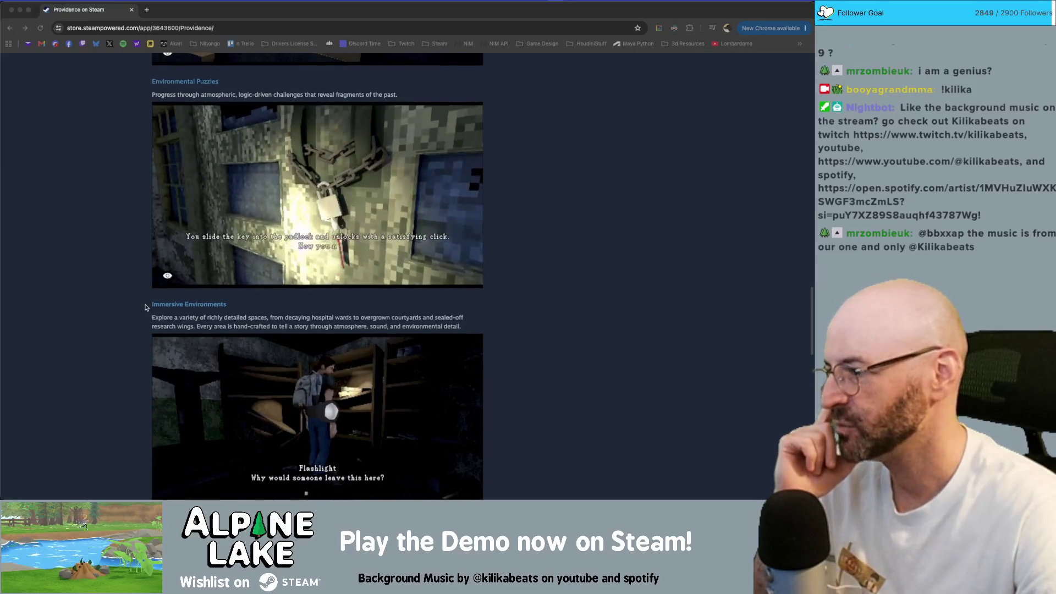
scroll(147, 307, "down", 1)
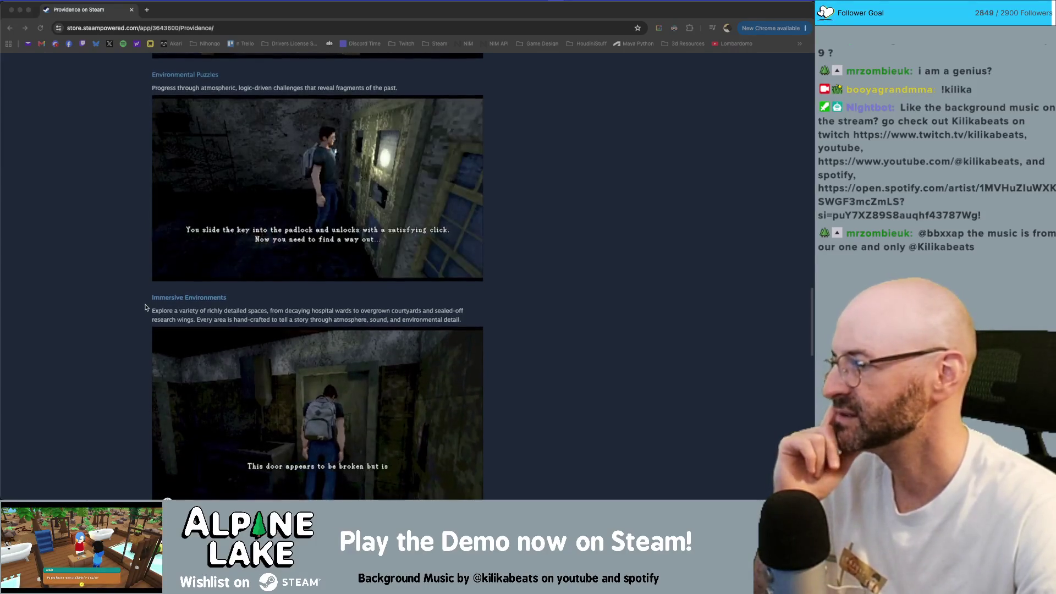
scroll(147, 307, "down", 3)
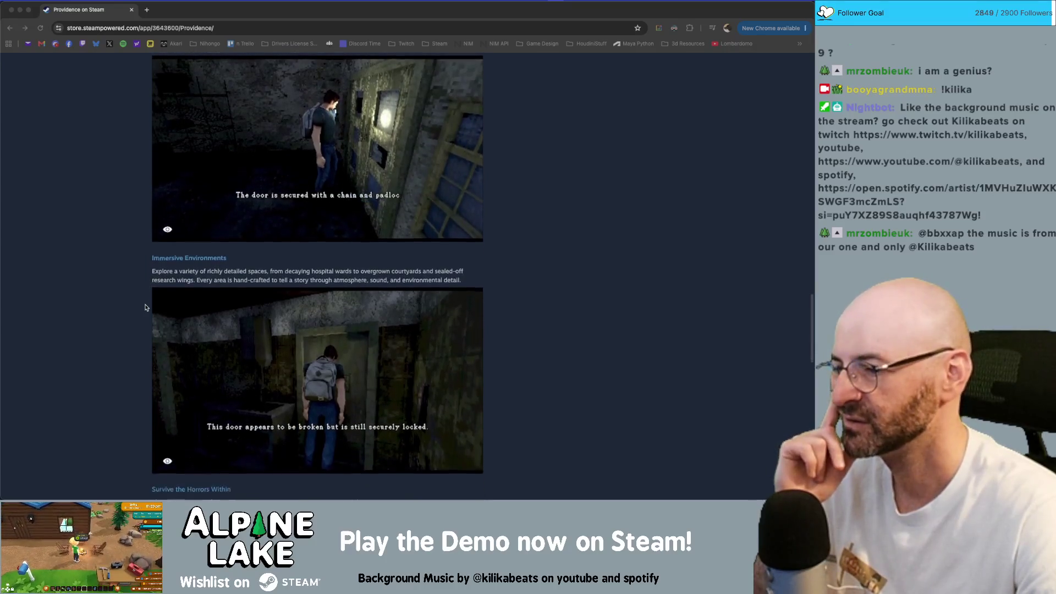
scroll(146, 307, "down", 2)
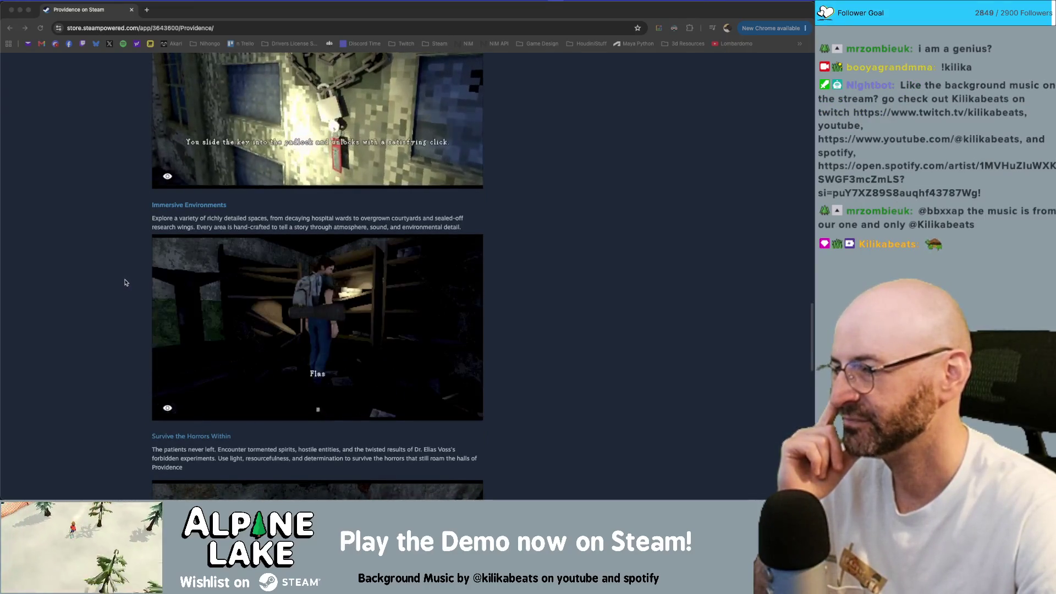
scroll(124, 282, "down", 20)
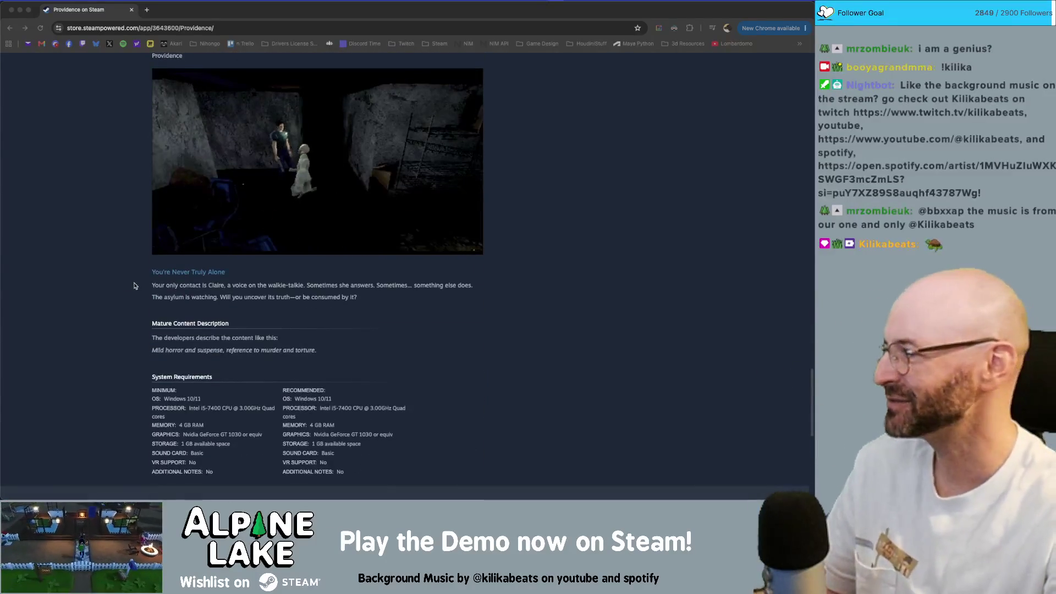
Scroll the Providence Steam page back up to its header and screenshot gallery
scroll(127, 284, "up", 20)
scroll(252, 186, "down", 15)
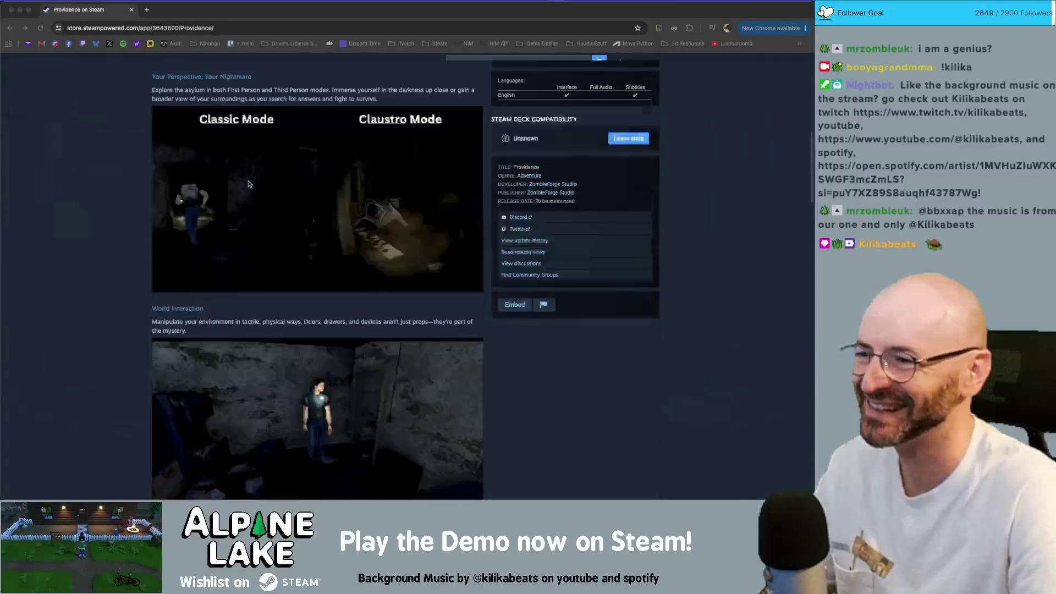
scroll(253, 176, "down", 15)
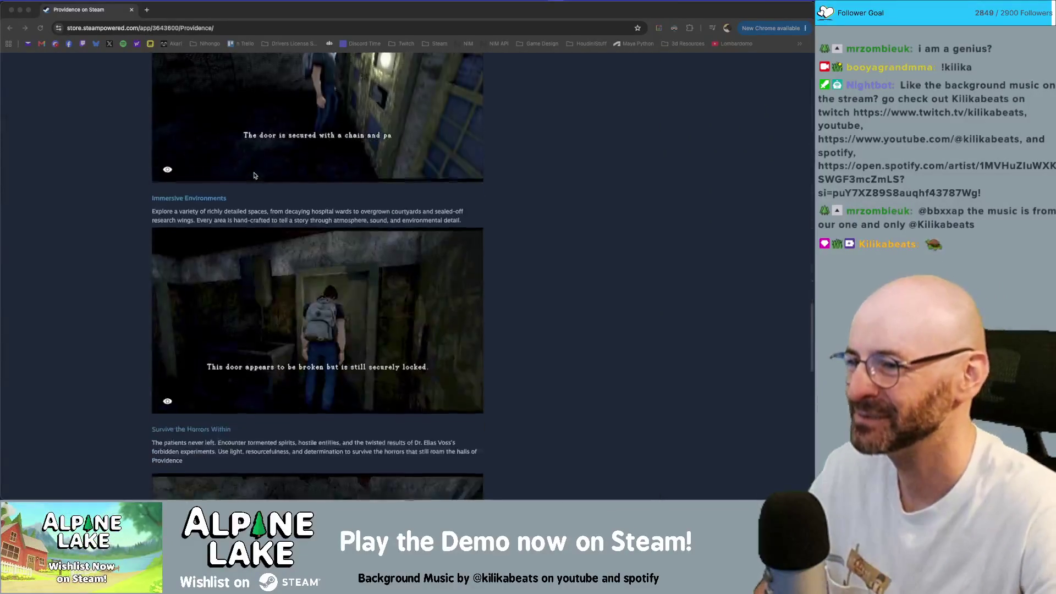
scroll(310, 209, "up", 19)
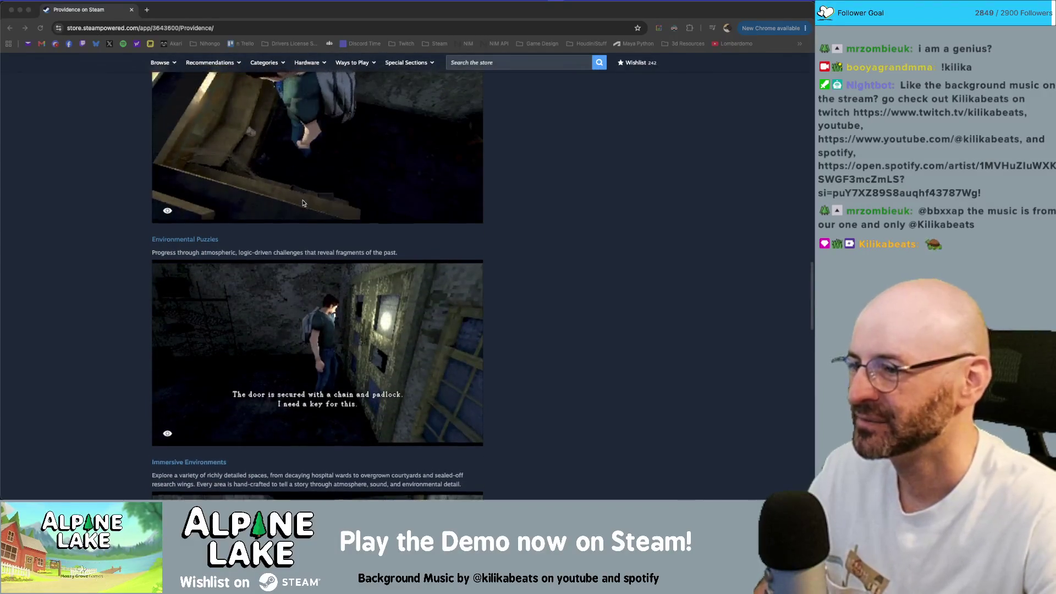
scroll(310, 209, "down", 4)
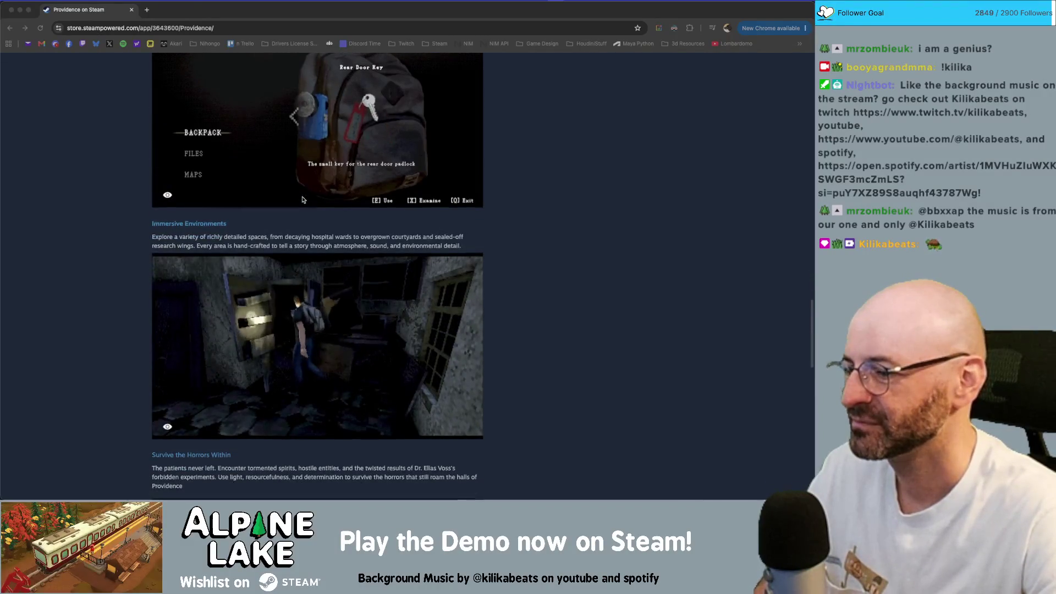
scroll(302, 200, "down", 6)
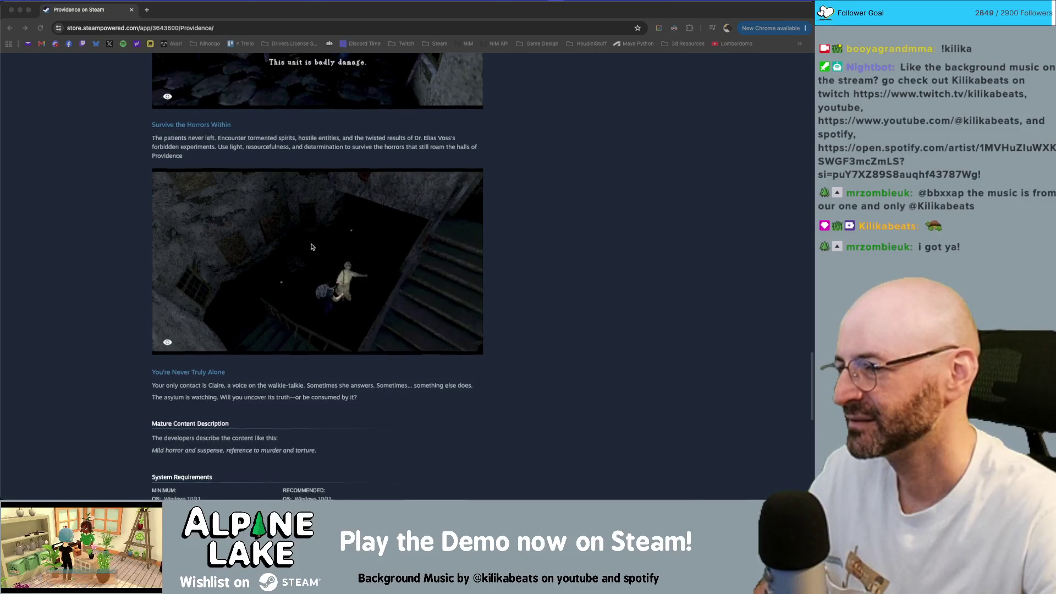
scroll(312, 246, "down", 1)
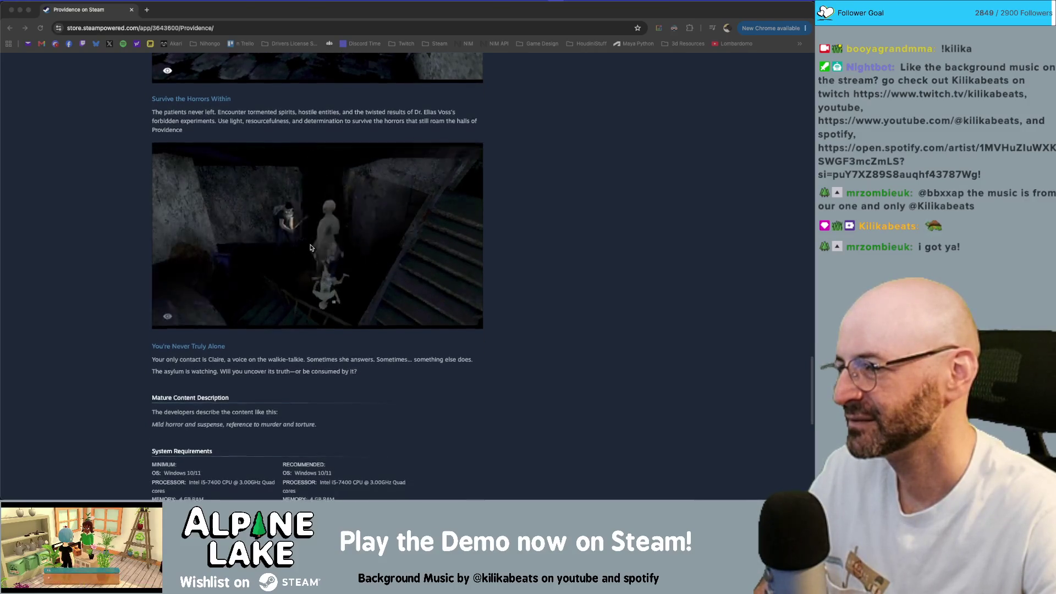
scroll(311, 247, "down", 1)
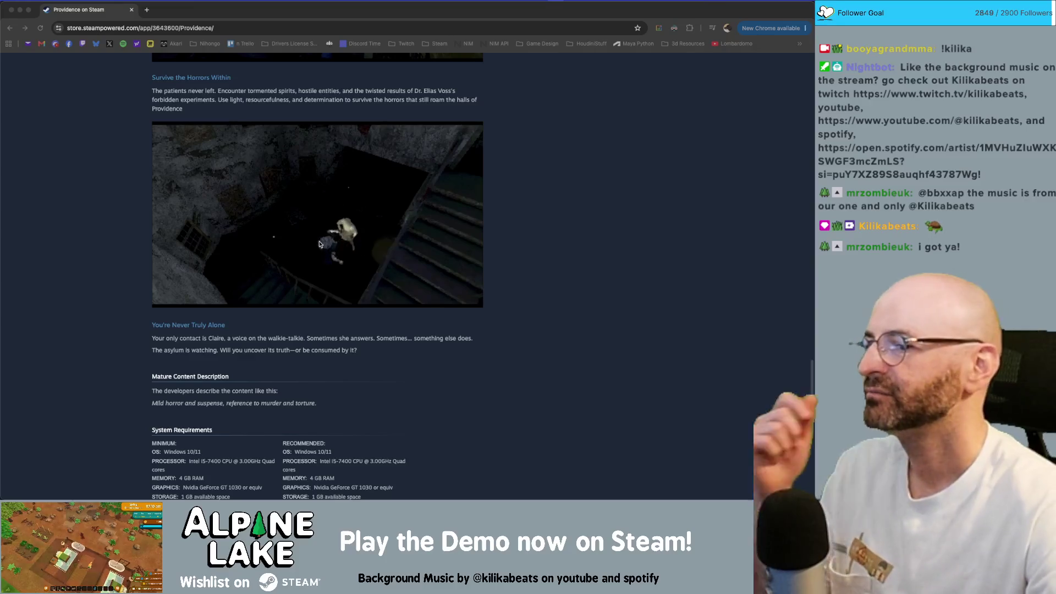
scroll(324, 264, "up", 2)
scroll(328, 269, "up", 15)
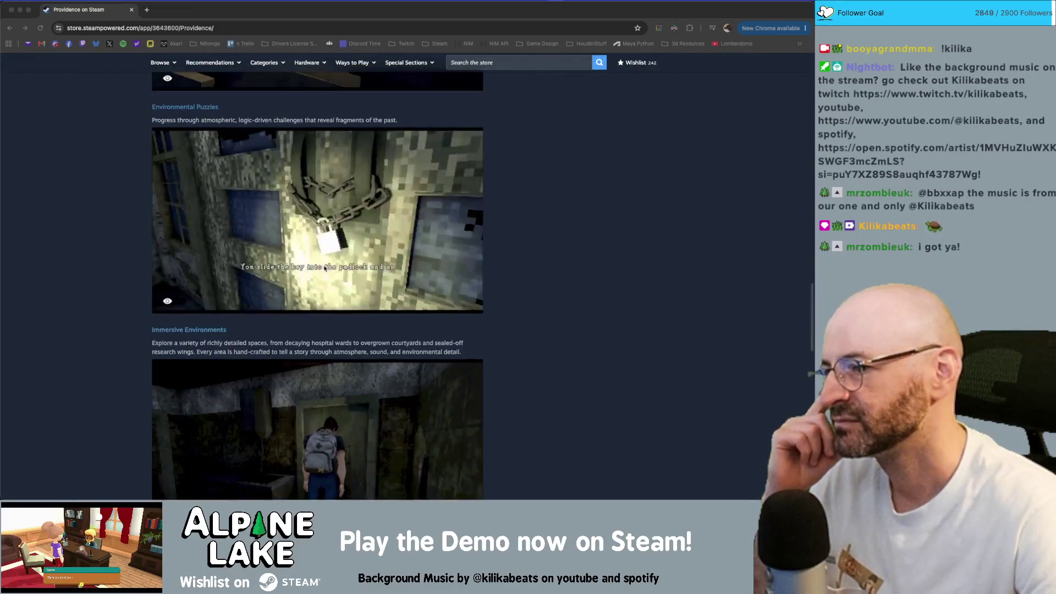
scroll(321, 268, "down", 7)
scroll(320, 269, "down", 5)
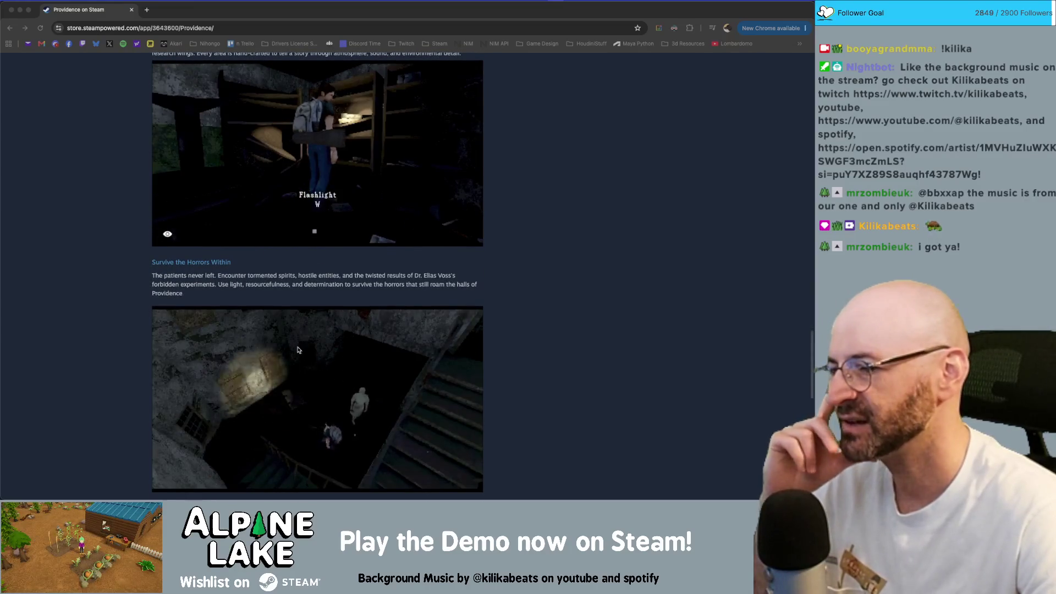
scroll(197, 150, "up", 2)
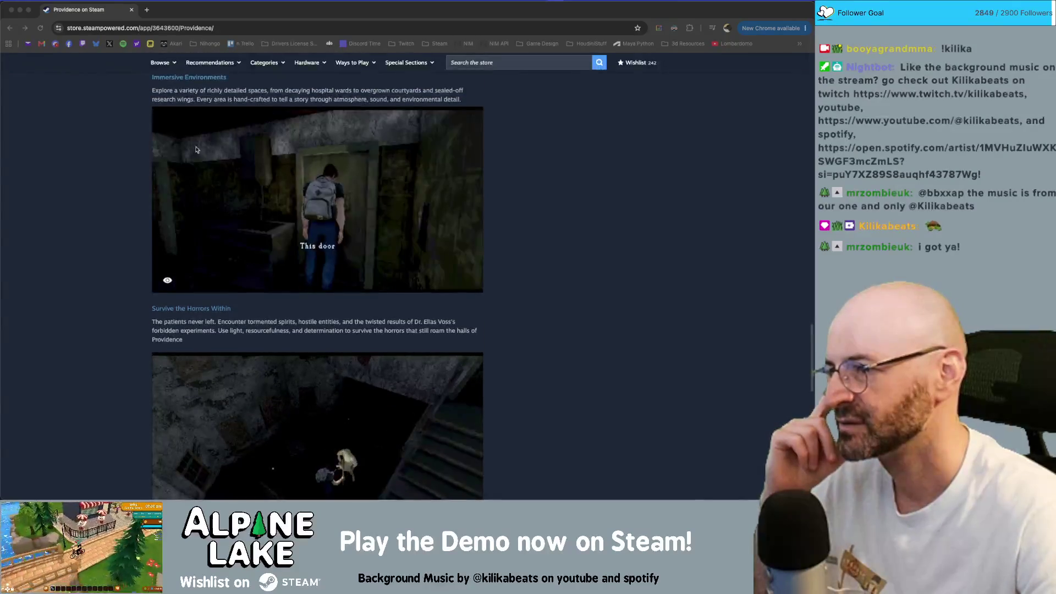
scroll(241, 217, "down", 1)
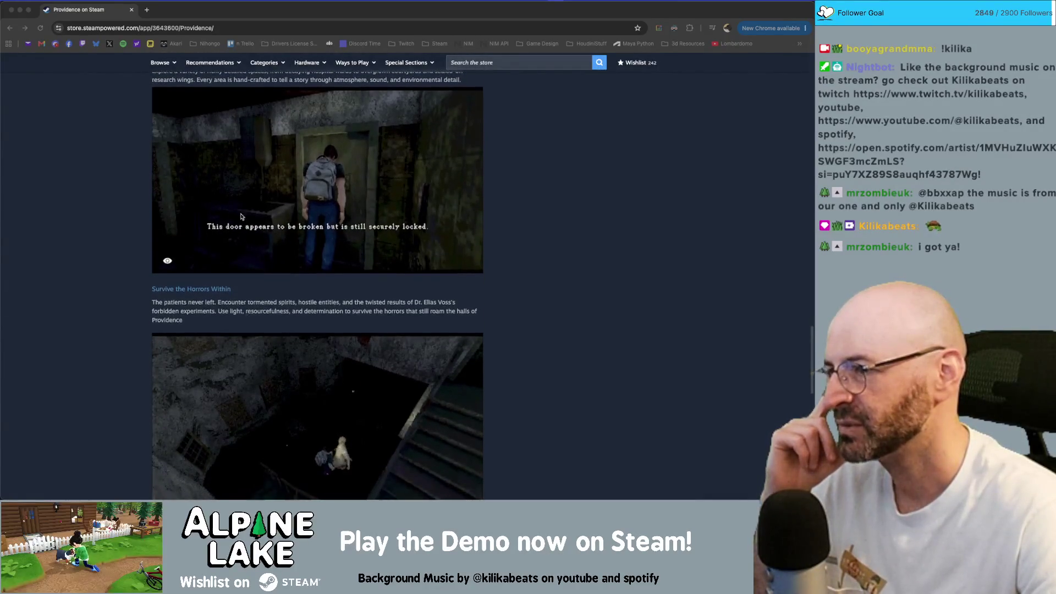
scroll(291, 436, "down", 2)
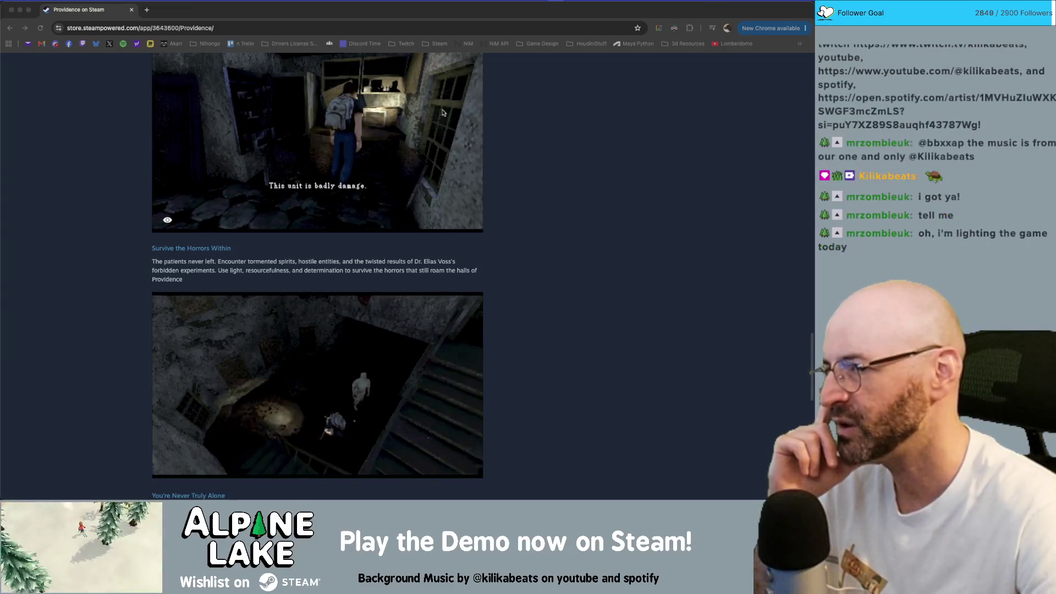
scroll(306, 213, "up", 1)
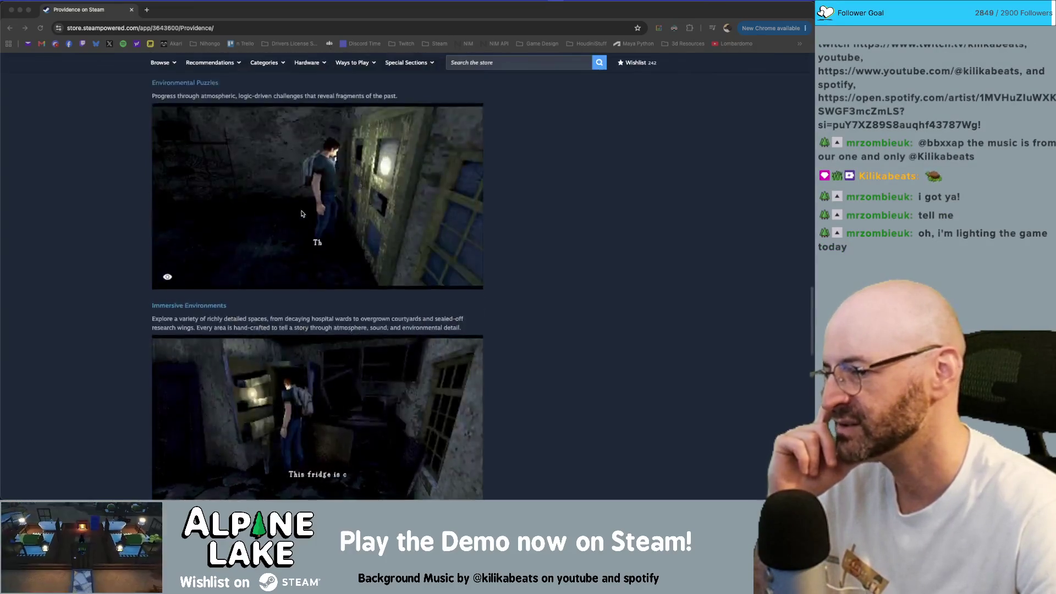
scroll(297, 275, "down", 2)
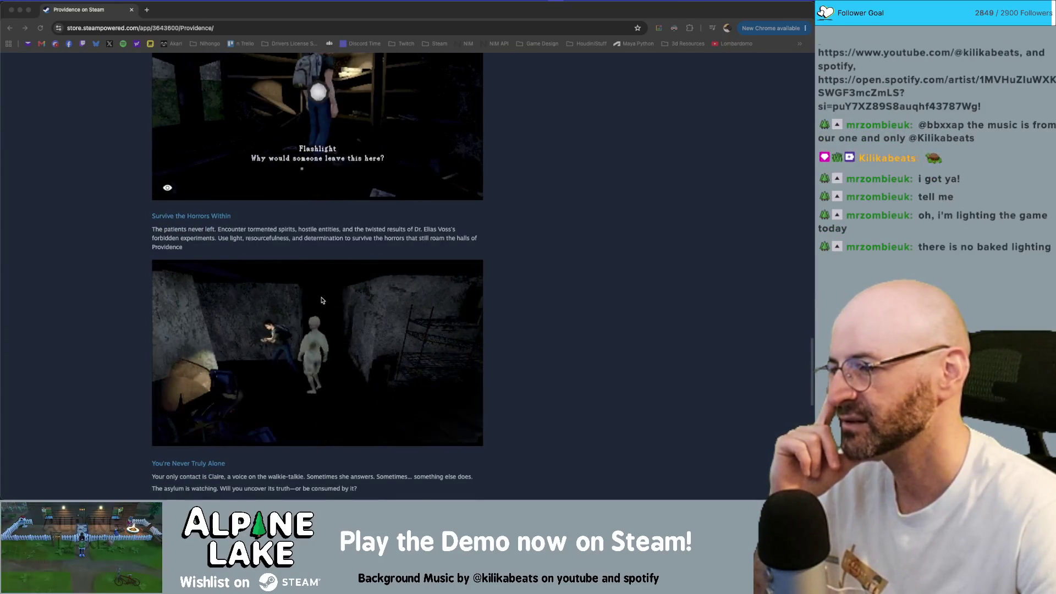
scroll(317, 298, "up", 1)
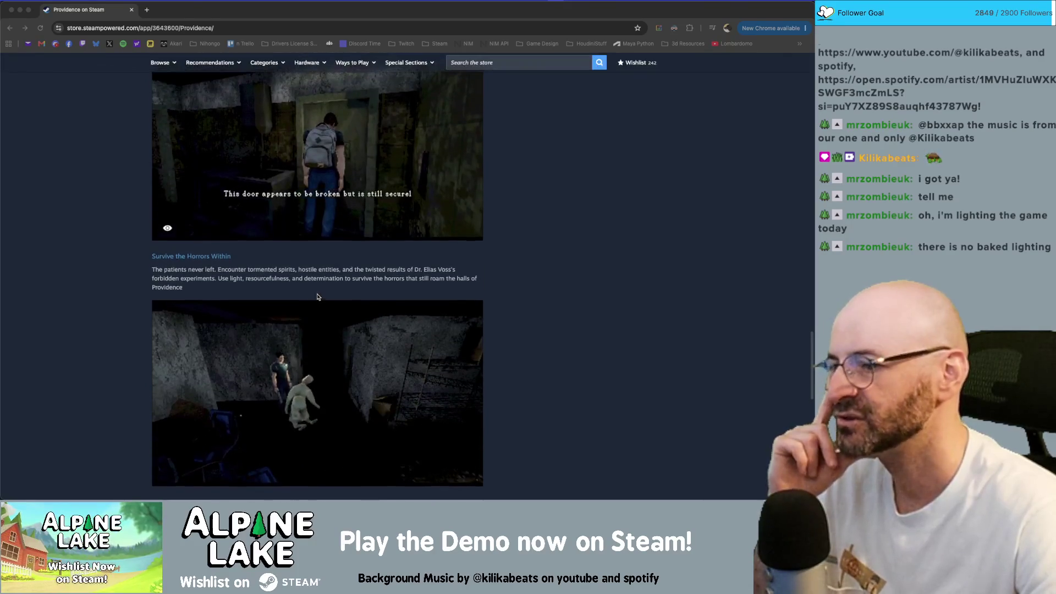
scroll(324, 291, "up", 5)
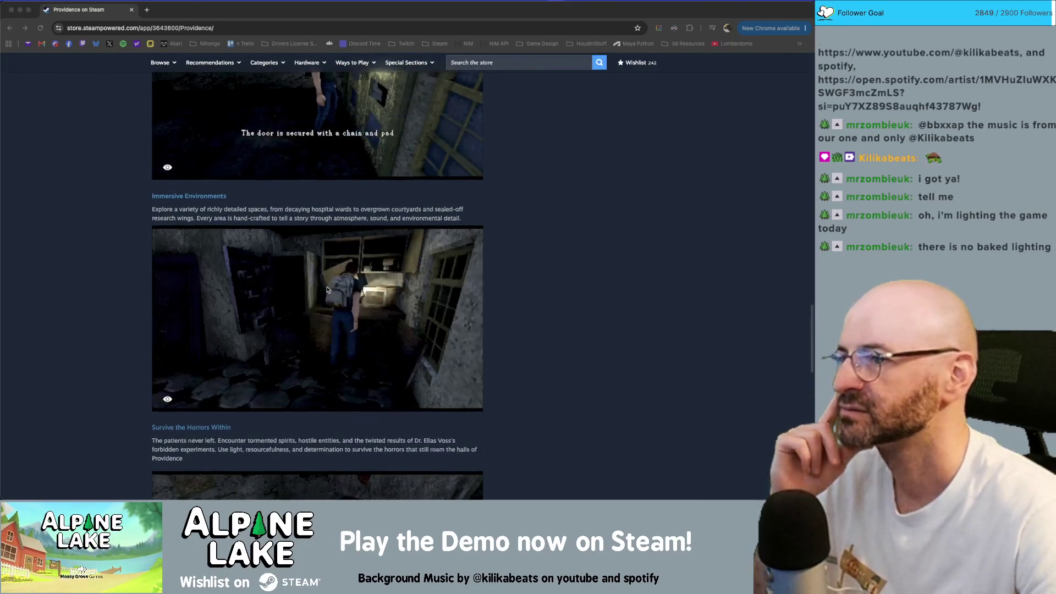
scroll(327, 289, "up", 2)
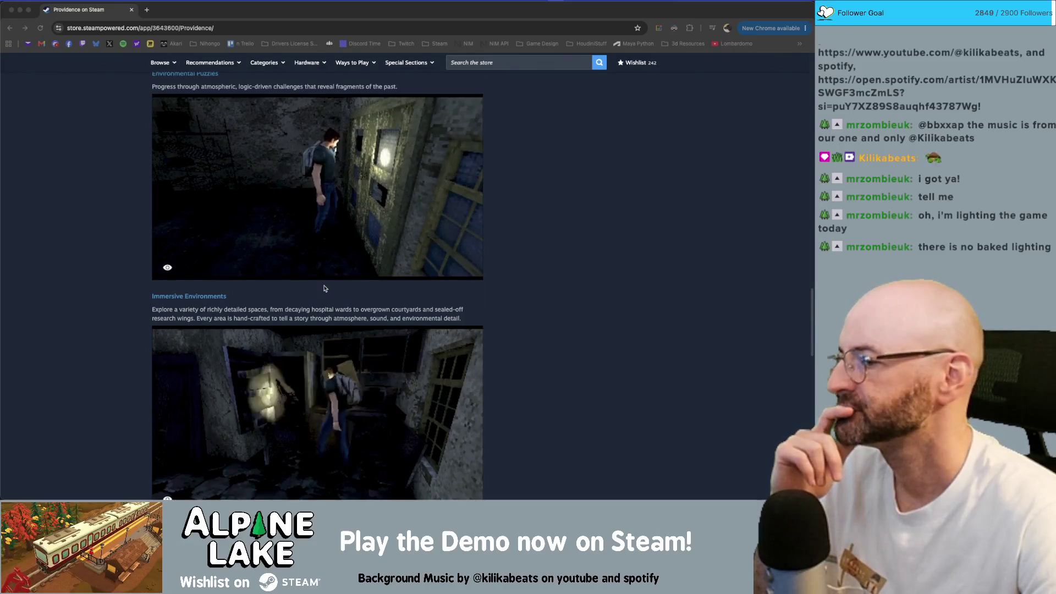
scroll(312, 290, "up", 2)
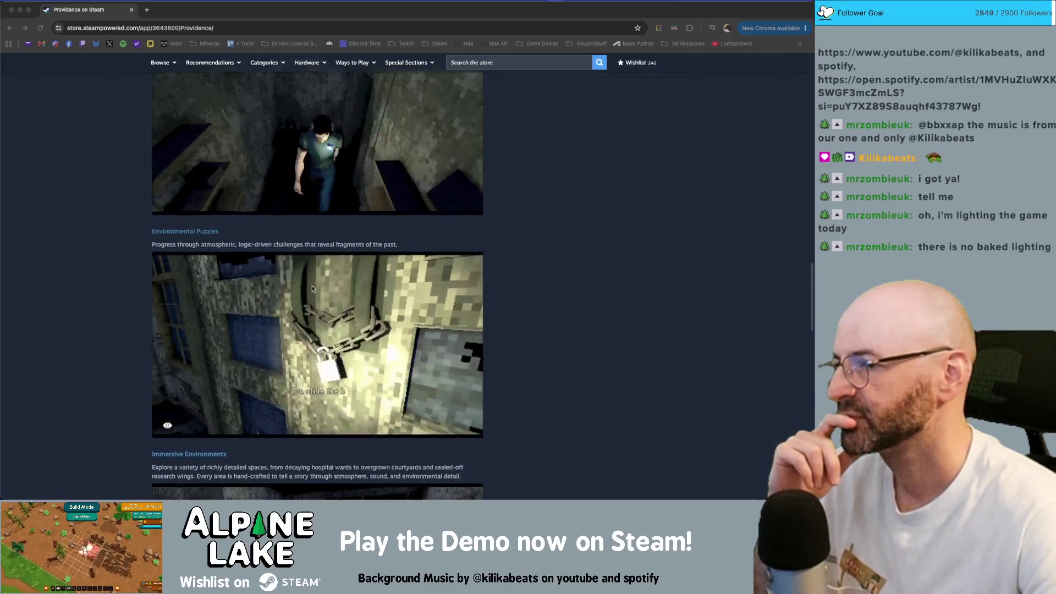
scroll(312, 290, "up", 2)
scroll(312, 289, "up", 3)
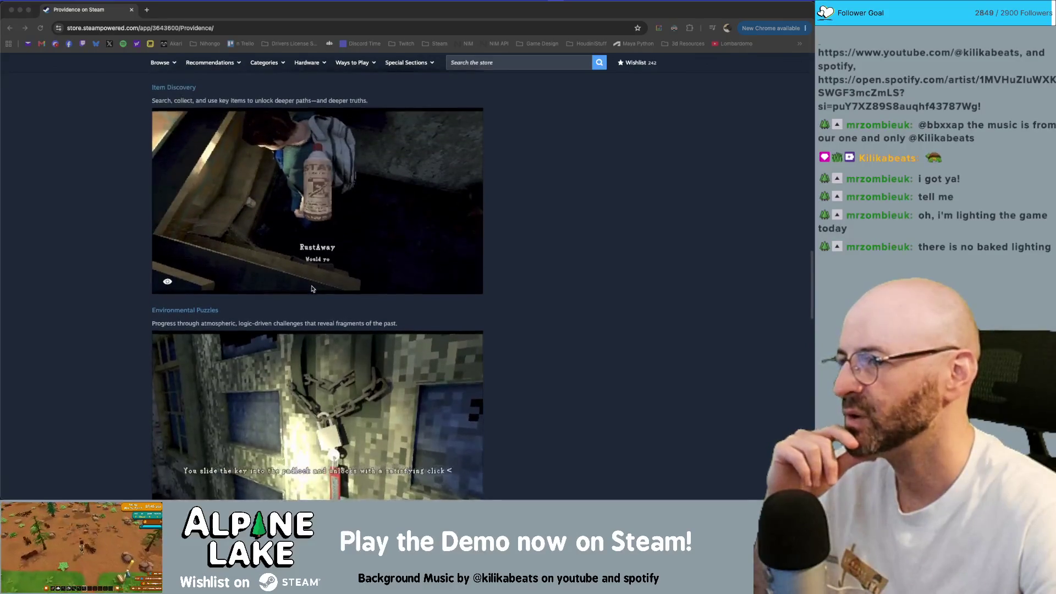
scroll(323, 259, "up", 2)
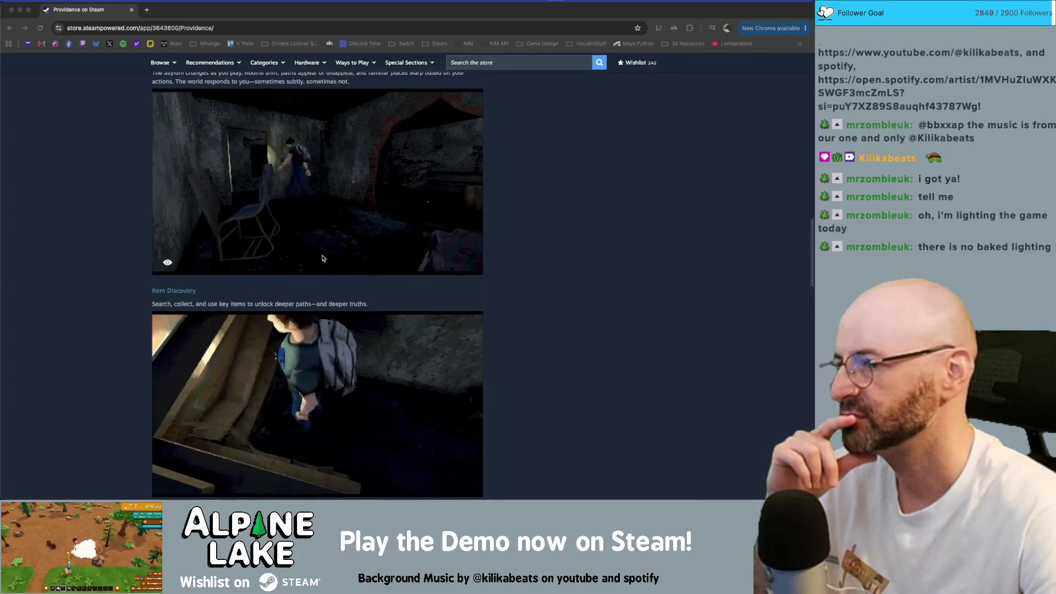
scroll(322, 256, "up", 1)
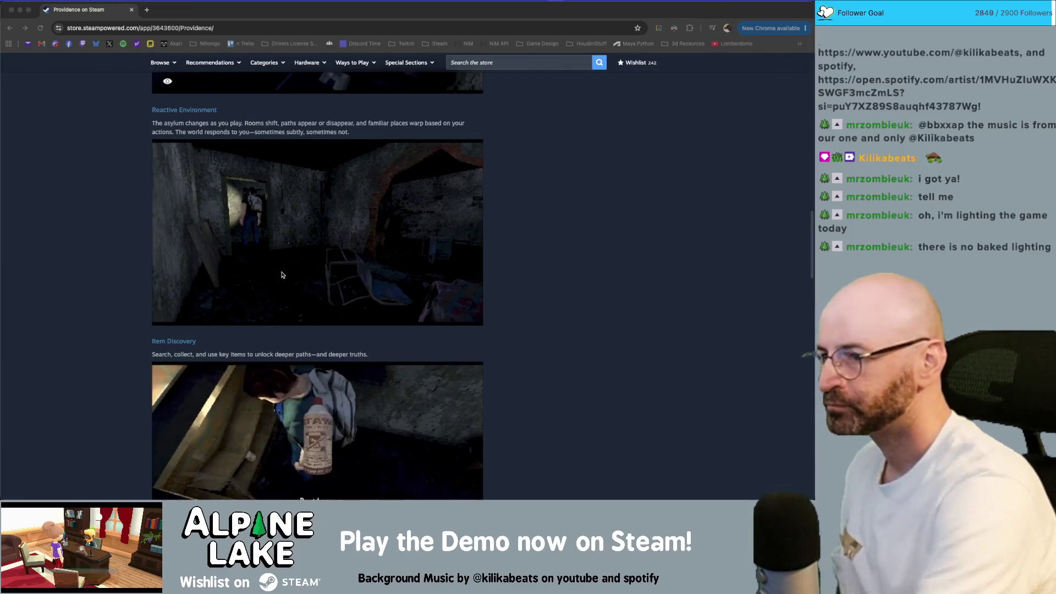
scroll(281, 275, "up", 10)
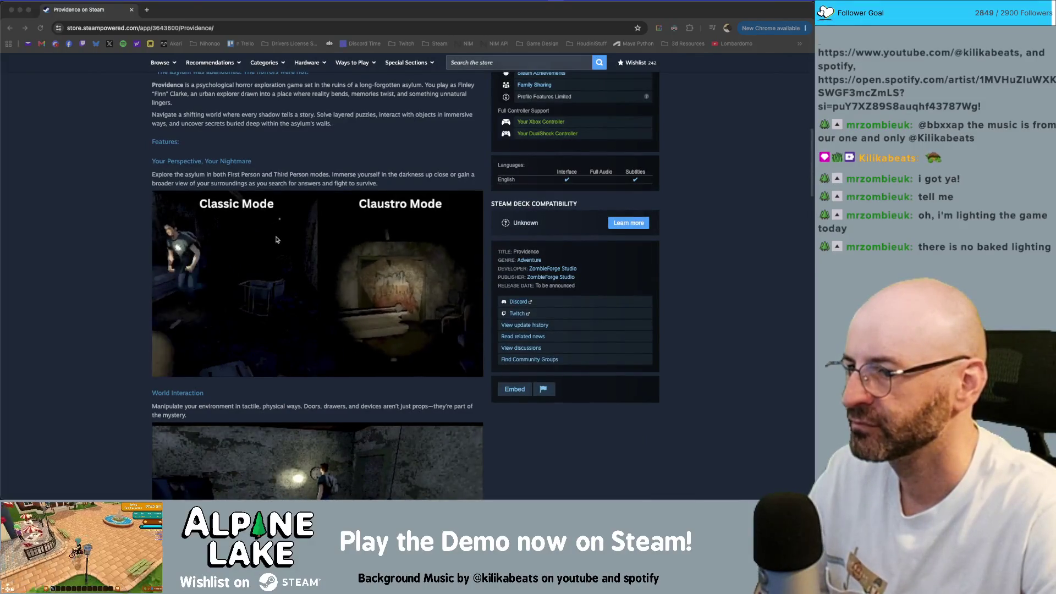
scroll(276, 240, "up", 5)
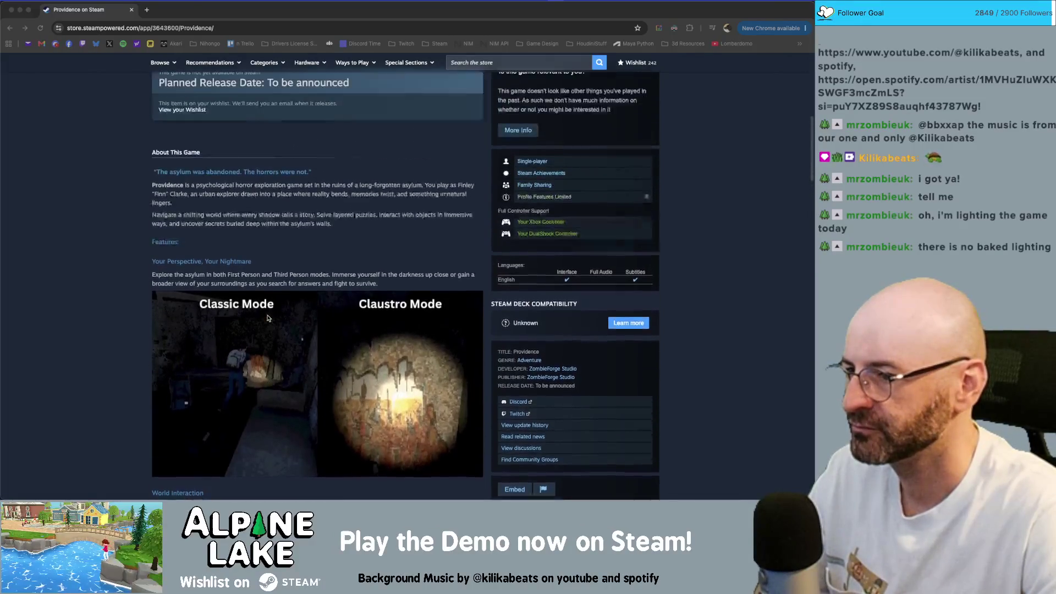
scroll(268, 318, "up", 3)
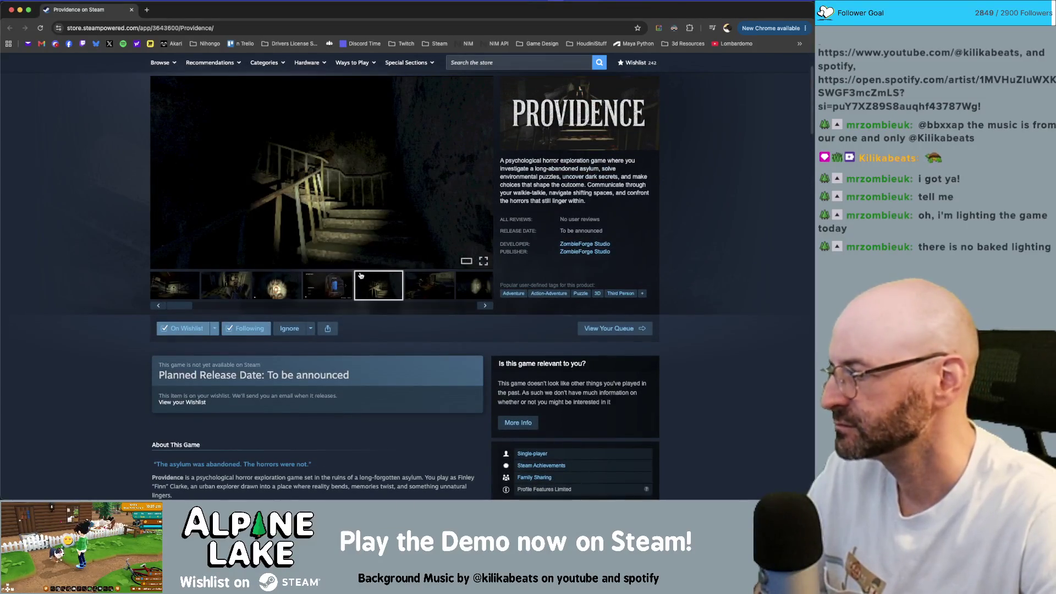
Flip through the Providence screenshots: flashlight corridor, note, staircase and desk room
left_click(431, 279)
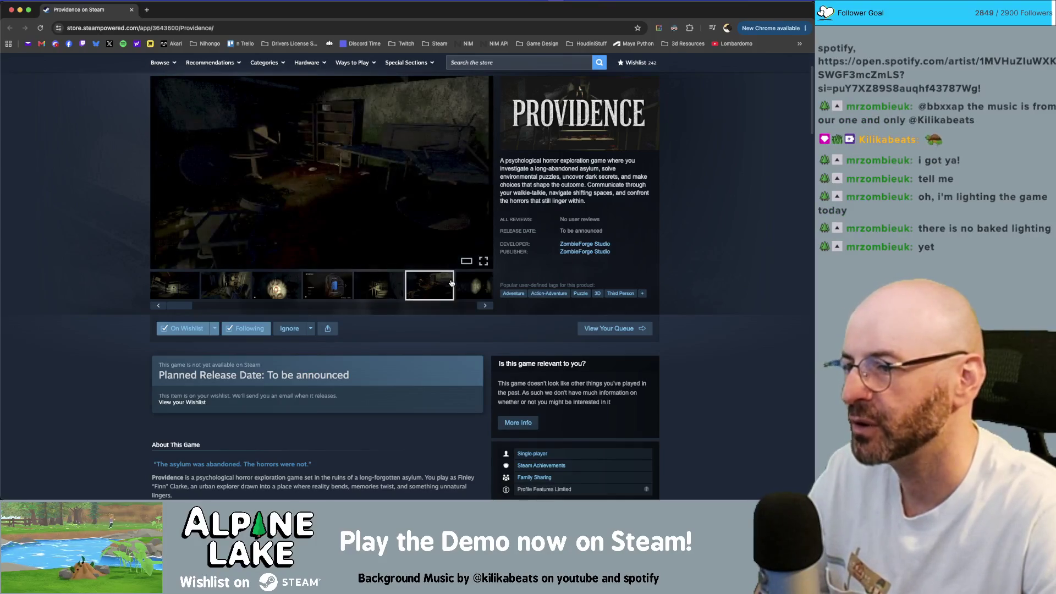
left_click(468, 285)
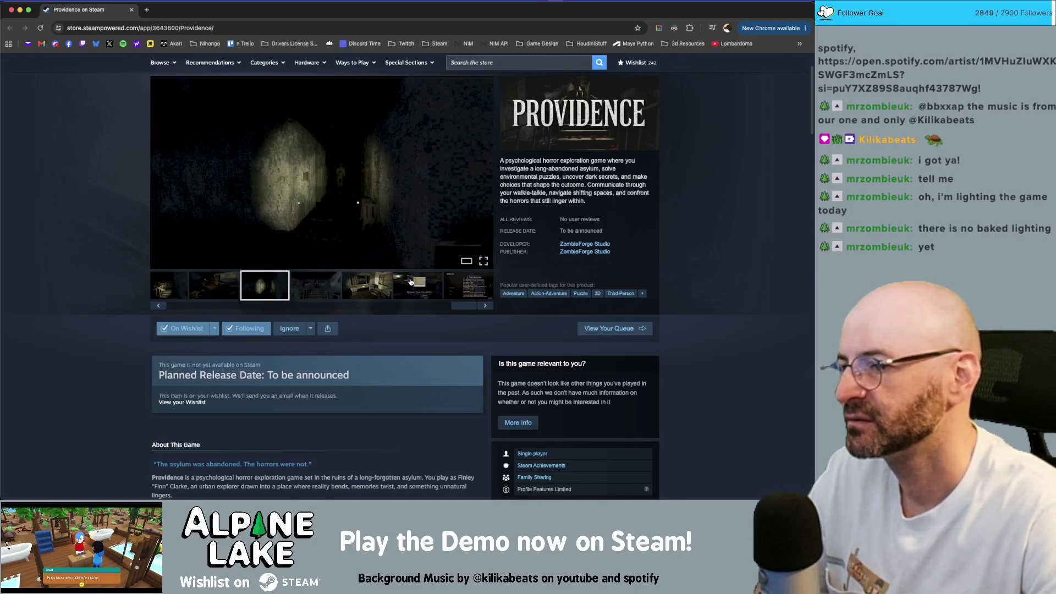
left_click(410, 282)
left_click(334, 289)
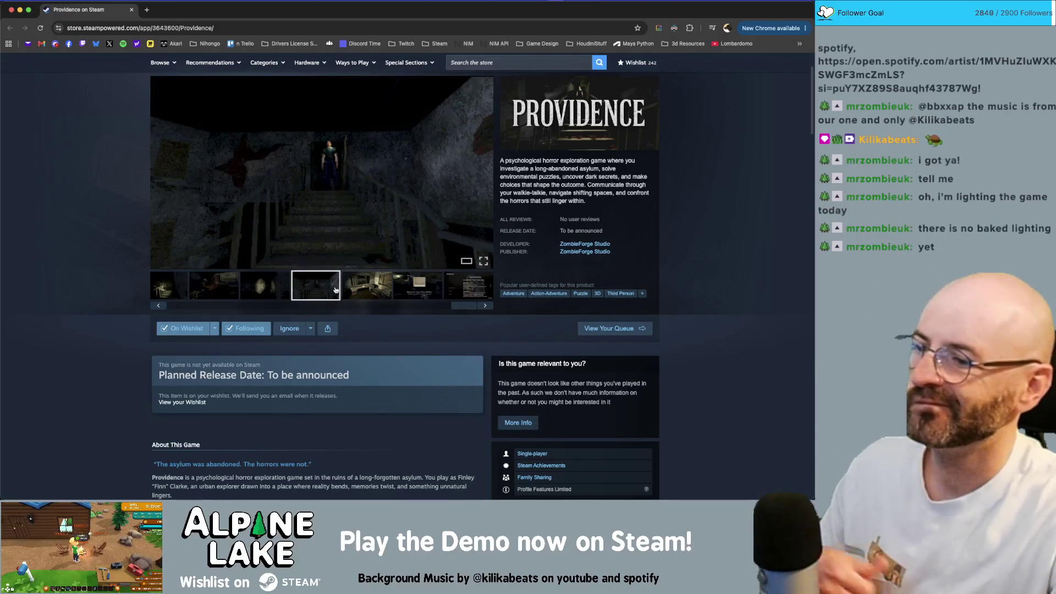
left_click(348, 284)
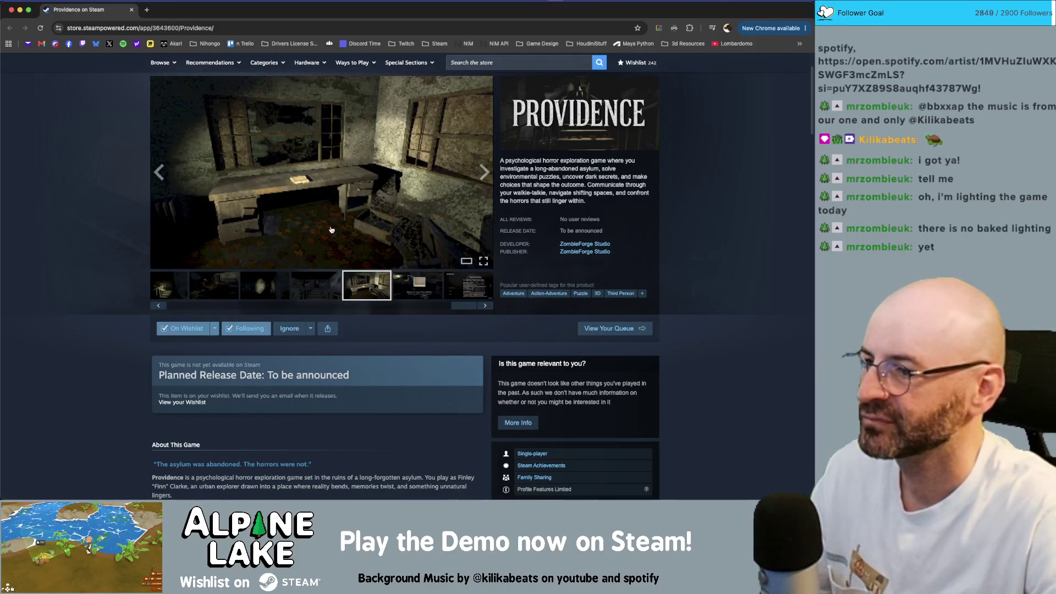
Close the Providence page and rank badge image search, leaving the Alpine Lake Demo page showing
double_click(157, 13)
key("super+w")
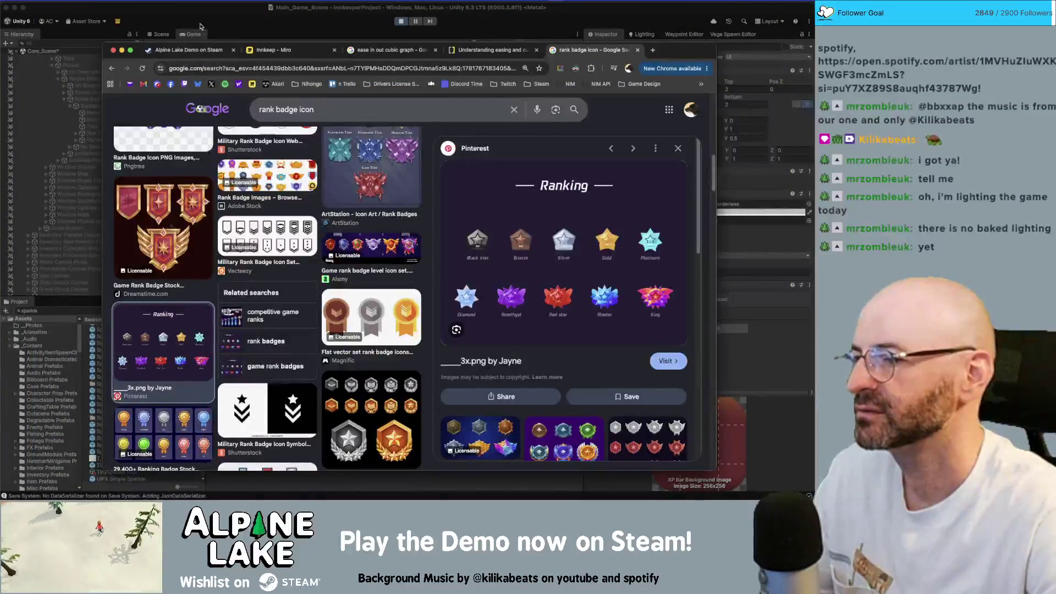
key("super+w")
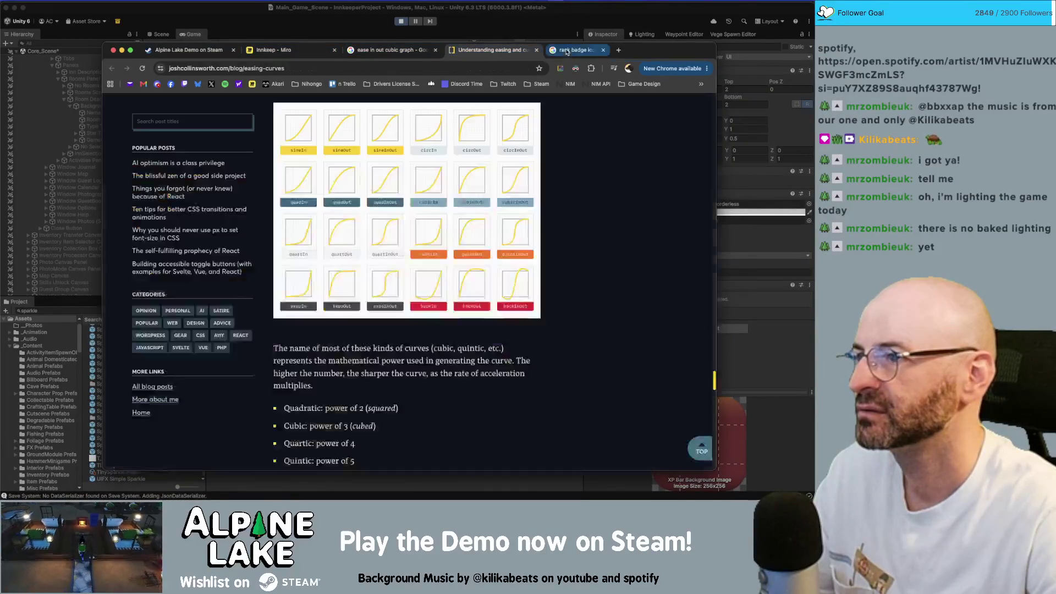
left_click(177, 50)
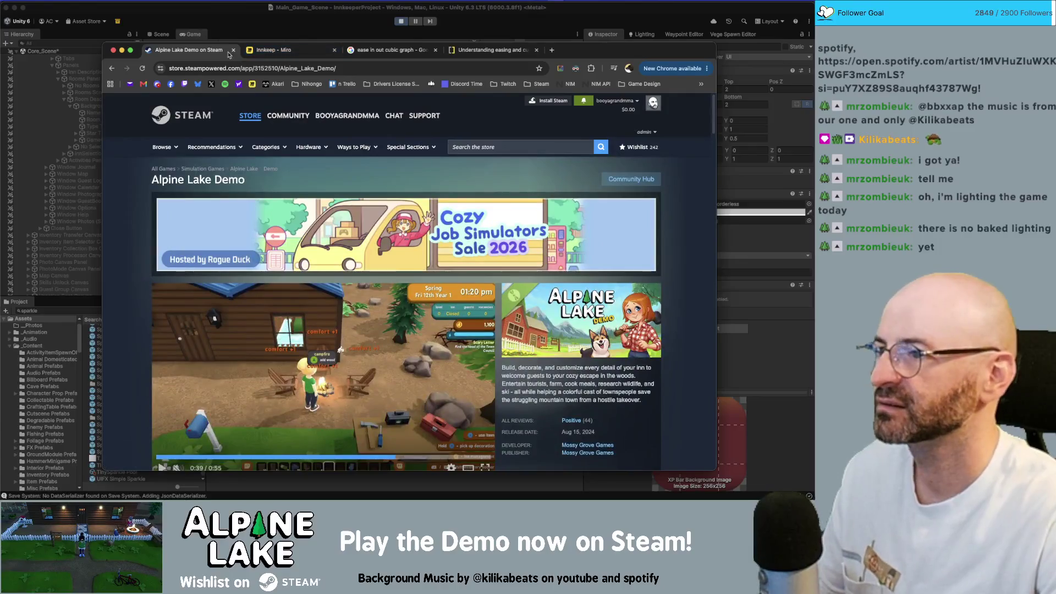
Close the Alpine Lake Demo tab and bring the Unity editor back to the front
left_click(232, 50)
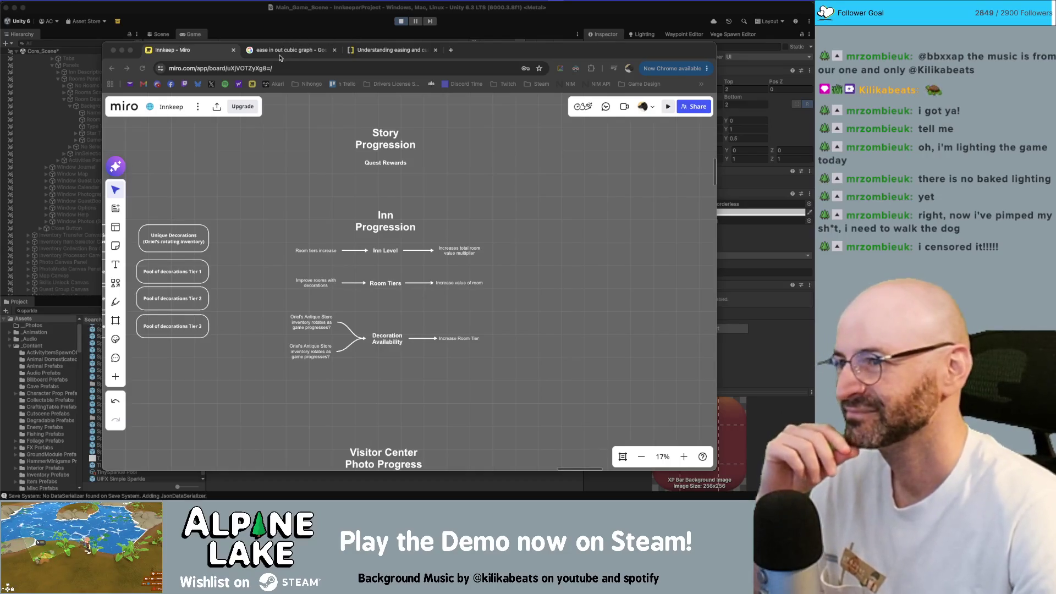
left_click(291, 32)
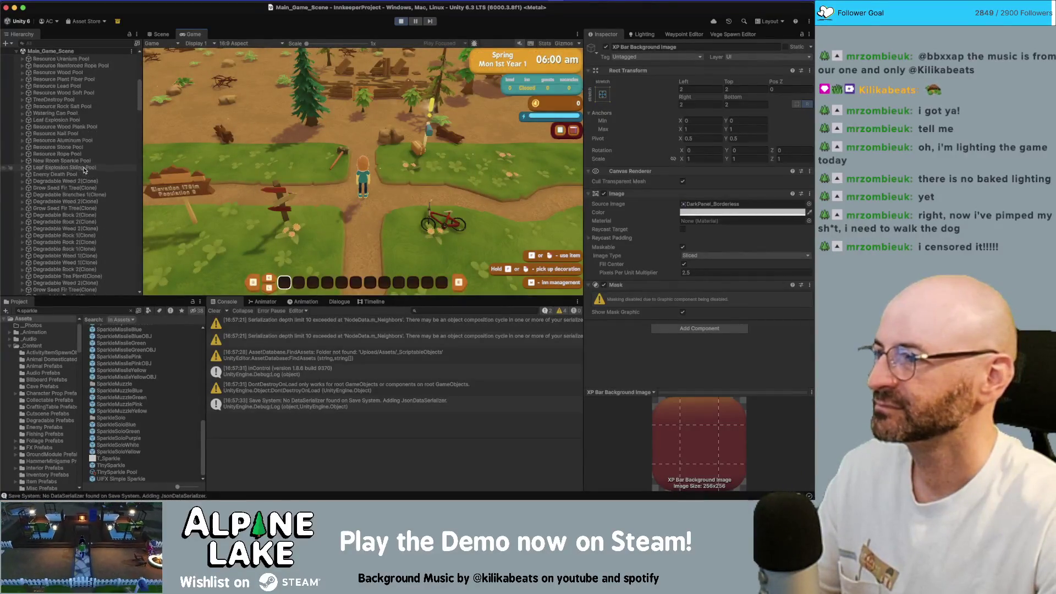
Build the debug inn from DEBUG BUILD INN and advance to the Inn Summary screen
left_click(86, 166)
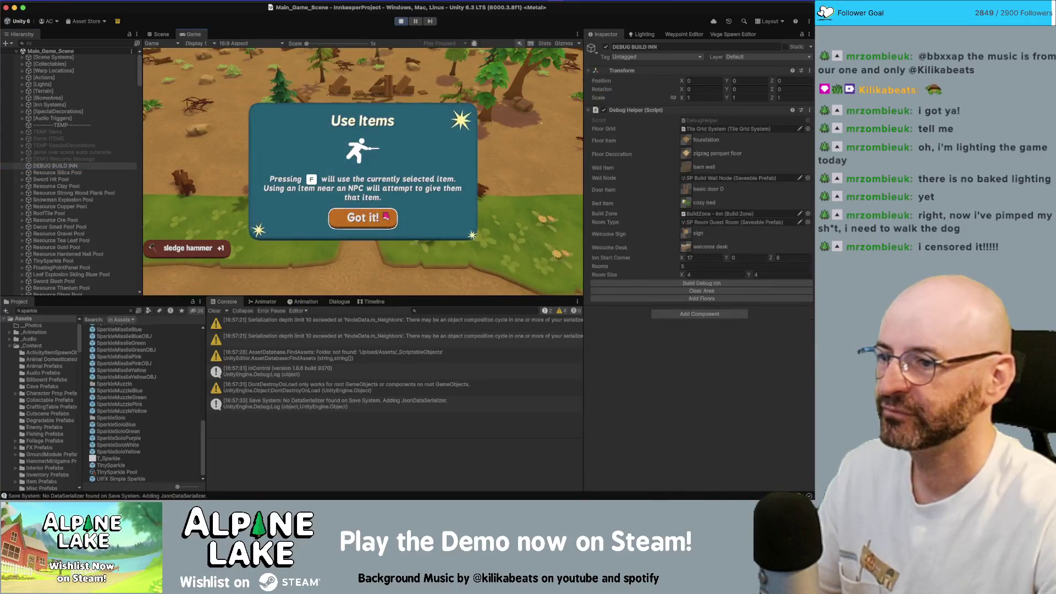
left_click(782, 283)
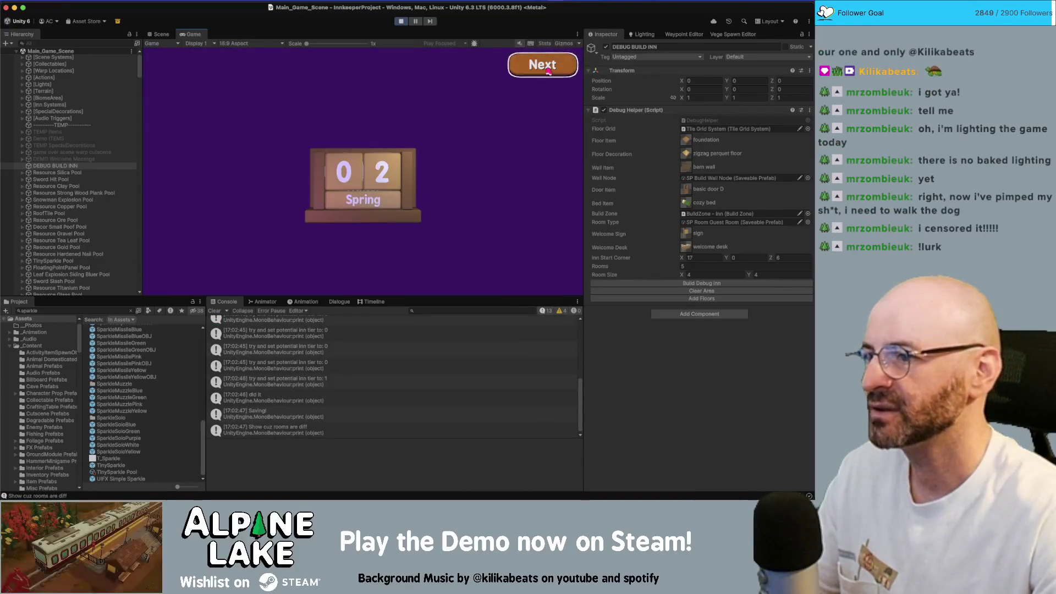
left_click(548, 70)
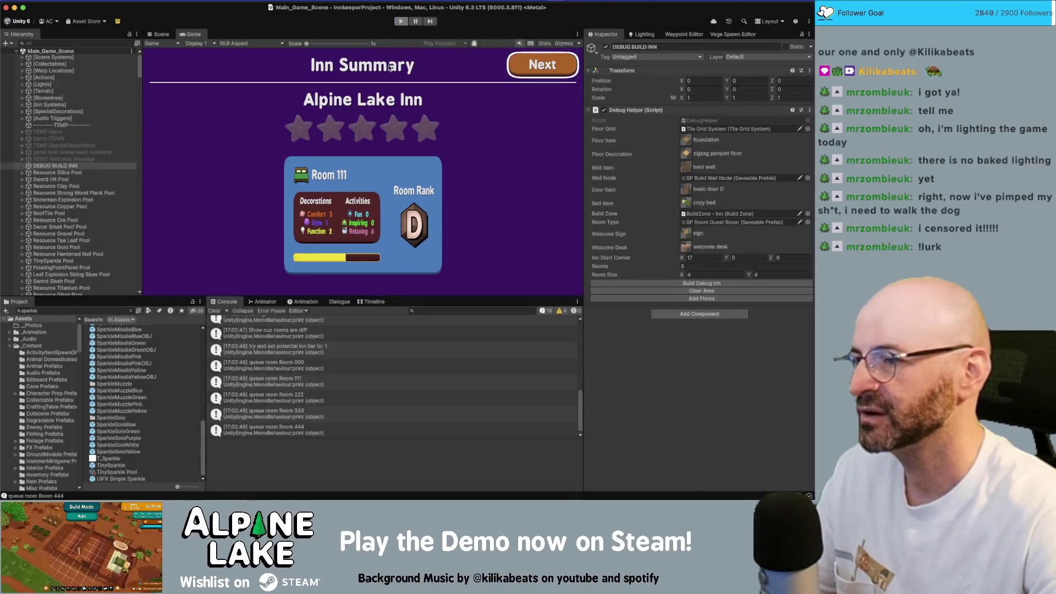
In Rider, change the wiggle multiplier from 30 to 20 and append * 1.25f after m_Speed on line 153
key("super+Tab")
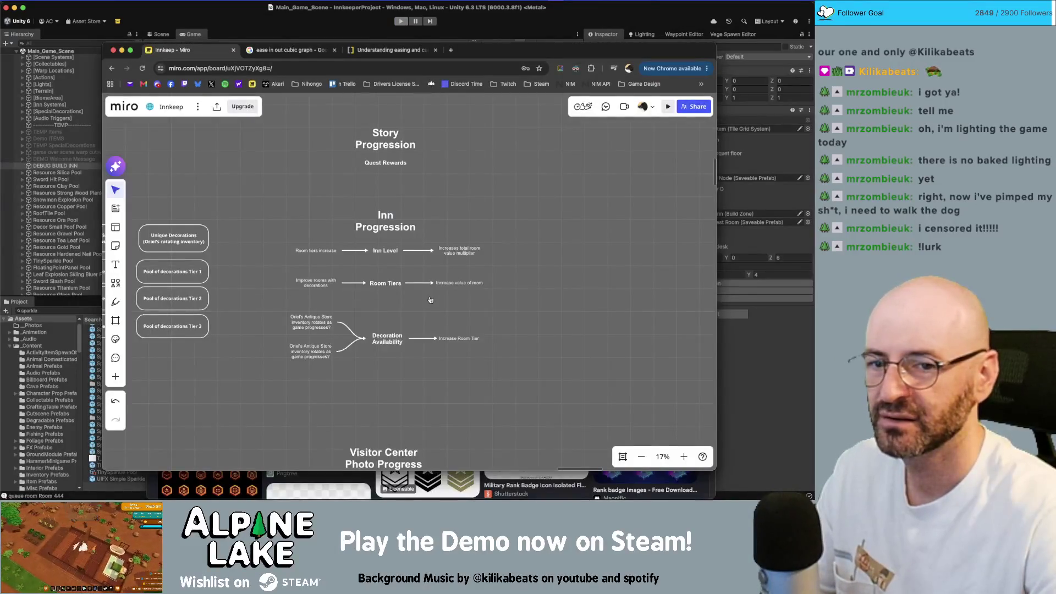
key("super+Tab")
key("BackSpace")
type("20) * 10);")
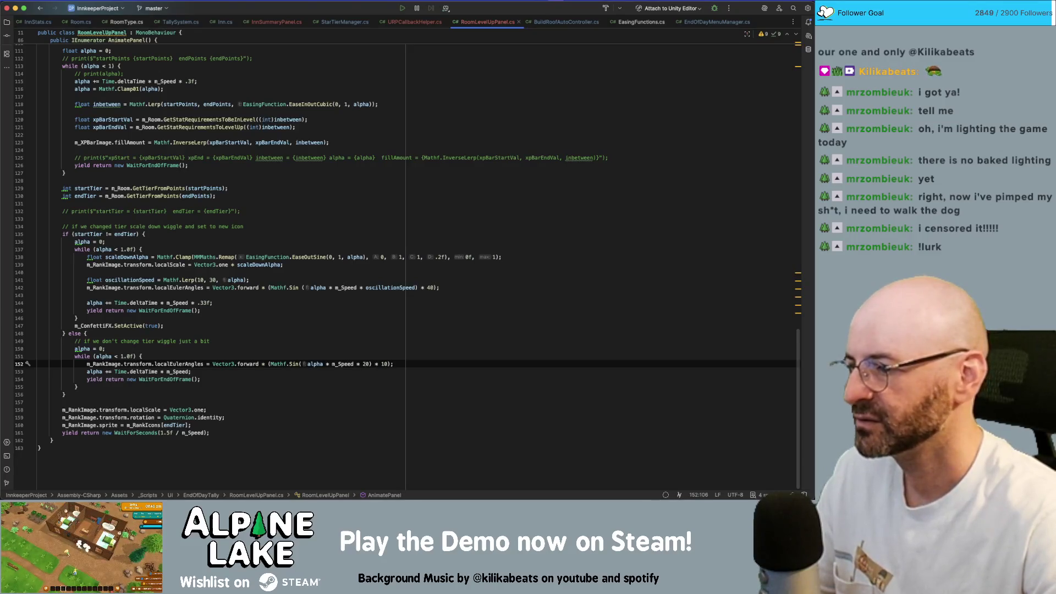
left_click(189, 372)
type("* .")
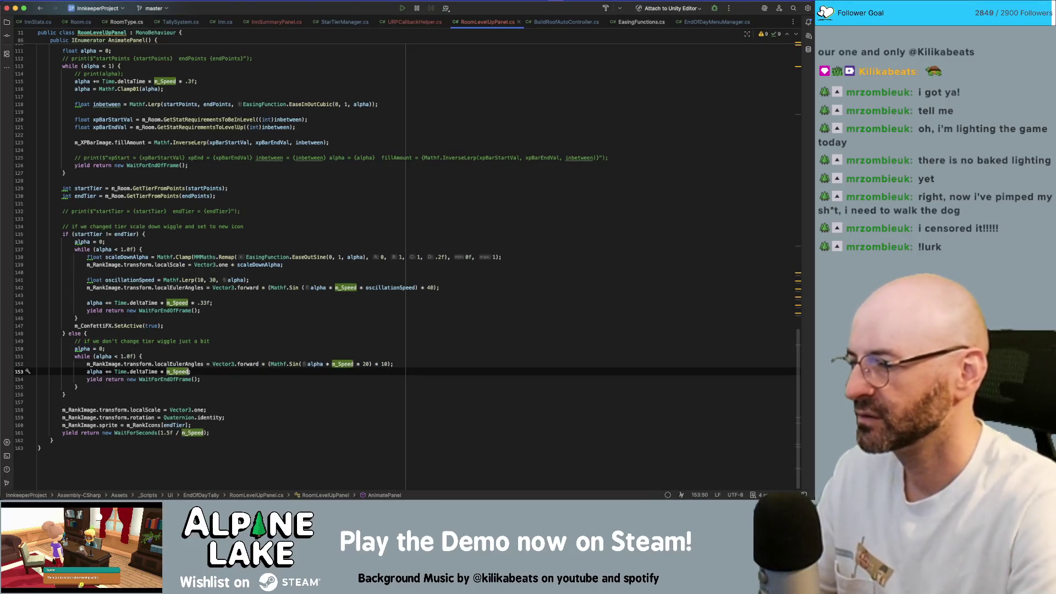
key("BackSpace")
type("1.25f")
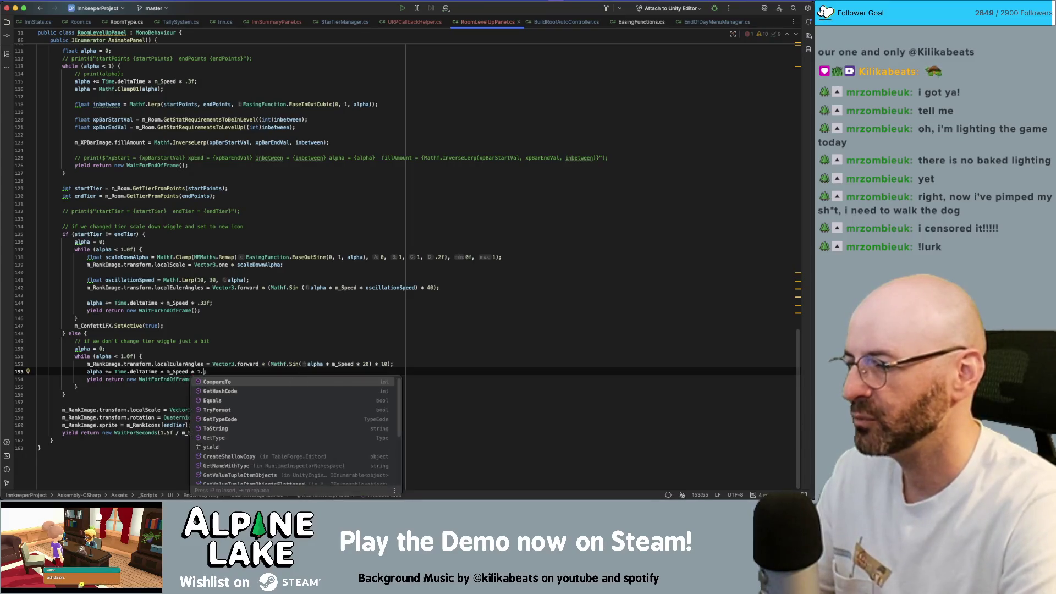
key("super+Tab")
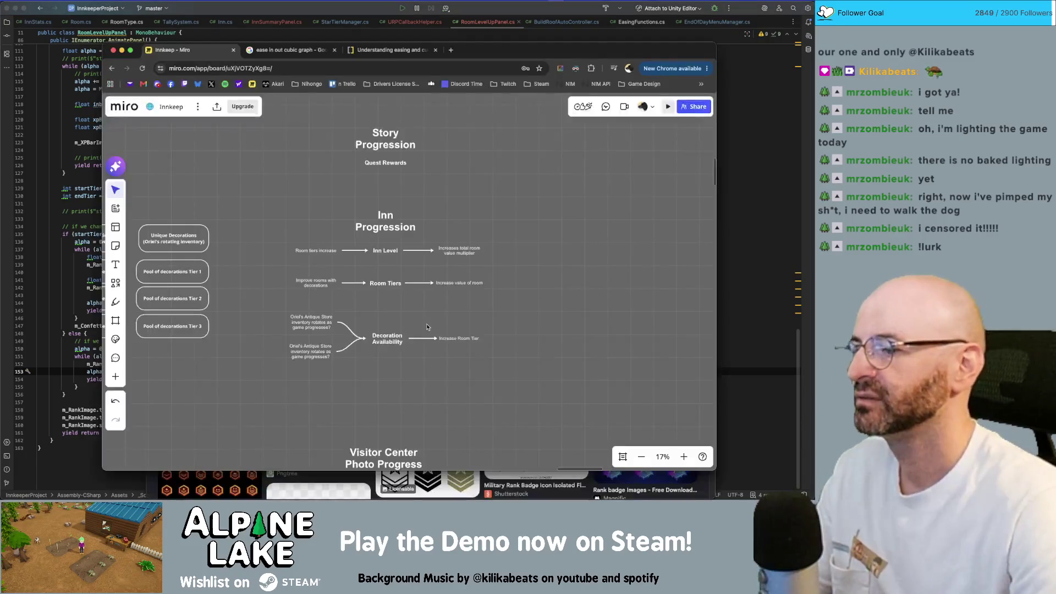
Switch from the Miro board back to Unity so the edited wiggle scripts recompile
left_click(374, 37)
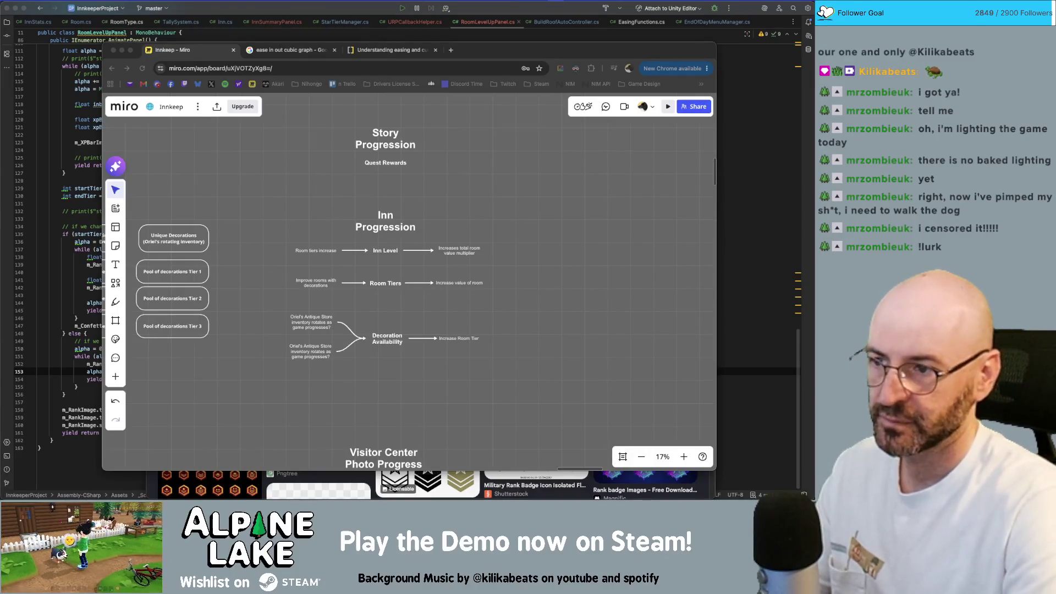
key("super+Tab")
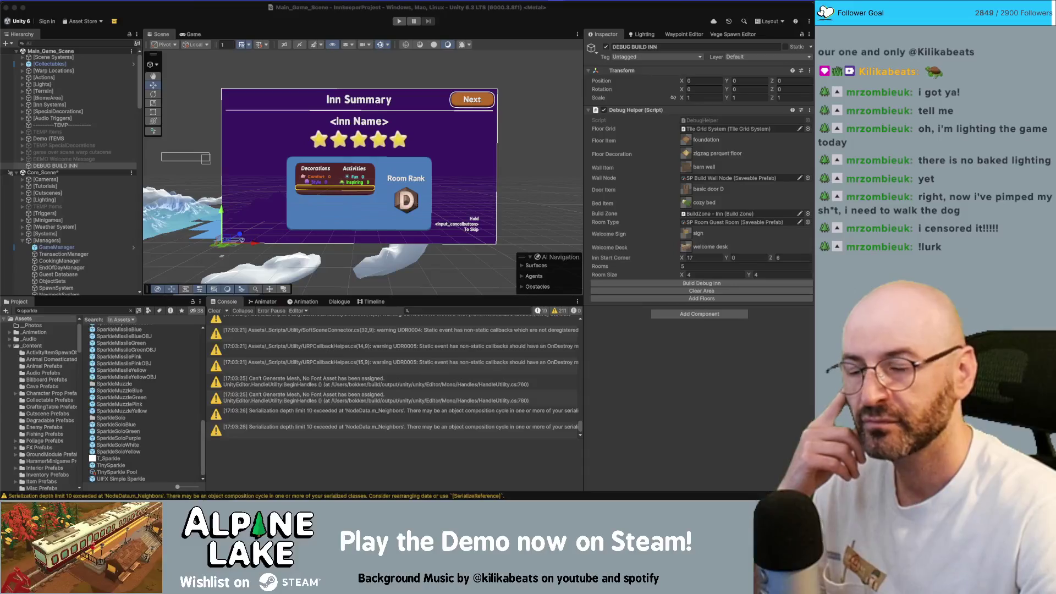
Focus the Unity editor and enter Play mode with Cmd+P
left_click(384, 27)
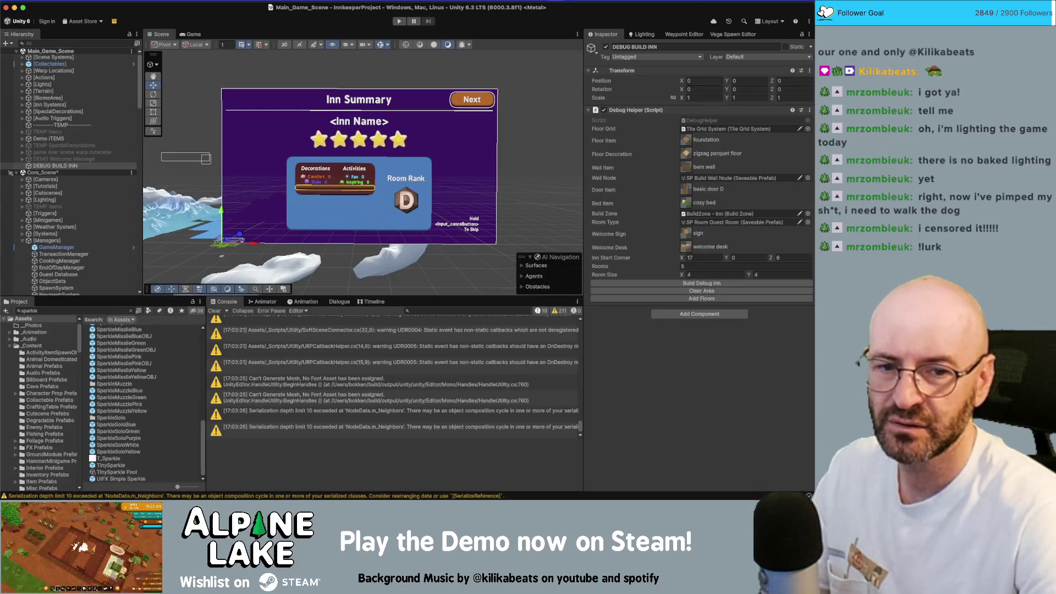
key("super+p")
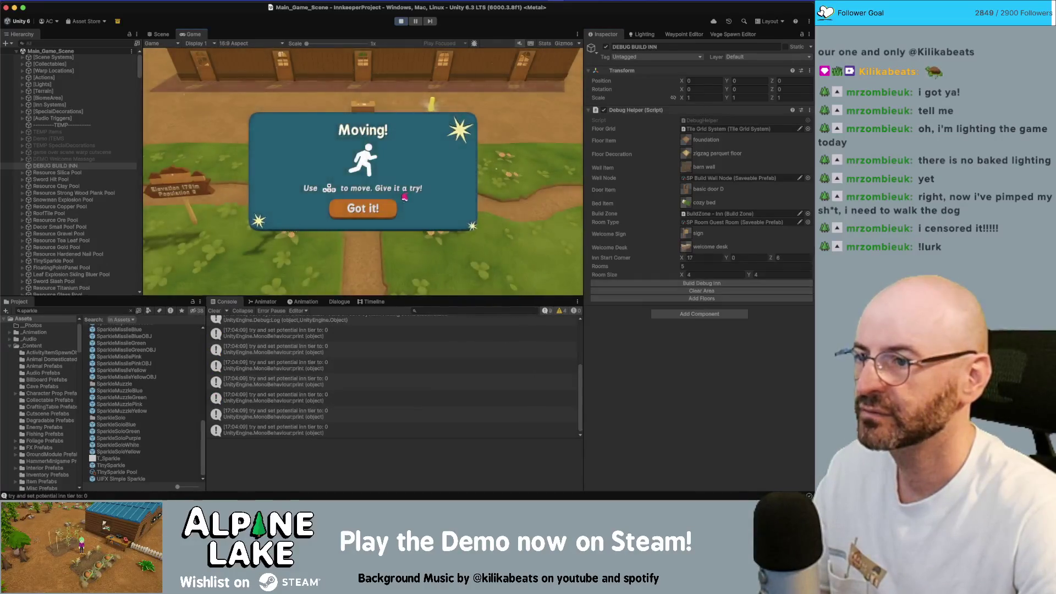
Dismiss the Moving! popup and give the player starter items and 1,000 coins via GameManager
left_click(350, 213)
key("w")
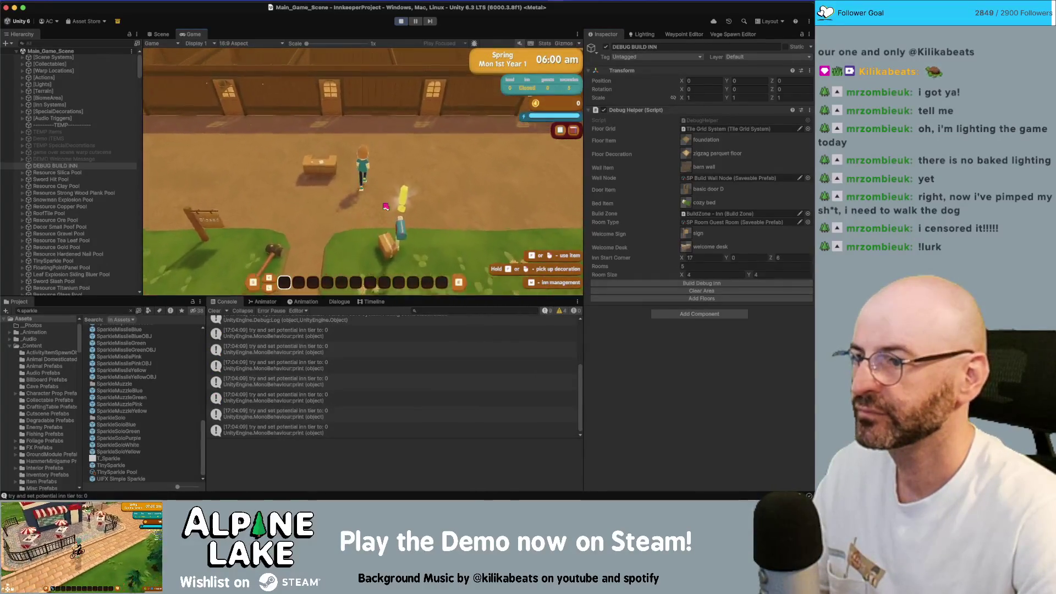
scroll(94, 221, "down", 15)
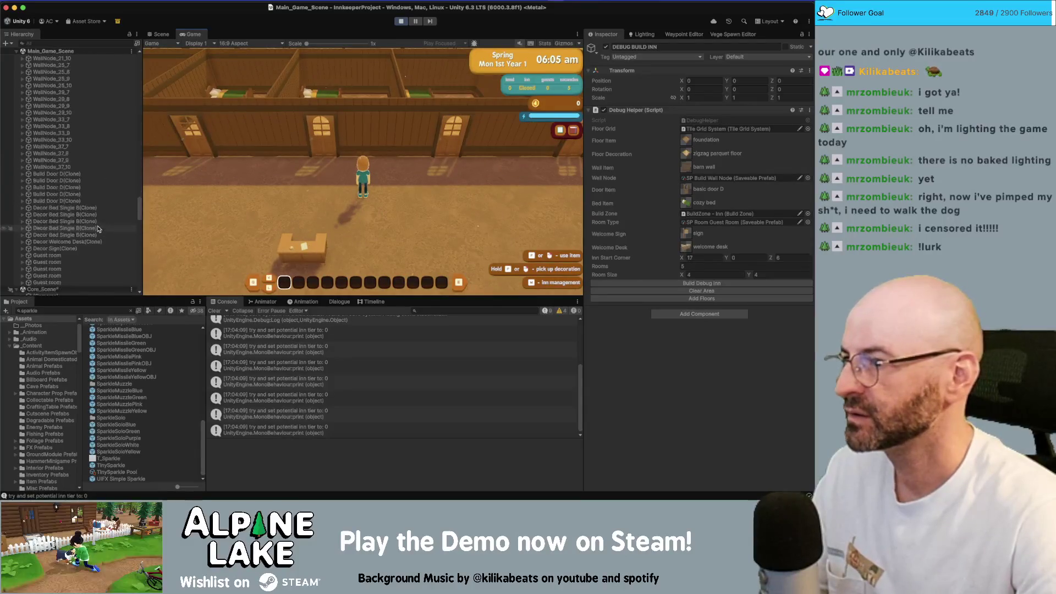
scroll(96, 232, "up", 10)
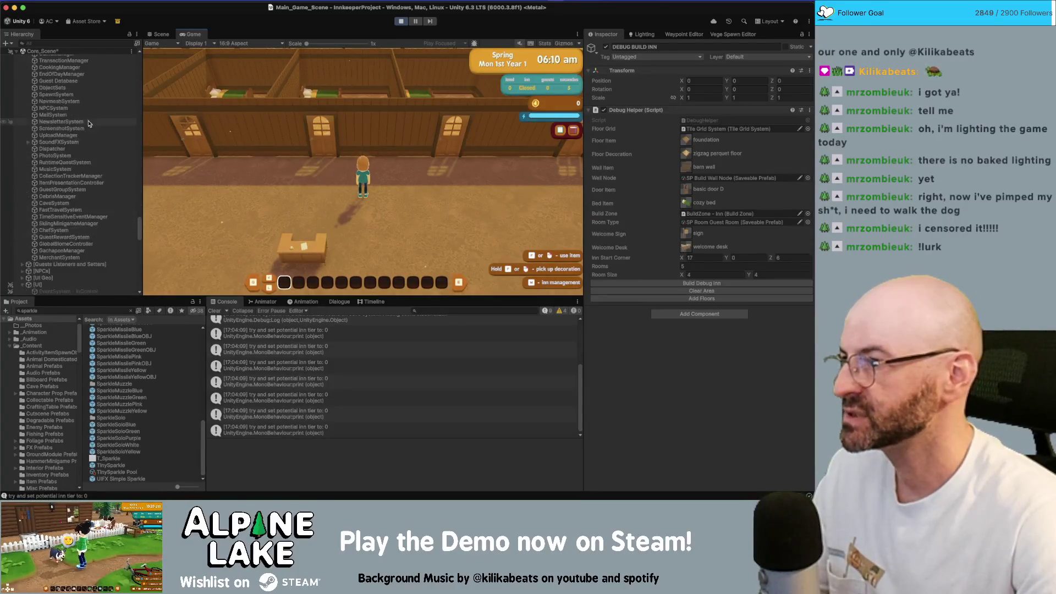
left_click(56, 153)
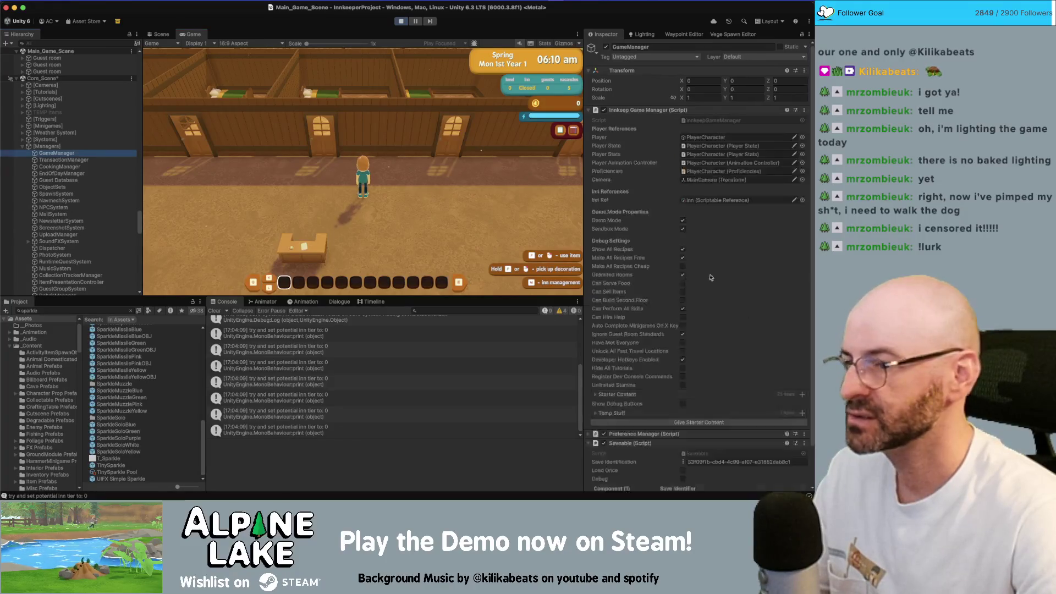
scroll(724, 336, "down", 2)
left_click(719, 381)
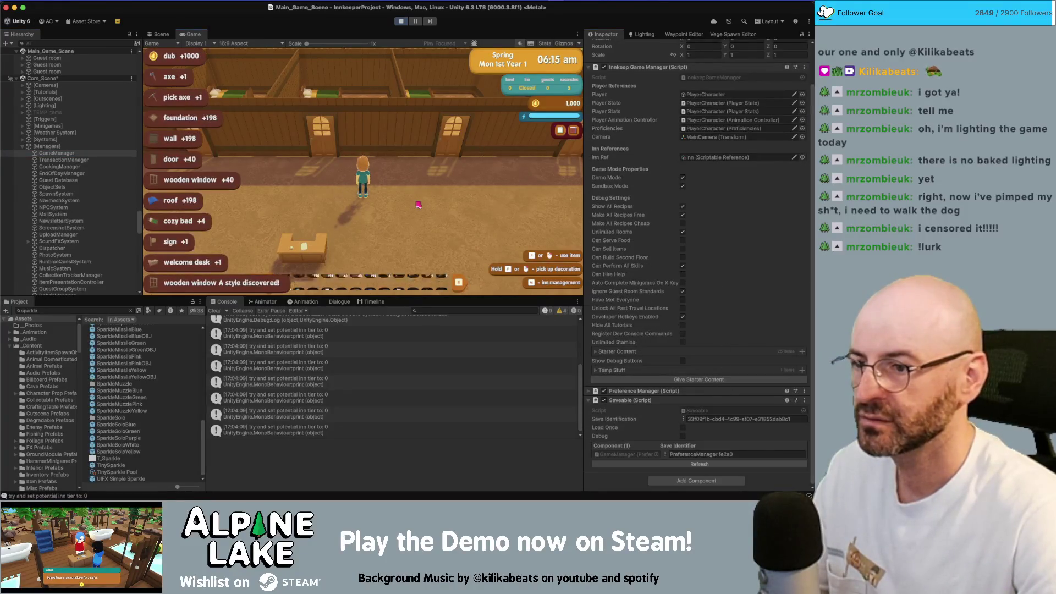
scroll(421, 208, "up", 2)
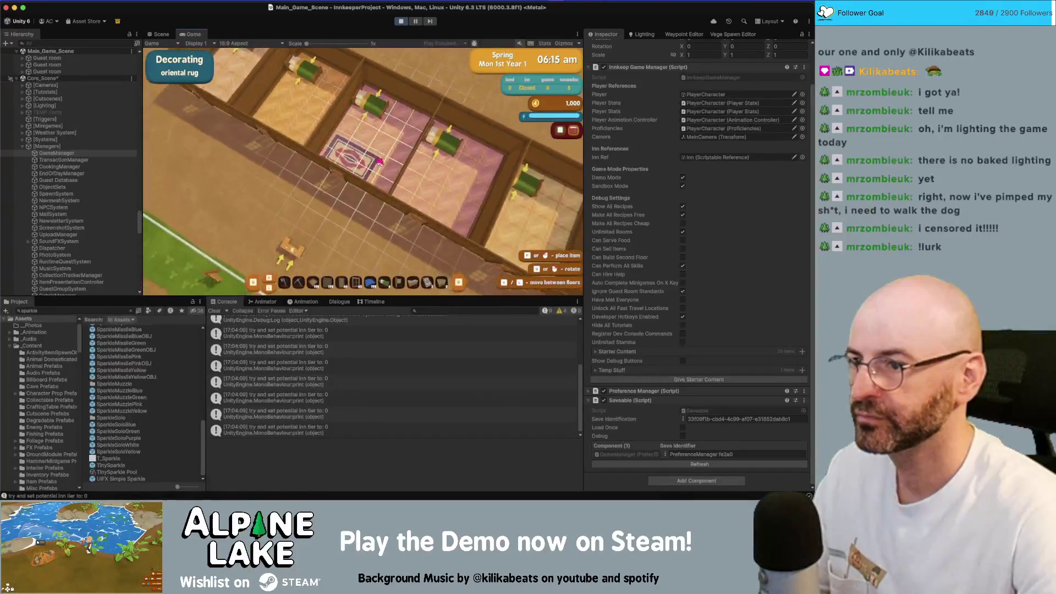
Place two rugs and several cozy beds in the guest rooms
left_click(373, 139)
left_click(452, 185)
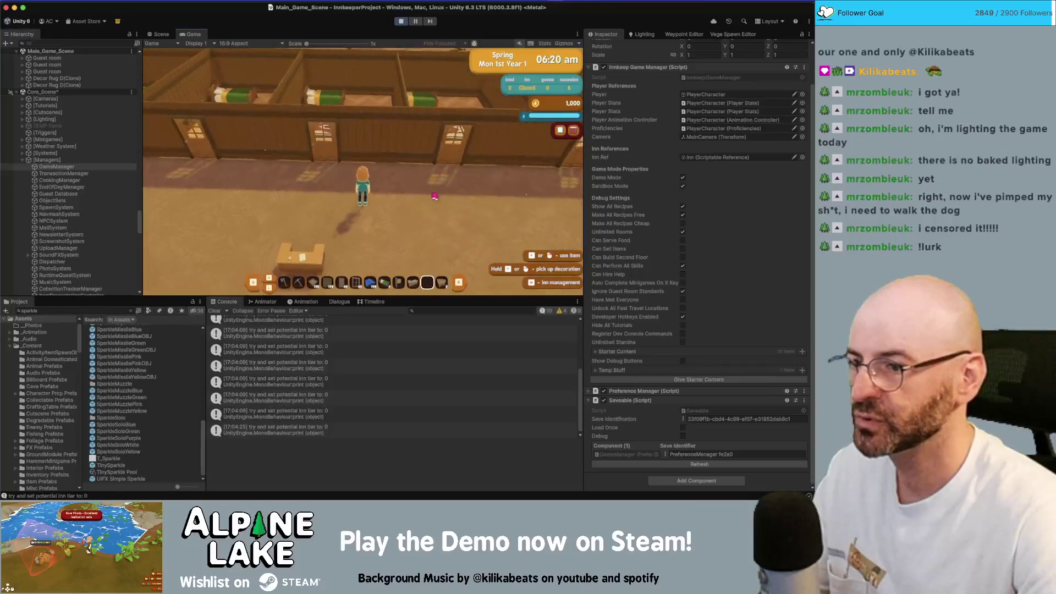
left_click(435, 197)
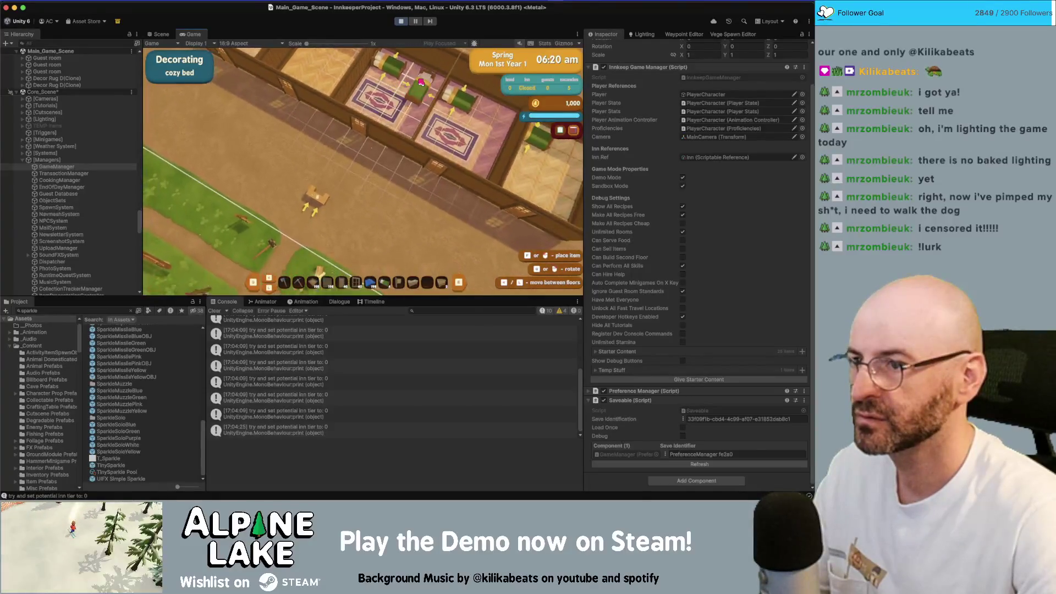
left_click(503, 114)
left_click(495, 110)
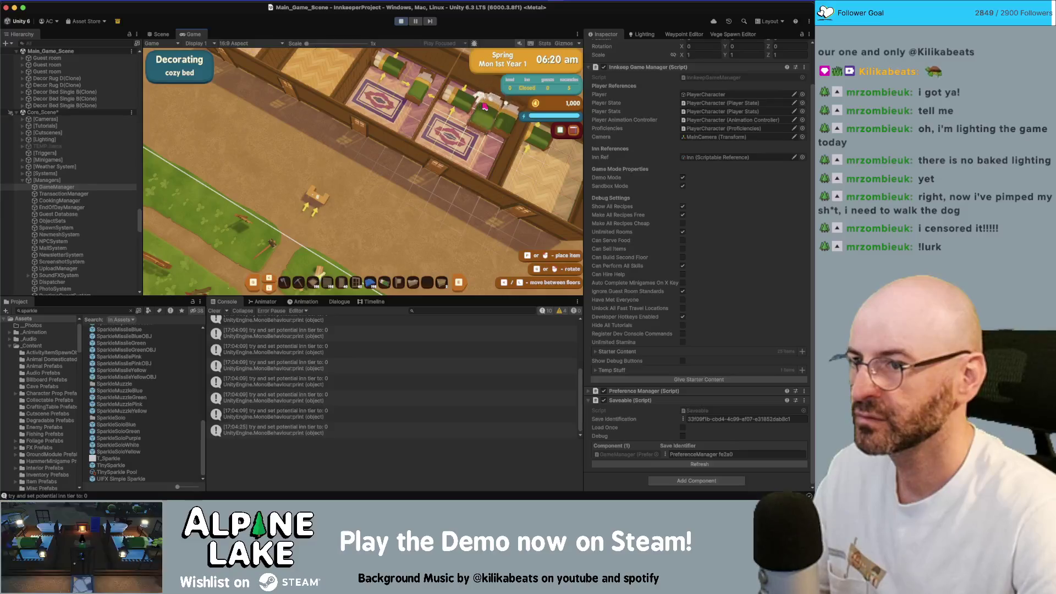
scroll(455, 168, "up", 4)
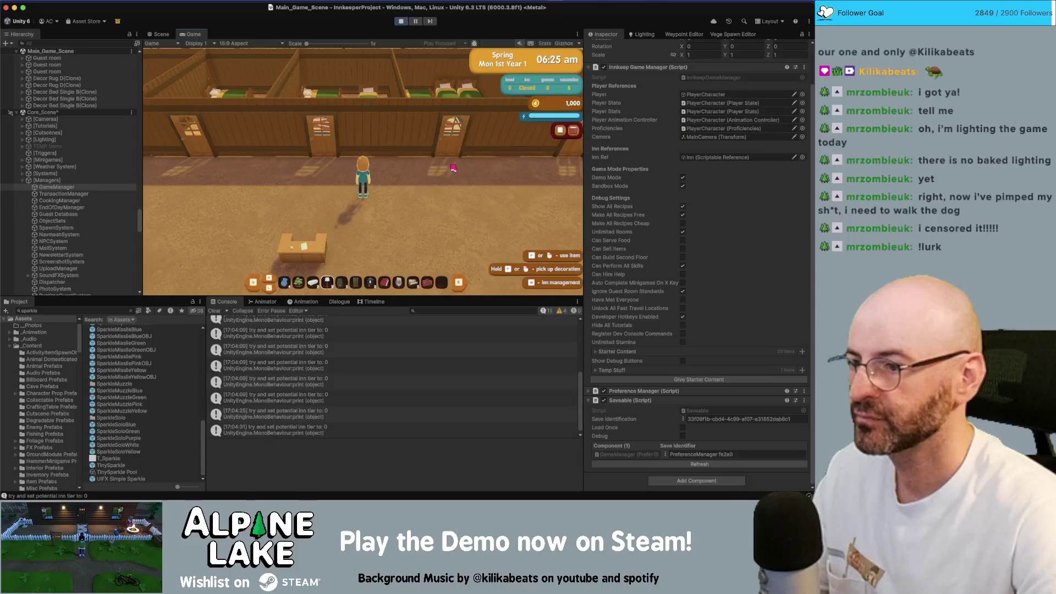
Place two lamps, hang the owl clock and mount a sconce on a wall
left_click(453, 168)
left_click(416, 72)
left_click(419, 69)
left_click(479, 95)
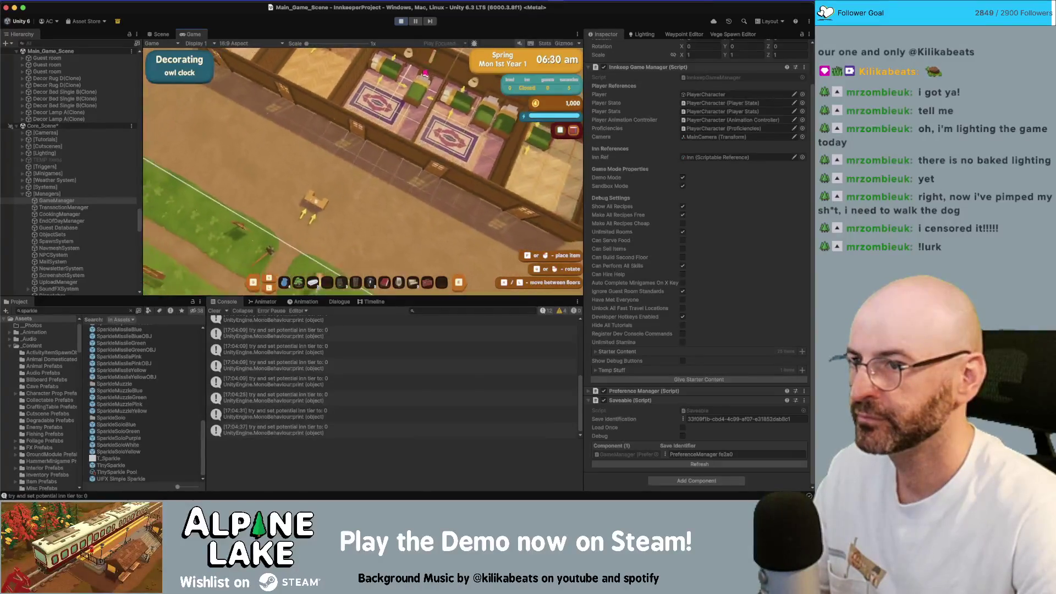
left_click(413, 94)
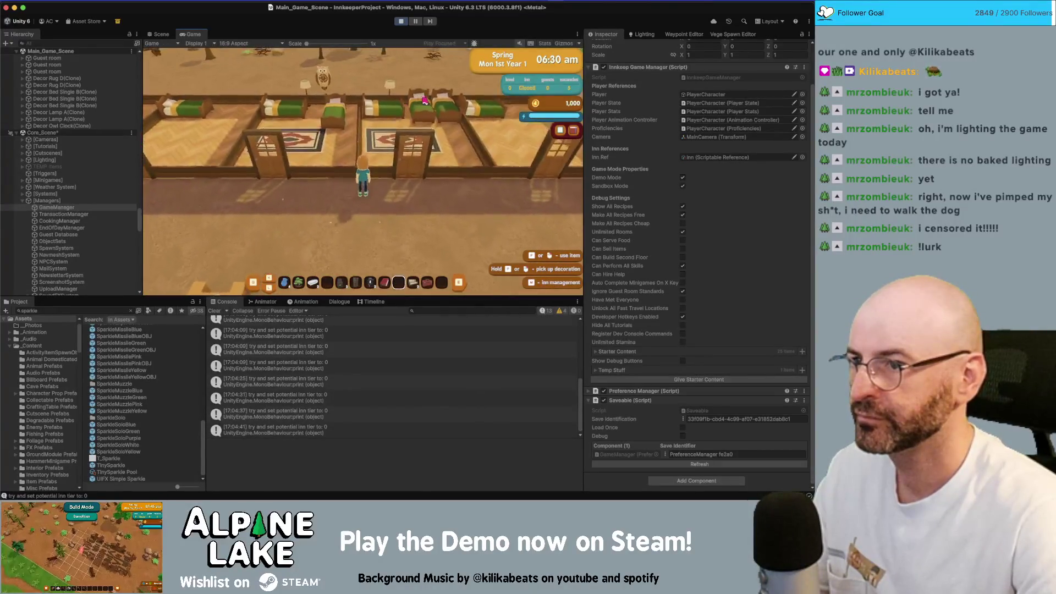
left_click(402, 174)
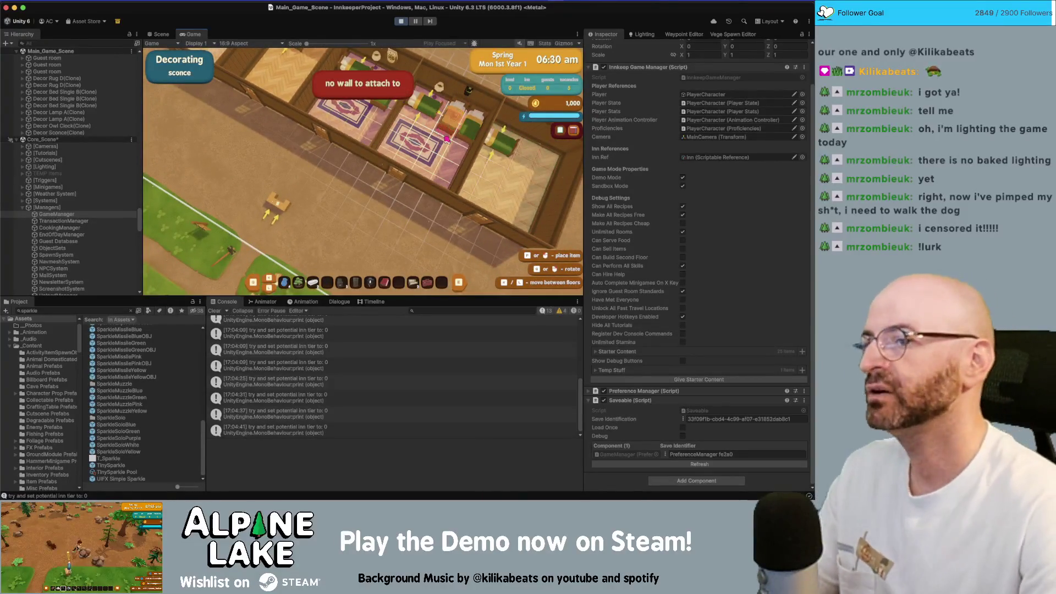
left_click(457, 106)
Place two bathtubs, end the day and continue to the Inn Summary
scroll(377, 191, "up", 2)
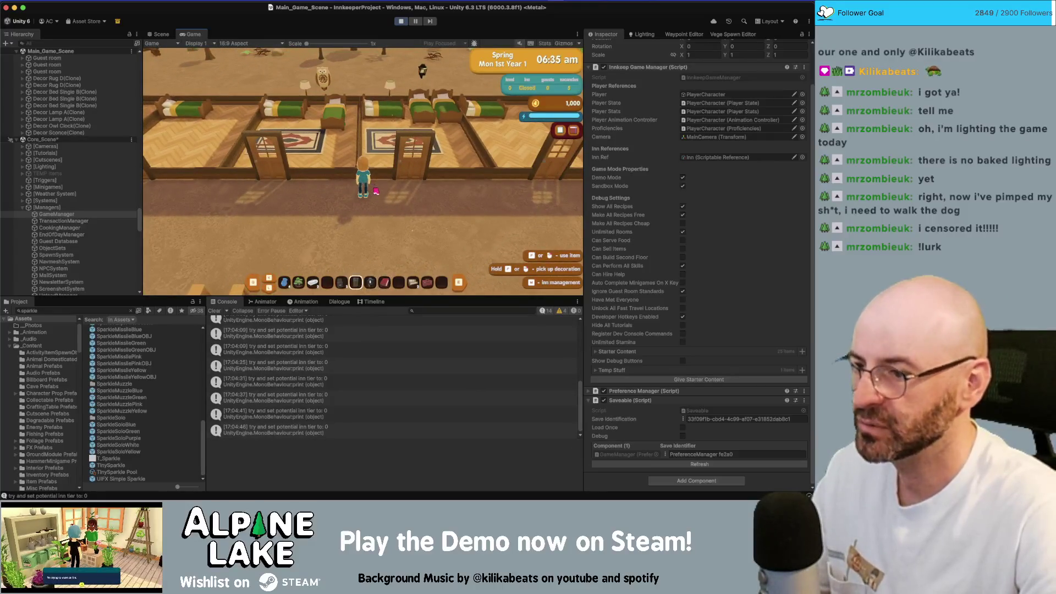
left_click(376, 190)
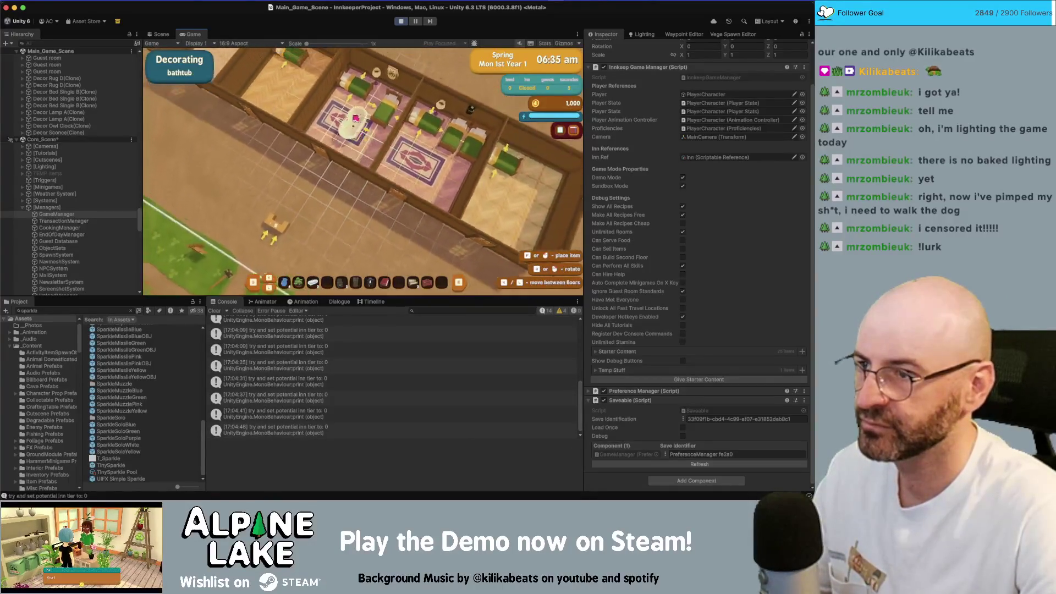
left_click(341, 117)
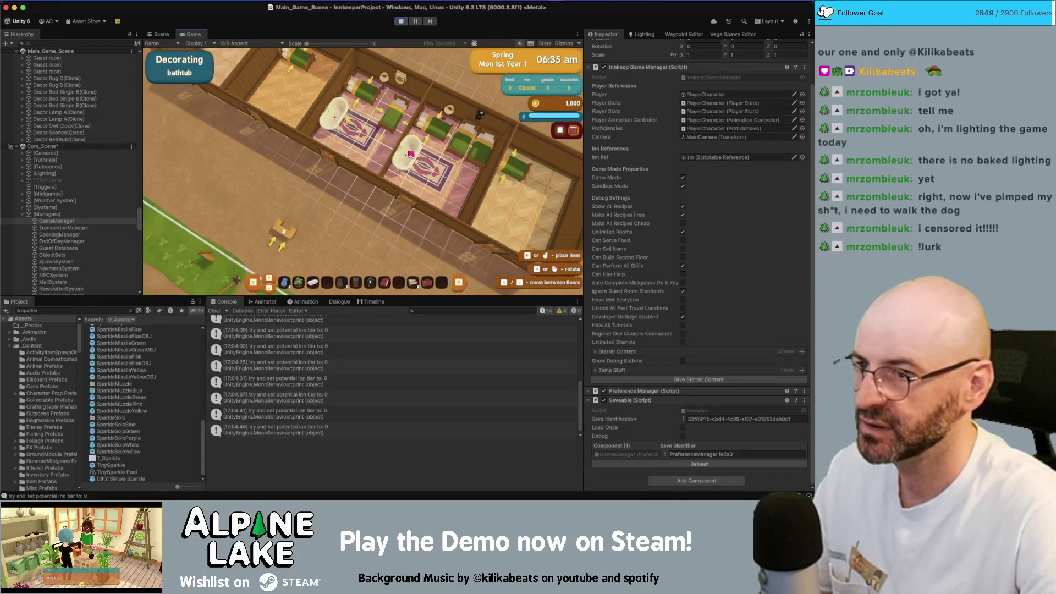
left_click(410, 155)
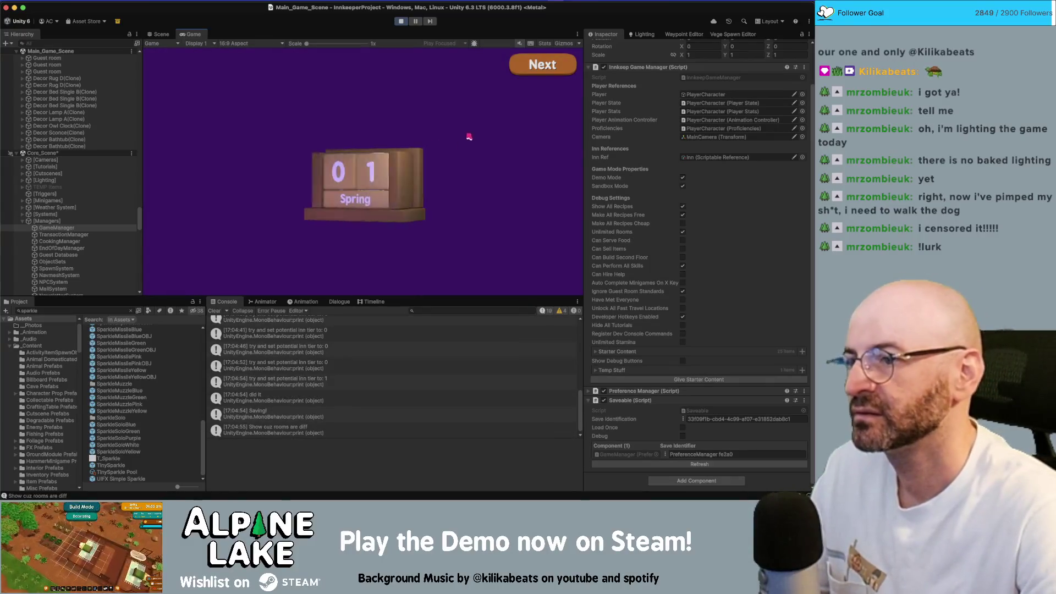
left_click(530, 71)
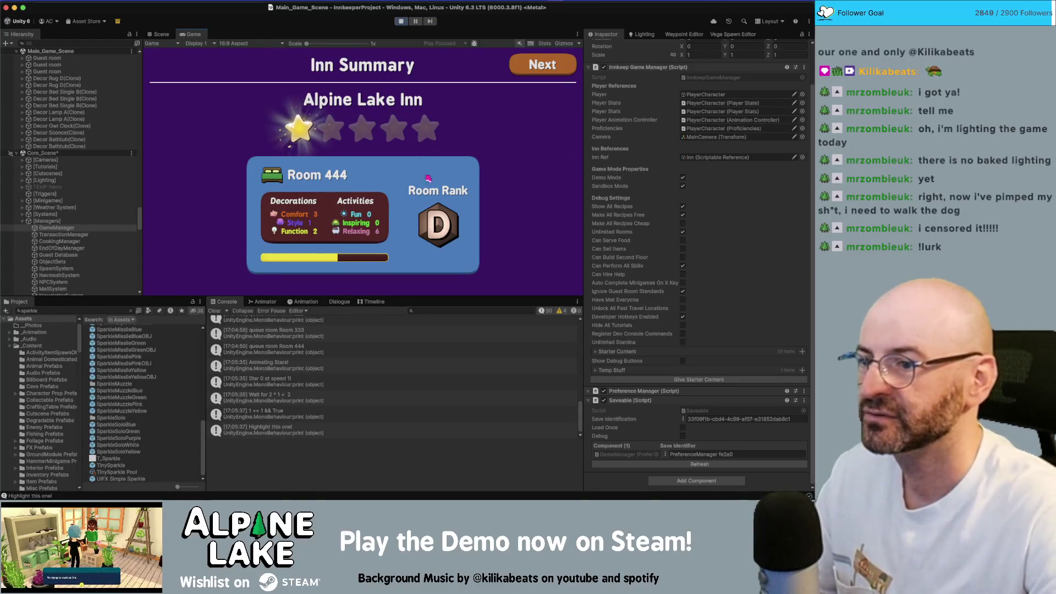
Advance past the Inn Summary and Totals into the morning of Spring Tue 2nd Year 1
left_click(542, 65)
left_click(543, 64)
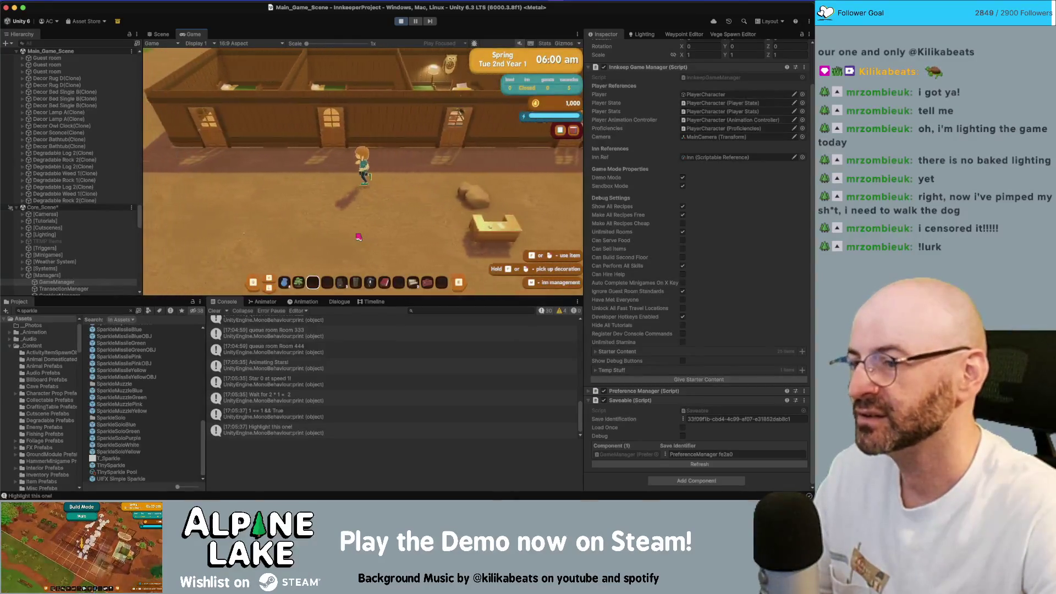
Place a bonsai tree, two vases, a sconce and a rustic fireplace using hotbar key 2 and E
key("d")
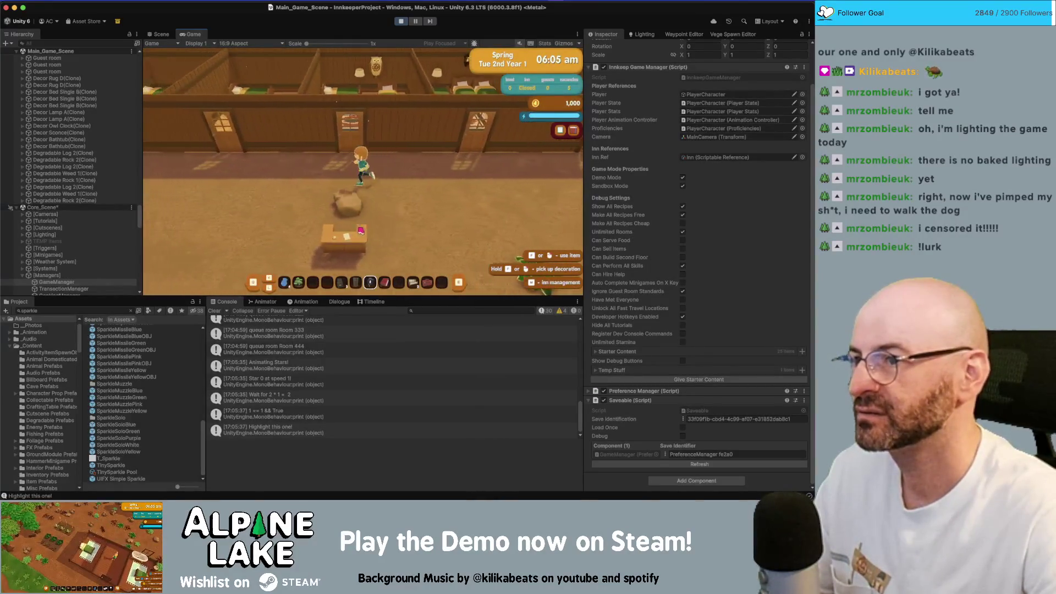
key("2")
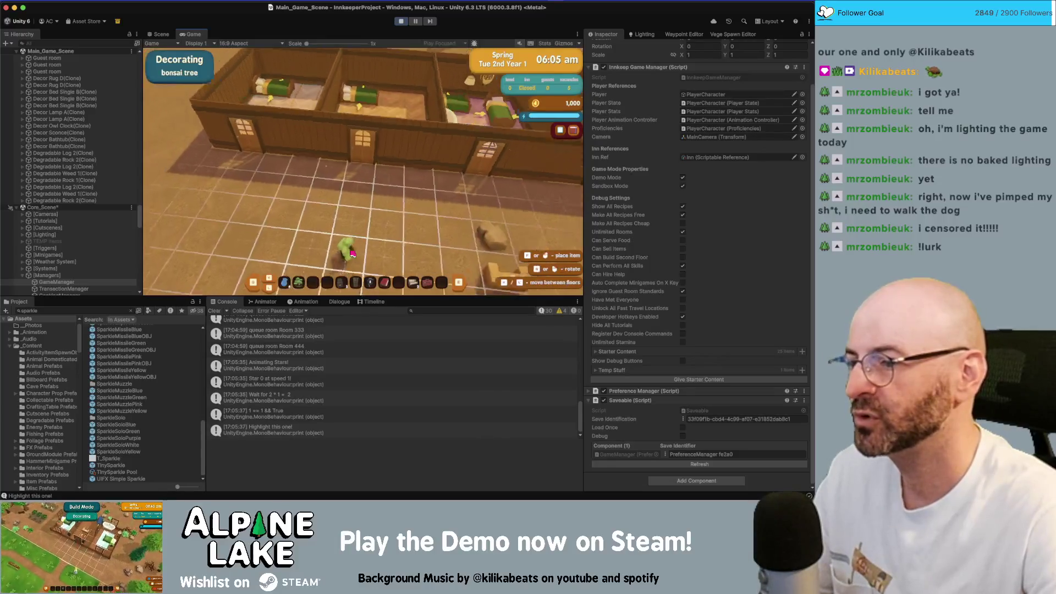
key("e")
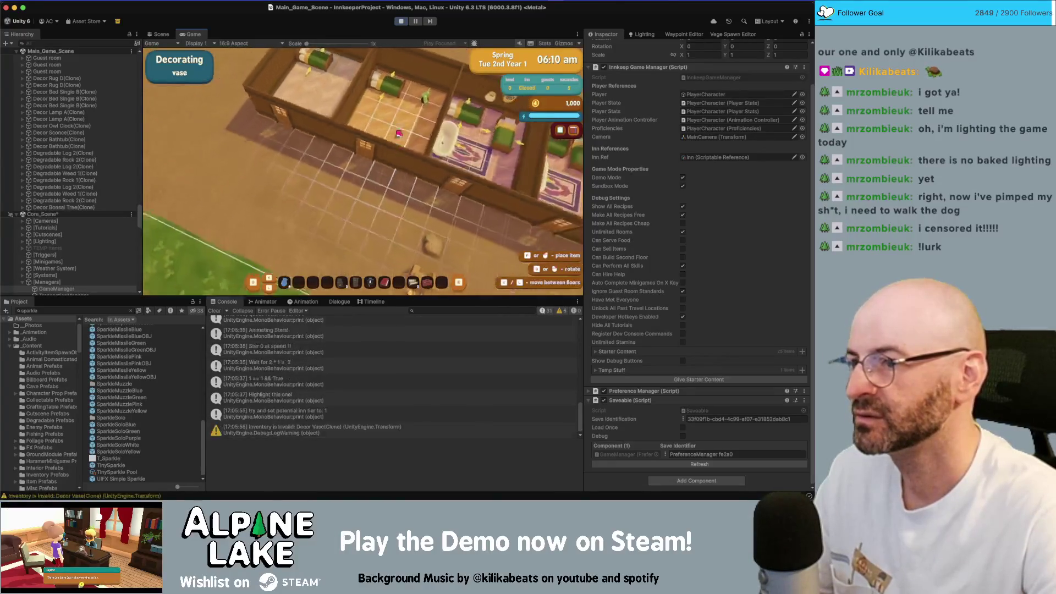
key("e")
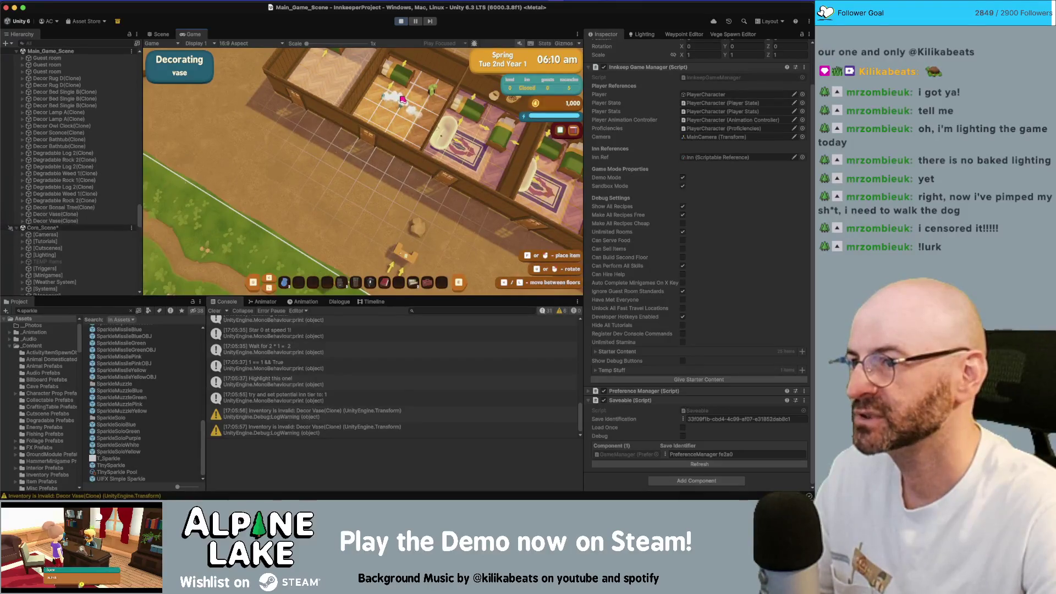
key("e")
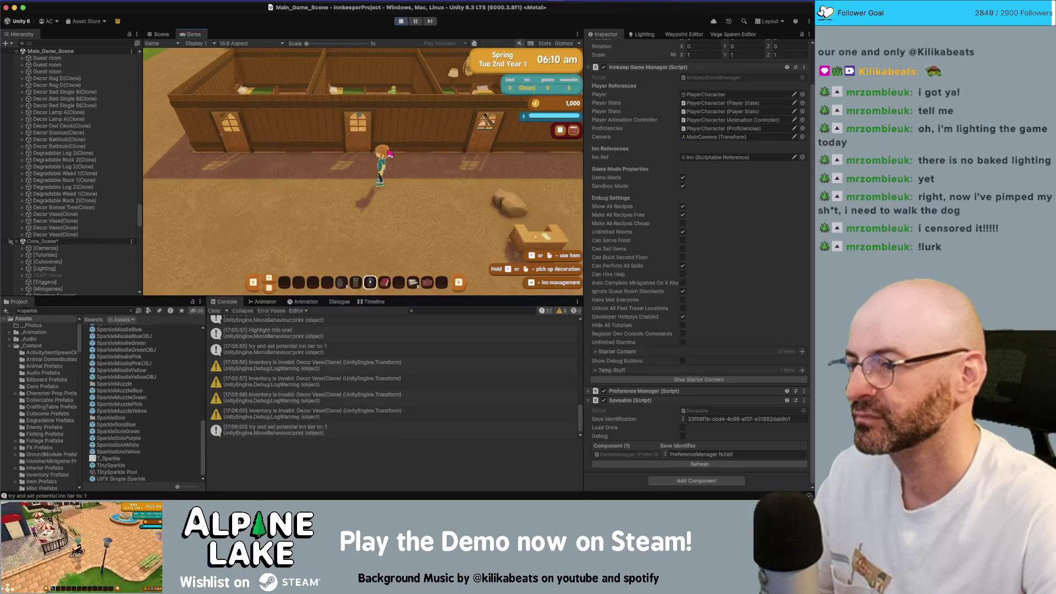
key("e")
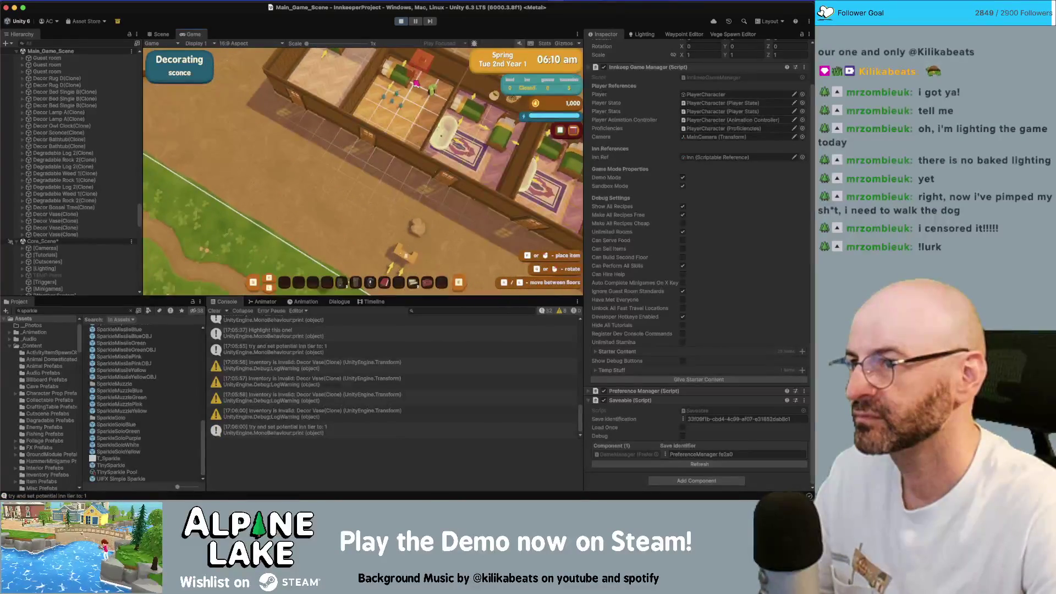
key("e")
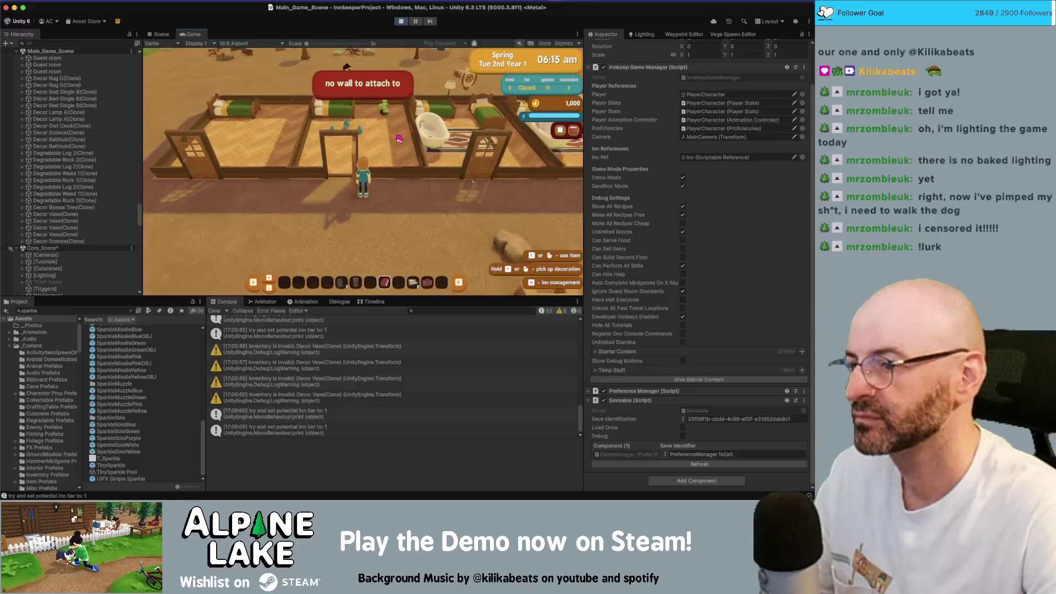
key("e")
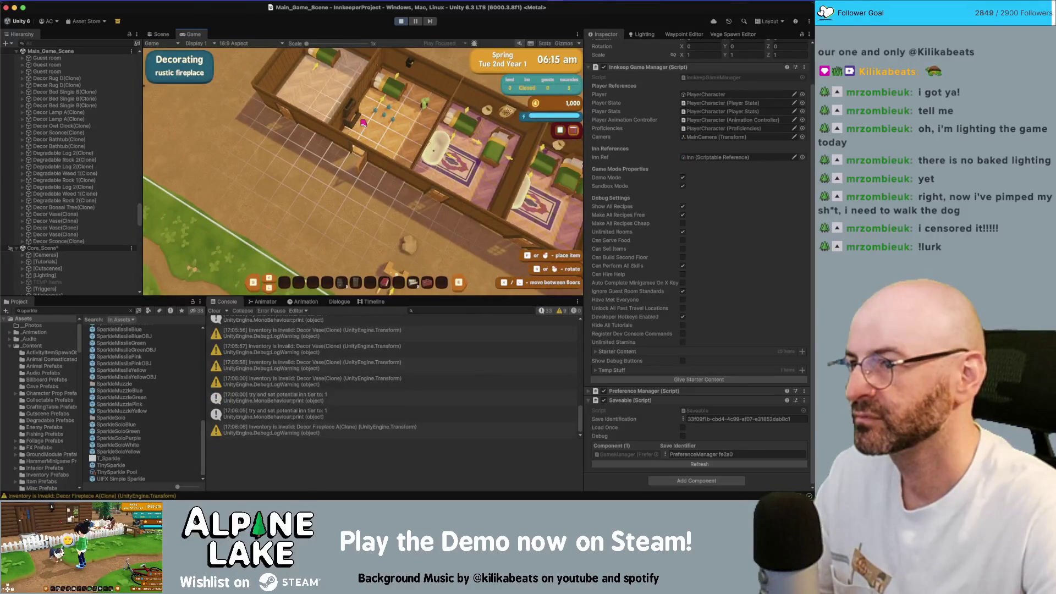
key("e")
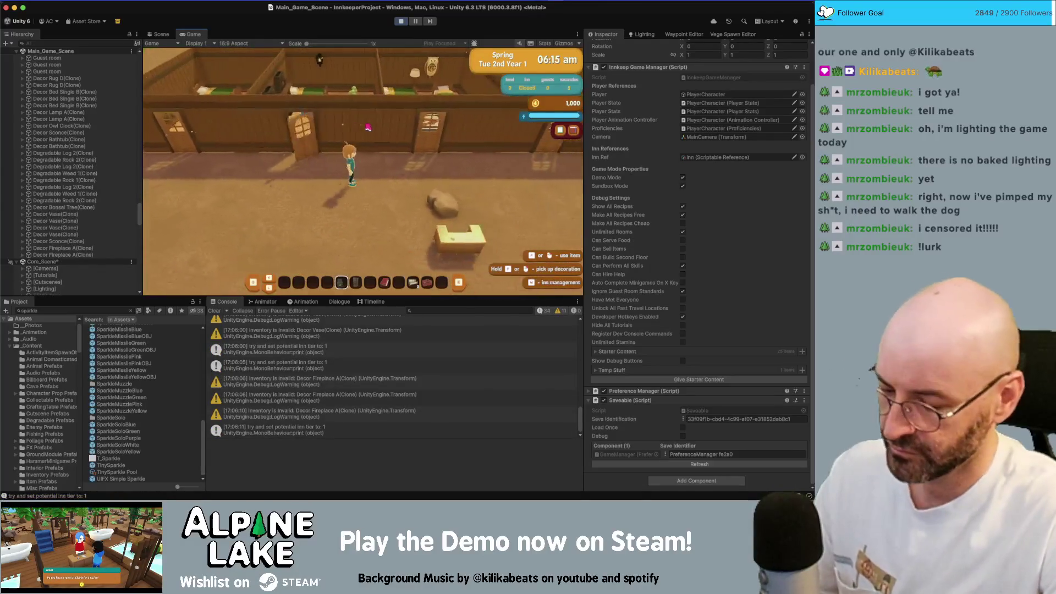